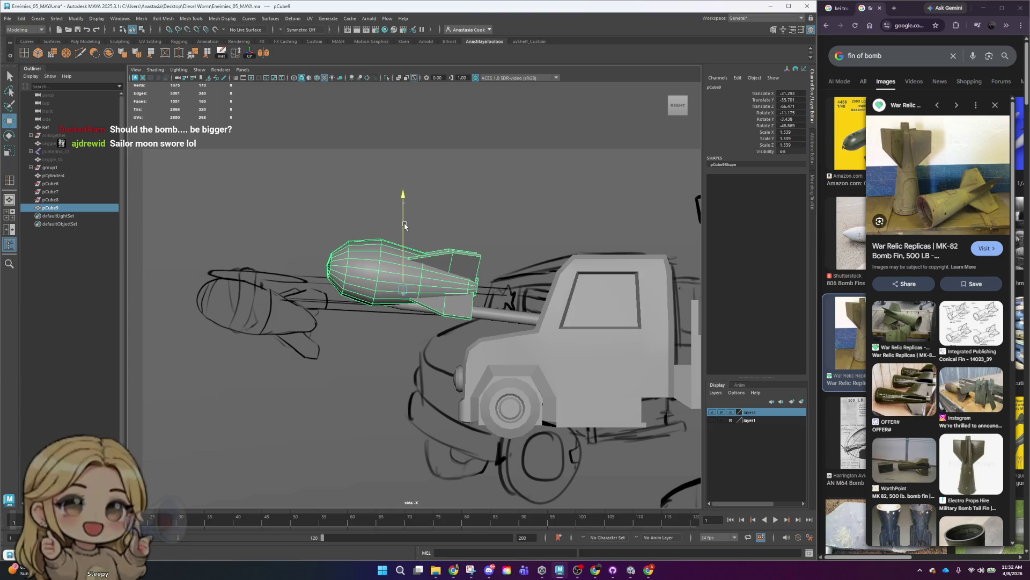
- Parent the bomb pCube9 under the truck group group1 in the Outliner
scroll(533, 214, down, 5)
scroll(556, 241, down, 2)
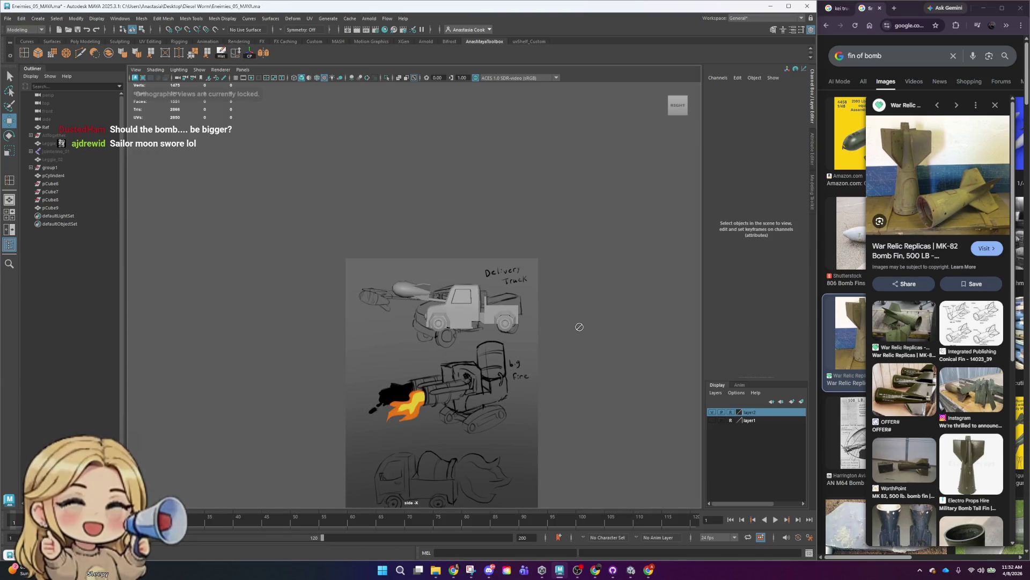
drag(427, 287, 428, 288)
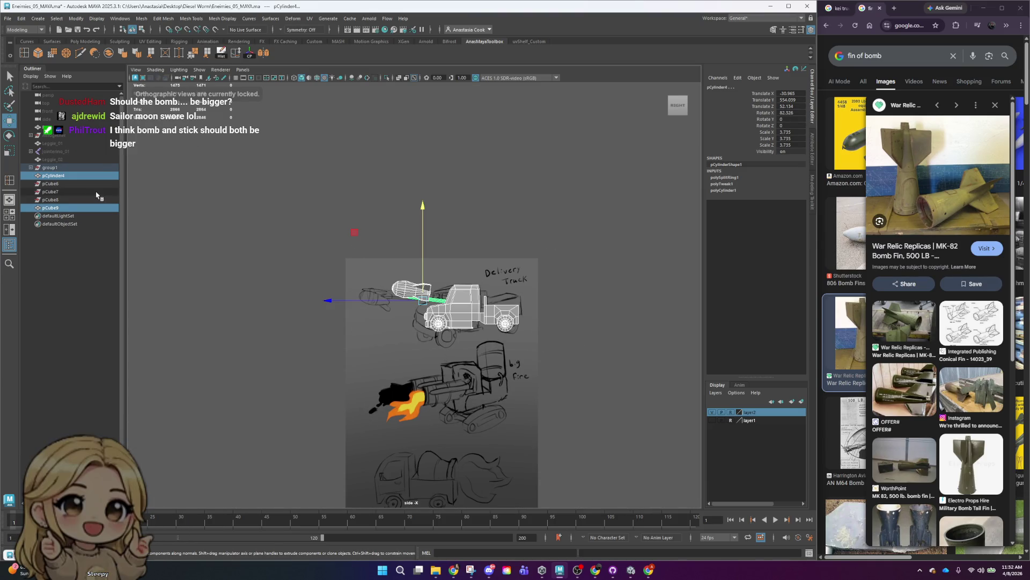
click(48, 210)
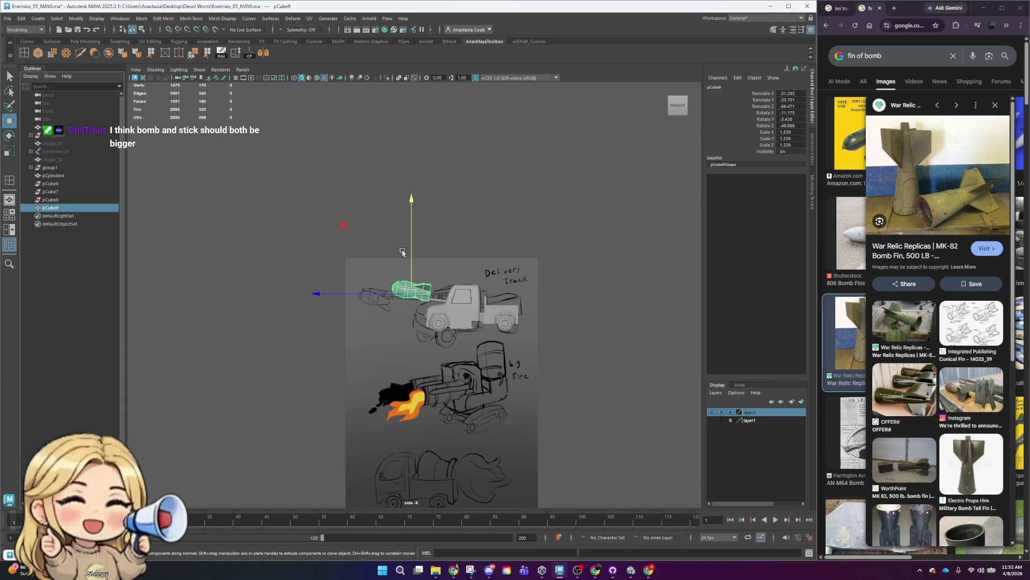
click(513, 305)
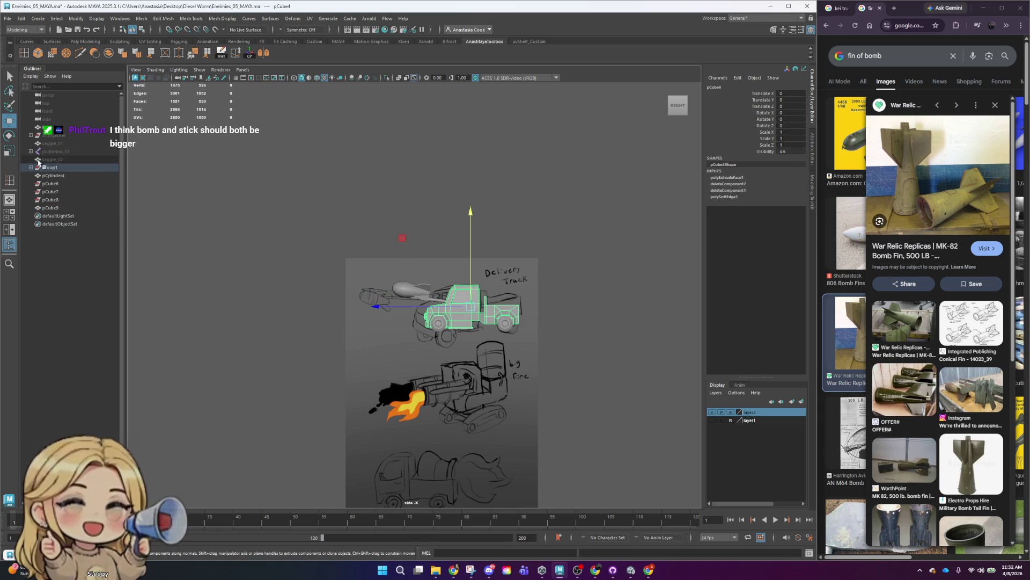
click(54, 207)
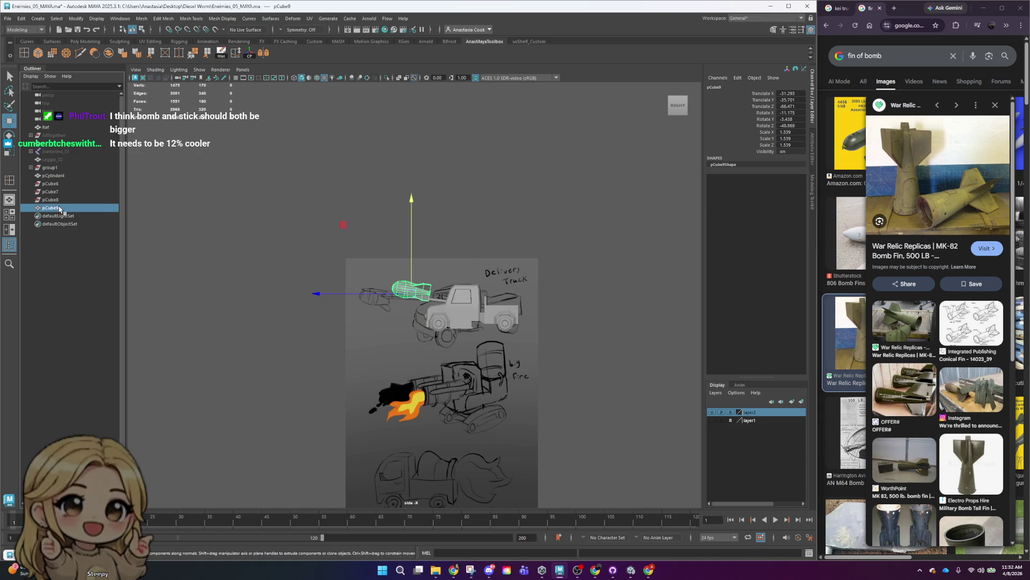
middle_drag(59, 171, 50, 168)
- Parent the bomb's stick pCylinder4 under group1 as well
click(47, 168)
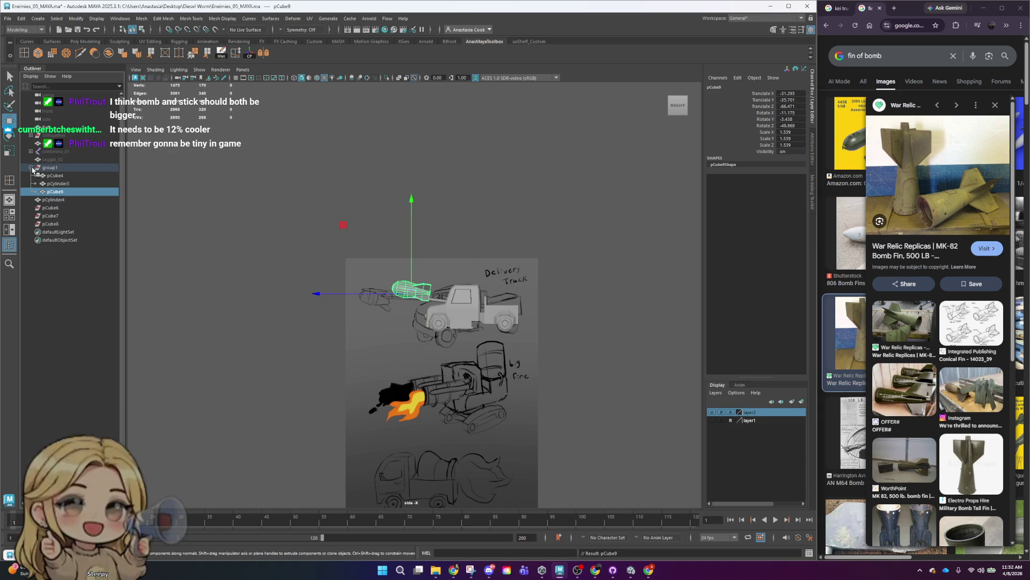
click(437, 301)
middle_drag(44, 199, 57, 170)
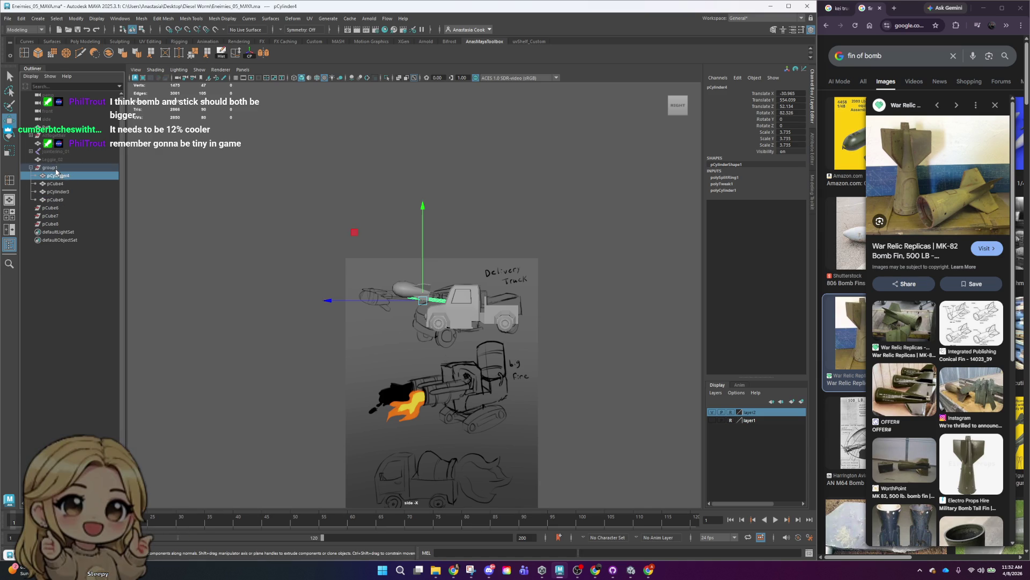
click(50, 167)
scroll(551, 382, down, 3)
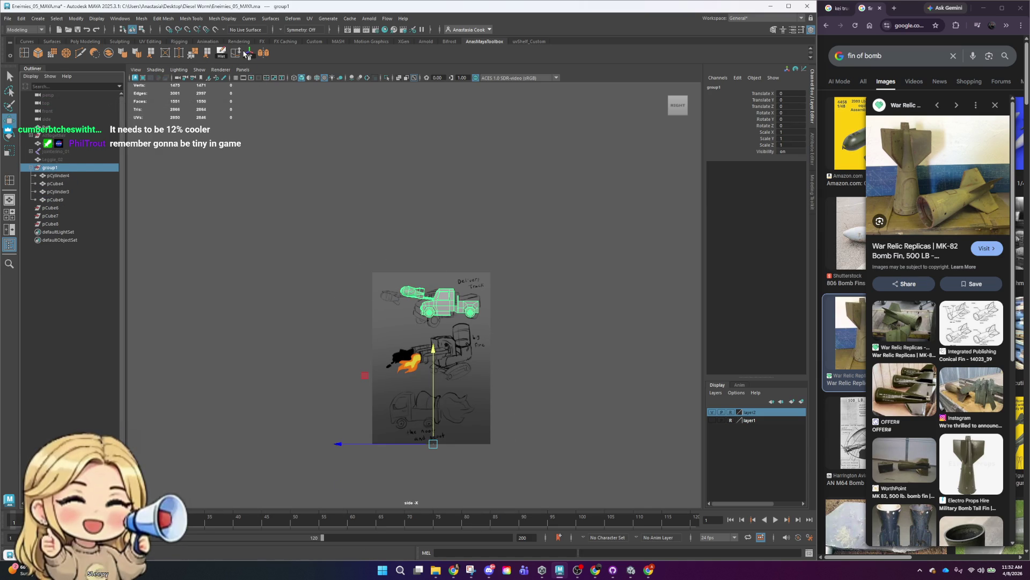
scroll(565, 253, up, 5)
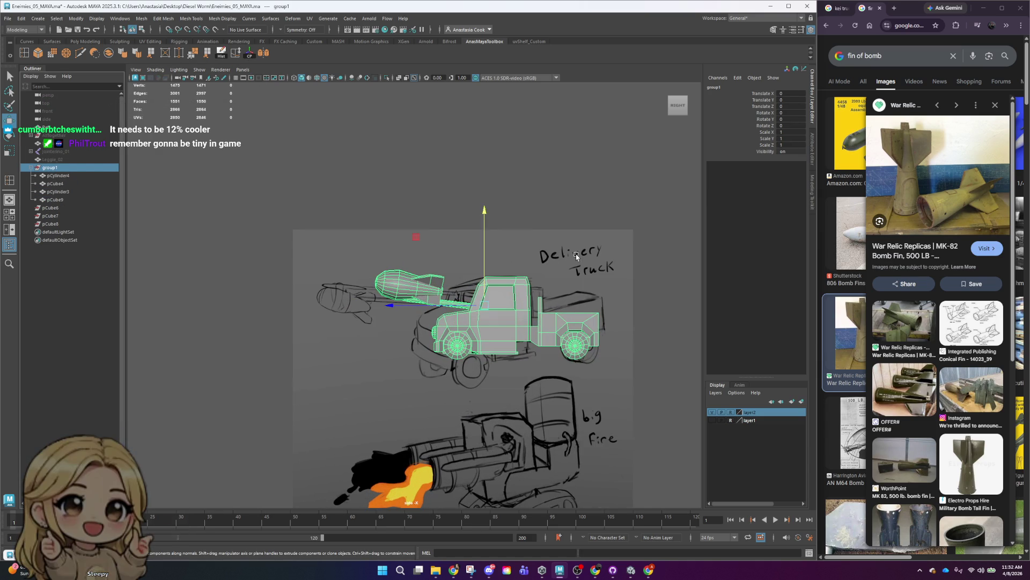
key(e)
drag(560, 258, 545, 240)
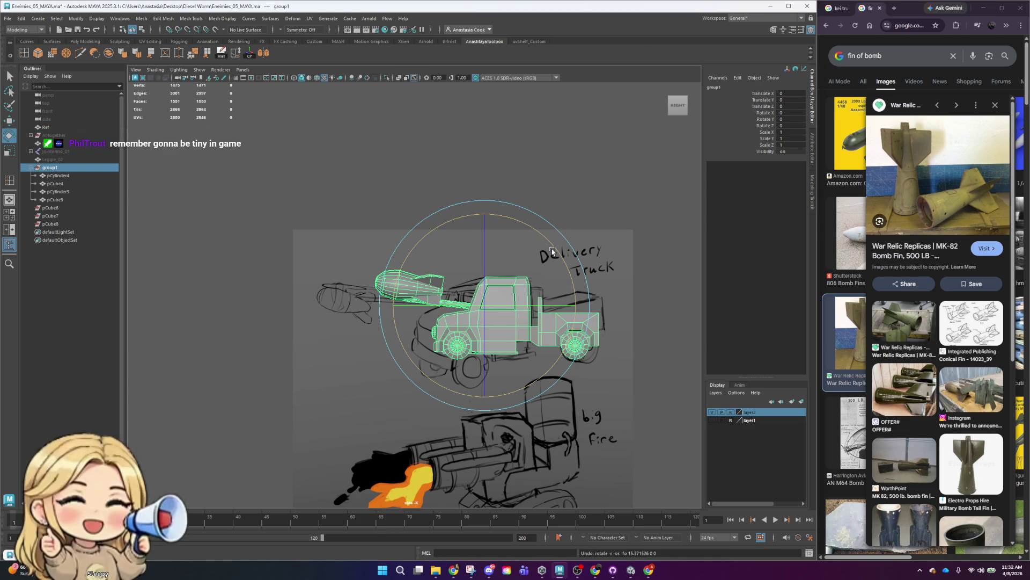
drag(545, 240, 538, 226)
key(ctrl+z)
key(w)
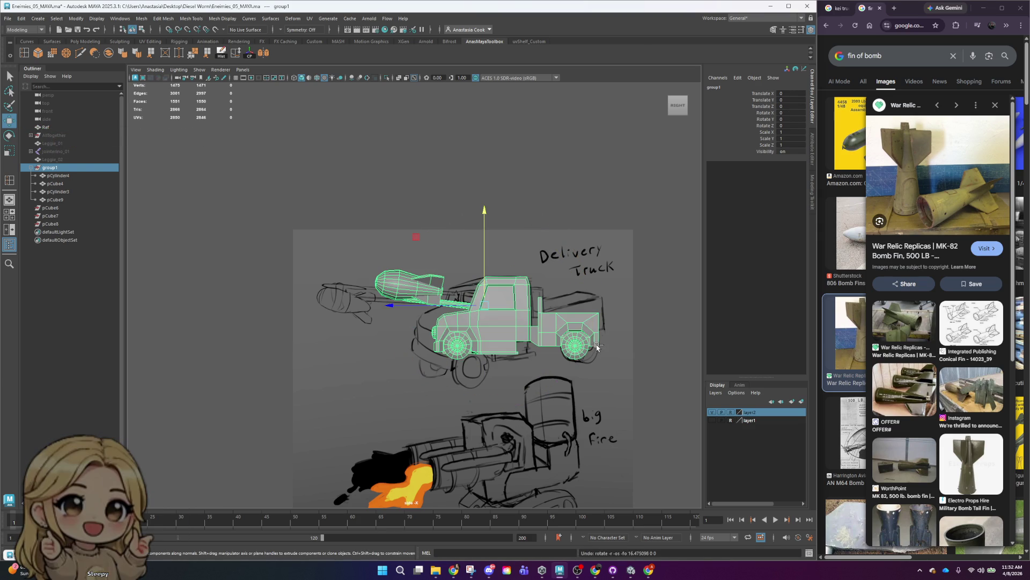
key(e)
mouse_move(562, 269)
mouse_down()
mouse_move(564, 357)
mouse_move(299, 254)
mouse_move(779, 320)
mouse_up()
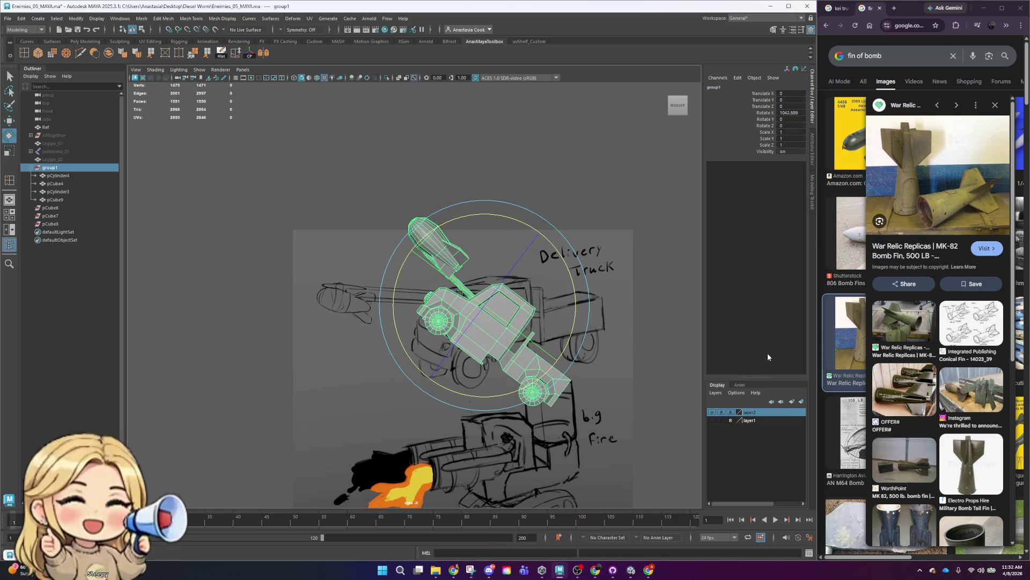
key(ctrl+z)
click(541, 197)
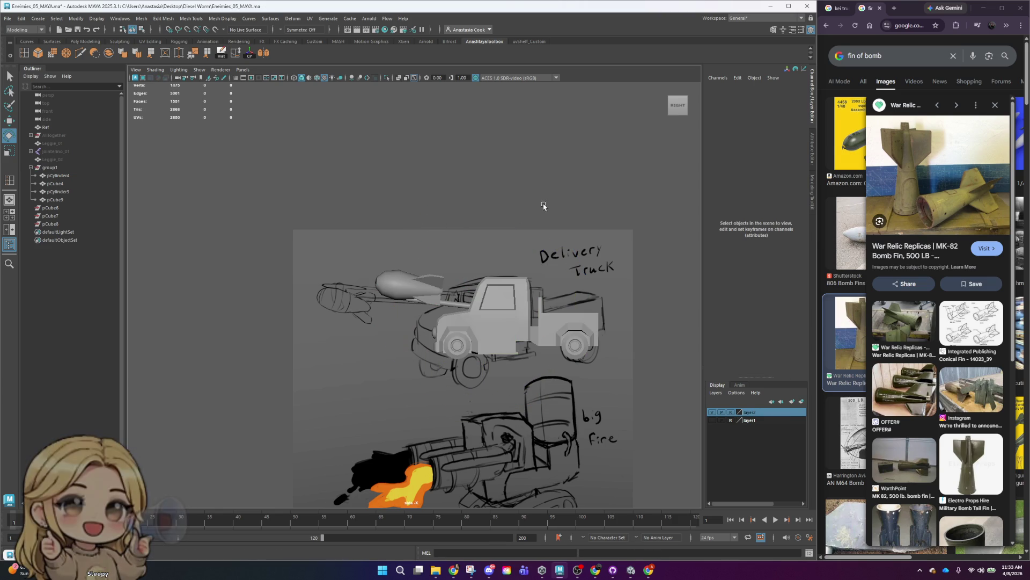
scroll(536, 333, down, 5)
- Orbit the truck and sketch in perspective, then return to the side view
alt+drag(558, 322, 578, 313)
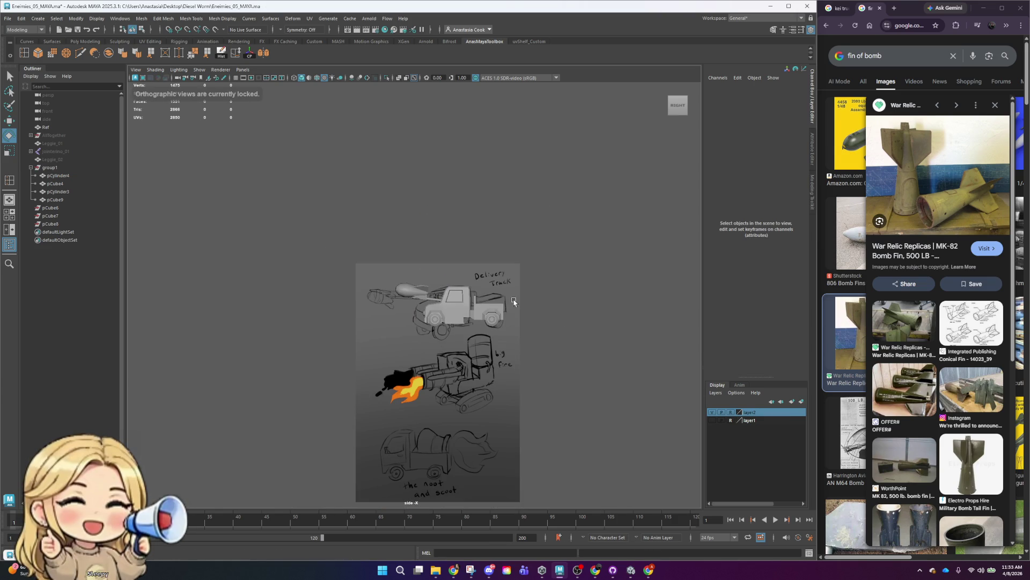
key(space)
scroll(504, 257, down, 5)
mouse_move(509, 280)
alt+mouse_down()
mouse_move(441, 283)
mouse_move(493, 322)
alt+mouse_up()
scroll(494, 325, up, 2)
scroll(495, 325, up, 3)
scroll(495, 325, up, 2)
key(space)
- Zoom in, select the wheel pair pCylinder3 and open the Scale tool settings
scroll(497, 339, up, 3)
scroll(499, 353, up, 3)
scroll(491, 261, up, 2)
click(491, 261)
scroll(537, 274, down, 2)
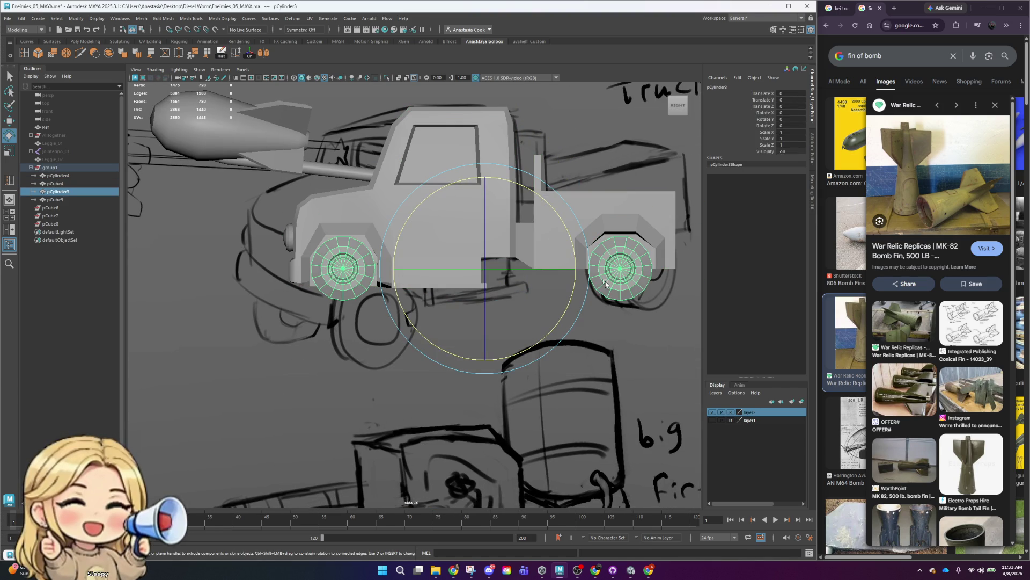
key(r)
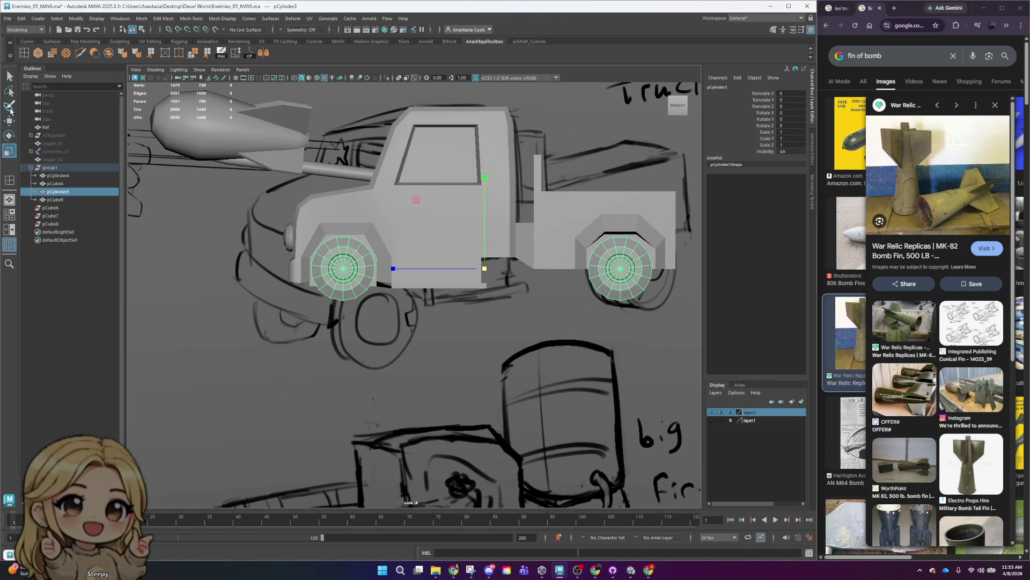
double_click(9, 151)
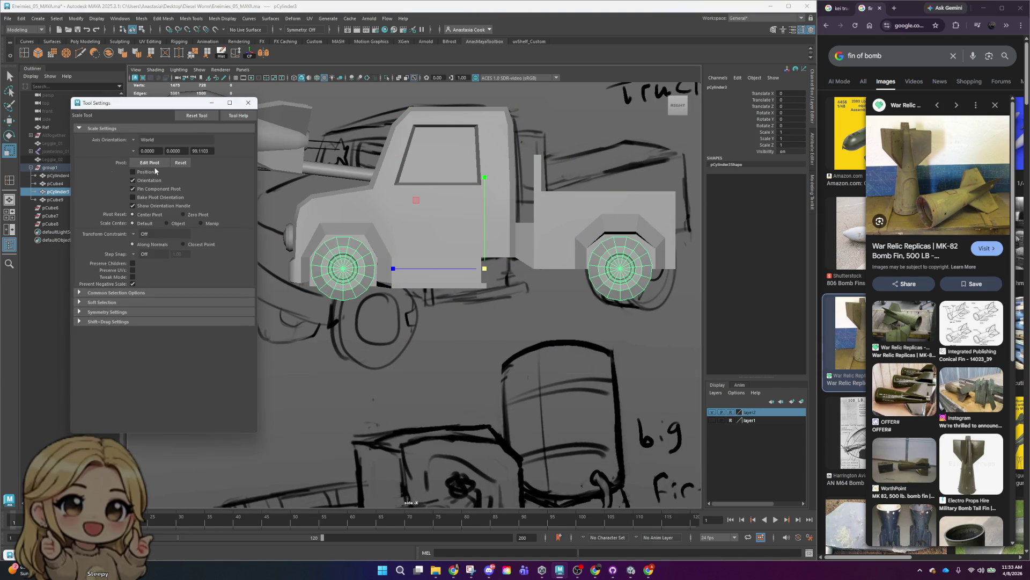
- Test scaling the wheels with Object, then Normal axis orientation, undoing each attempt
click(138, 141)
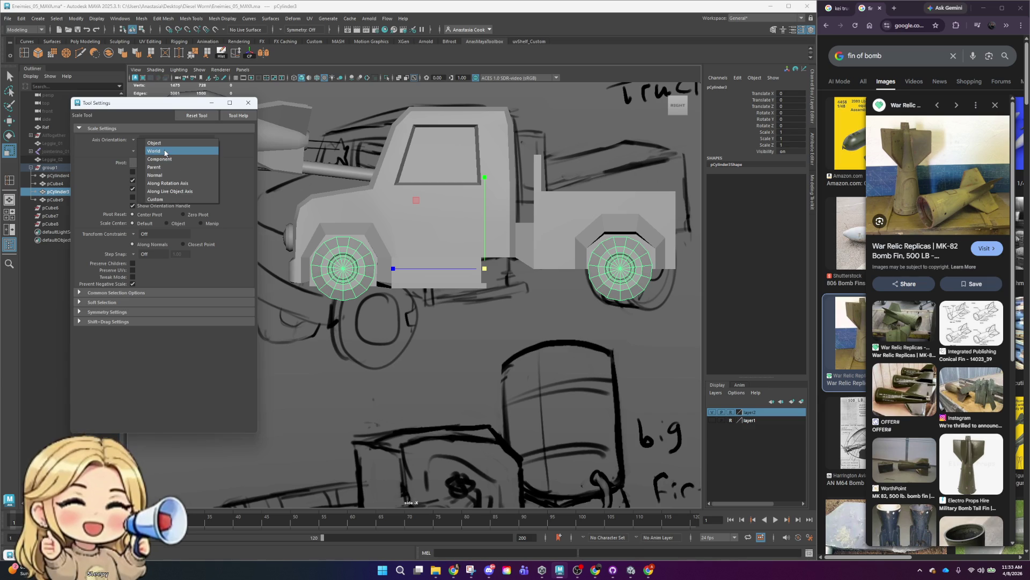
click(163, 145)
mouse_move(490, 272)
mouse_down()
mouse_move(585, 282)
mouse_move(478, 289)
mouse_up()
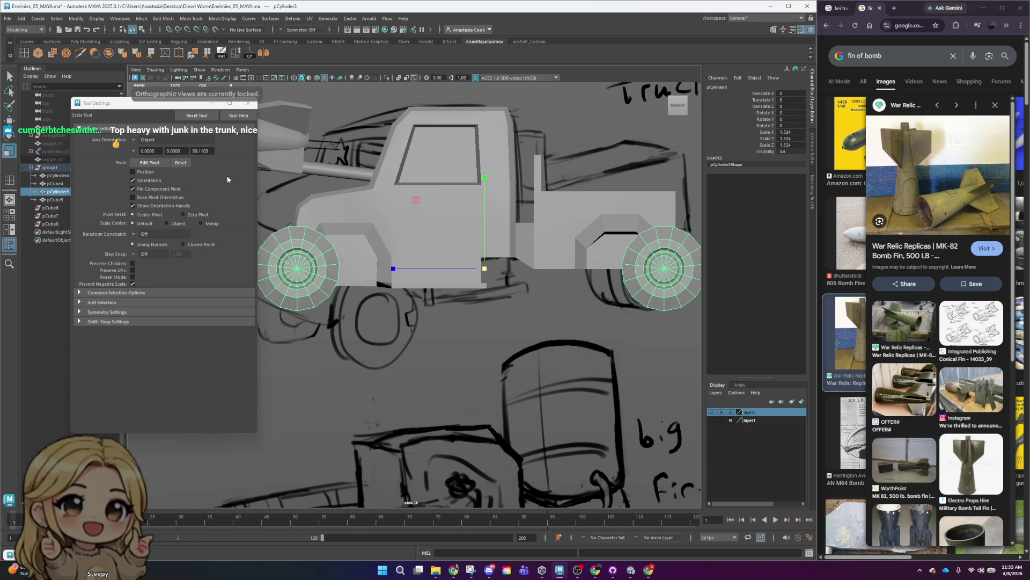
key(ctrl+z)
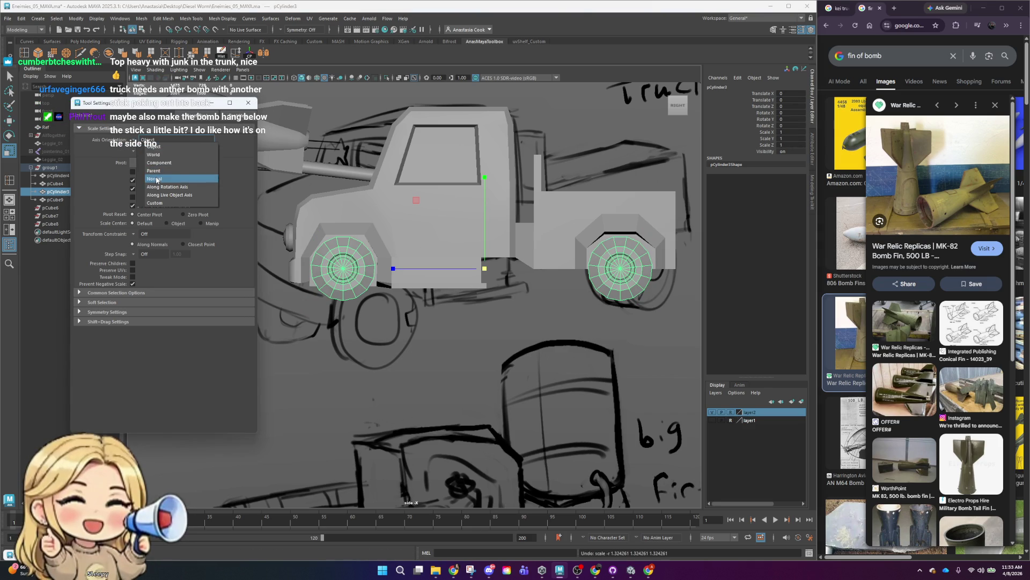
click(156, 177)
drag(486, 271, 502, 271)
key(ctrl+z)
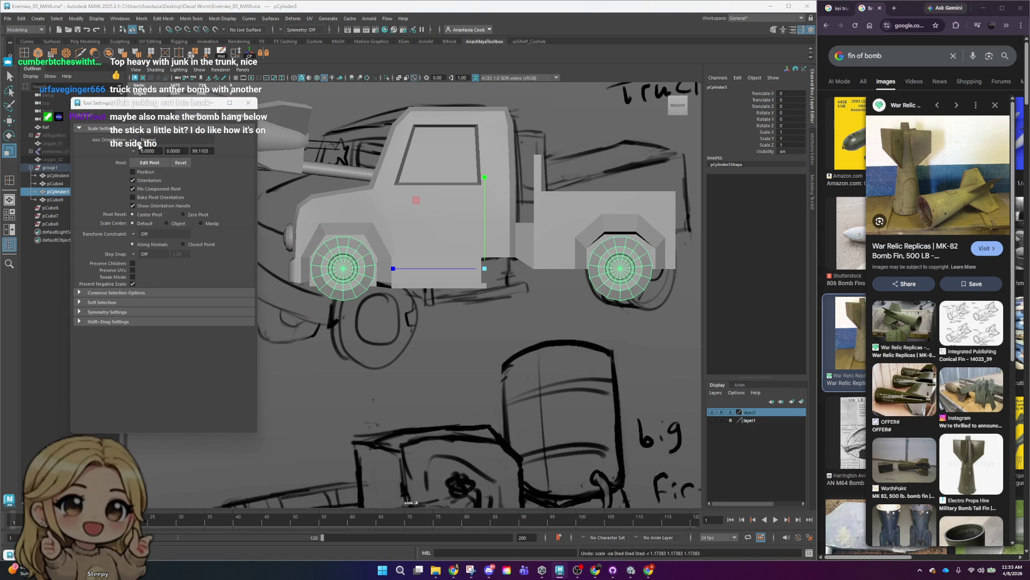
- With axis orientation Normal, scale the wheel pair uniformly to about 1.249 and close Tool Settings
click(177, 140)
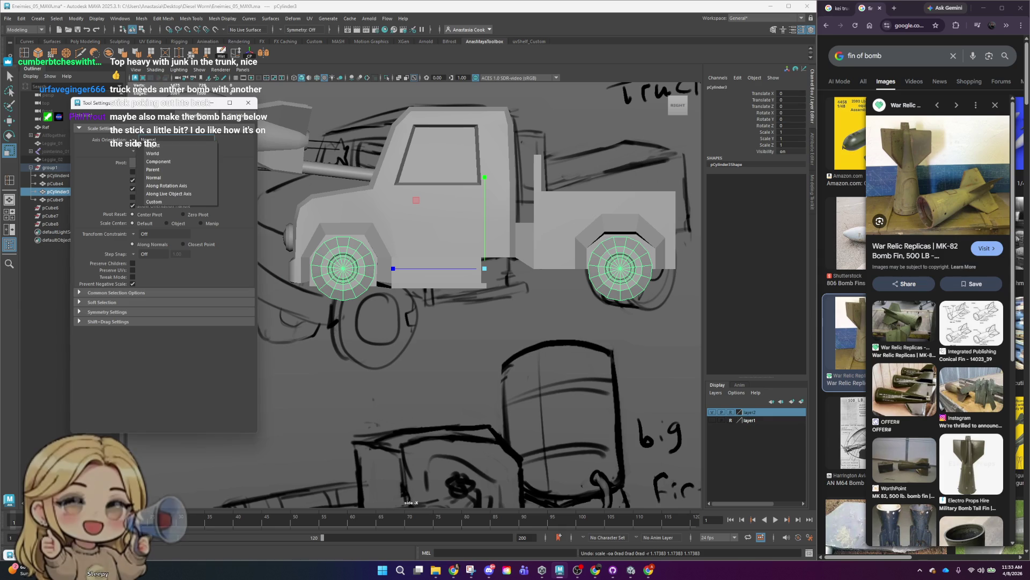
click(168, 157)
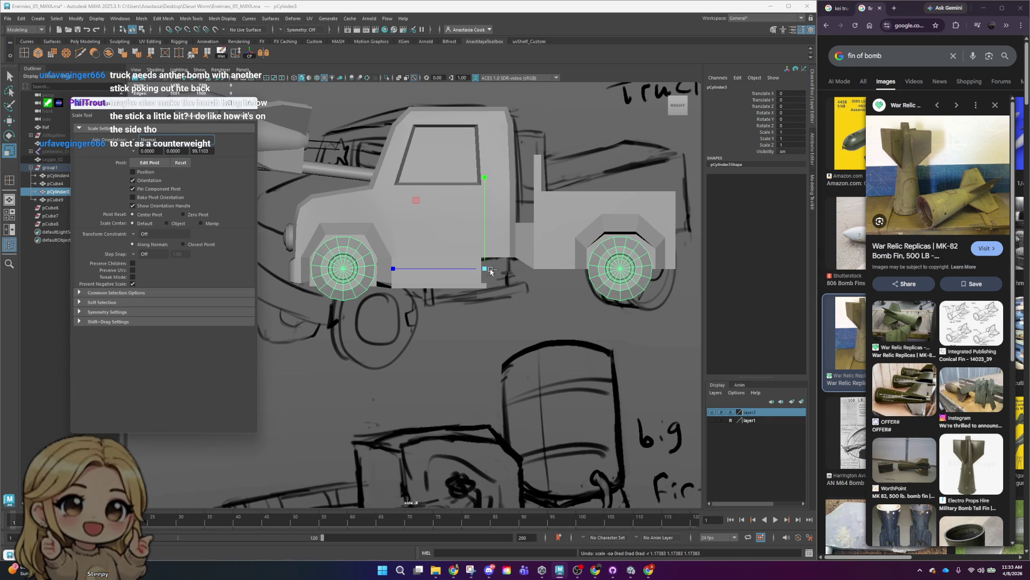
drag(486, 269, 484, 269)
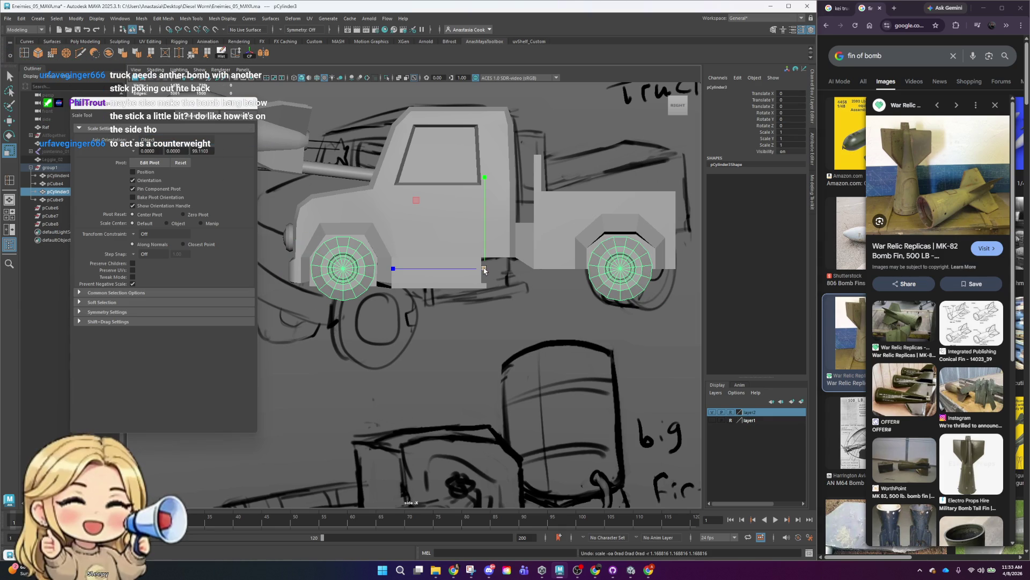
scroll(376, 301, down, 2)
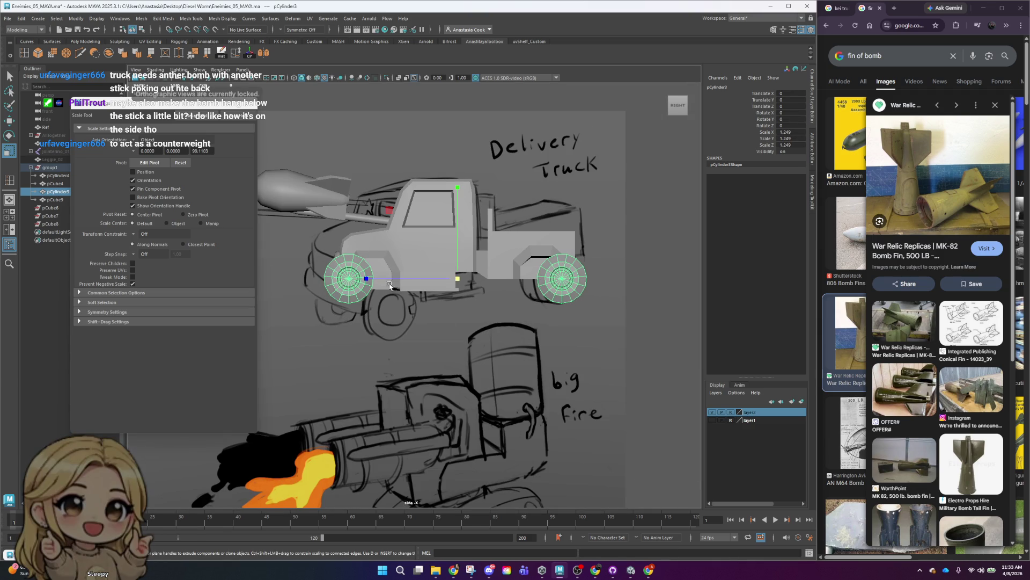
key(ctrl+shift+t)
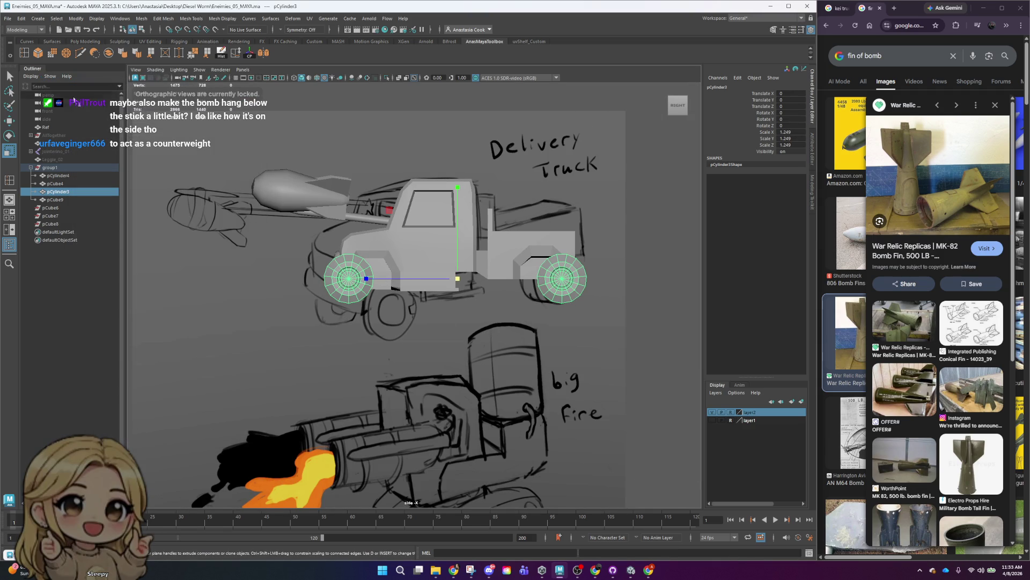
scroll(460, 305, down, 2)
mouse_move(459, 305)
alt+mouse_down()
mouse_move(510, 377)
mouse_move(450, 354)
alt+mouse_up()
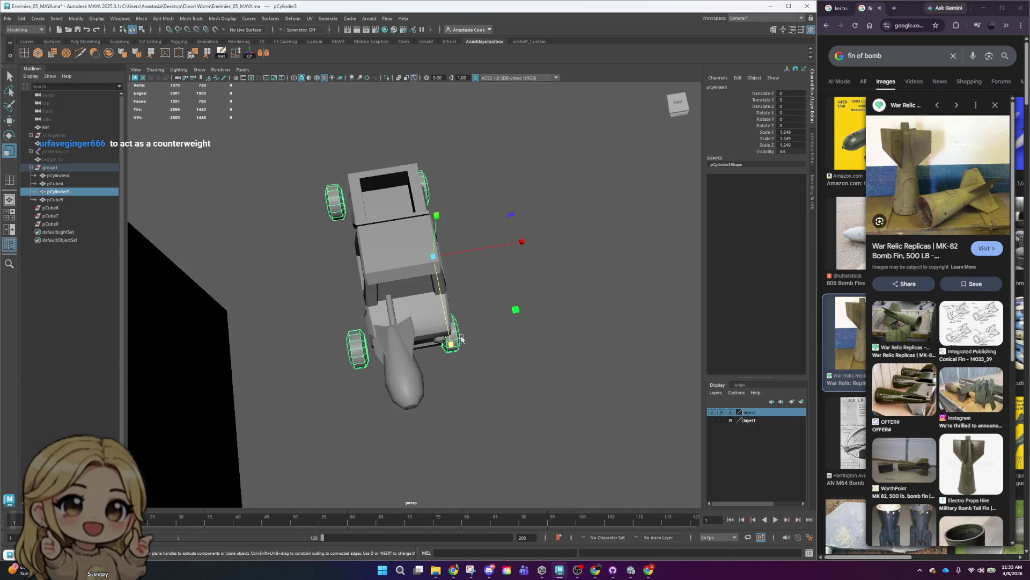
- In face mode, select the bottom wheel faces and raise them level with the truck body
right_click(455, 332)
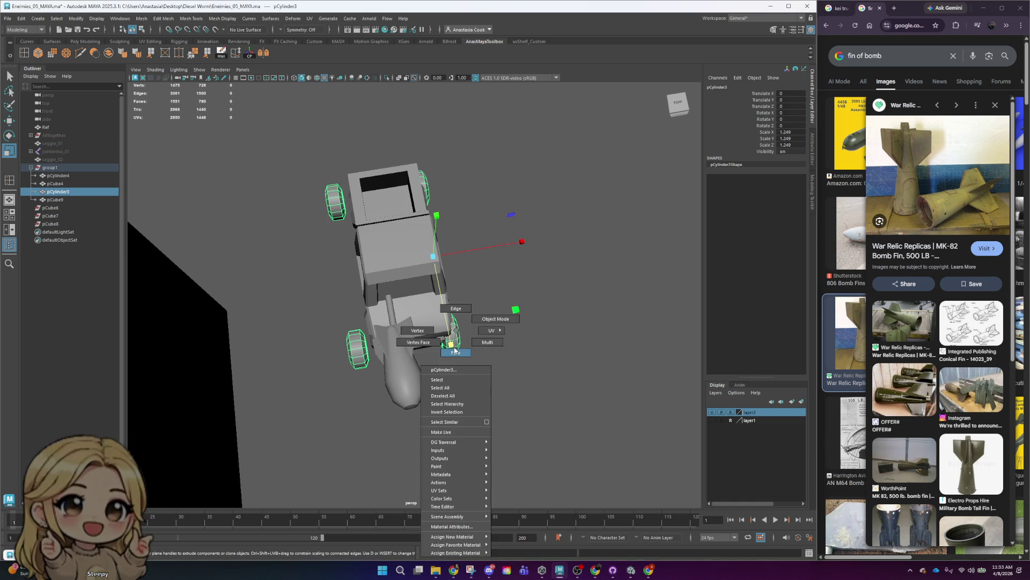
drag(581, 471, 540, 473)
alt+drag(280, 291, 419, 233)
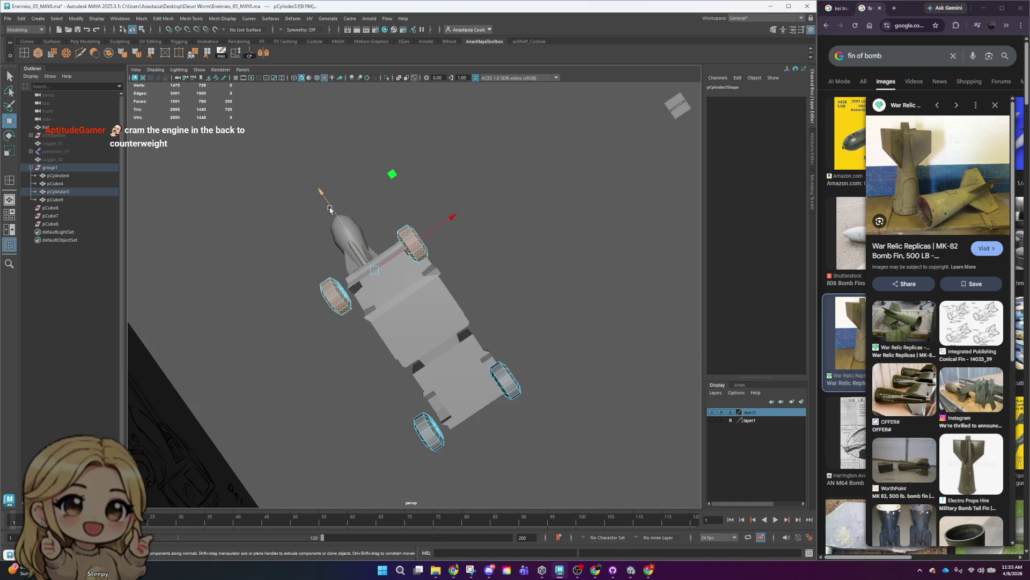
alt+drag(330, 210, 485, 288)
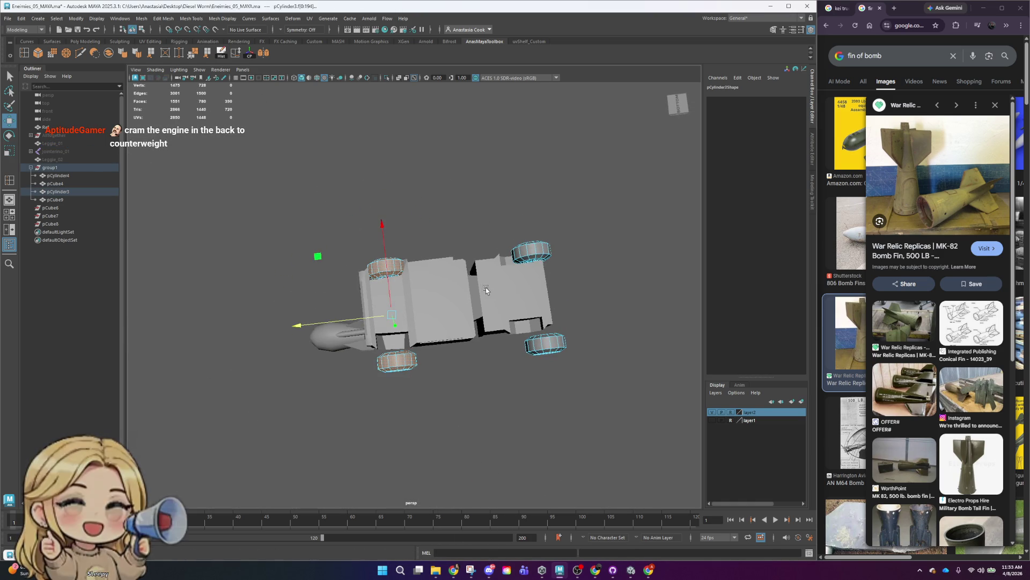
click(550, 248)
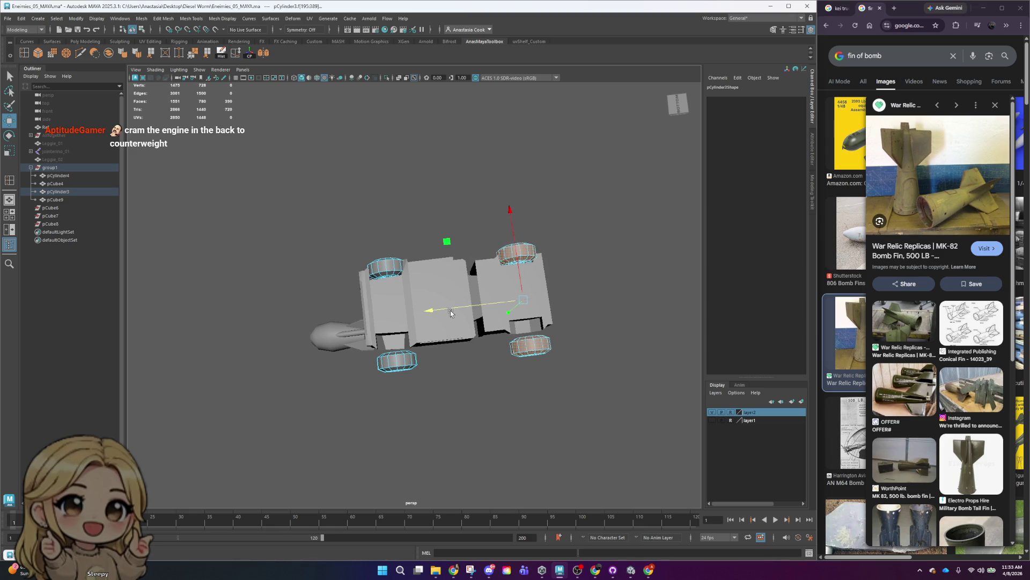
drag(333, 342, 696, 460)
mouse_move(451, 260)
mouse_down()
mouse_move(446, 245)
mouse_move(575, 278)
mouse_up()
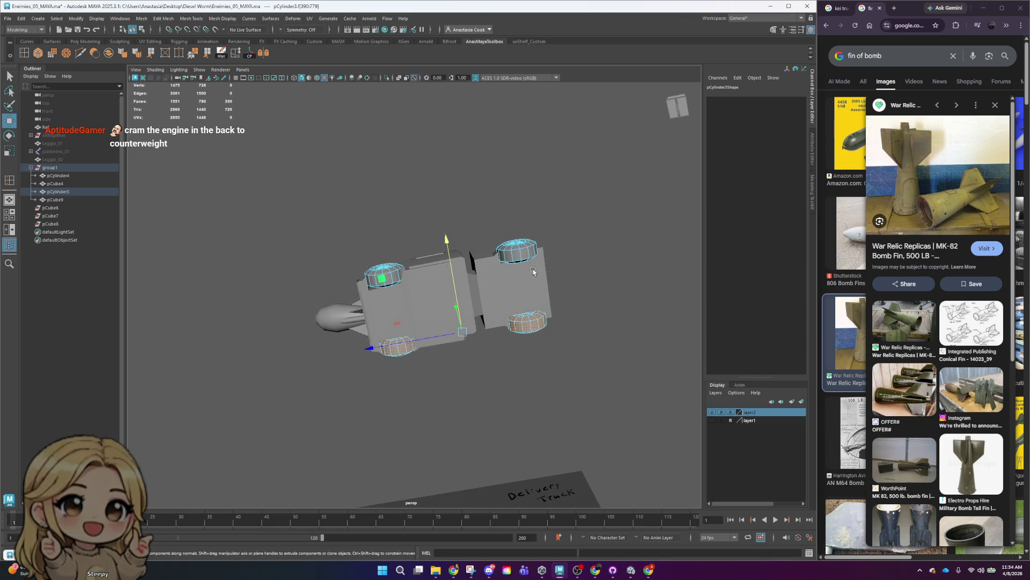
mouse_move(448, 242)
alt+mouse_down()
mouse_move(589, 298)
mouse_move(604, 270)
mouse_move(569, 282)
alt+mouse_up()
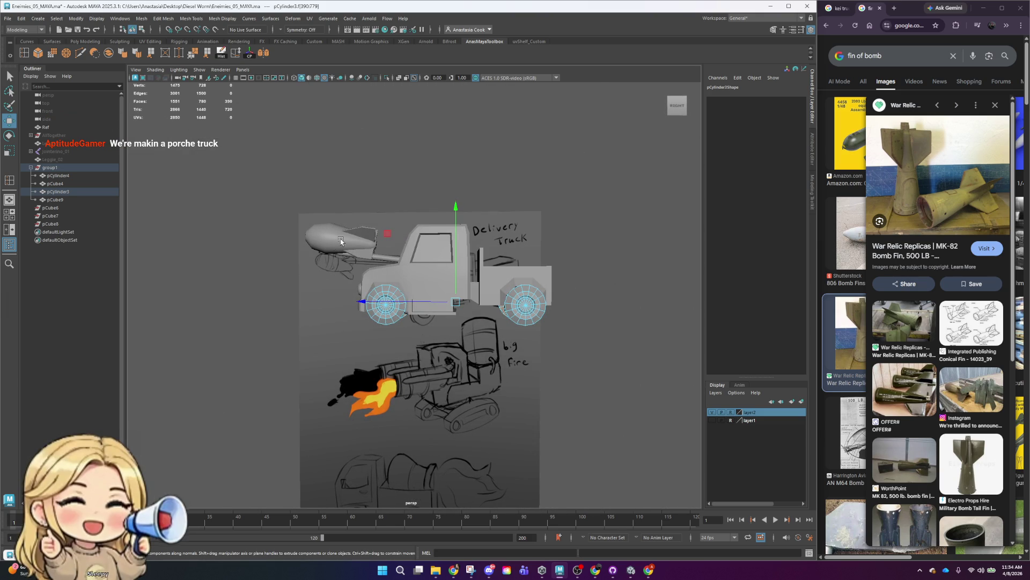
- Select the wheel faces and nudge them sideways in a front view
alt+middle_drag(553, 239, 569, 296)
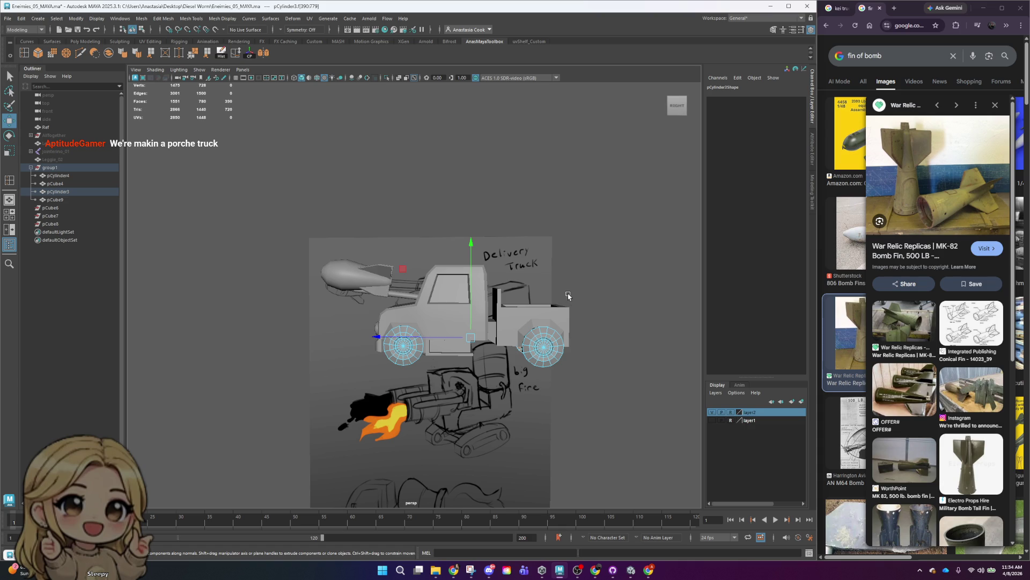
mouse_move(569, 296)
alt+right_down()
mouse_move(584, 390)
mouse_move(546, 335)
alt+right_up()
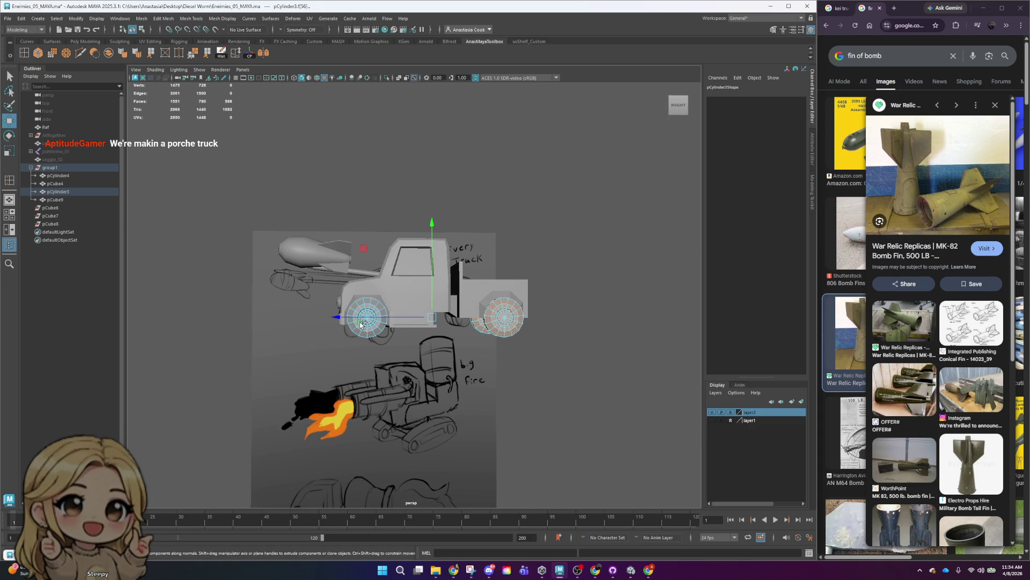
alt+drag(393, 385, 391, 266)
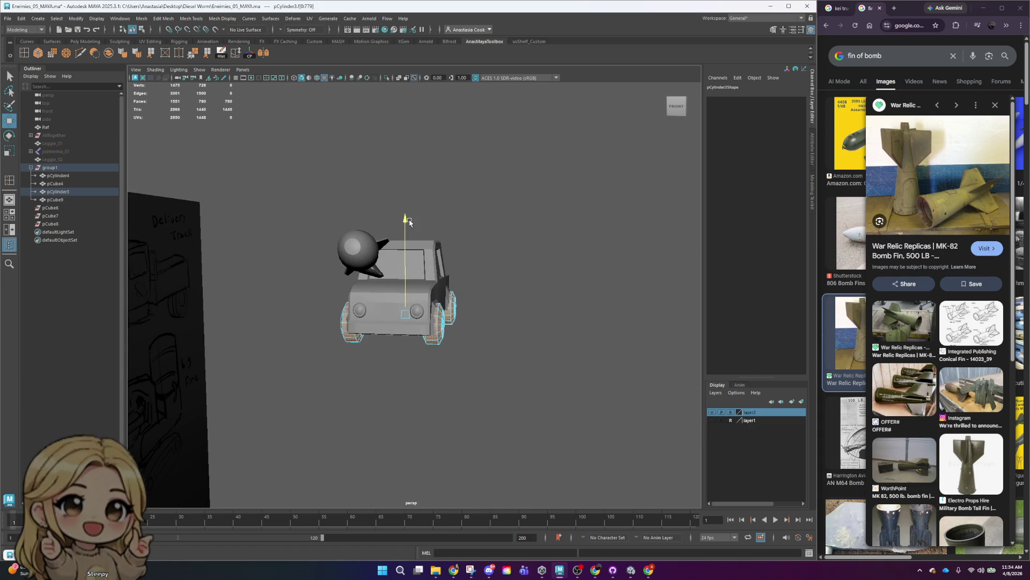
alt+drag(478, 301, 493, 307)
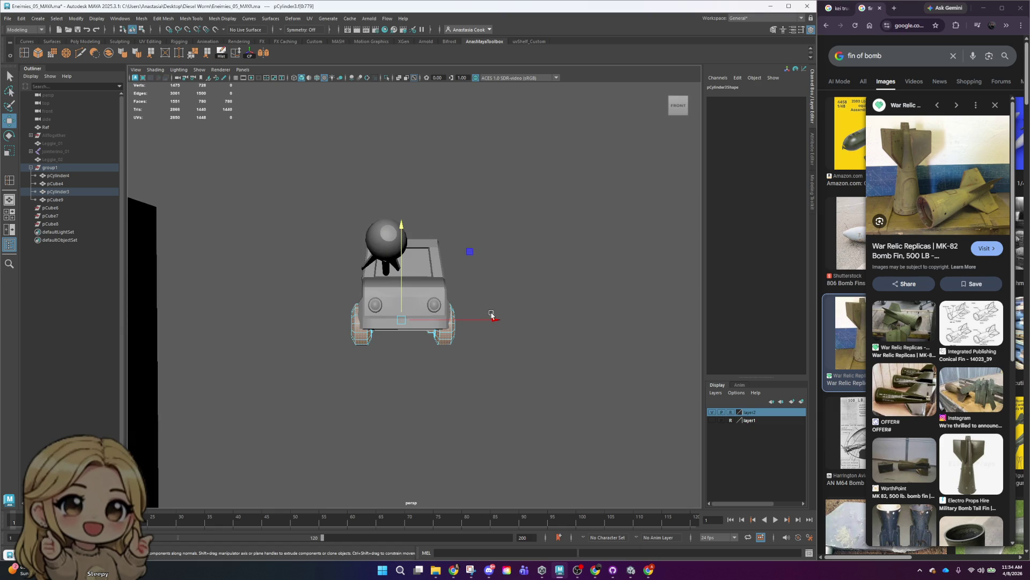
click(359, 338)
mouse_move(359, 338)
alt+mouse_down()
mouse_move(340, 349)
mouse_move(426, 361)
mouse_move(324, 339)
alt+mouse_up()
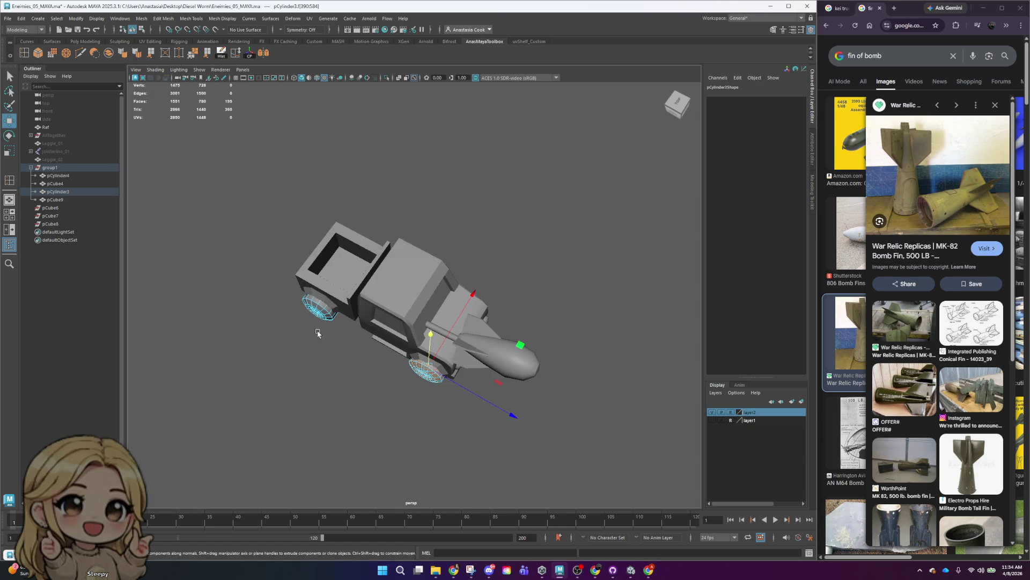
shift+click(321, 315)
alt+drag(569, 457, 505, 408)
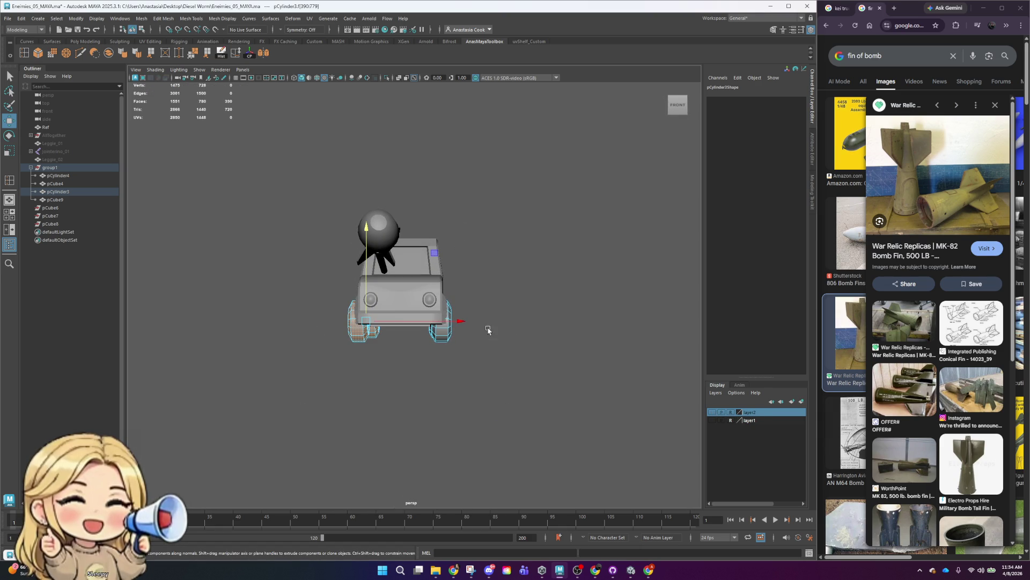
drag(467, 322, 514, 349)
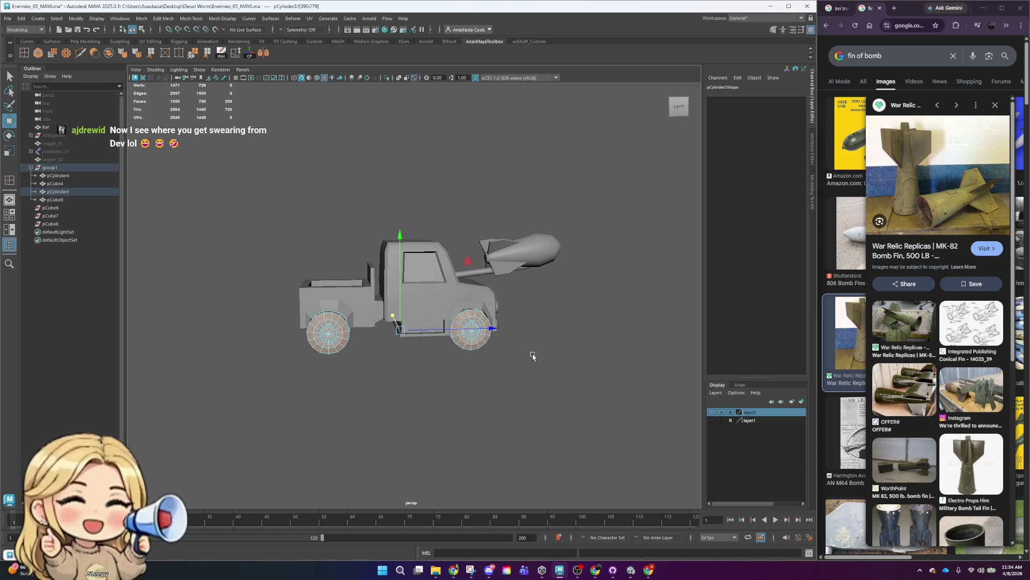
- On body pCube4, push a wheel-arch face outward and shift the arch corner face left
click(318, 337)
scroll(314, 352, up, 5)
click(315, 352)
scroll(315, 353, down, 5)
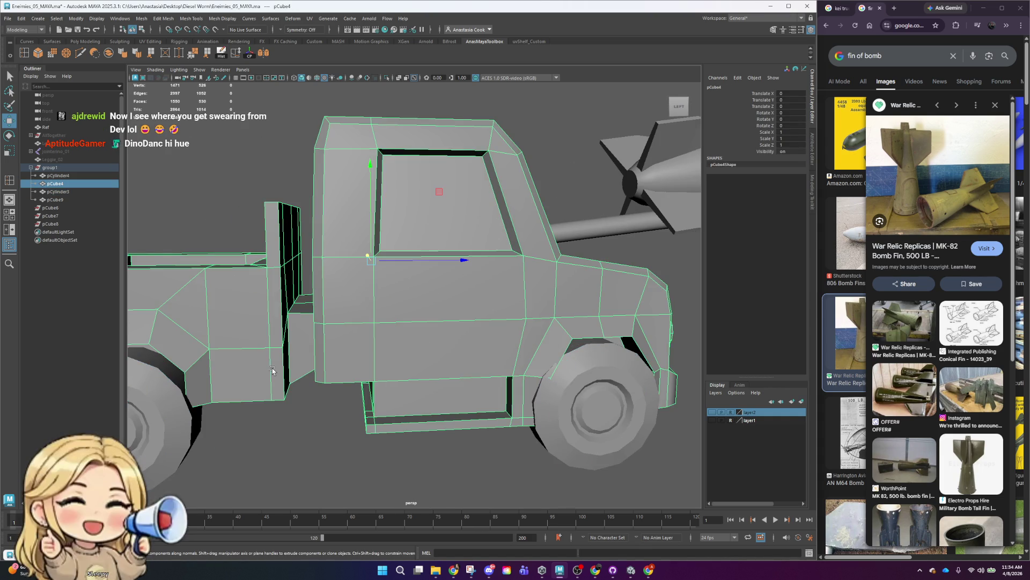
scroll(414, 343, up, 8)
key(F11)
click(426, 355)
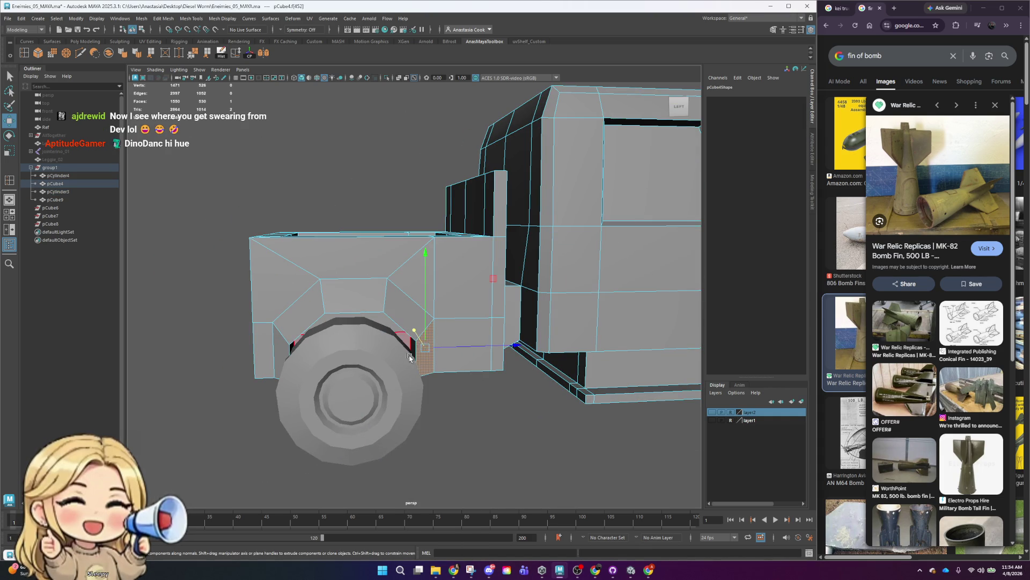
drag(511, 343, 525, 344)
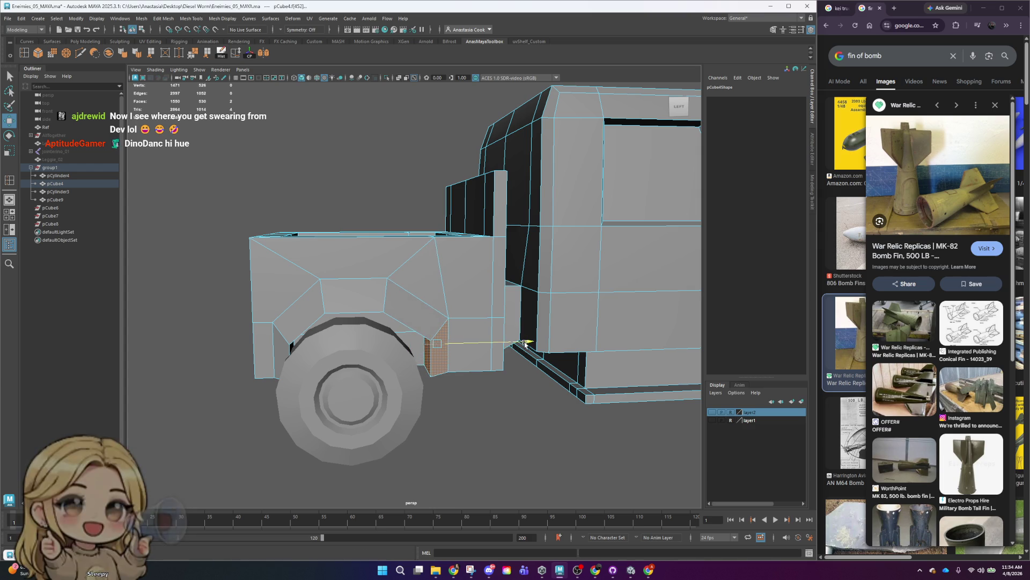
click(292, 351)
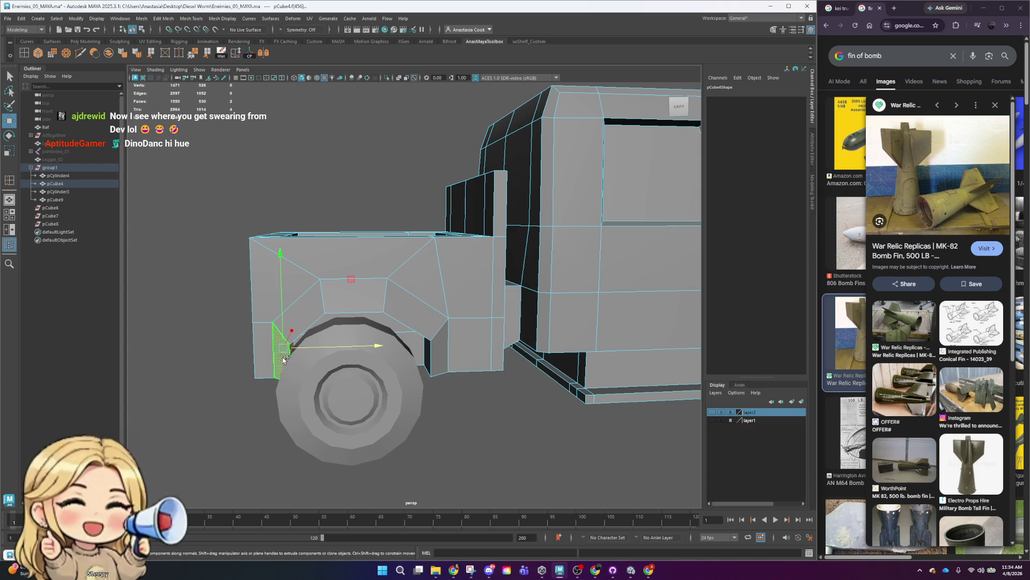
drag(367, 343, 365, 348)
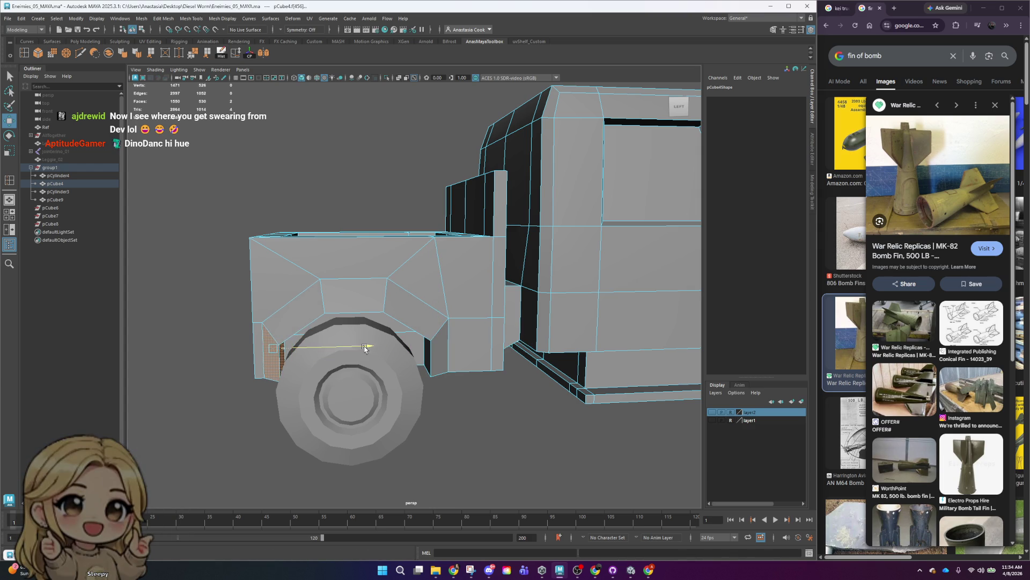
- Select two arch faces on the fender's far side and stretch them sideways with Scale
right_click(304, 324)
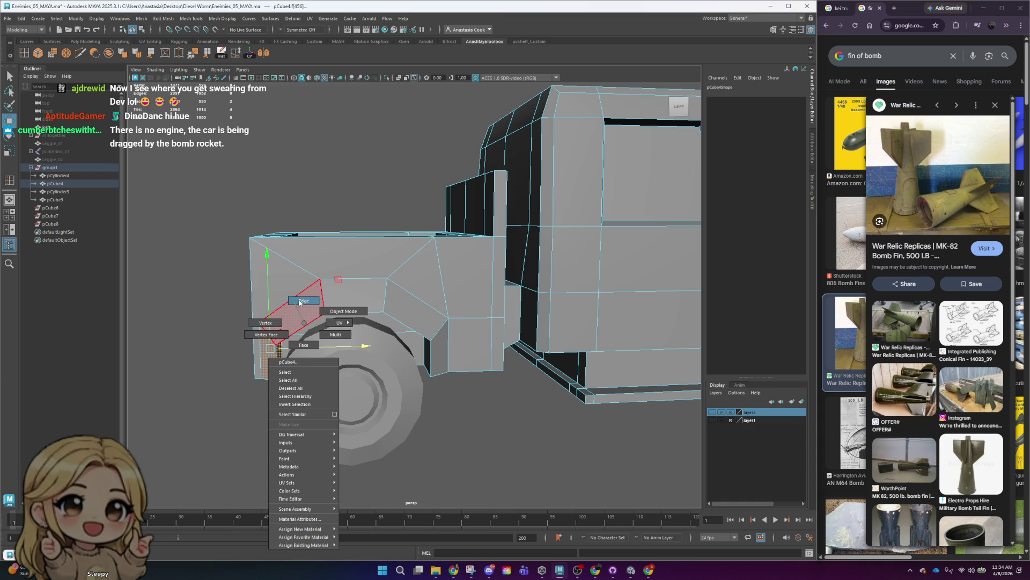
click(304, 300)
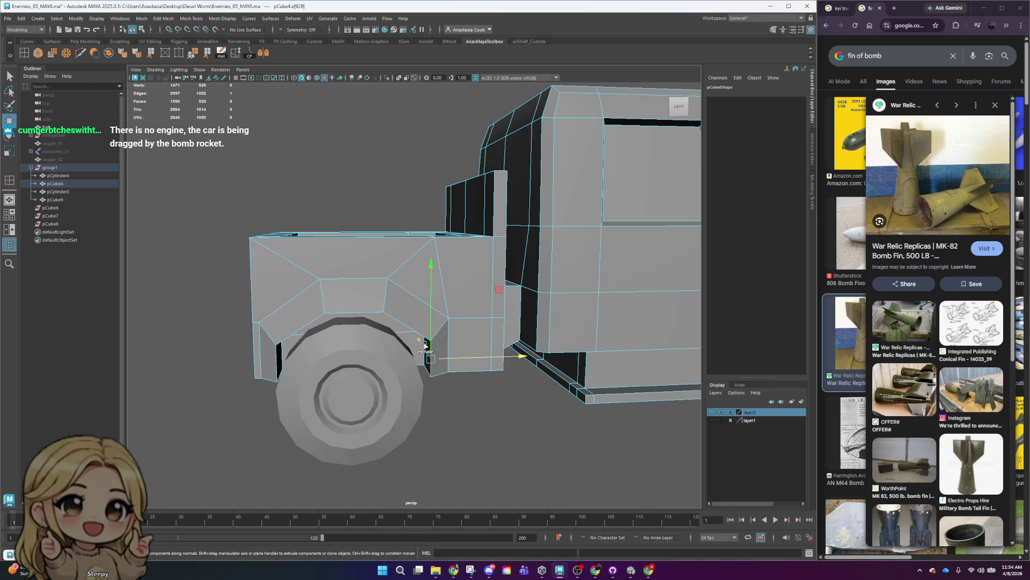
scroll(434, 363, up, 3)
right_click(446, 348)
click(447, 370)
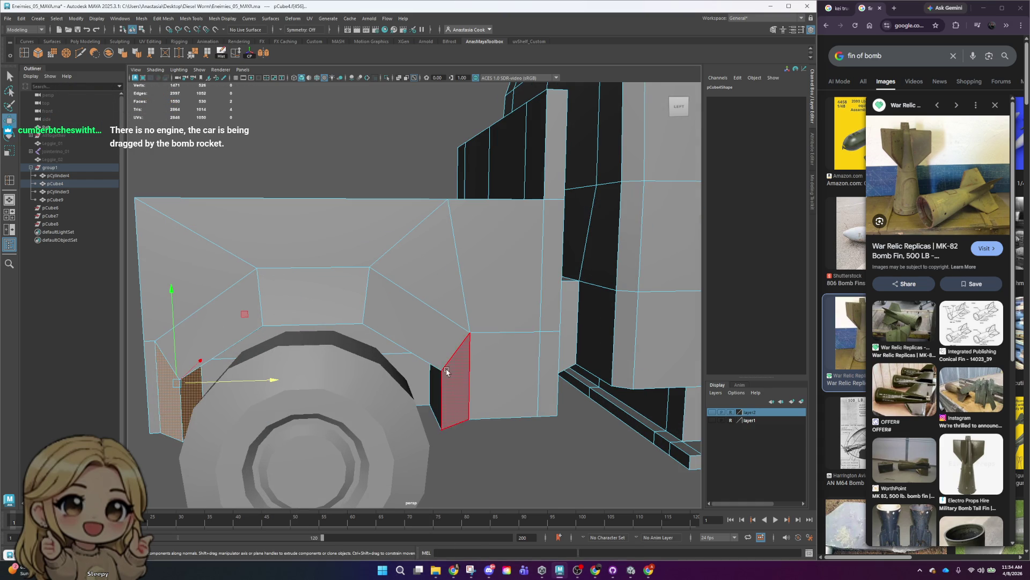
click(439, 409)
alt+drag(439, 409, 416, 341)
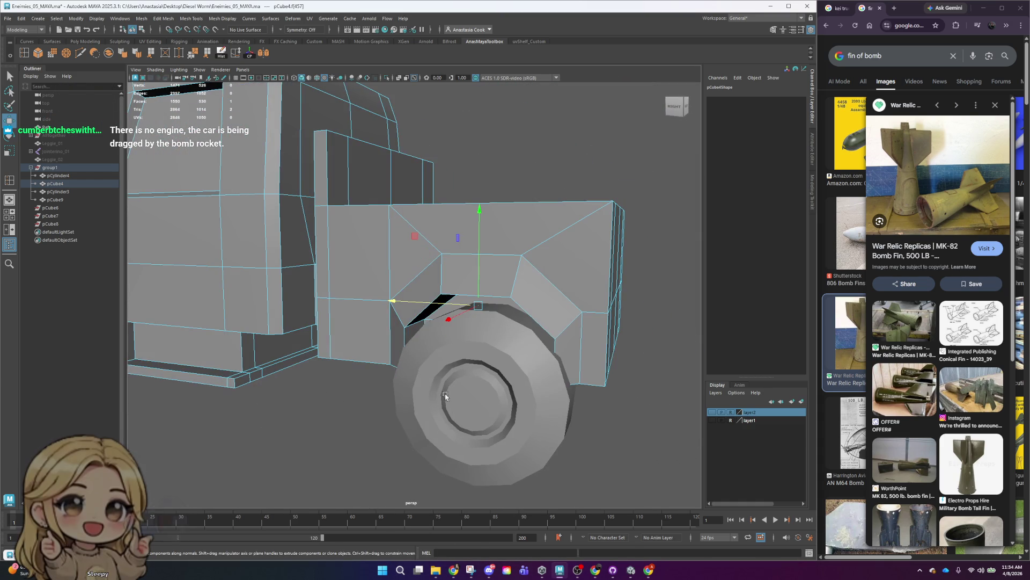
shift+click(416, 341)
key(e)
key(r)
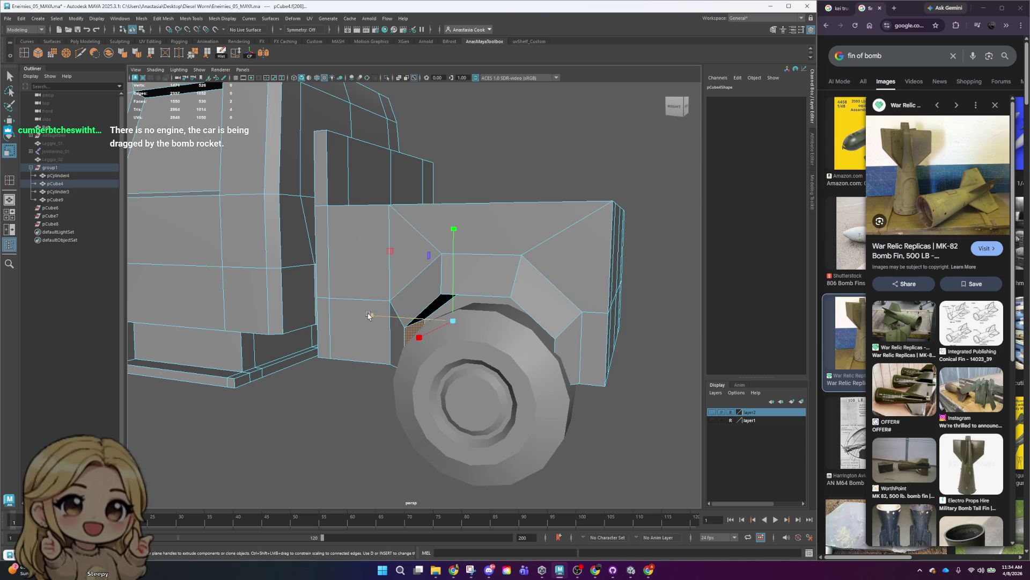
drag(363, 316, 517, 337)
- On the truck's right side, move the fender face to the left
mouse_move(438, 342)
alt+mouse_down()
mouse_move(602, 311)
mouse_move(320, 369)
alt+mouse_up()
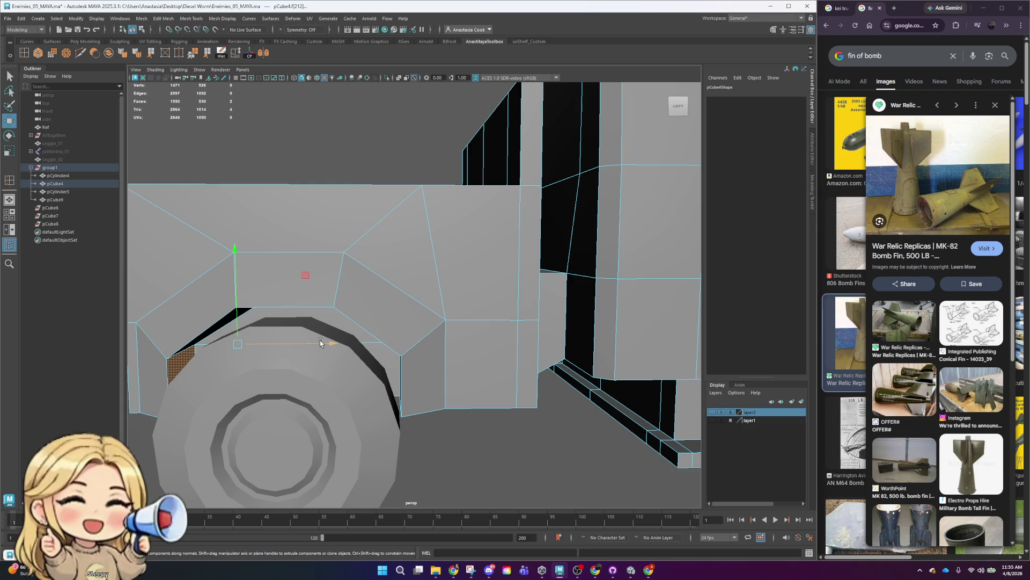
drag(320, 341, 302, 346)
alt+middle_drag(304, 348, 376, 299)
scroll(376, 299, up, 3)
right_click(331, 238)
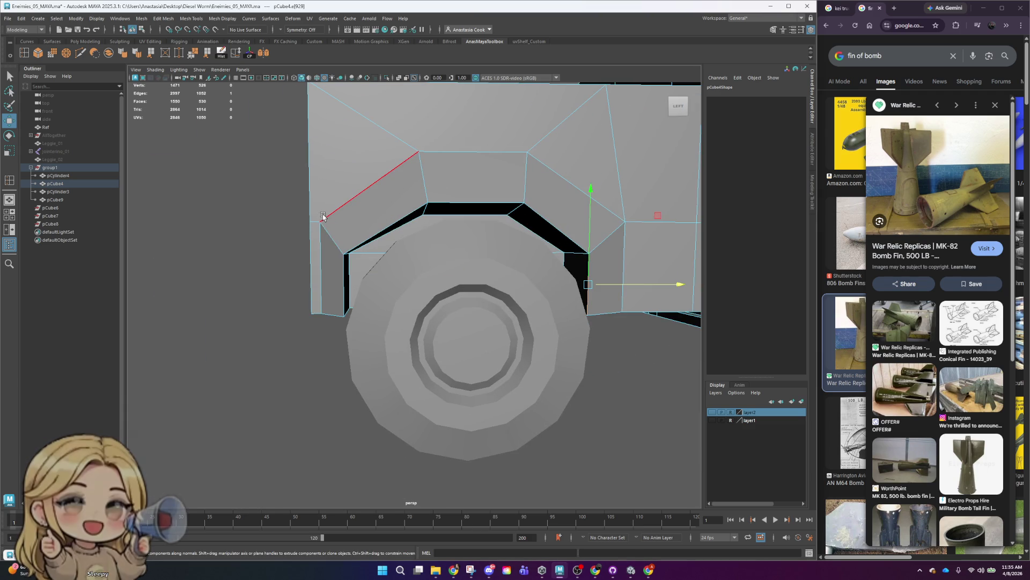
scroll(453, 300, down, 5)
right_click(453, 300)
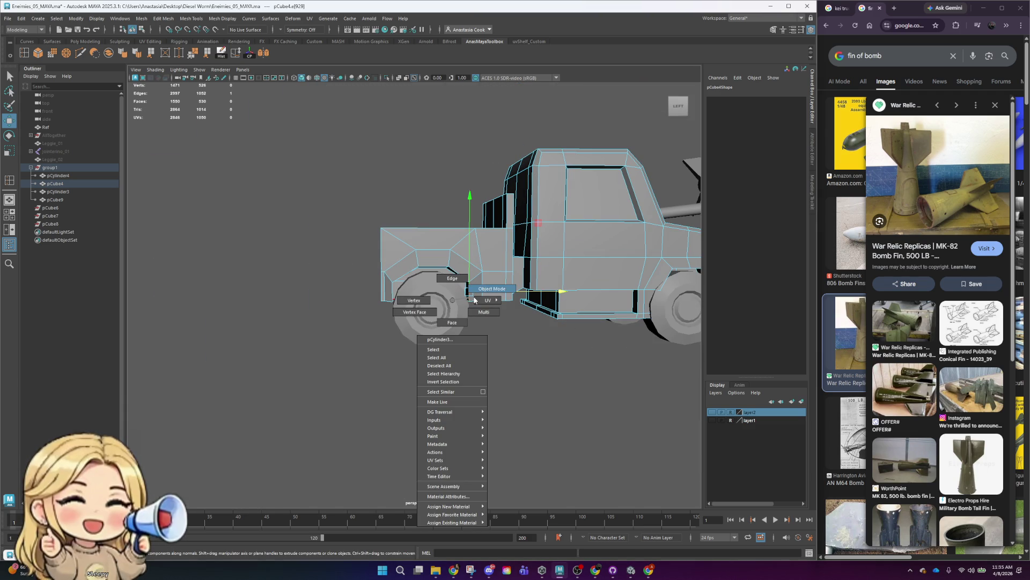
click(453, 278)
right_click(445, 253)
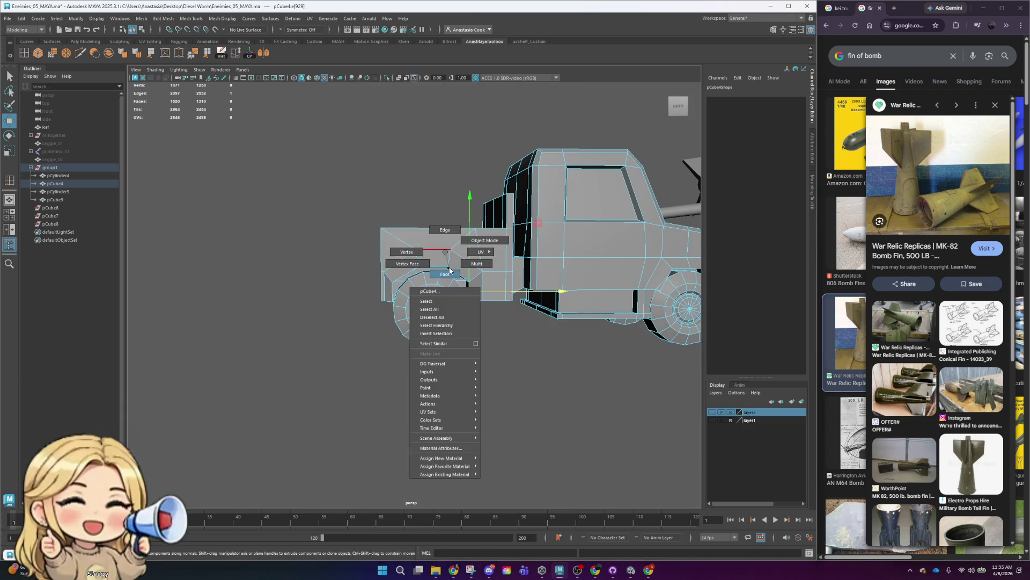
scroll(445, 253, up, 3)
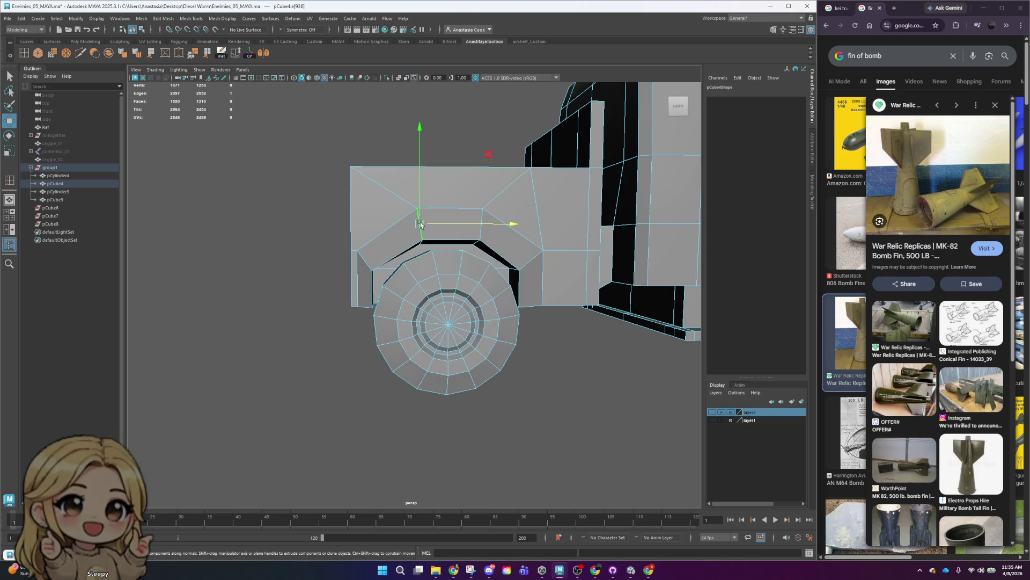
alt+drag(422, 244, 501, 278)
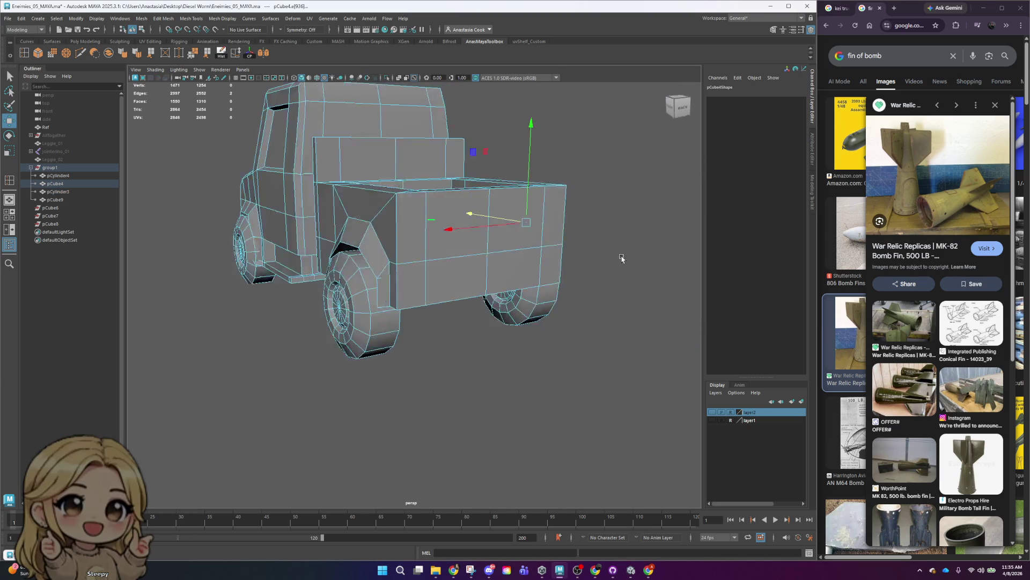
scroll(438, 283, up, 3)
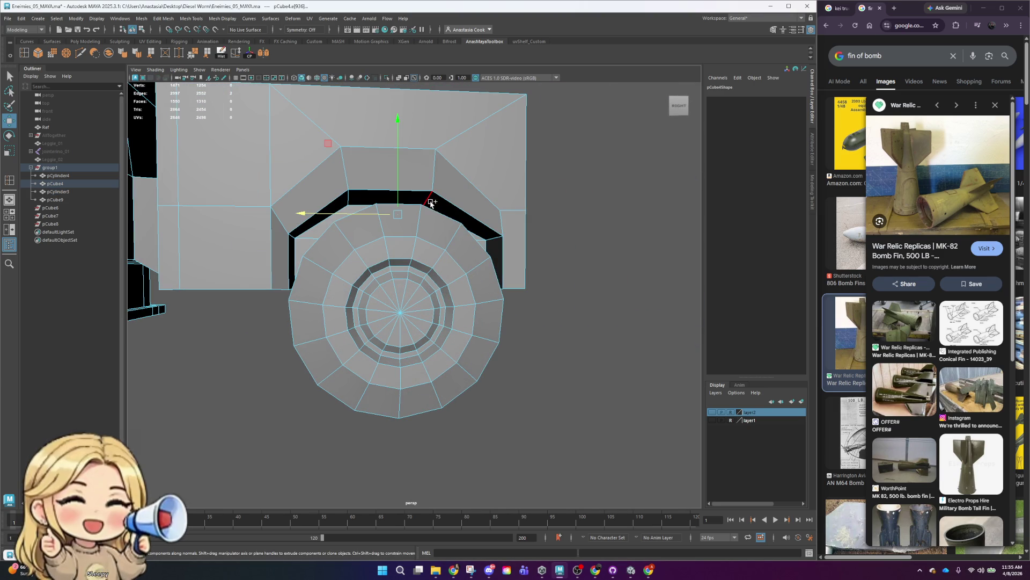
click(436, 170)
double_click(436, 170)
mouse_move(361, 199)
mouse_down()
mouse_move(376, 200)
mouse_move(408, 269)
mouse_up()
scroll(370, 202, down, 5)
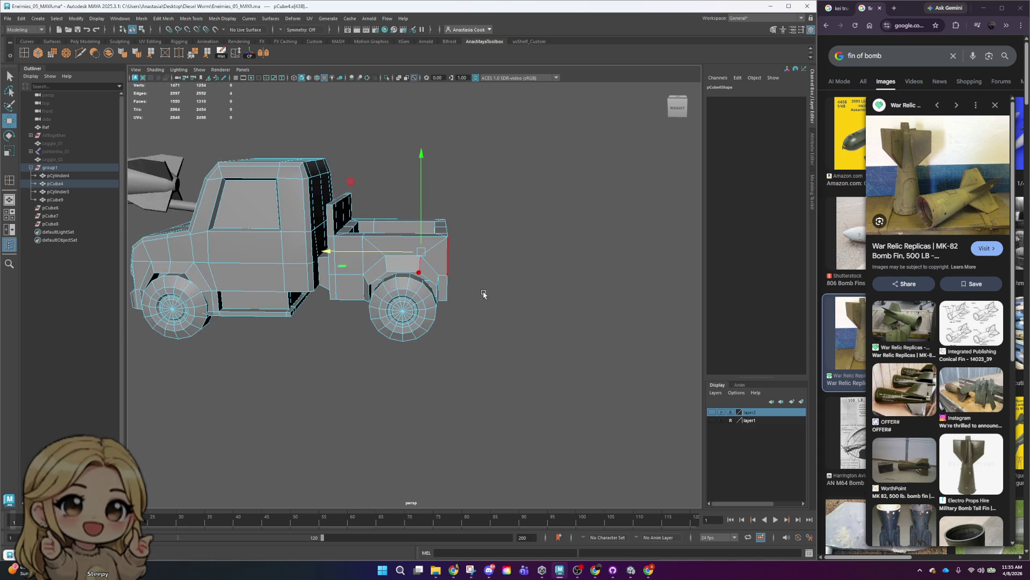
right_click(405, 320)
click(421, 303)
scroll(370, 297, up, 5)
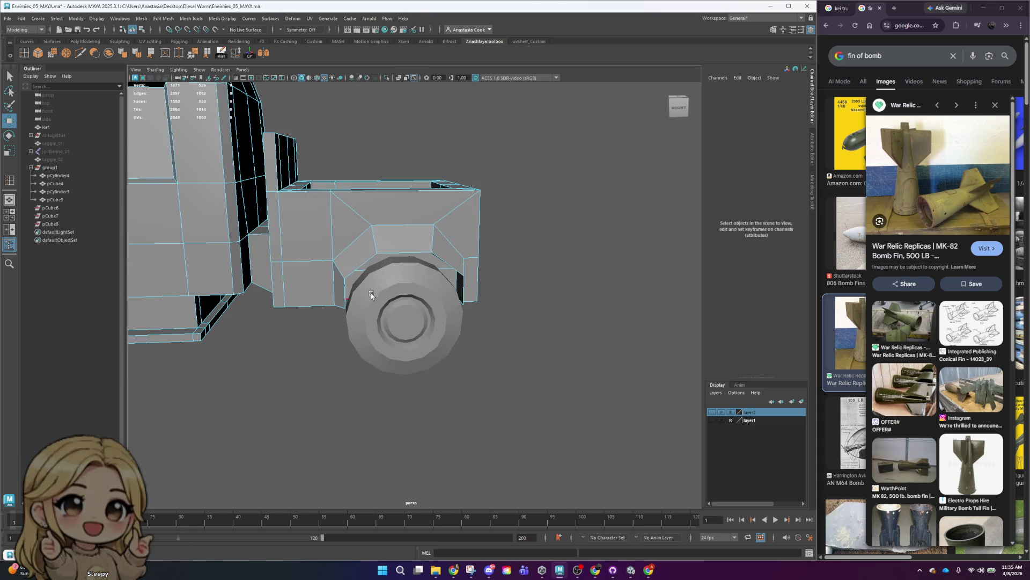
click(333, 257)
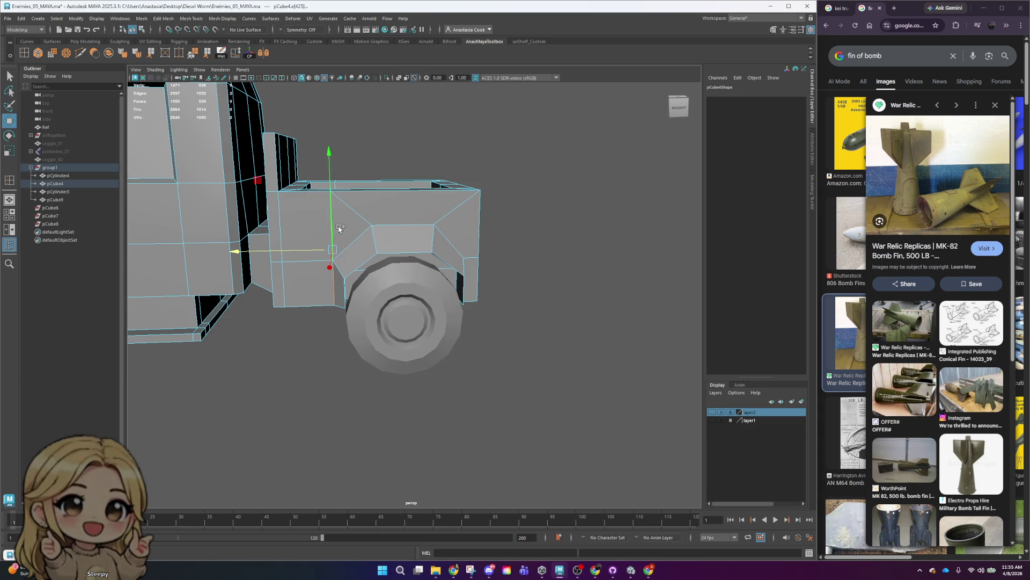
mouse_move(339, 228)
alt+mouse_down()
mouse_move(380, 327)
mouse_move(398, 303)
mouse_move(351, 340)
mouse_move(319, 216)
alt+mouse_up()
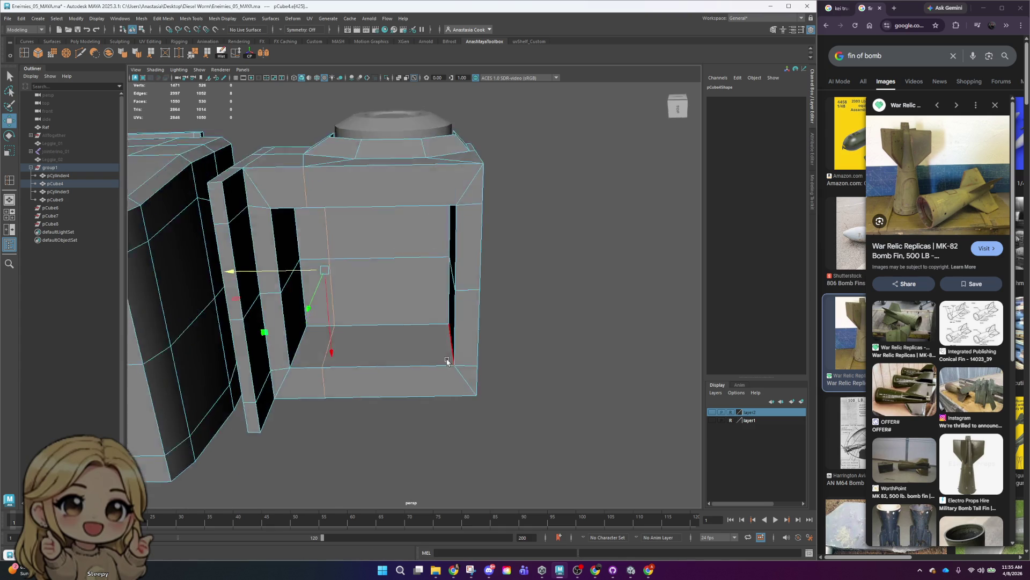
- Select the edge loop down the box's front and slide it along the truck
mouse_move(488, 289)
alt+mouse_down()
mouse_move(615, 271)
mouse_move(272, 252)
mouse_move(288, 260)
alt+mouse_up()
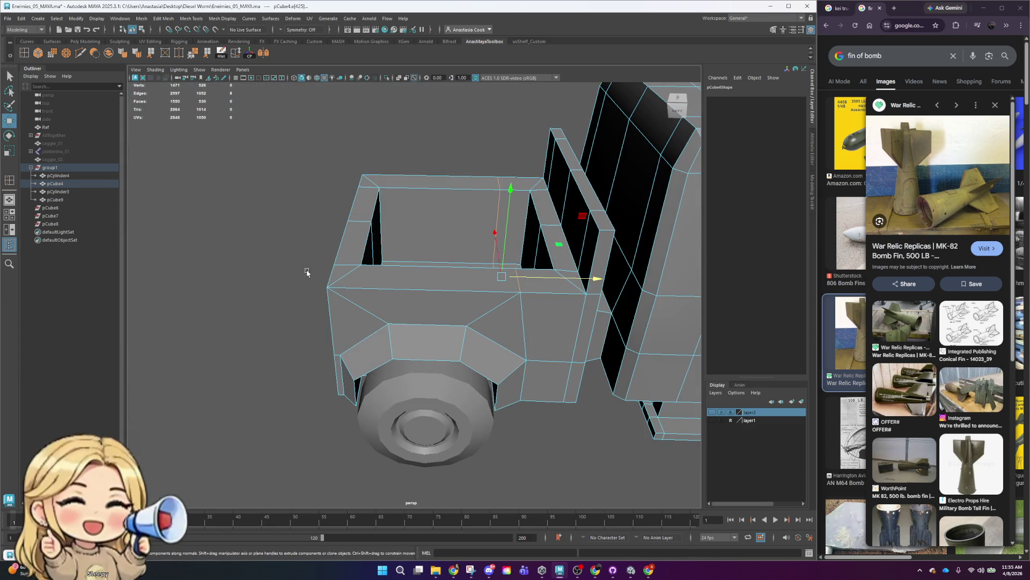
double_click(524, 343)
mouse_move(597, 278)
mouse_down()
mouse_move(615, 278)
mouse_move(465, 282)
mouse_up()
key(r)
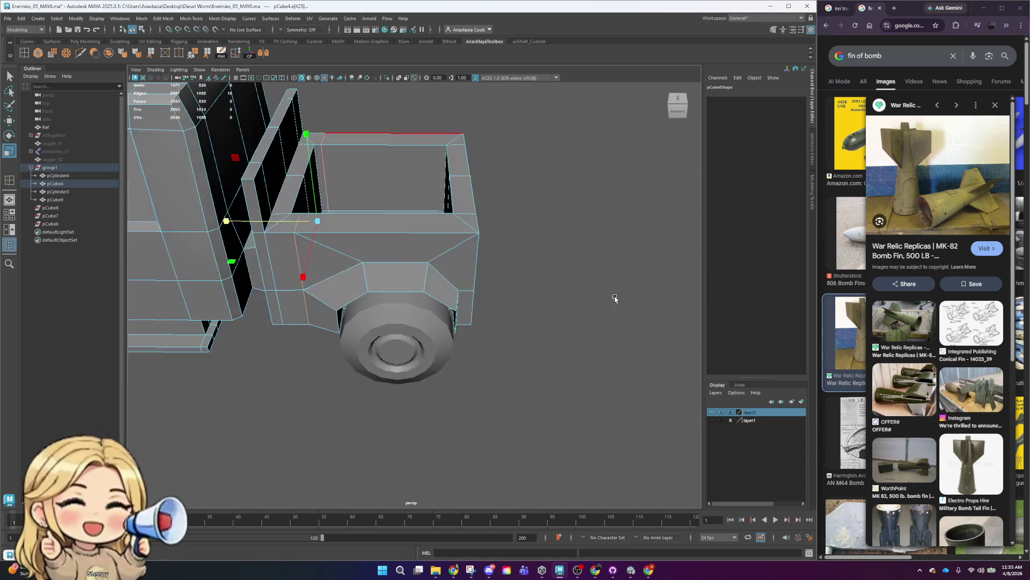
alt+drag(377, 244, 497, 285)
- Select the wheel arch's top edges and slide the extruded arch edges along the truck
click(388, 243)
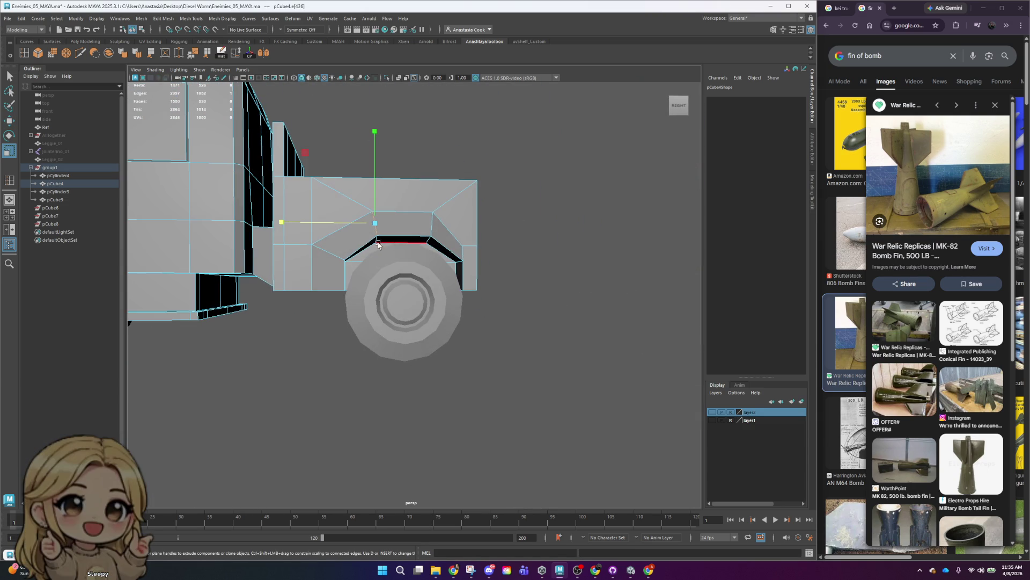
mouse_move(446, 283)
alt+mouse_down()
mouse_move(393, 278)
mouse_move(449, 217)
alt+mouse_up()
key(w)
mouse_move(552, 220)
mouse_down()
mouse_move(563, 232)
mouse_move(573, 202)
mouse_move(521, 309)
mouse_move(614, 318)
mouse_move(683, 306)
mouse_move(444, 278)
mouse_up()
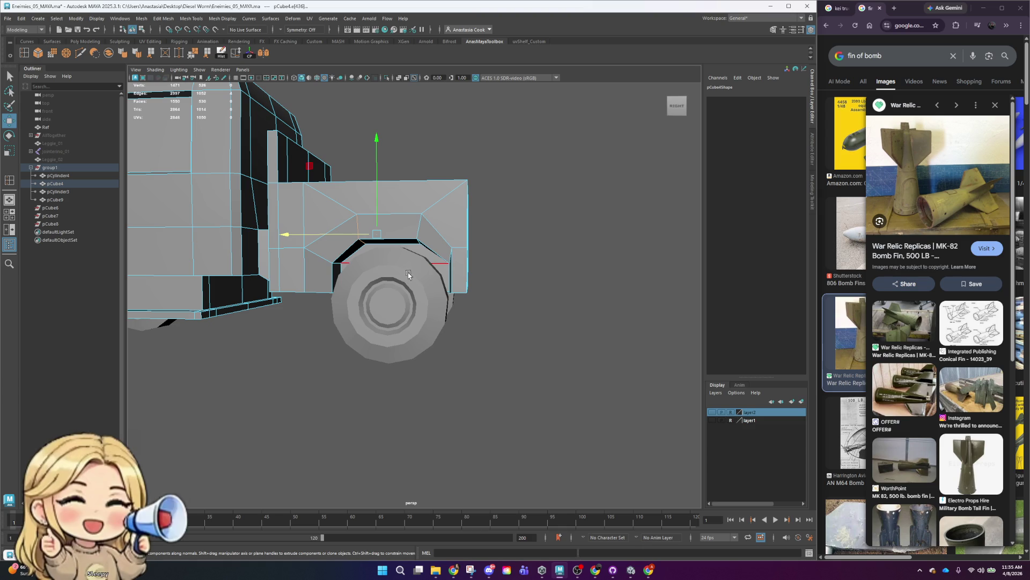
- Select two arch faces and adjust them to fit the fender around the front wheel
right_drag(358, 275, 356, 294)
mouse_move(356, 294)
alt+mouse_down()
mouse_move(378, 341)
mouse_move(561, 316)
mouse_move(579, 300)
alt+mouse_up()
shift+click(561, 316)
key(r)
key(w)
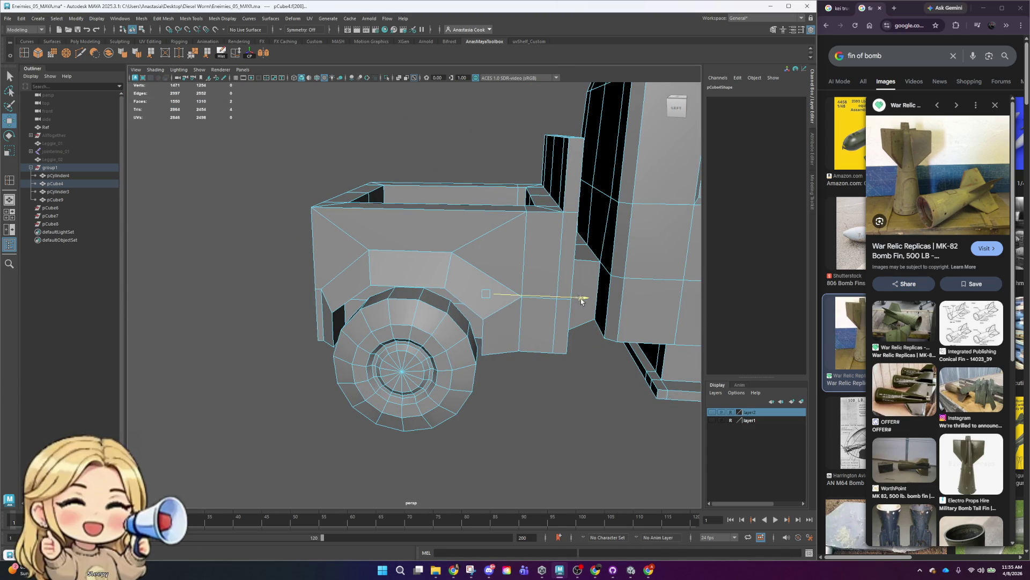
alt+drag(517, 367, 509, 377)
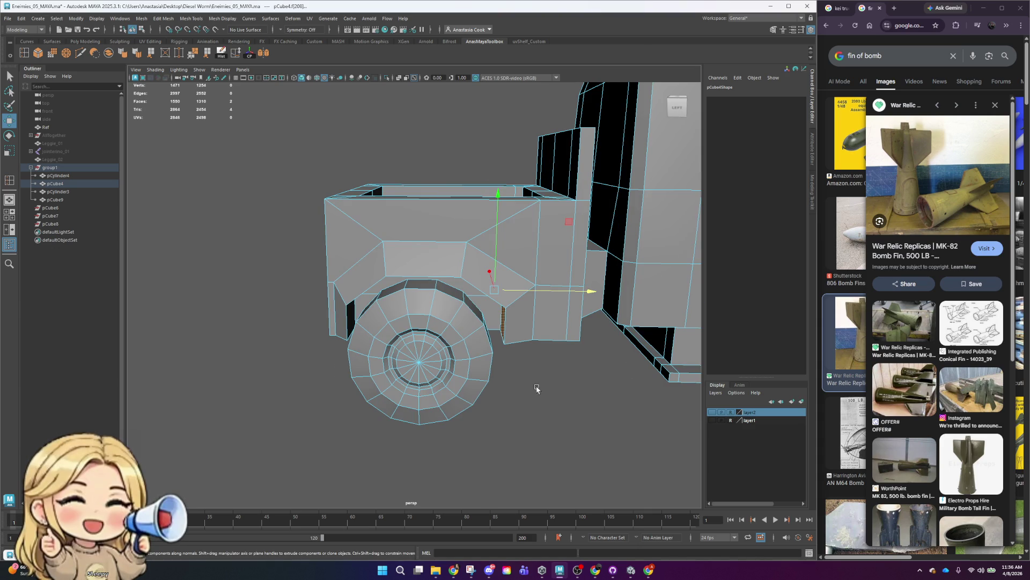
right_drag(452, 337, 447, 344)
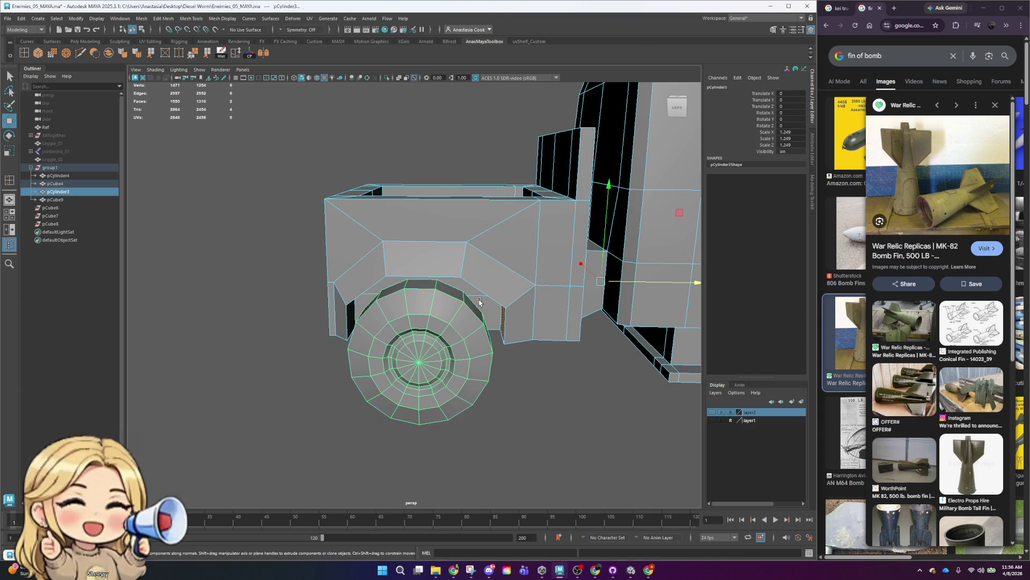
alt+drag(492, 348, 395, 361)
right_drag(370, 336, 368, 334)
mouse_move(368, 334)
mouse_down()
mouse_move(603, 387)
mouse_move(514, 387)
mouse_move(525, 307)
mouse_up()
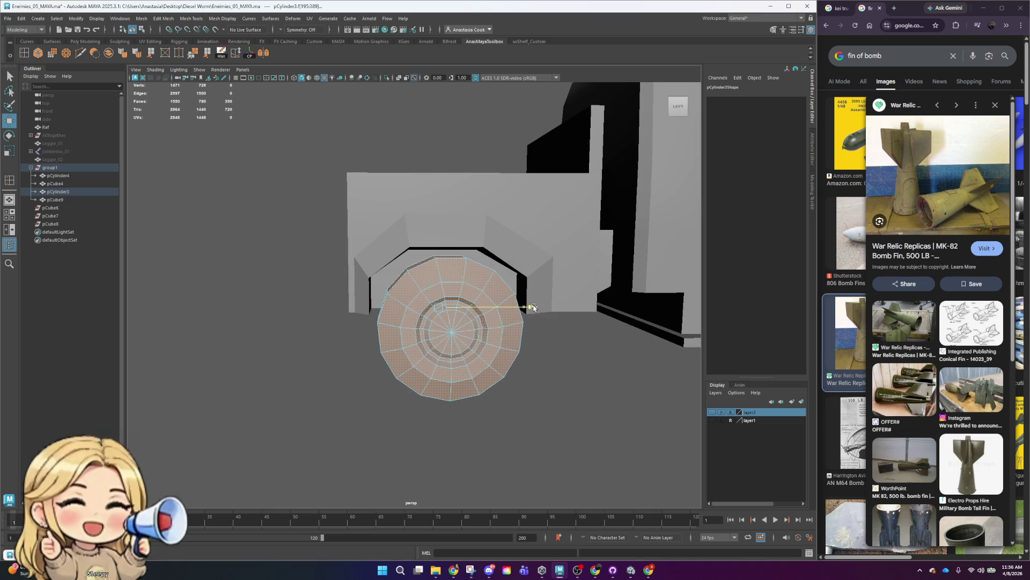
scroll(609, 319, down, 5)
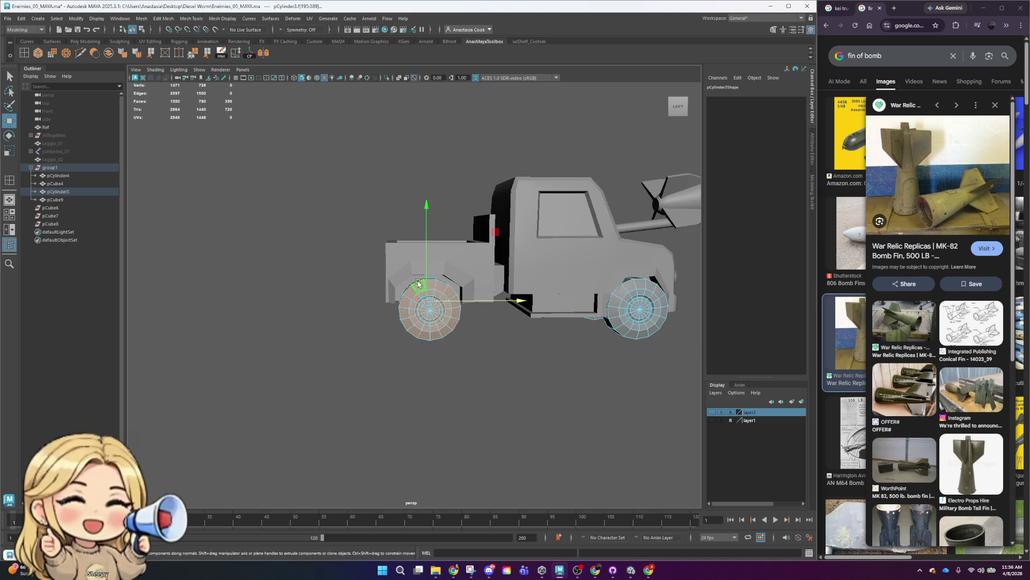
click(470, 293)
scroll(392, 277, up, 8)
right_drag(304, 288, 306, 304)
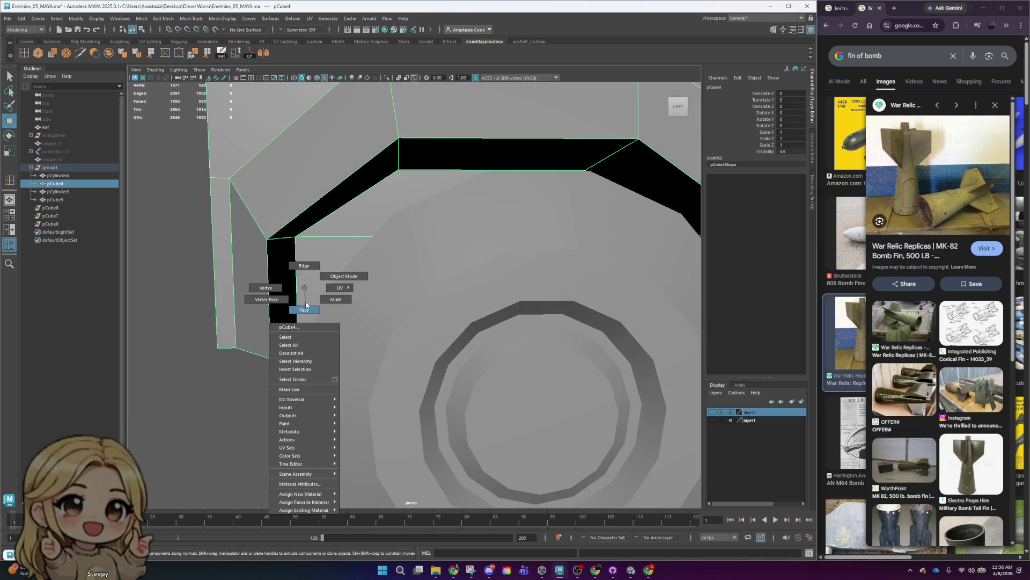
click(283, 301)
scroll(287, 311, down, 5)
alt+drag(288, 311, 429, 322)
scroll(491, 327, up, 3)
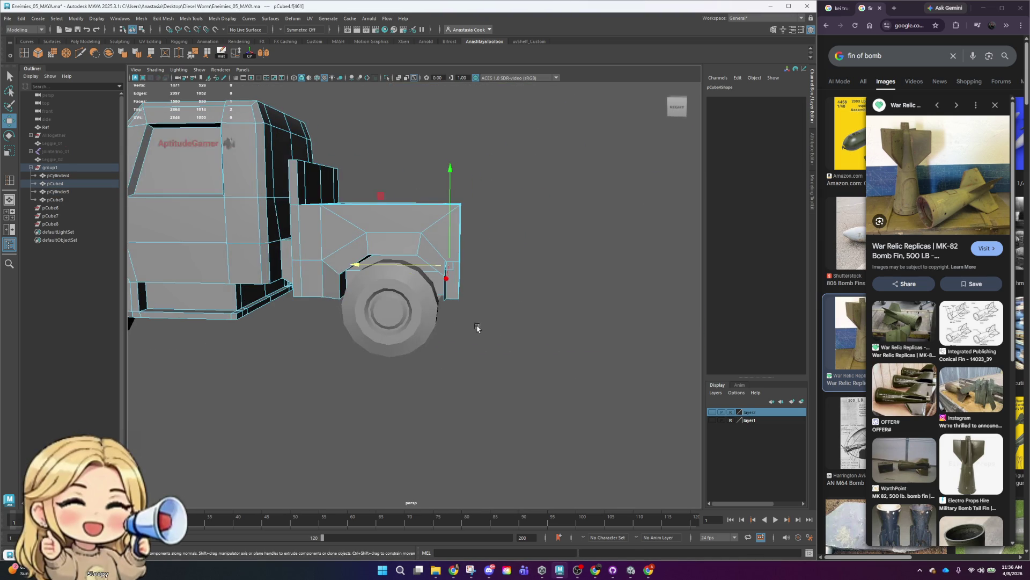
scroll(483, 316, up, 3)
click(462, 279)
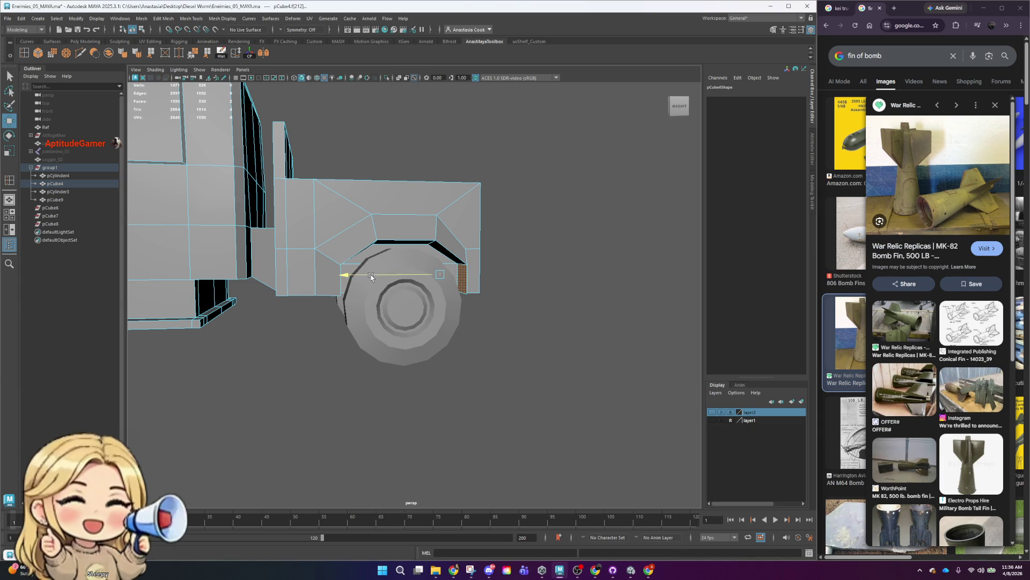
alt+drag(368, 278, 465, 303)
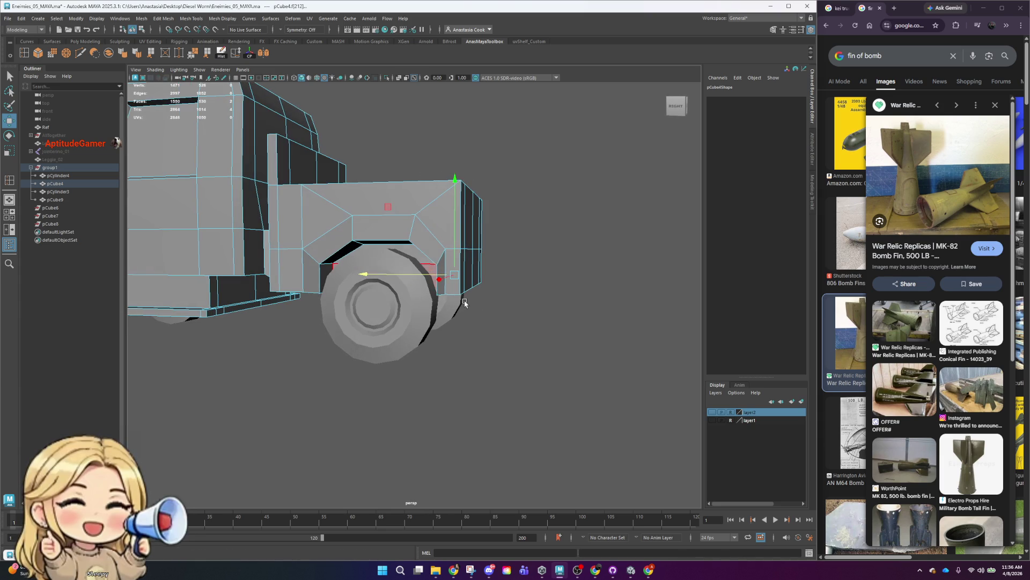
key(r)
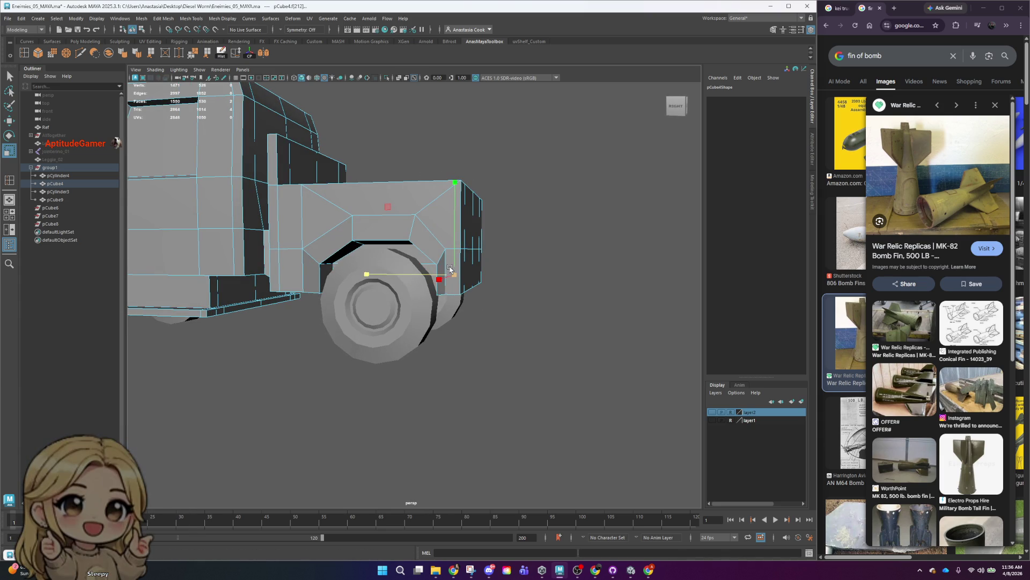
scroll(450, 268, down, 5)
right_click(465, 239)
click(511, 253)
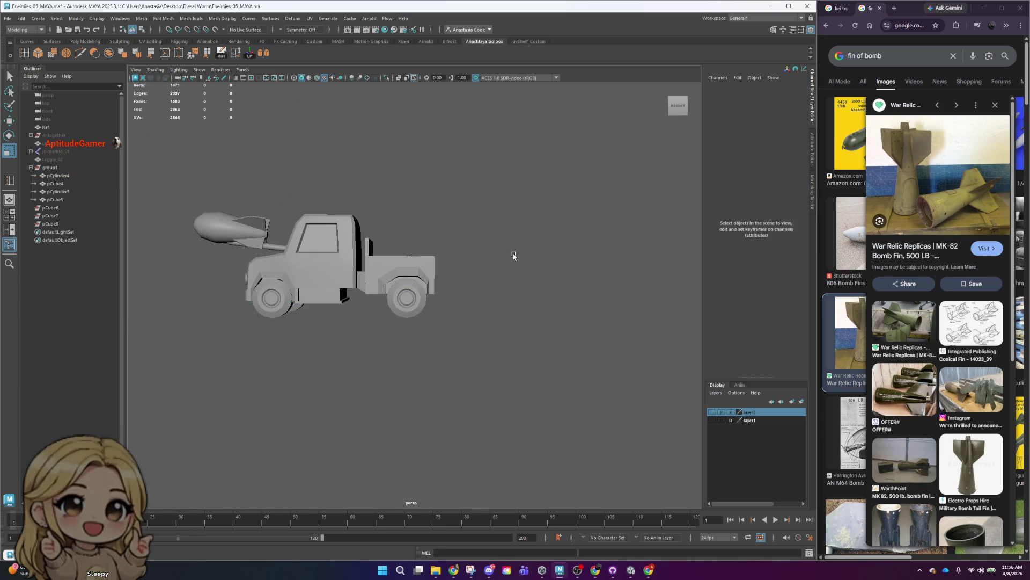
scroll(441, 274, up, 3)
click(414, 231)
scroll(417, 236, up, 3)
scroll(416, 237, down, 3)
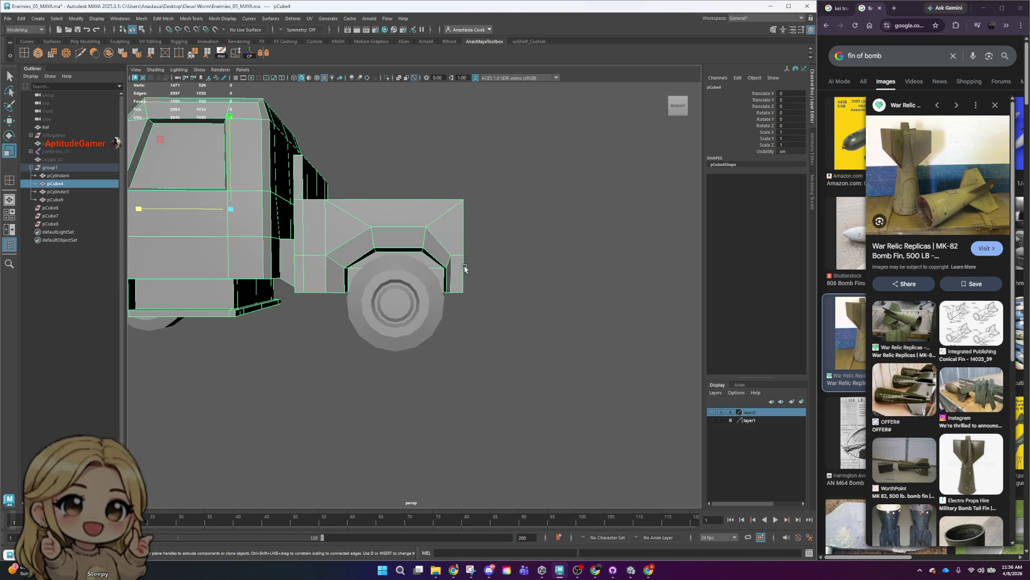
right_drag(459, 272, 466, 242)
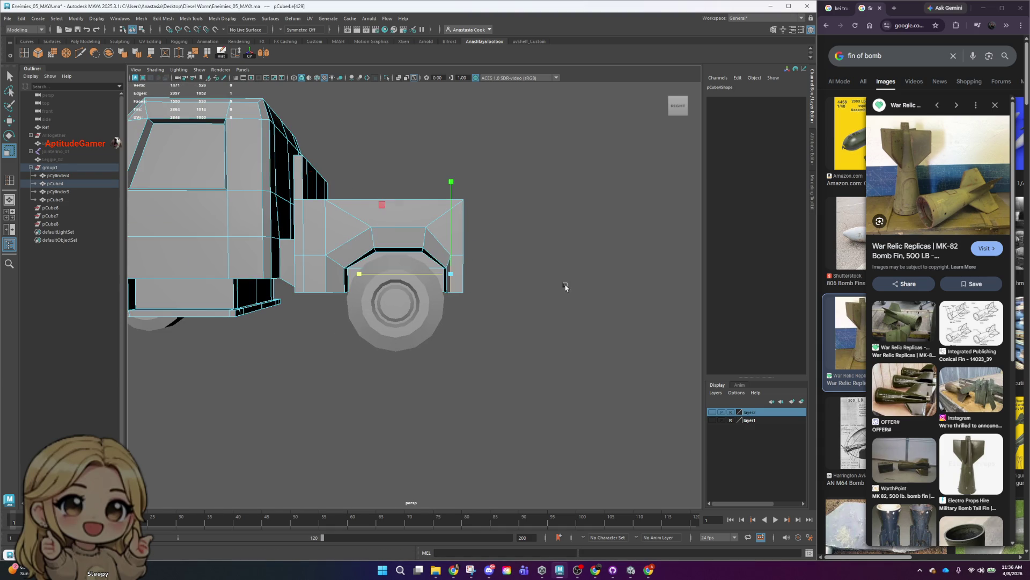
alt+drag(566, 287, 395, 293)
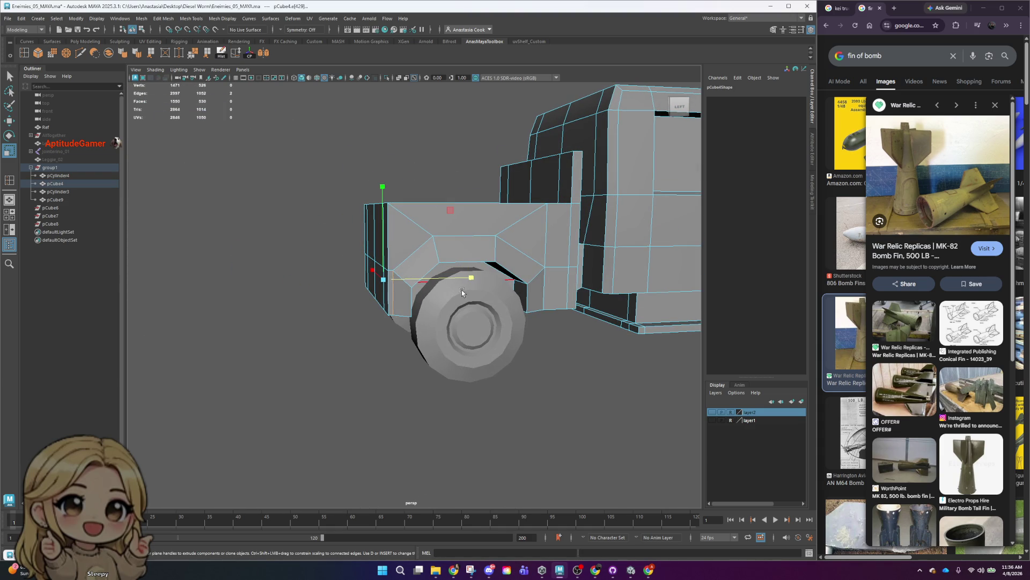
key(q)
alt+drag(300, 322, 470, 322)
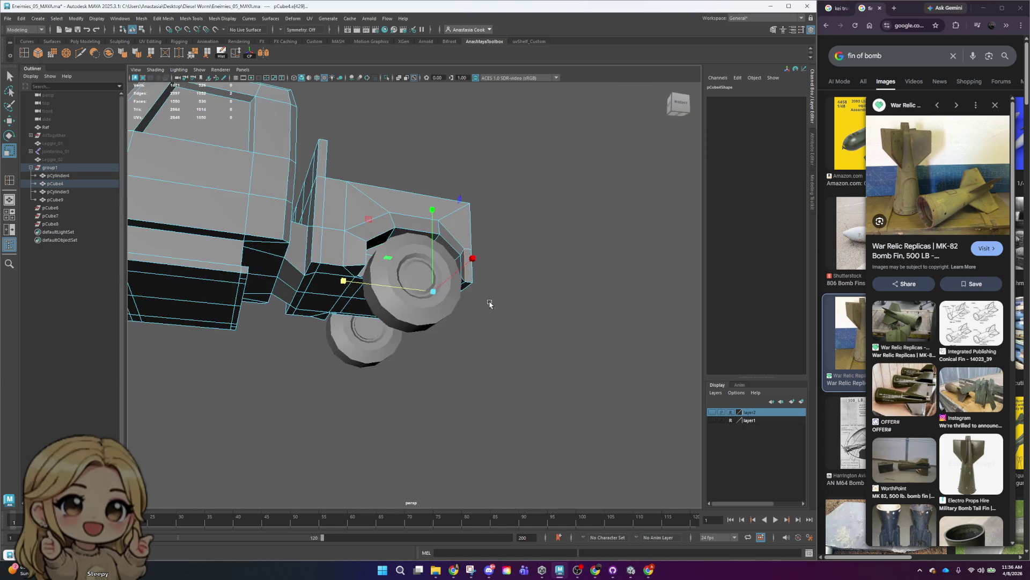
alt+drag(396, 267, 526, 285)
right_click(407, 290)
click(406, 302)
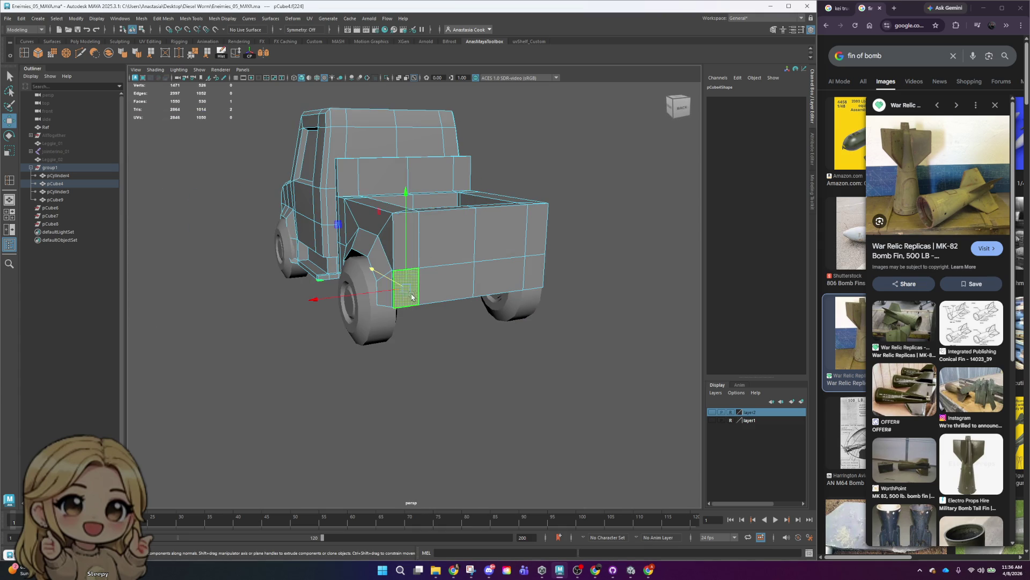
drag(400, 292, 533, 234)
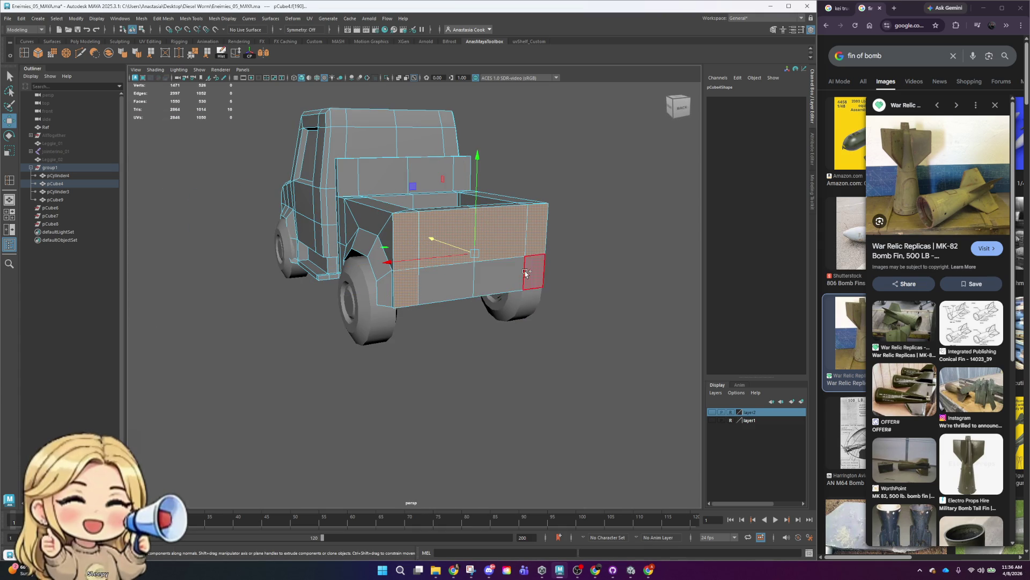
key(ctrl+z)
key(ctrl+z)
mouse_move(444, 256)
alt+mouse_down()
mouse_move(421, 240)
mouse_move(399, 249)
alt+mouse_up()
right_drag(420, 246, 419, 262)
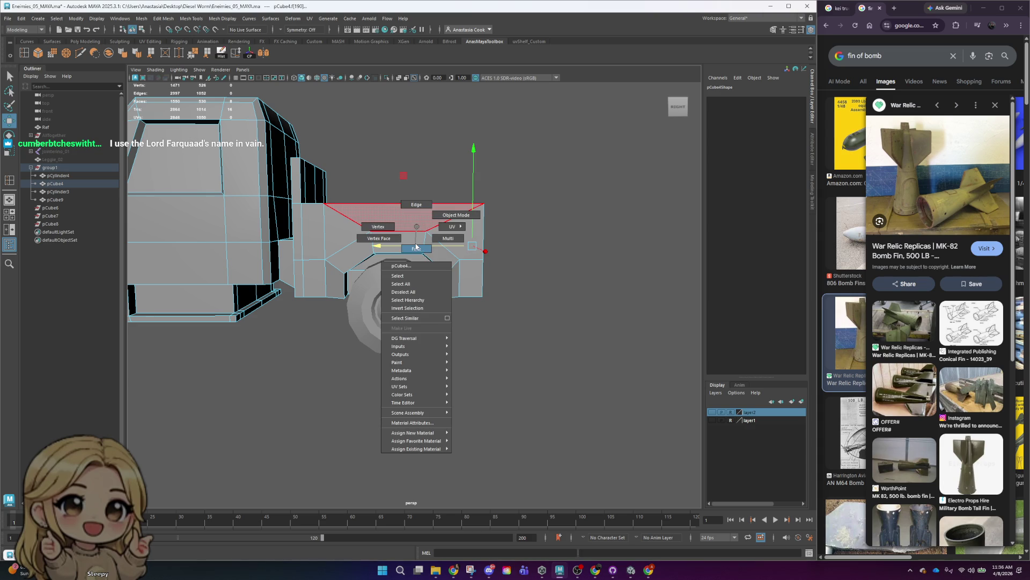
click(403, 250)
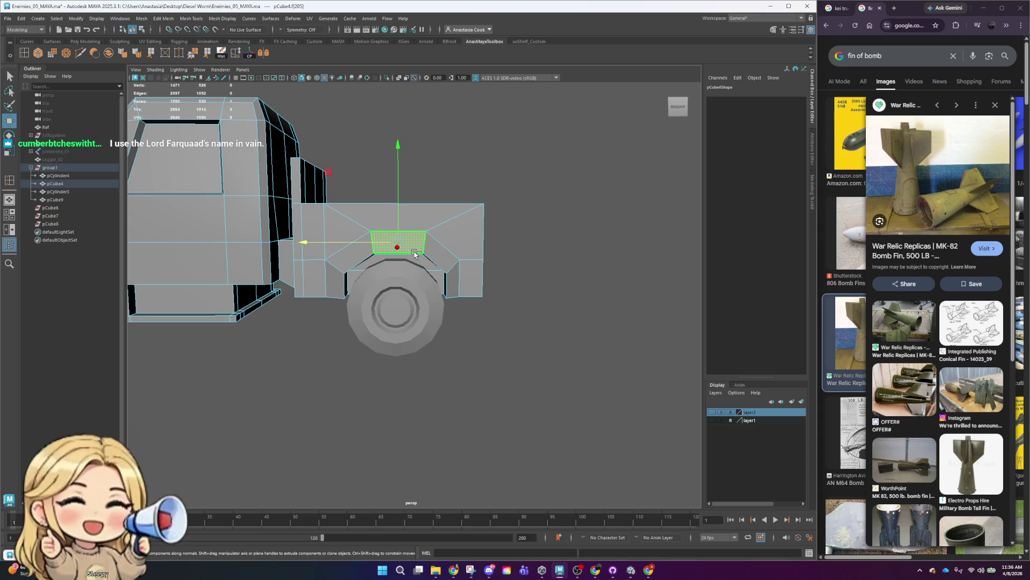
alt+drag(490, 271, 470, 241)
scroll(424, 228, up, 5)
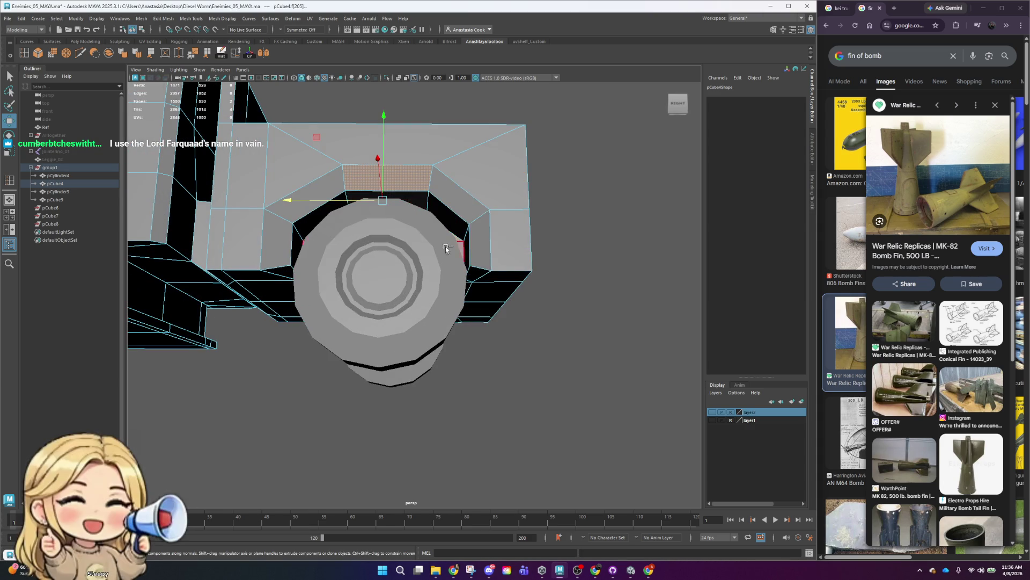
alt+drag(556, 247, 376, 248)
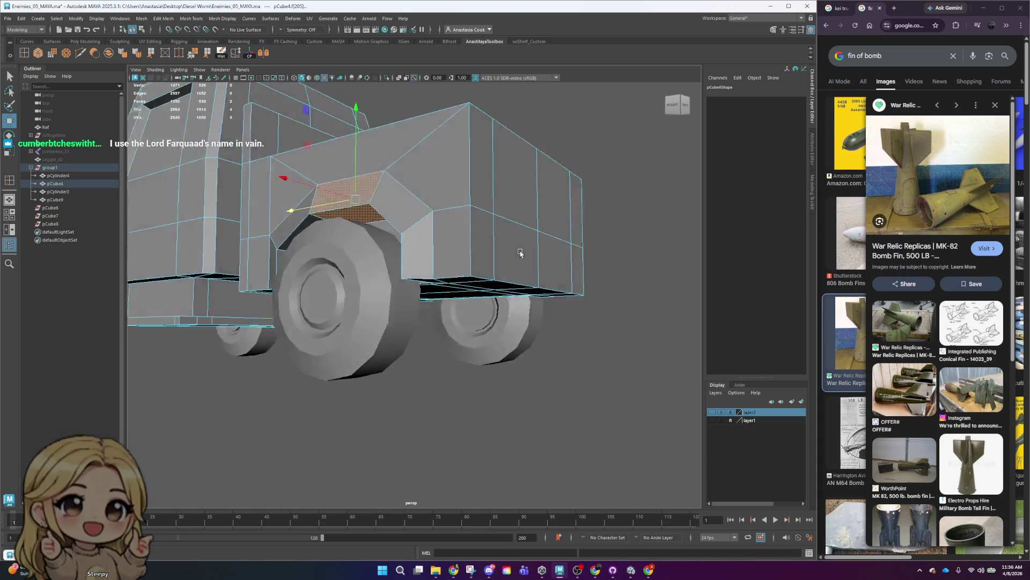
shift+click(534, 184)
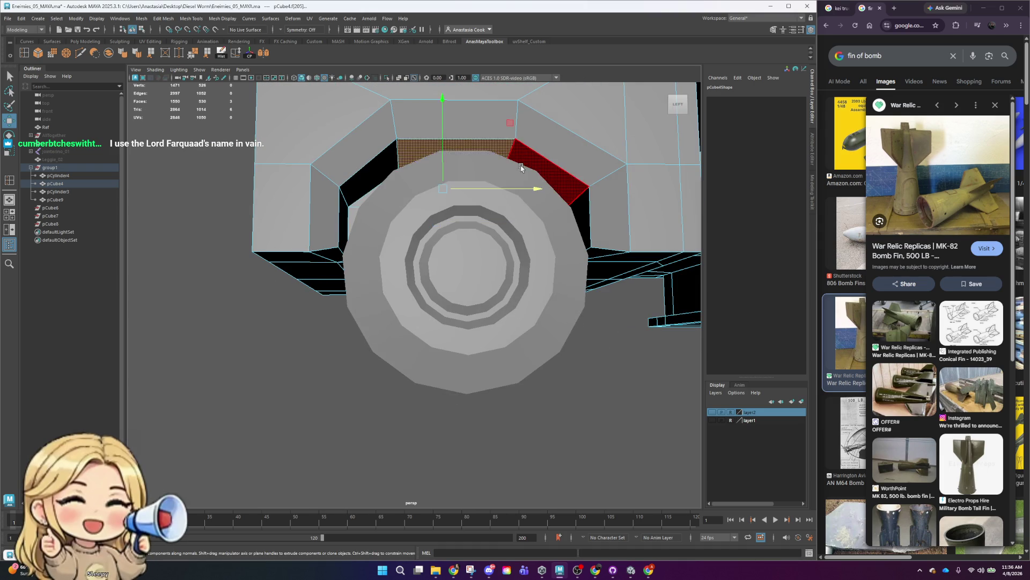
alt+drag(534, 184, 525, 196)
scroll(483, 232, down, 10)
mouse_move(483, 232)
alt+mouse_down()
mouse_move(415, 282)
mouse_move(370, 237)
alt+mouse_up()
scroll(346, 230, up, 5)
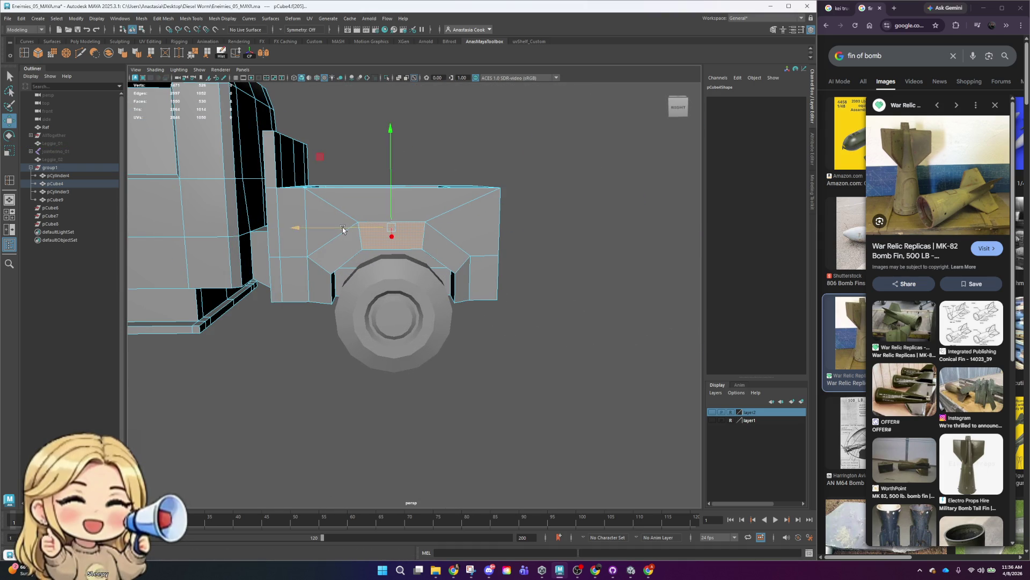
scroll(342, 230, down, 5)
right_drag(413, 266, 438, 252)
click(564, 237)
mouse_move(563, 236)
alt+mouse_down()
mouse_move(552, 286)
mouse_move(389, 286)
mouse_move(397, 290)
alt+mouse_up()
click(419, 304)
scroll(406, 300, down, 2)
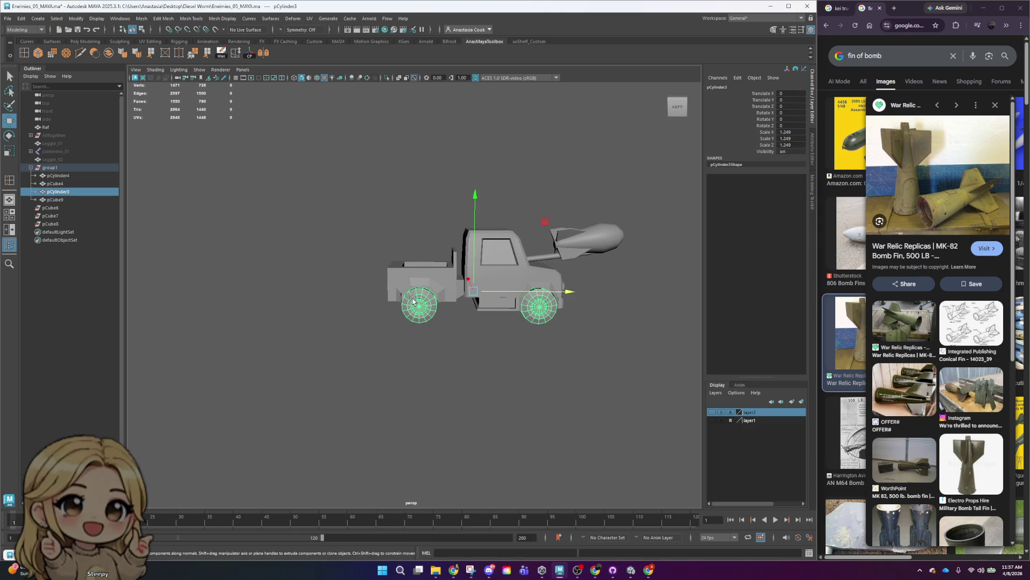
scroll(430, 305, up, 1)
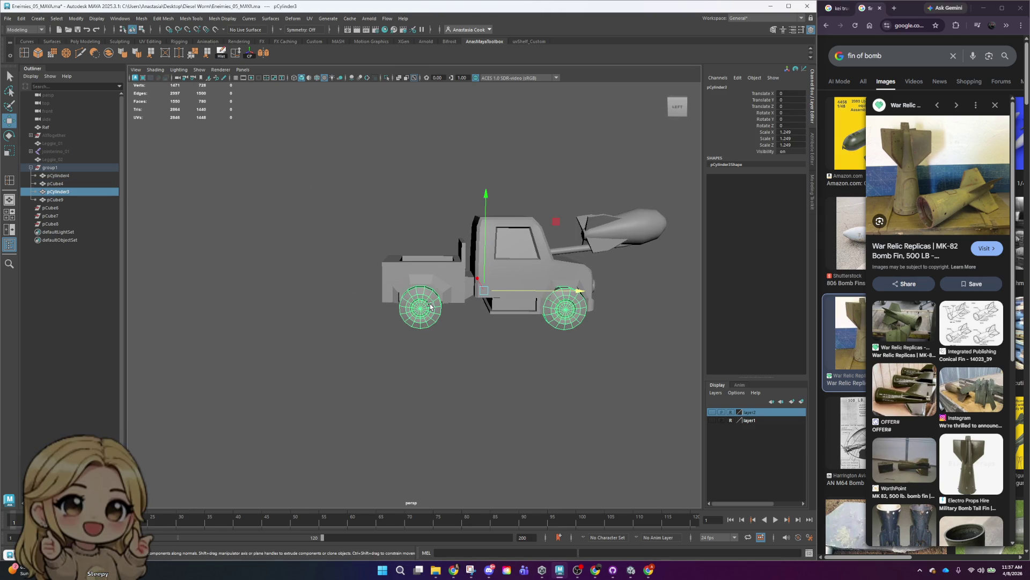
scroll(430, 305, up, 2)
alt+drag(678, 272, 426, 261)
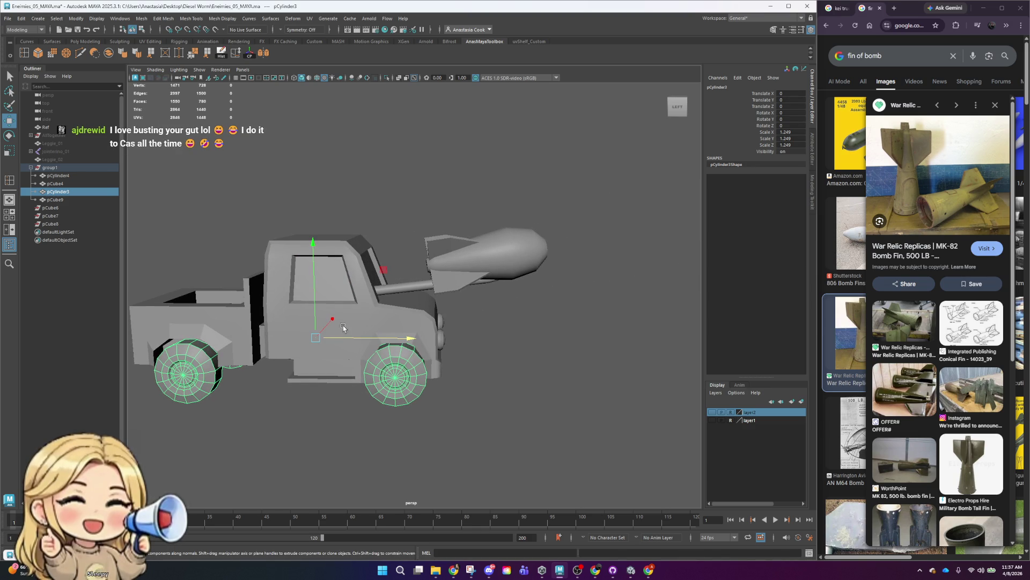
click(465, 253)
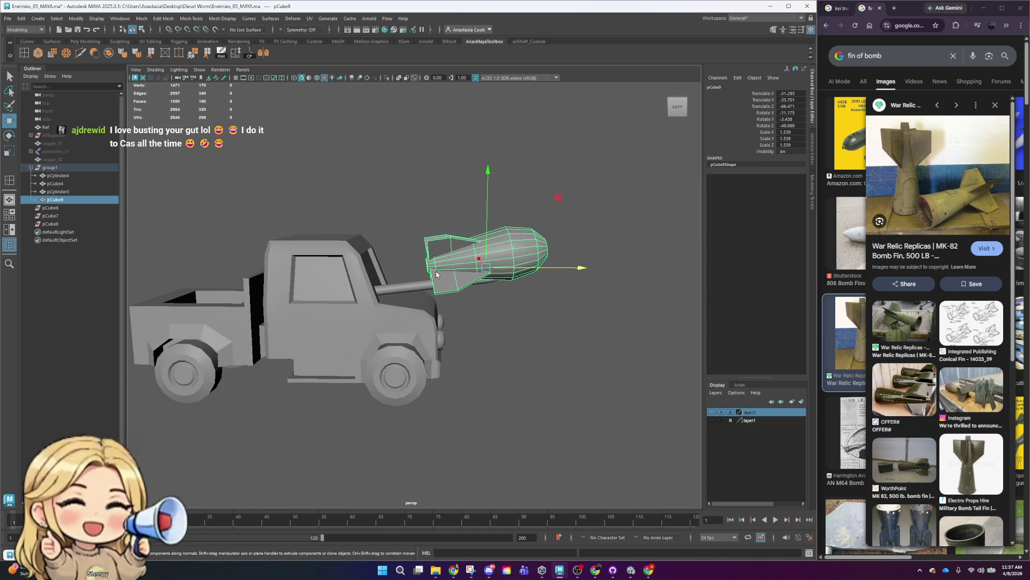
shift+click(326, 270)
click(73, 169)
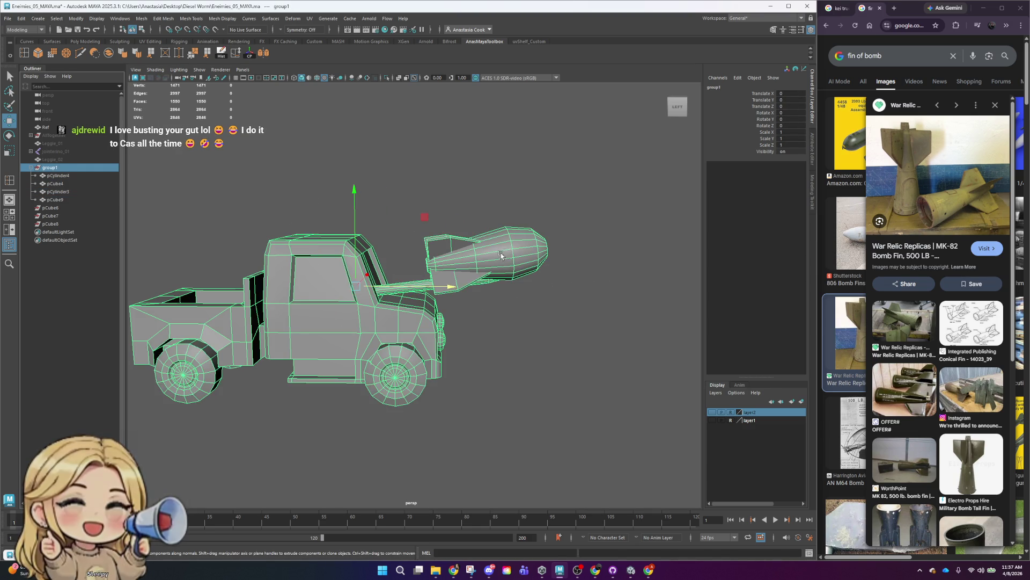
scroll(507, 253, down, 3)
drag(472, 294, 940, 295)
key(ctrl+z)
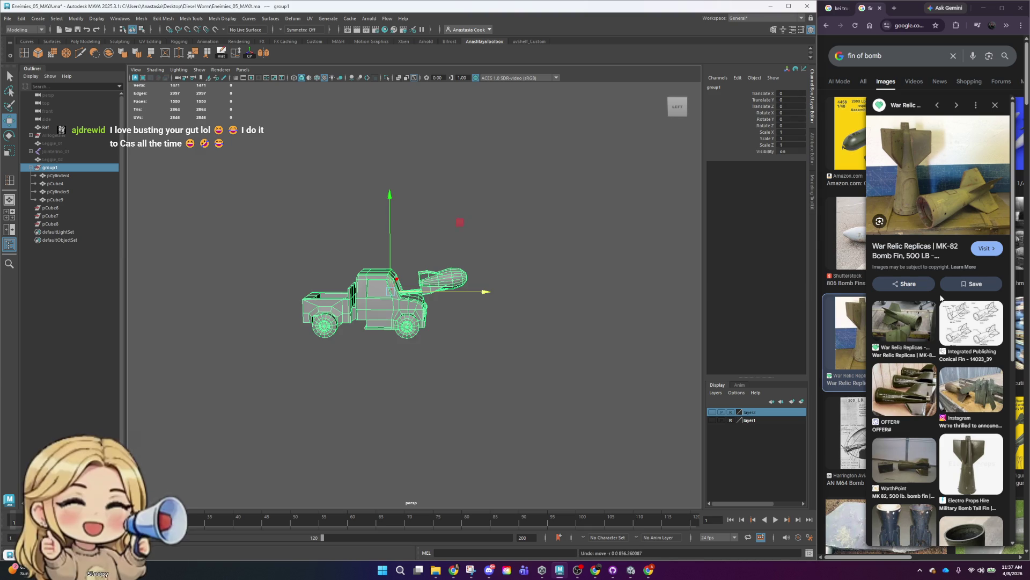
click(536, 269)
scroll(422, 297, down, 3)
scroll(409, 340, up, 5)
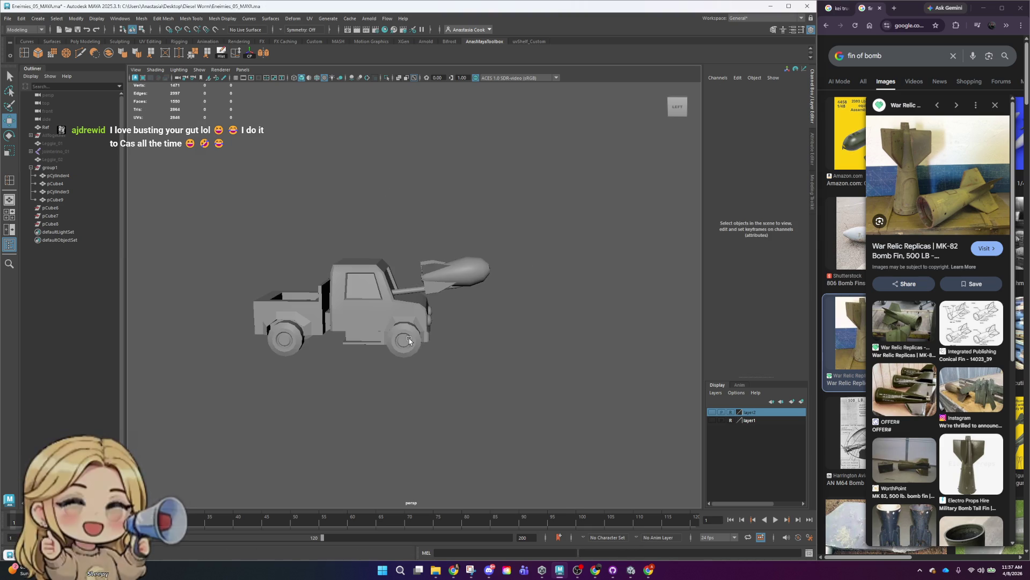
mouse_move(239, 215)
alt+mouse_down()
mouse_move(492, 320)
mouse_move(548, 299)
mouse_move(492, 312)
mouse_move(528, 297)
mouse_move(503, 299)
alt+mouse_up()
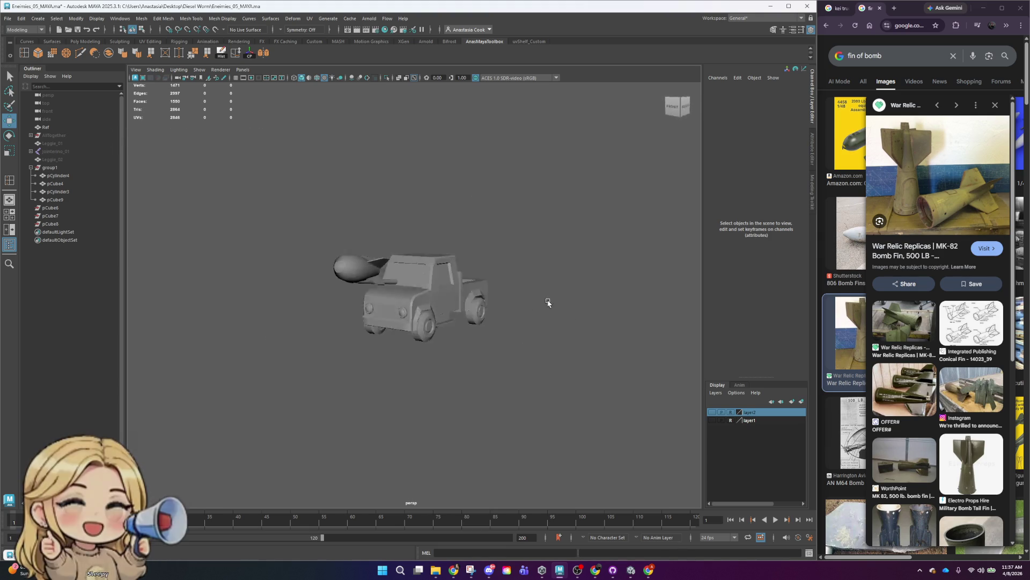
- Select truck body pCube4, switch to vertex mode and marquee-select a group of vertices
scroll(504, 297, up, 3)
click(524, 366)
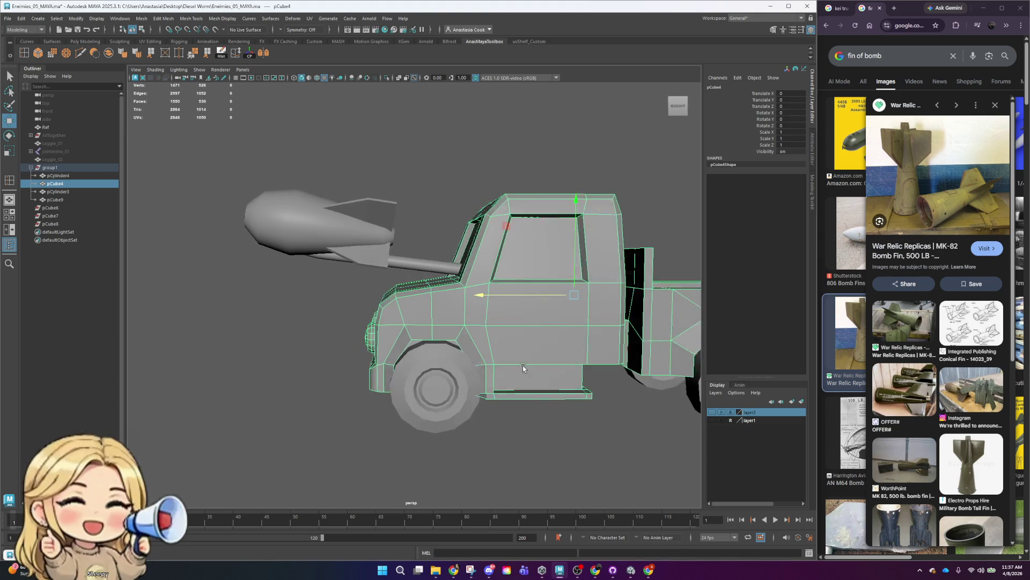
scroll(519, 369, up, 4)
scroll(519, 370, down, 5)
scroll(612, 405, up, 2)
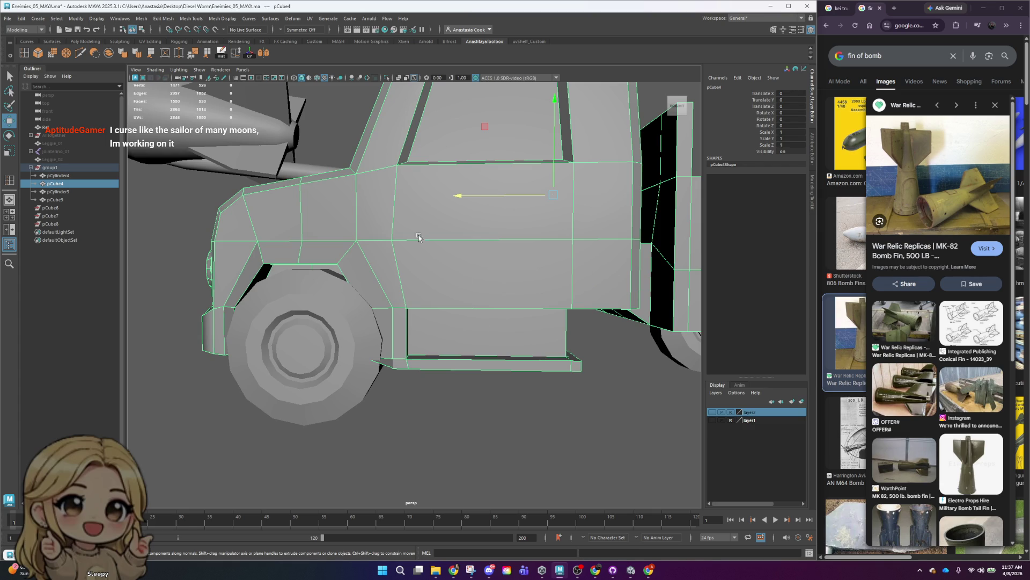
scroll(525, 322, down, 3)
scroll(525, 322, down, 2)
right_drag(455, 293, 462, 254)
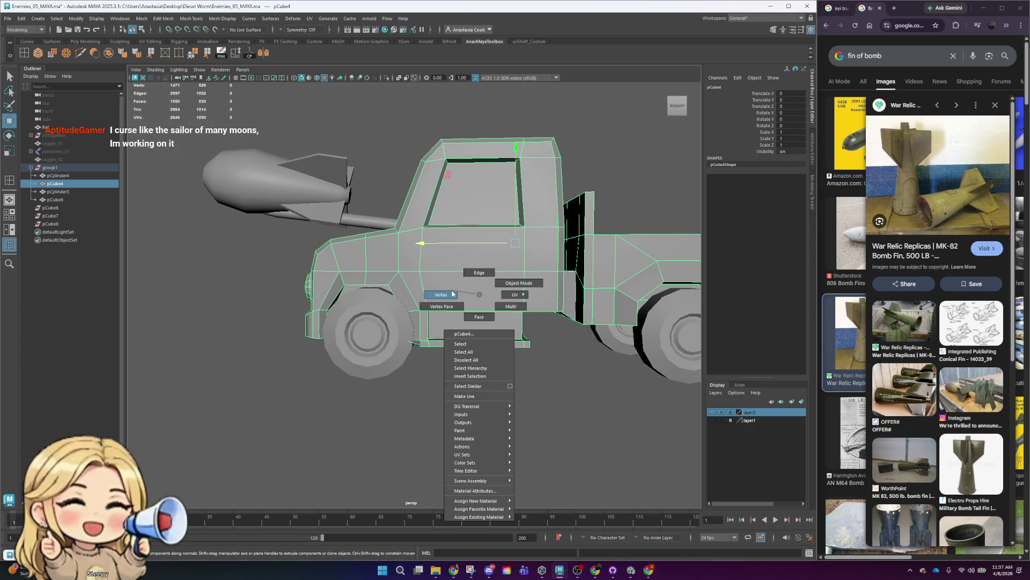
mouse_move(389, 369)
mouse_down()
mouse_move(375, 406)
mouse_move(536, 371)
mouse_up()
- In the flat side view, pick a body vertex and orbit to view the underside
scroll(385, 245, up, 4)
click(384, 245)
drag(360, 333, 359, 336)
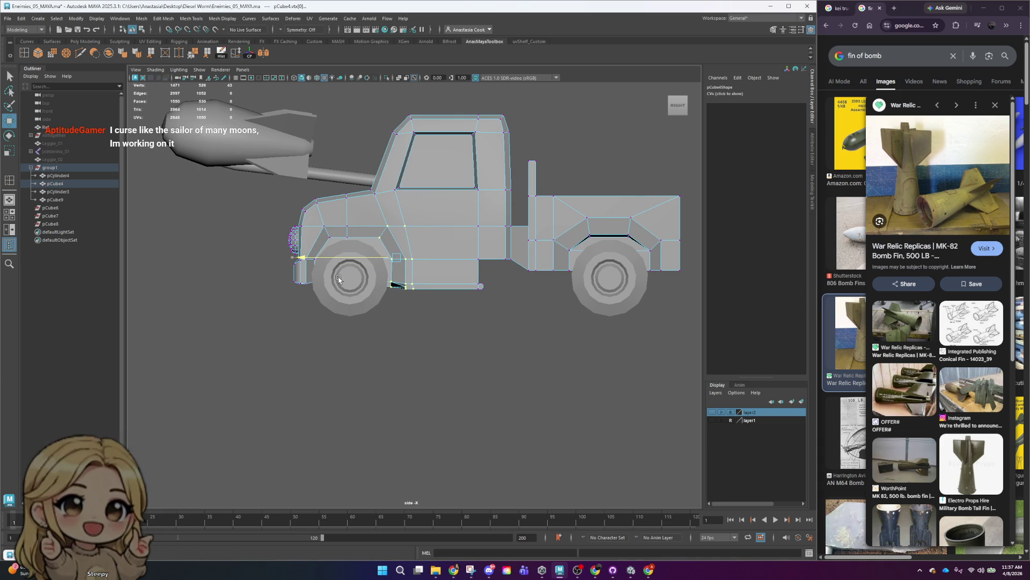
click(368, 188)
click(430, 176)
right_drag(436, 176, 411, 177)
click(396, 189)
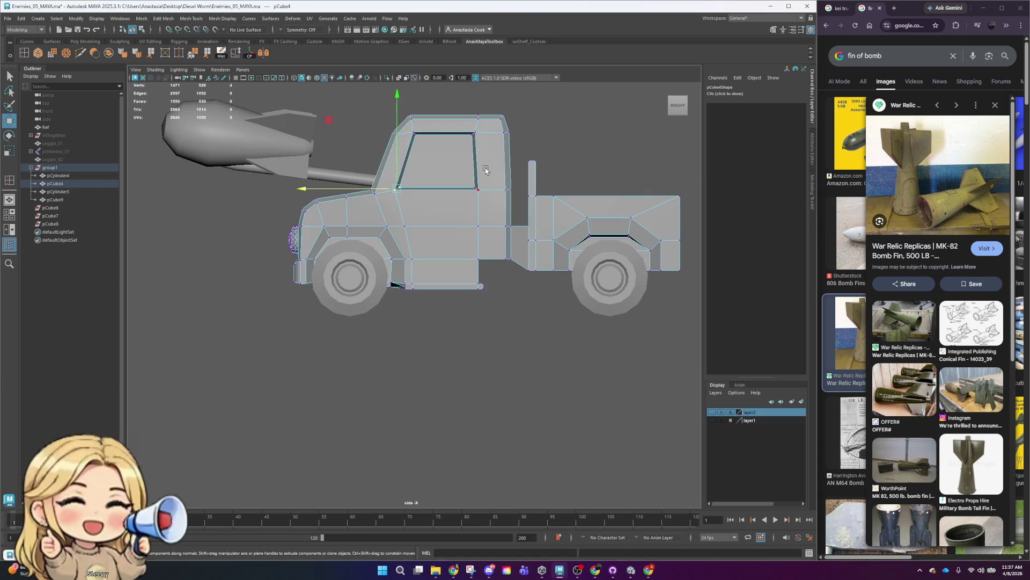
mouse_move(379, 187)
alt+mouse_down()
mouse_move(427, 316)
mouse_move(466, 342)
mouse_move(574, 298)
mouse_move(420, 273)
alt+mouse_up()
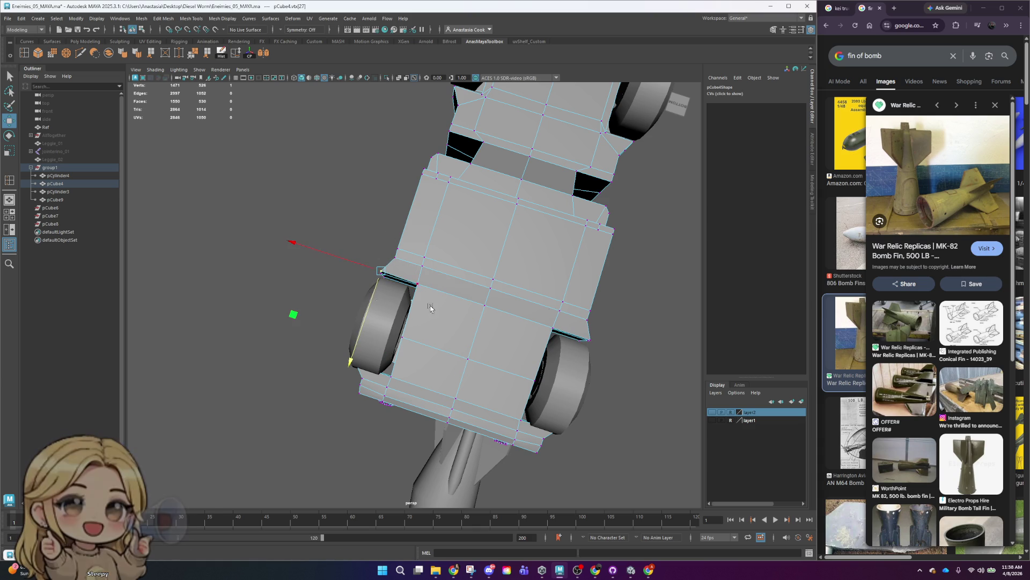
- Scale two underside vertices, return pCube4 to object mode and save Enemies_05_MAYA.ma
shift+click(589, 336)
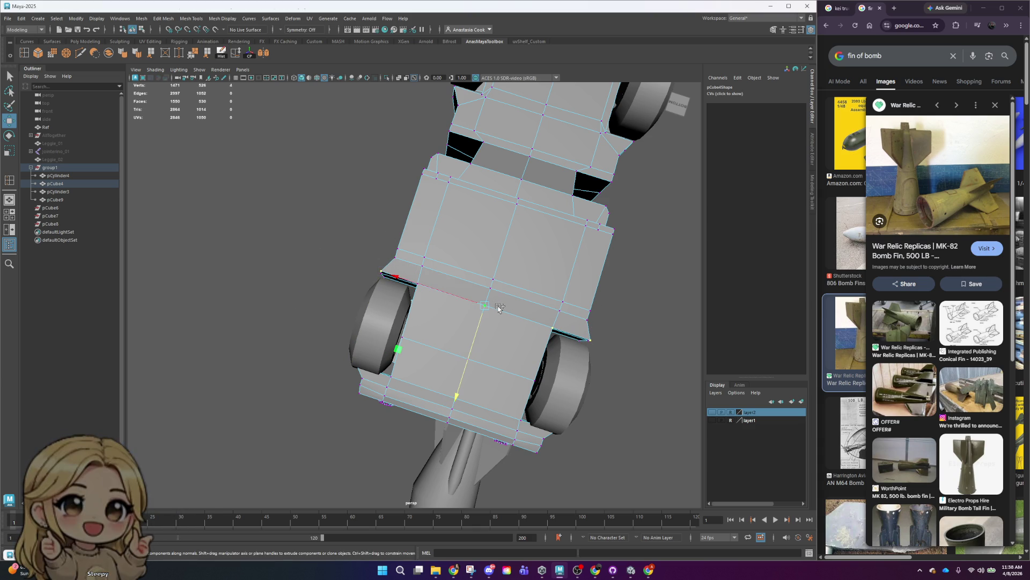
key(r)
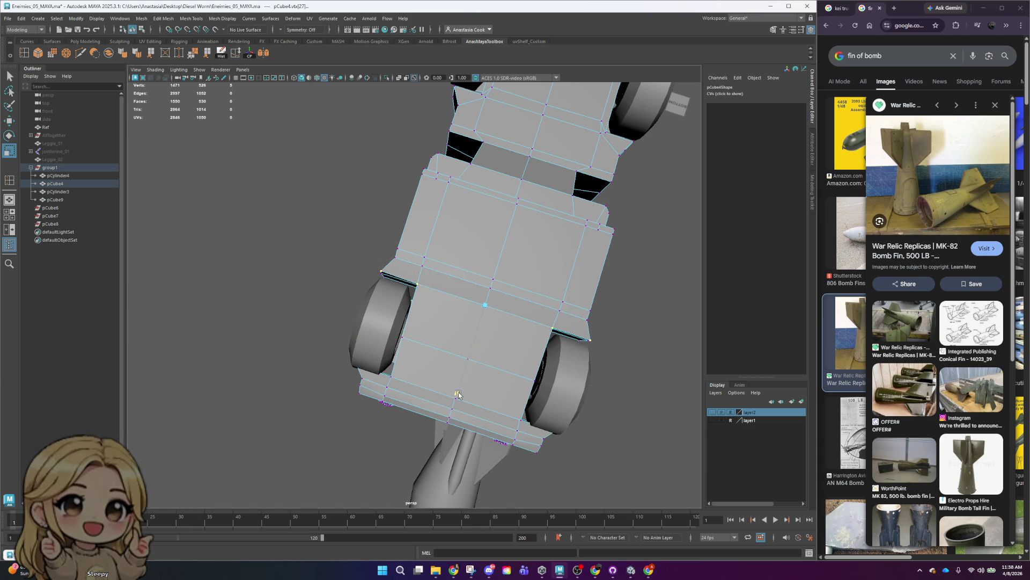
scroll(504, 311, down, 5)
mouse_move(630, 270)
alt+mouse_down()
mouse_move(604, 297)
mouse_move(694, 319)
mouse_move(522, 292)
alt+mouse_up()
right_drag(410, 276, 437, 231)
click(523, 219)
mouse_move(522, 219)
alt+mouse_down()
mouse_move(549, 303)
mouse_move(536, 282)
alt+mouse_up()
key(ctrl+s)
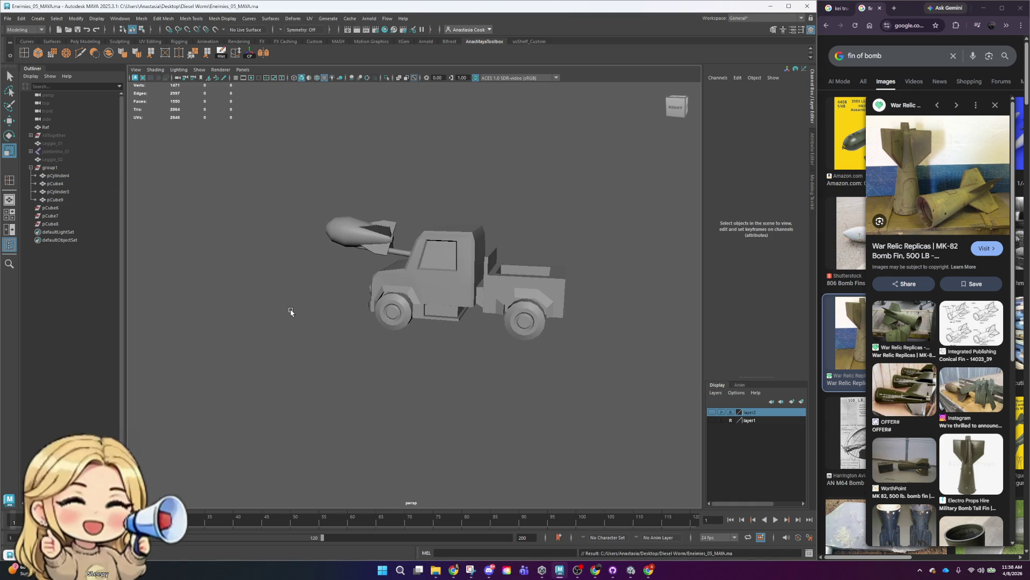
mouse_move(496, 322)
alt+mouse_down()
mouse_move(596, 338)
mouse_move(494, 307)
mouse_move(565, 326)
mouse_move(713, 407)
alt+mouse_up()
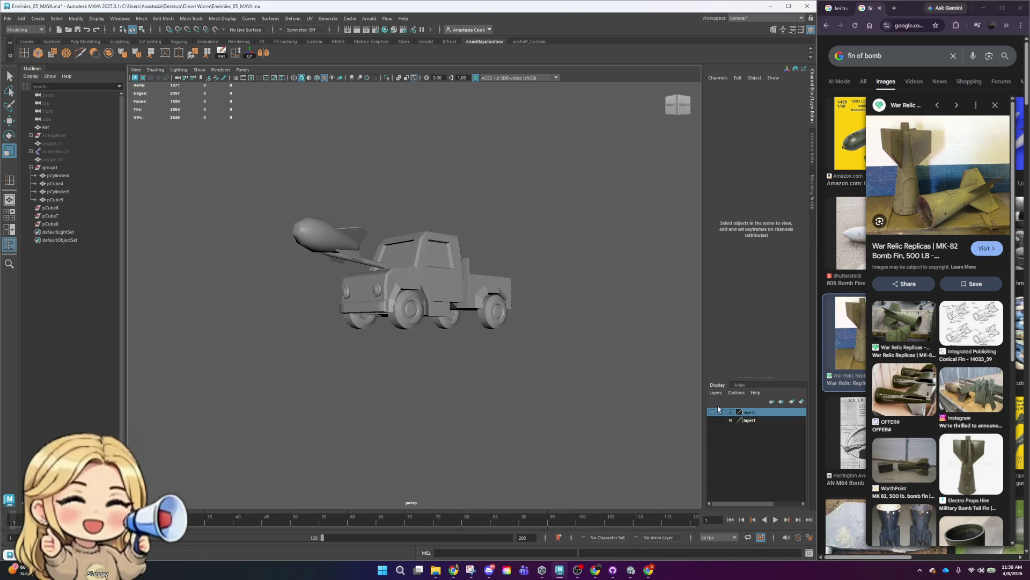
- Show the sketch reference layer and compare the truck against it from the side
click(712, 413)
mouse_move(578, 287)
alt+mouse_down()
mouse_move(563, 288)
mouse_move(563, 306)
mouse_move(464, 247)
alt+mouse_up()
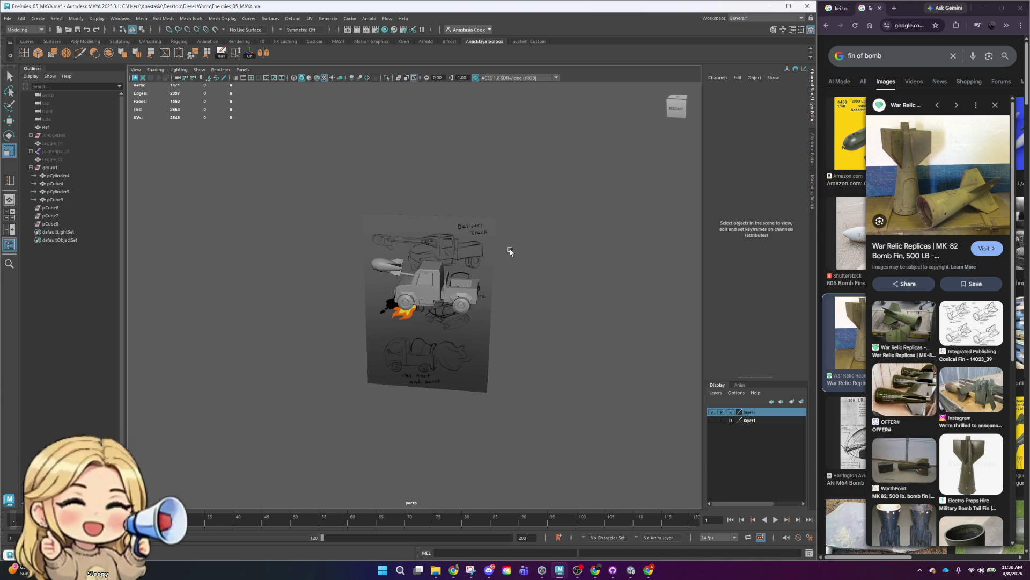
alt+middle_drag(509, 251, 510, 329)
alt+right_drag(511, 329, 539, 424)
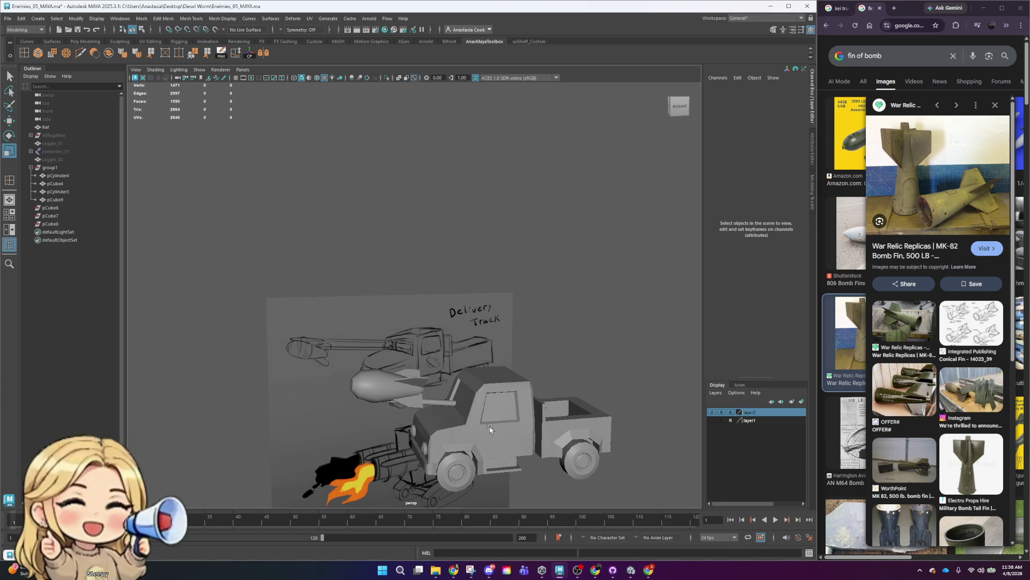
mouse_move(522, 417)
alt+mouse_down()
mouse_move(512, 331)
mouse_move(498, 329)
alt+mouse_up()
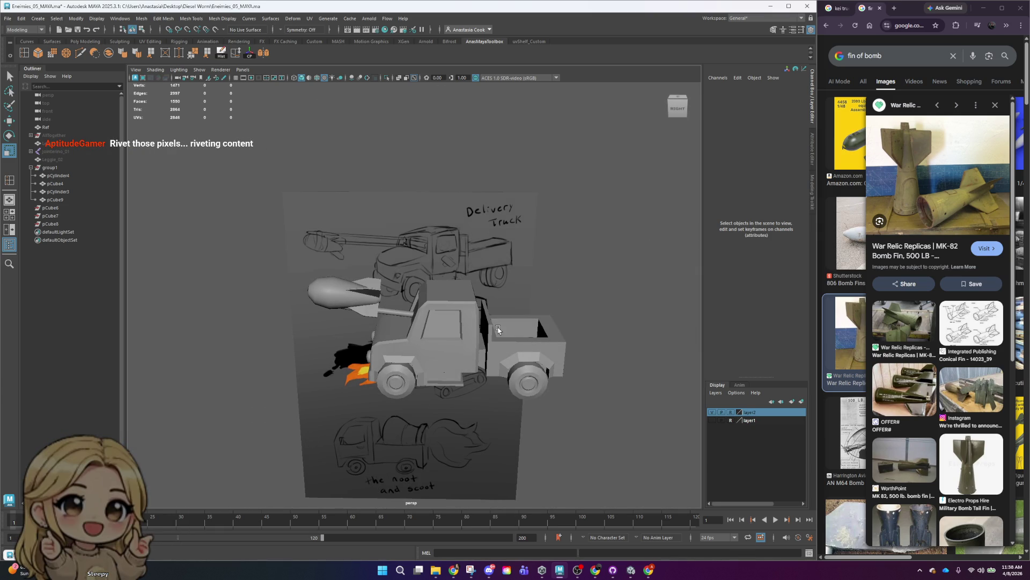
- Save the scene again and hide the sketch reference layer
key(q)
key(ctrl+s)
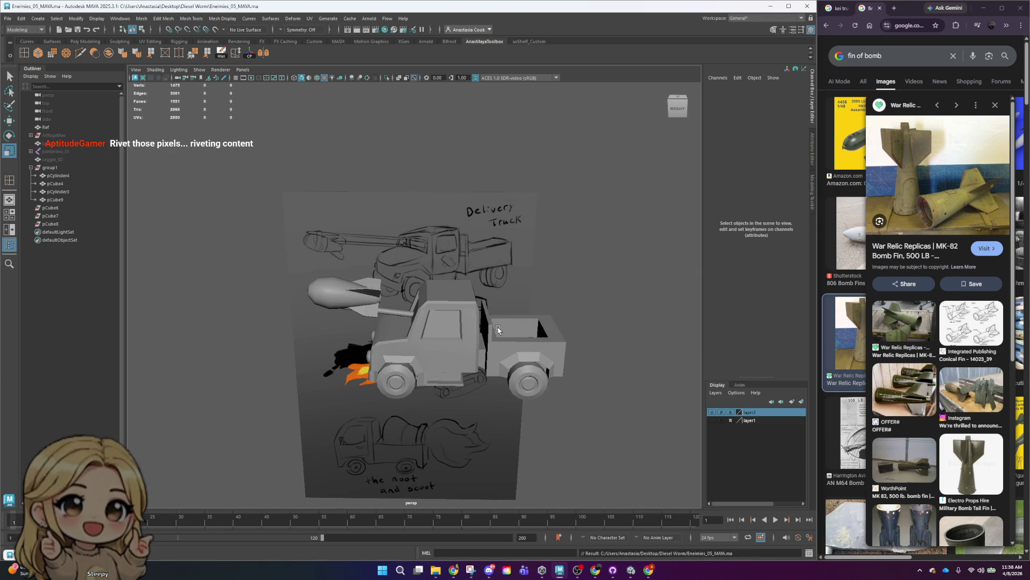
click(713, 419)
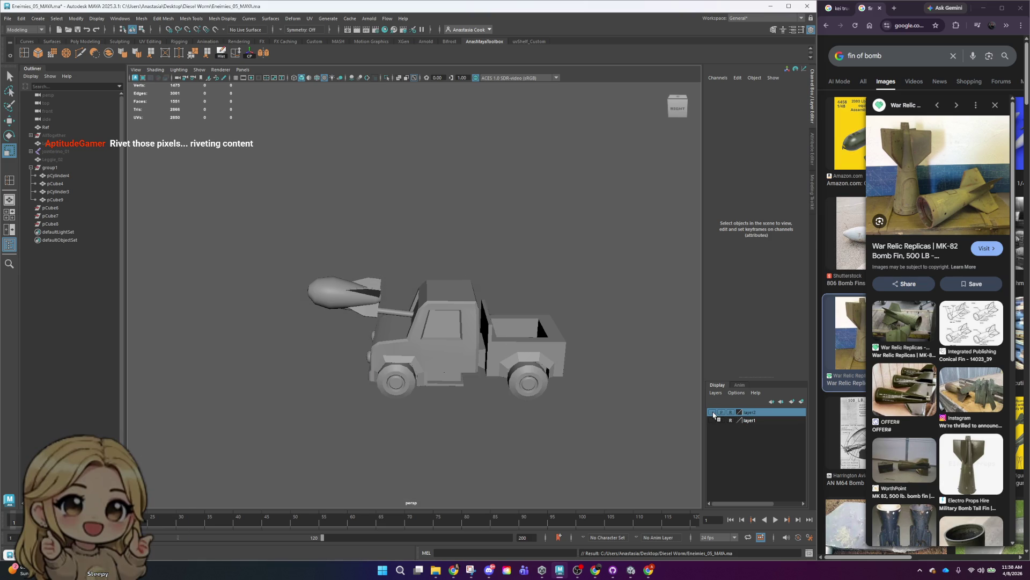
mouse_move(461, 380)
alt+mouse_down()
mouse_move(534, 396)
mouse_move(441, 396)
alt+mouse_up()
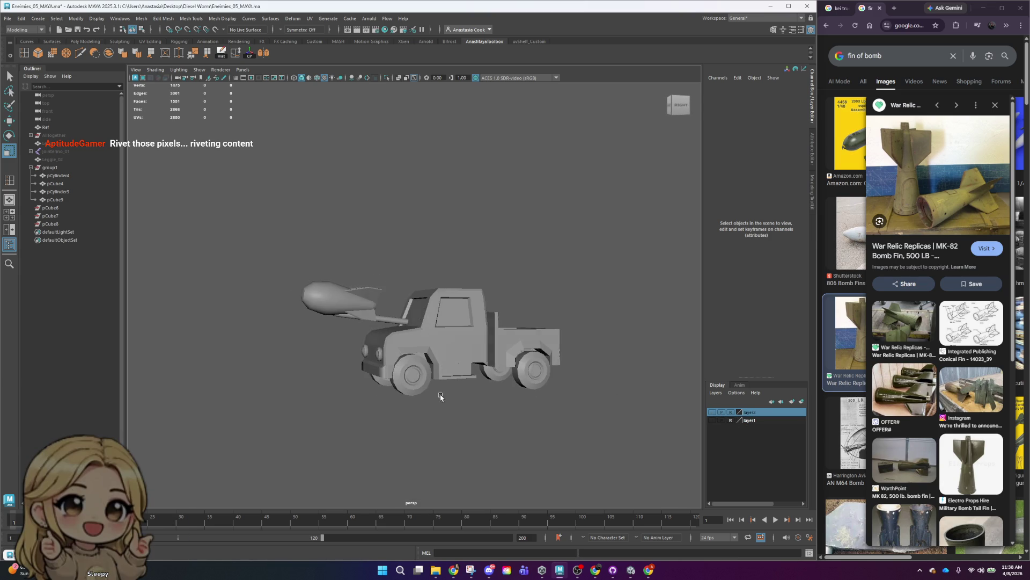
- Duplicate the truck group and move the copy, group2, down and along its length
click(30, 167)
scroll(547, 275, down, 3)
scroll(543, 278, up, 2)
click(86, 170)
key(ctrl+d)
key(w)
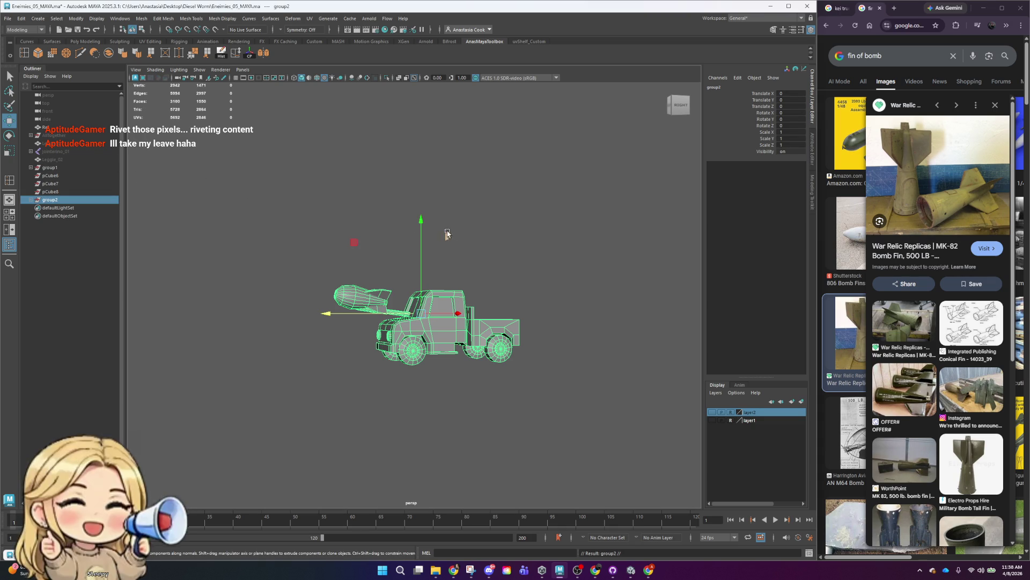
drag(419, 222, 410, 279)
mouse_move(375, 375)
mouse_down()
mouse_move(287, 380)
mouse_move(401, 371)
mouse_up()
- Scale group2 to about twice the original size and raise it along Y
key(r)
key(e)
key(w)
drag(271, 295, 265, 259)
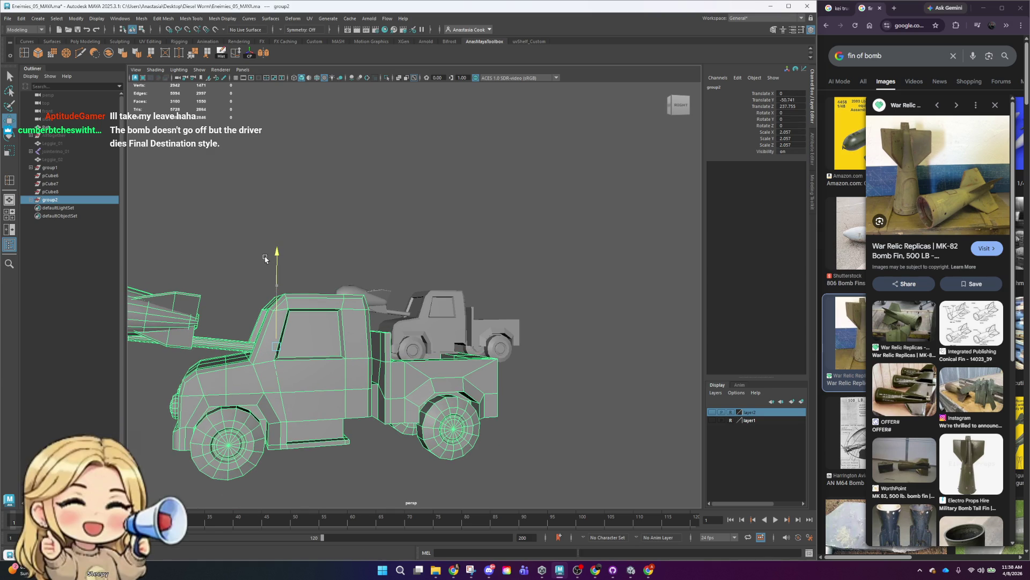
scroll(560, 325, down, 3)
alt+drag(561, 324, 422, 335)
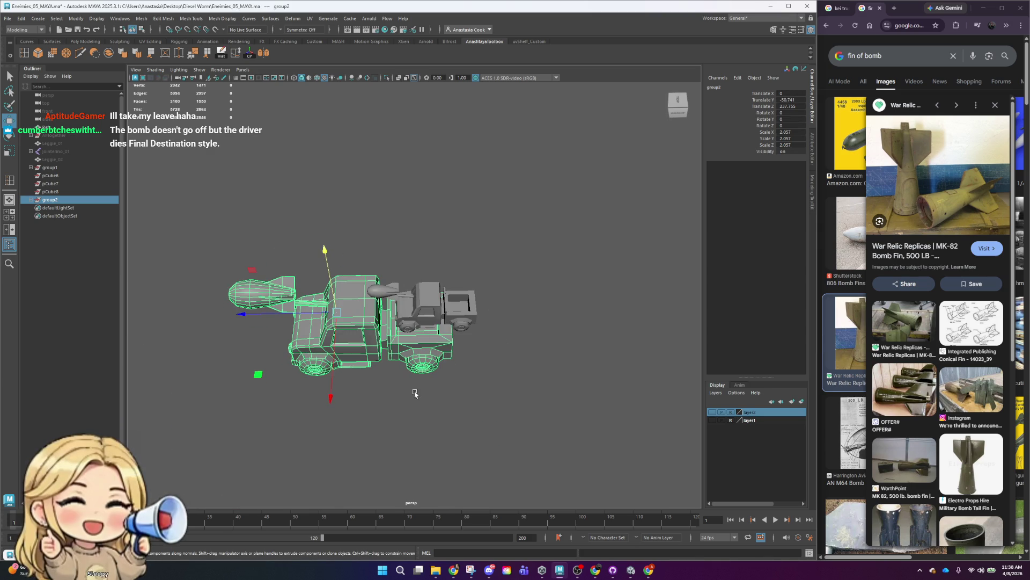
- Undo a trial rotation of group2, slide it further along, then reselect group1
key(e)
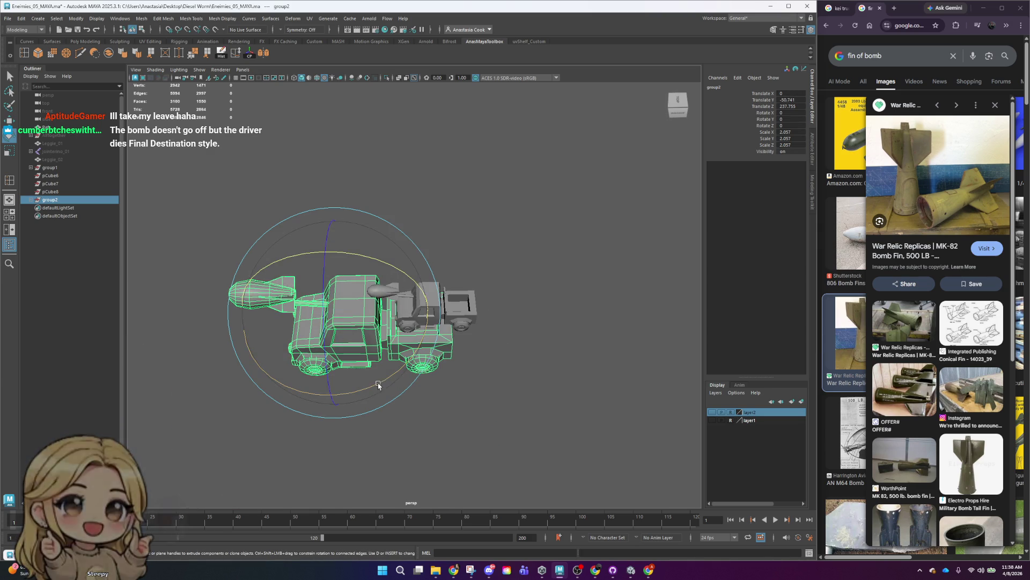
drag(379, 385, 396, 379)
key(ctrl+z)
key(w)
drag(278, 317, 252, 316)
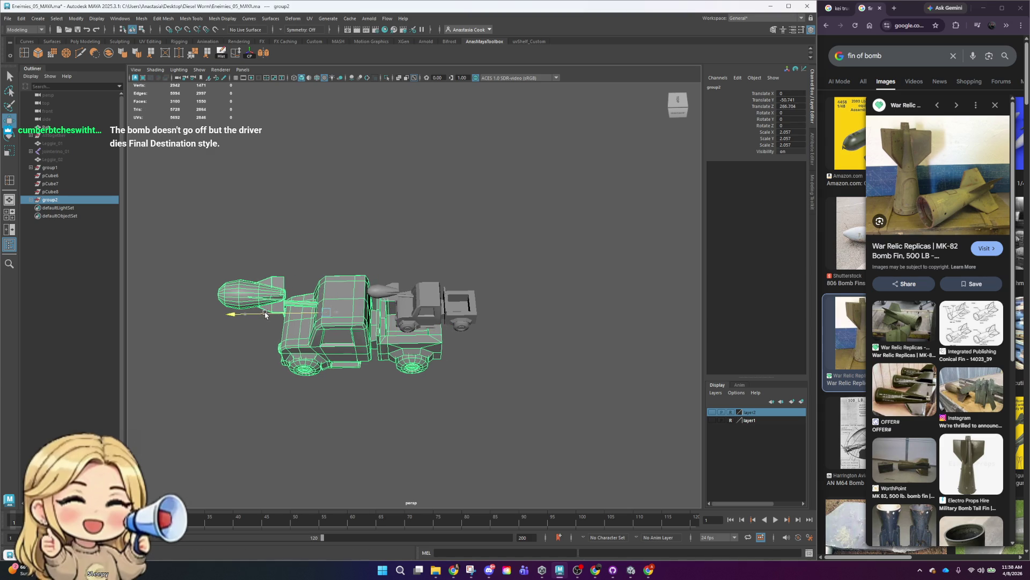
alt+drag(322, 322, 432, 347)
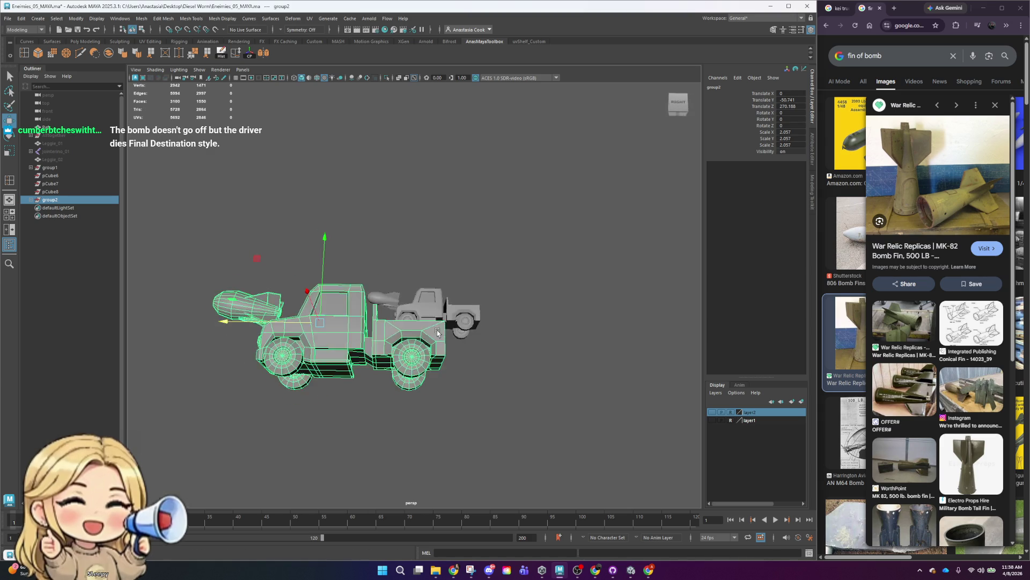
click(67, 190)
click(50, 167)
- Tilt the original group1 about X, shift it along Z and lower it onto the truck
key(e)
drag(459, 225, 502, 242)
key(w)
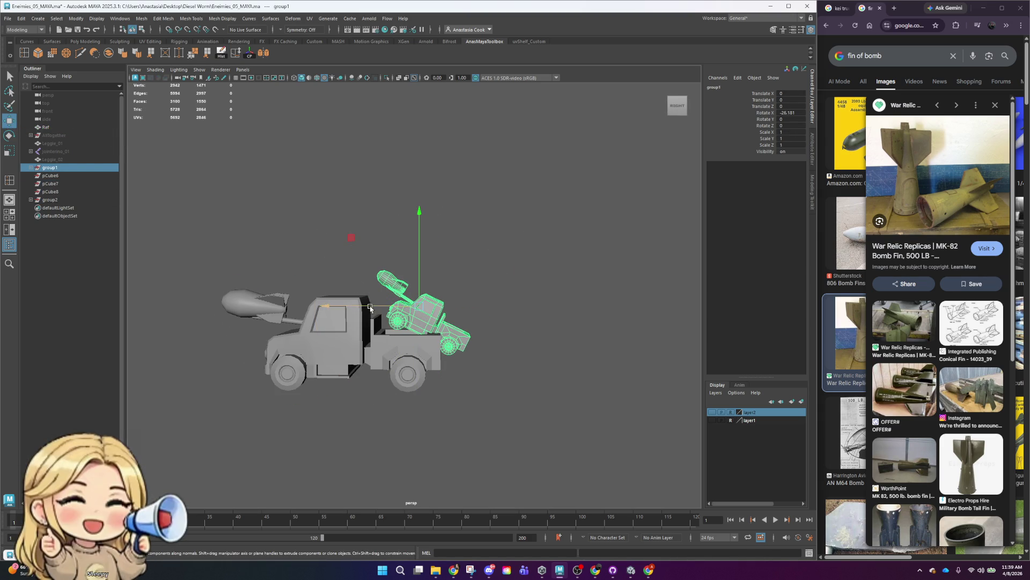
drag(379, 307, 345, 305)
drag(391, 238, 392, 247)
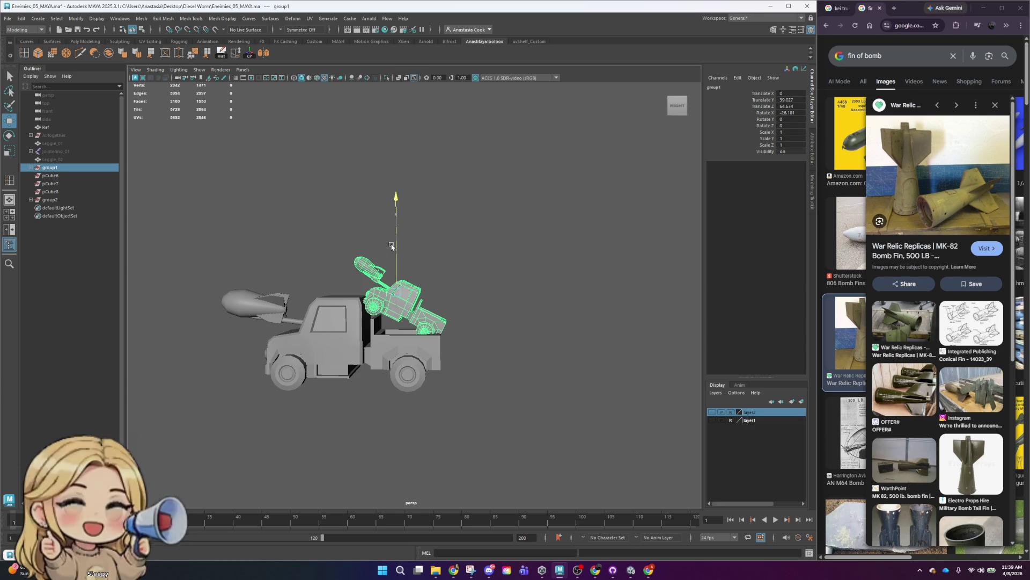
- Duplicate both truck groups, scale the copy to 3.625 and position it beside the original
ctrl+click(75, 201)
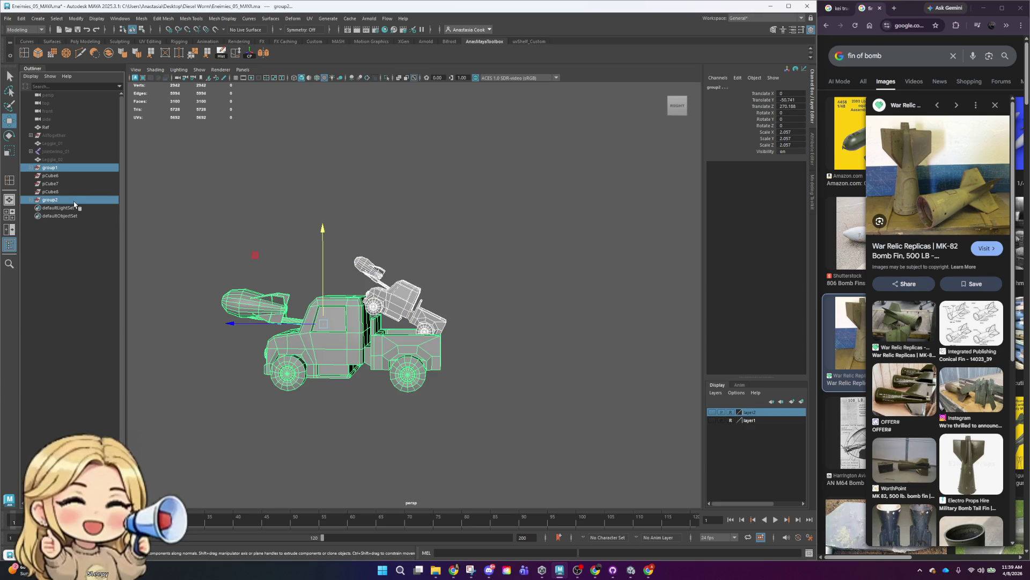
key(ctrl+d)
drag(327, 244, 309, 334)
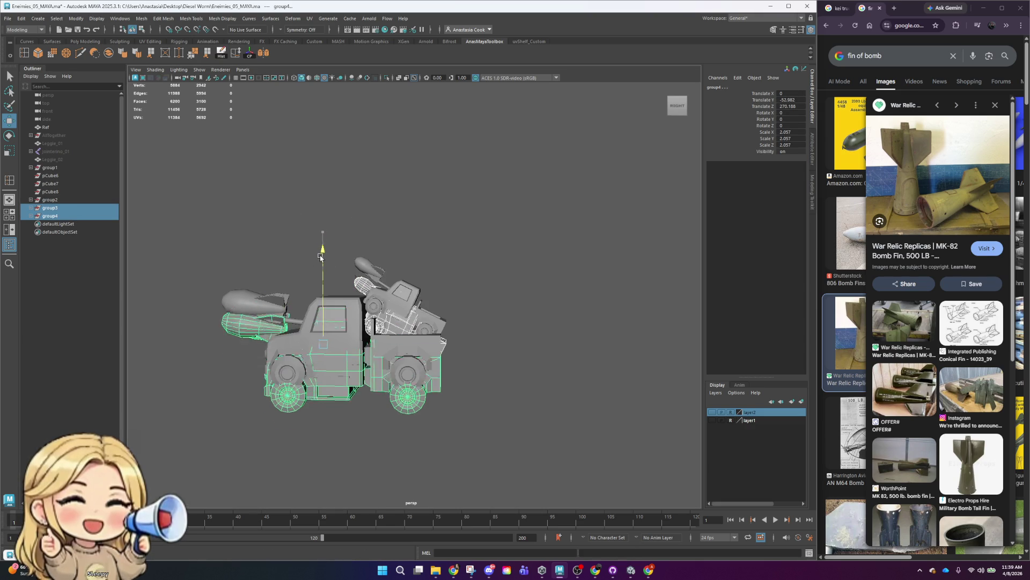
scroll(475, 388, down, 5)
key(r)
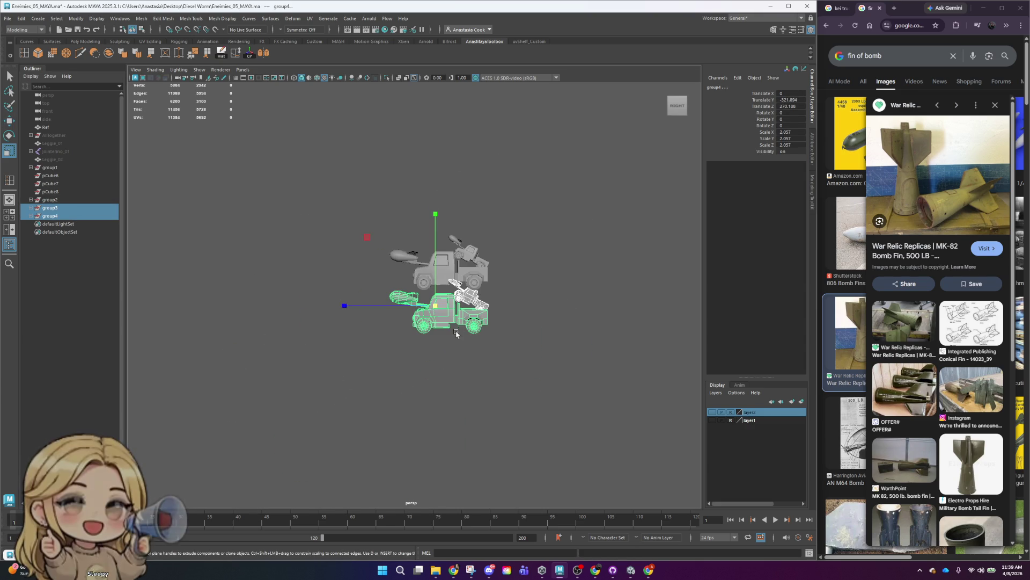
drag(436, 308, 467, 303)
key(w)
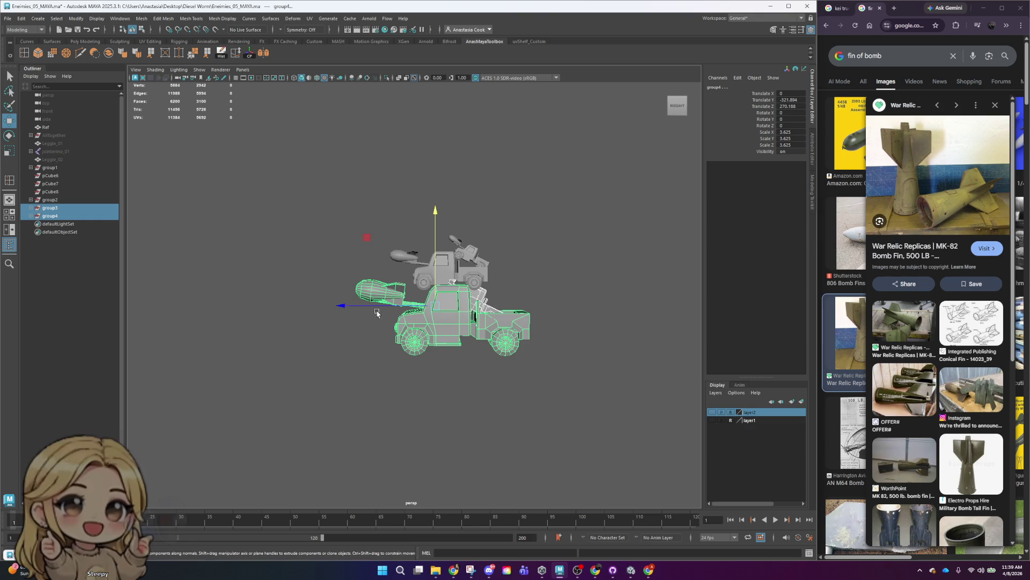
drag(357, 308, 295, 307)
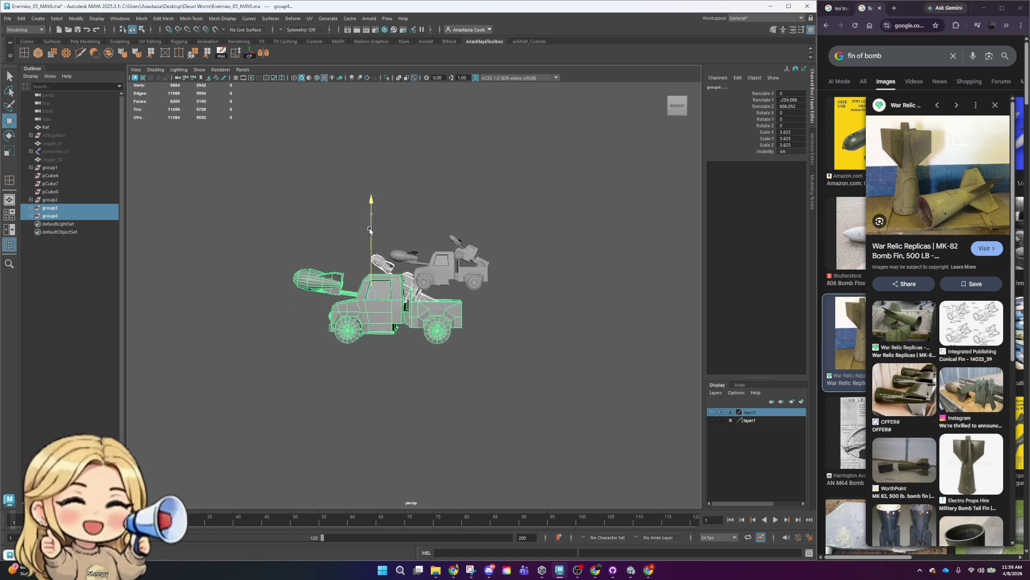
drag(371, 241, 370, 211)
click(56, 217)
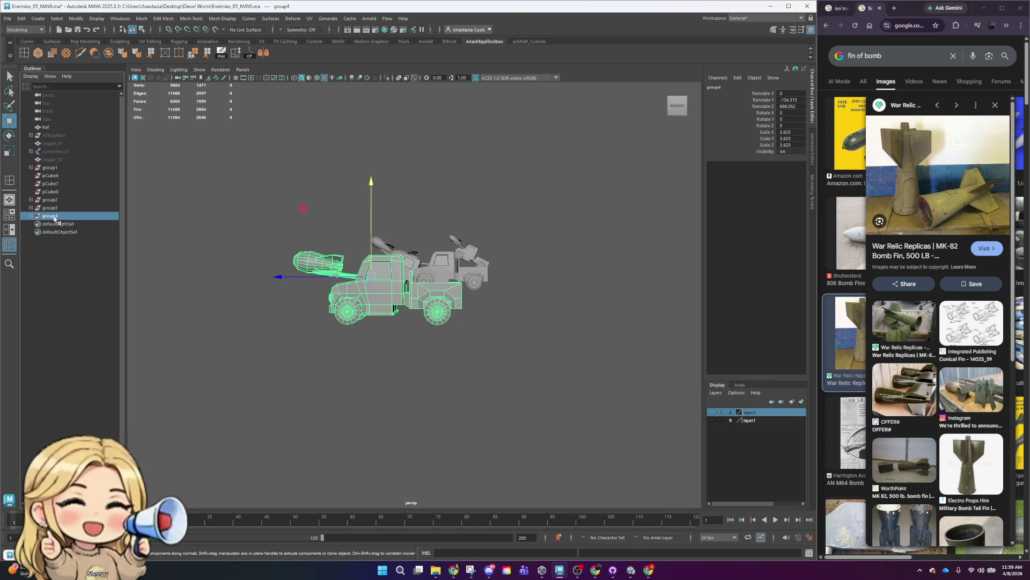
- Delete the duplicated turret group3 and review the remaining groups in the Outliner
click(53, 209)
key(Delete)
click(72, 208)
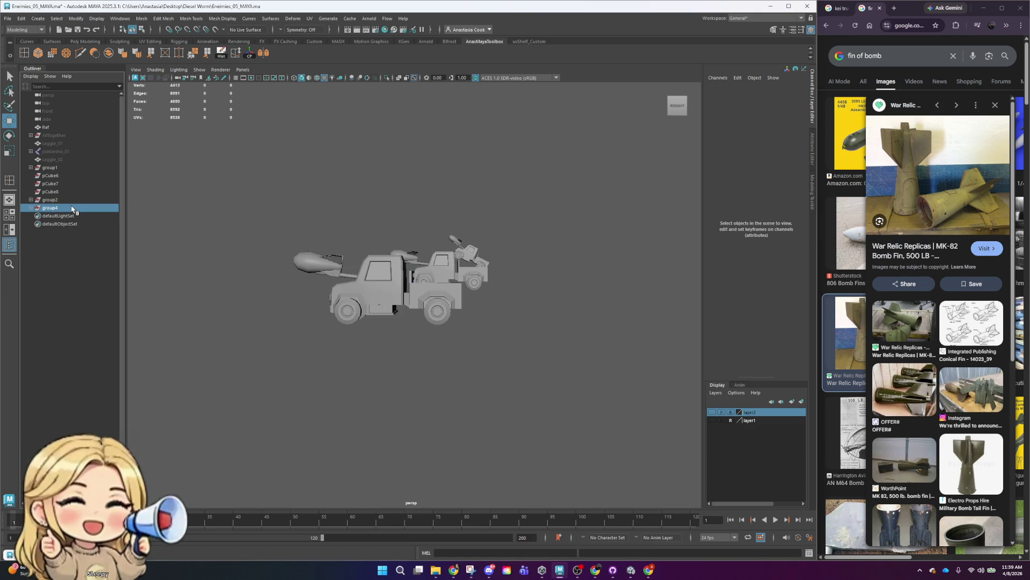
click(59, 199)
click(54, 175)
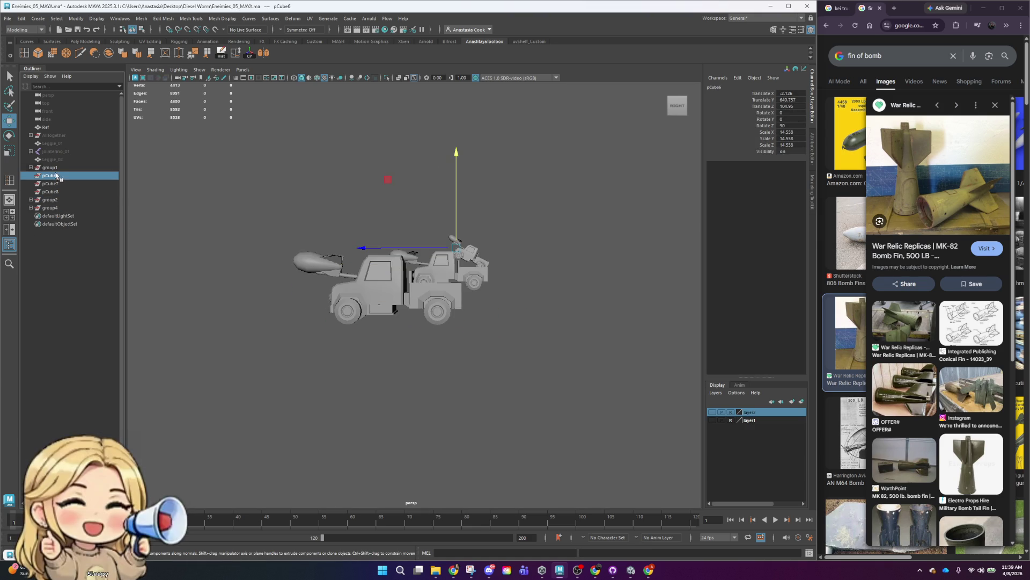
click(51, 167)
- Deselect, orbit around the trucks to inspect them, and select the small bomb pCube9
click(596, 249)
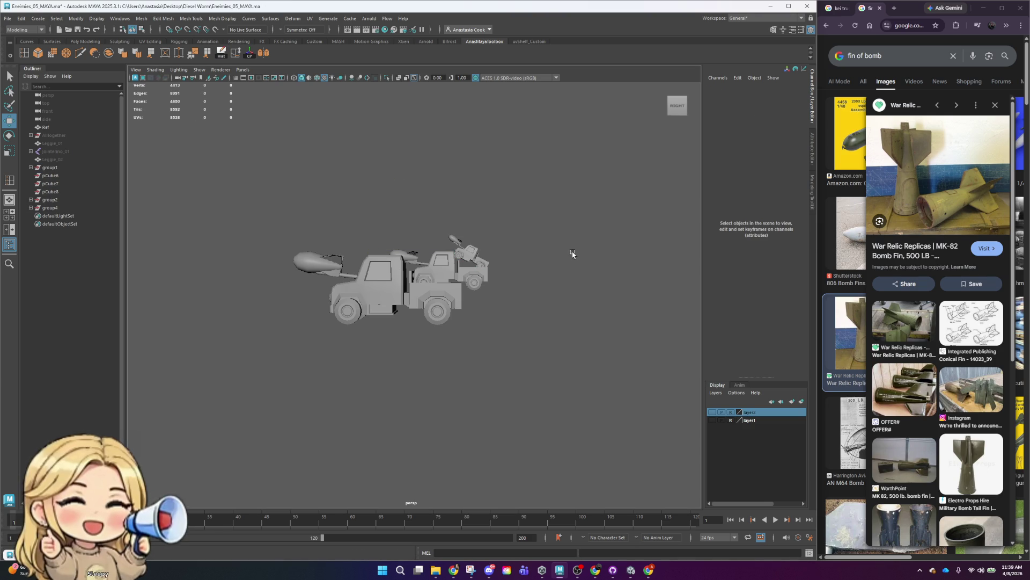
alt+drag(575, 232, 458, 343)
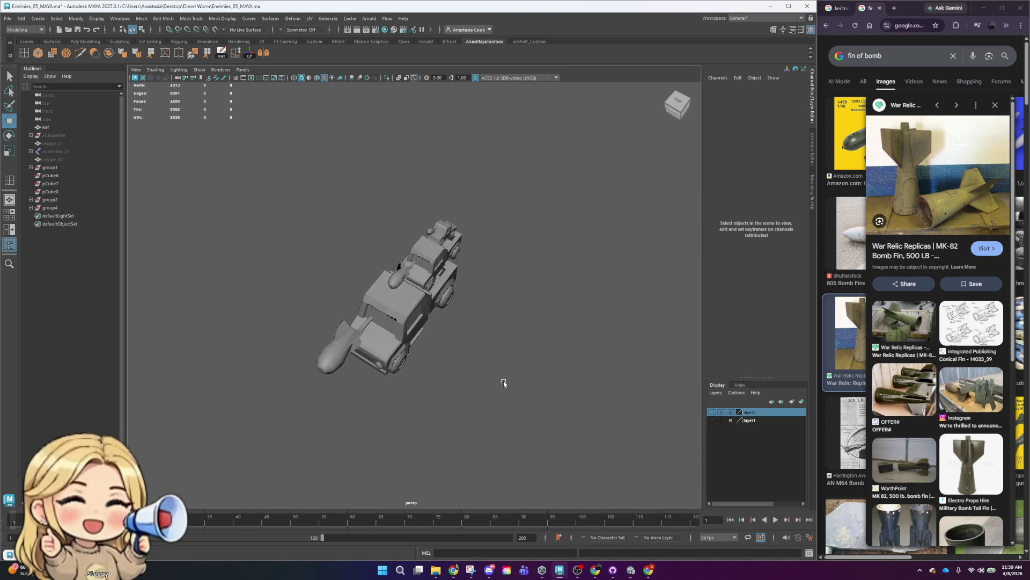
scroll(453, 300, up, 3)
scroll(453, 299, down, 3)
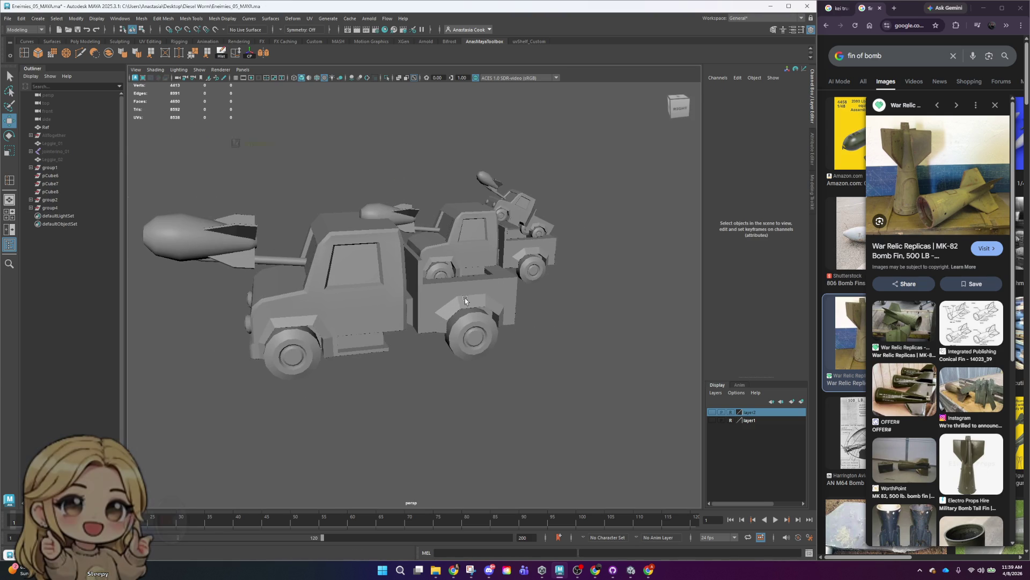
mouse_move(653, 350)
alt+mouse_down()
mouse_move(601, 365)
mouse_move(612, 378)
mouse_move(612, 427)
mouse_move(596, 365)
alt+mouse_up()
scroll(609, 354, up, 2)
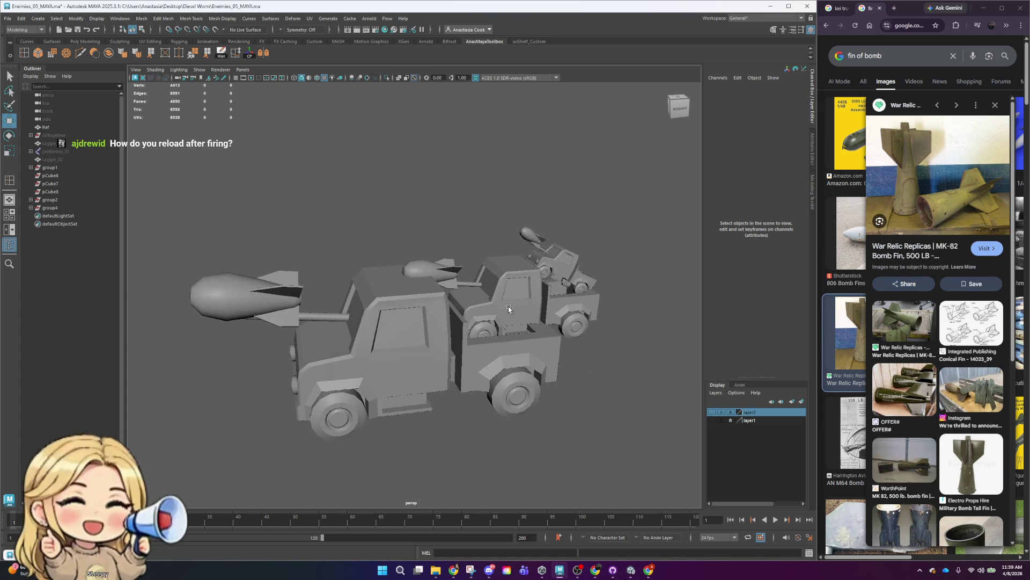
click(450, 278)
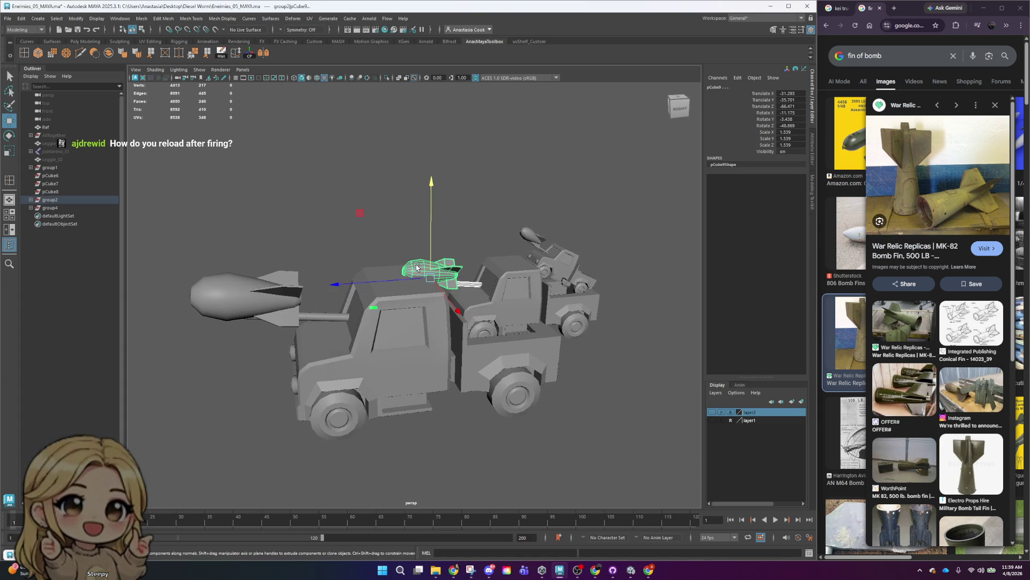
- Raise the barrel pCylinder4 slightly on the large truck's roof
key(e)
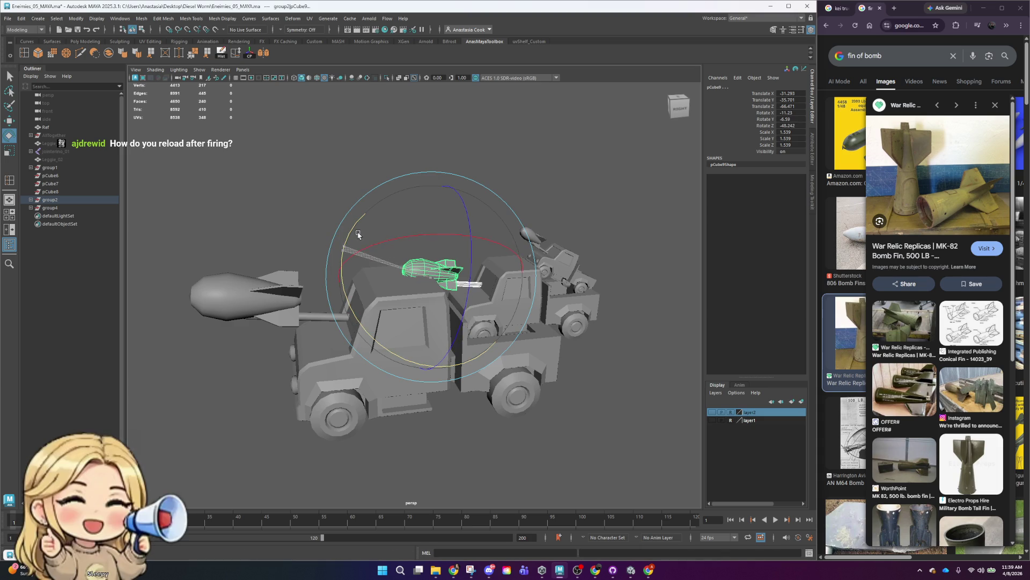
click(527, 174)
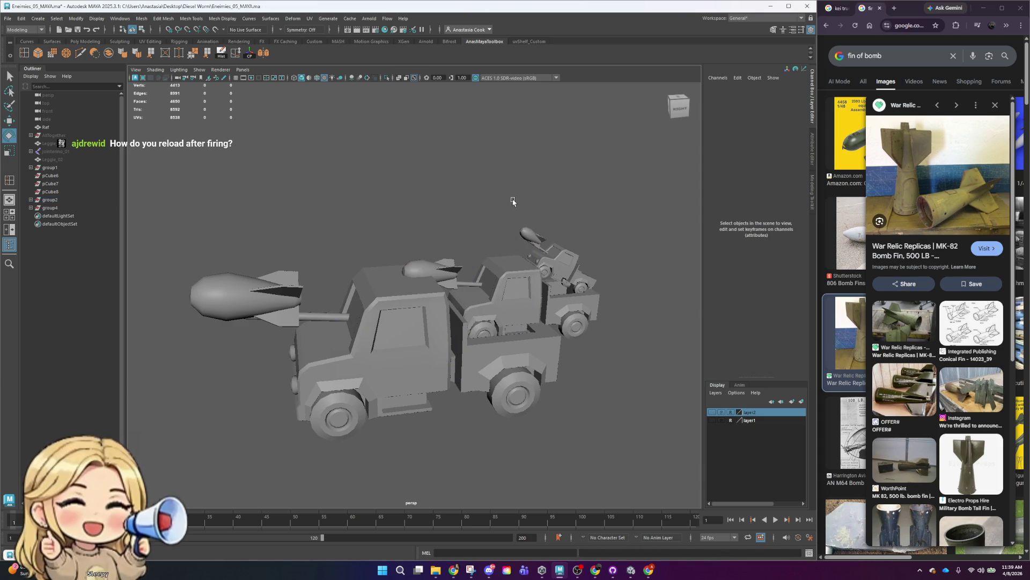
click(473, 285)
key(w)
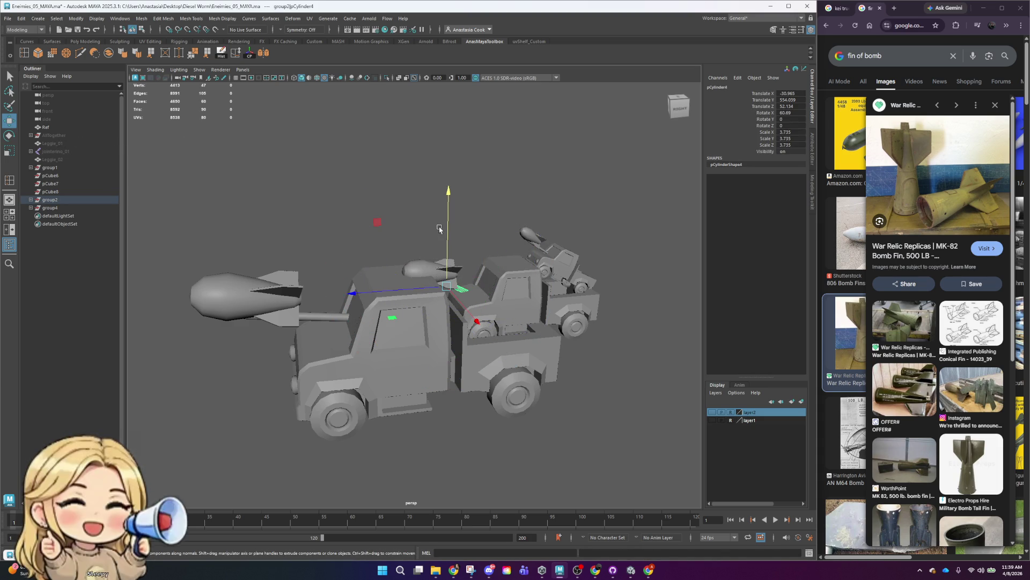
drag(448, 257, 446, 192)
- Raise the small bomb pCube9, tilt it to a new angle and slide it along the stick
click(434, 276)
key(e)
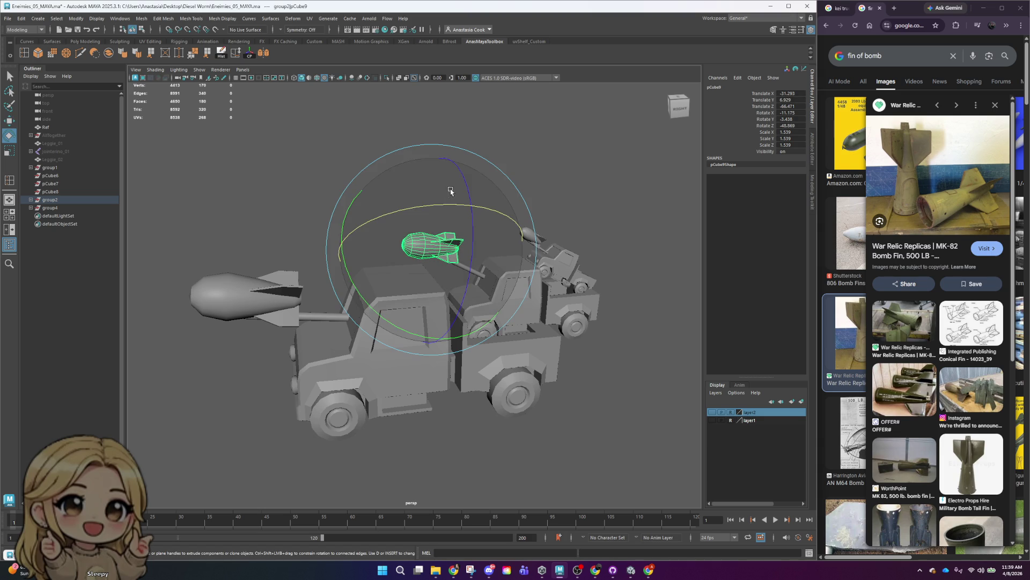
drag(357, 217, 371, 259)
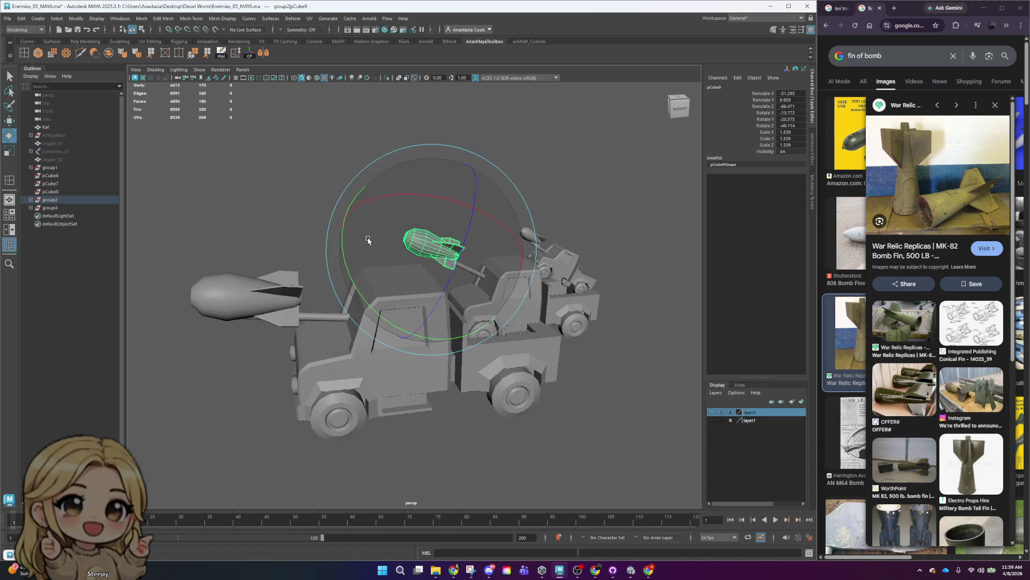
key(w)
drag(357, 250, 363, 262)
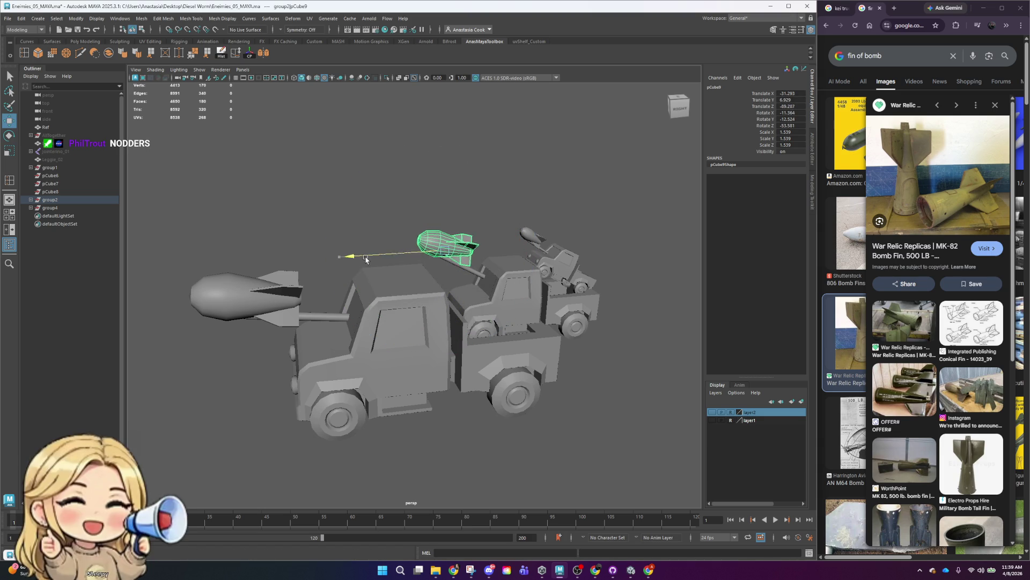
- Check the bomb's angle in the Right view, then orbit back to a perspective view
click(519, 188)
click(678, 105)
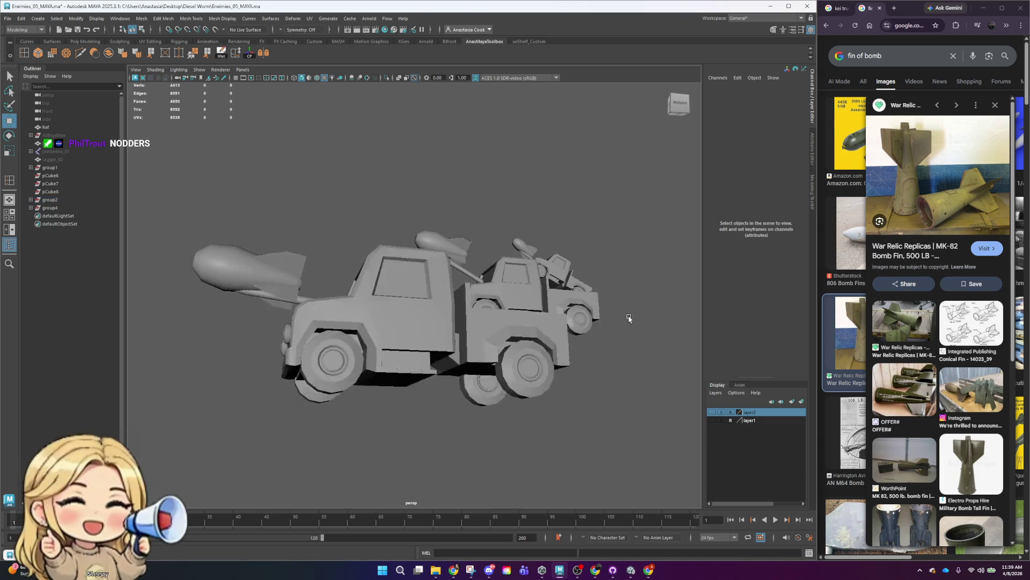
click(458, 251)
key(e)
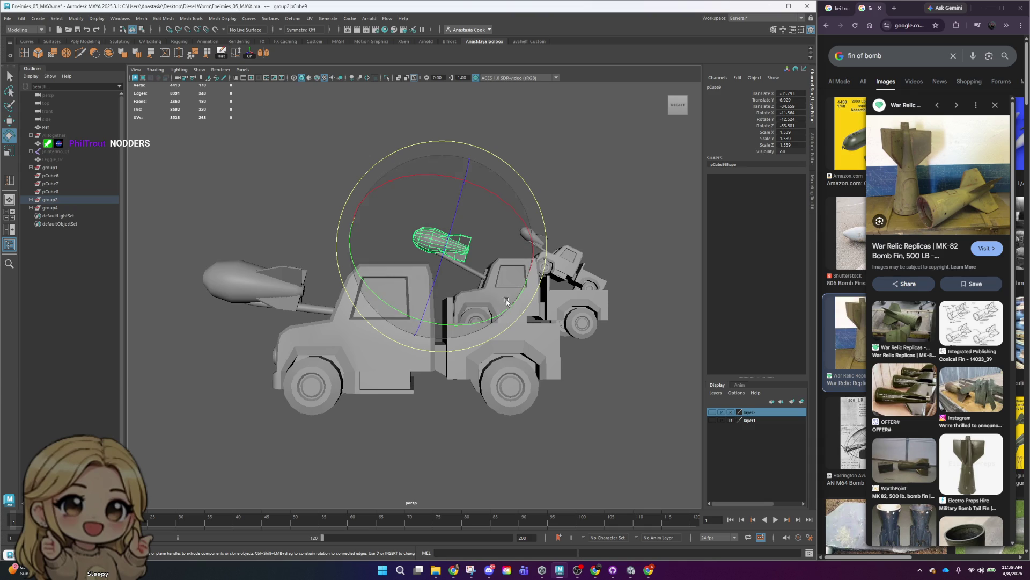
click(614, 192)
mouse_move(614, 191)
alt+mouse_down()
mouse_move(624, 372)
mouse_move(638, 379)
mouse_move(626, 392)
alt+mouse_up()
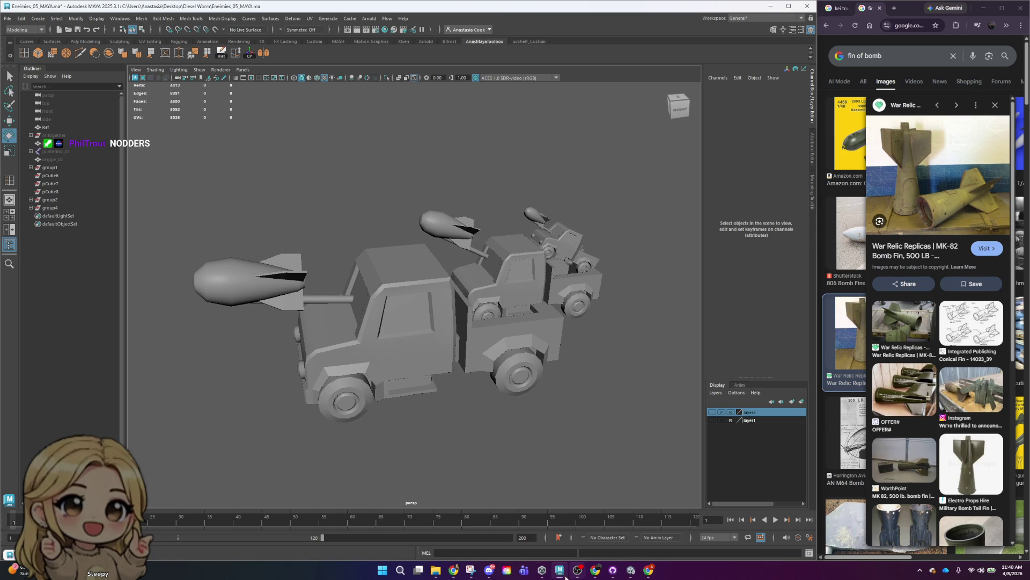
click(471, 570)
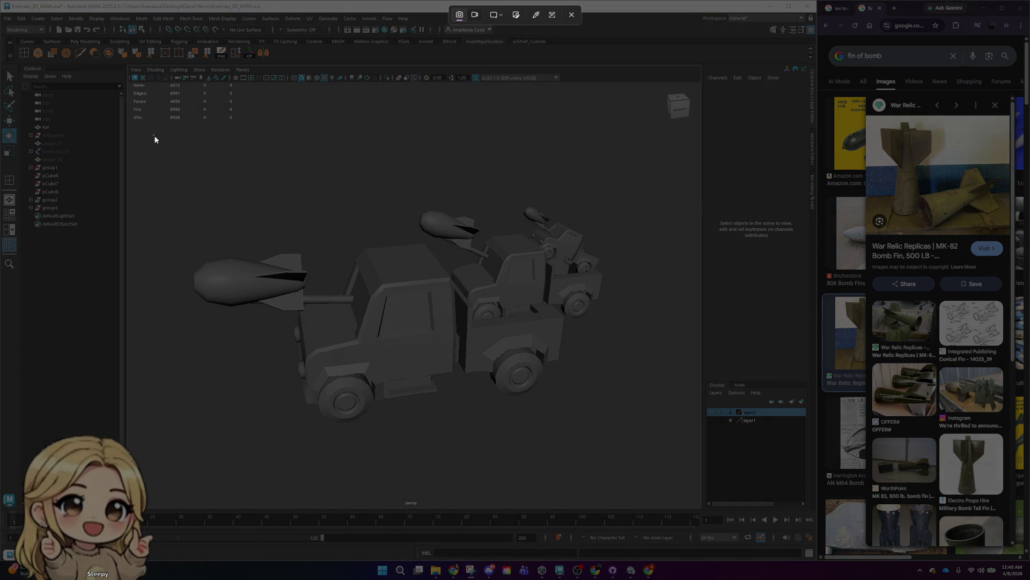
drag(154, 134, 684, 472)
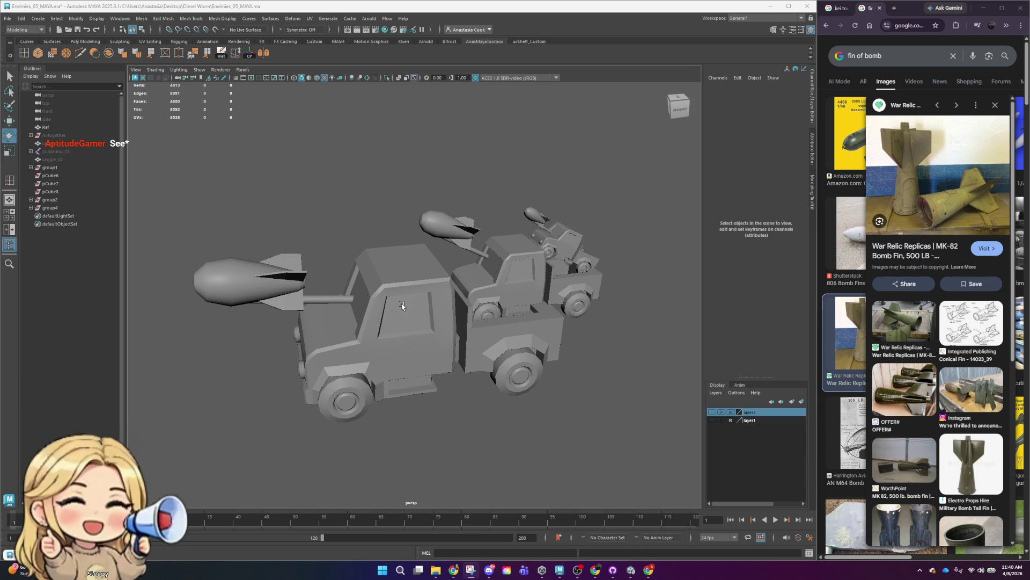
click(642, 171)
mouse_move(605, 301)
alt+mouse_down()
mouse_move(601, 346)
mouse_move(422, 320)
mouse_move(669, 319)
mouse_move(470, 365)
mouse_move(245, 340)
mouse_move(379, 329)
alt+mouse_up()
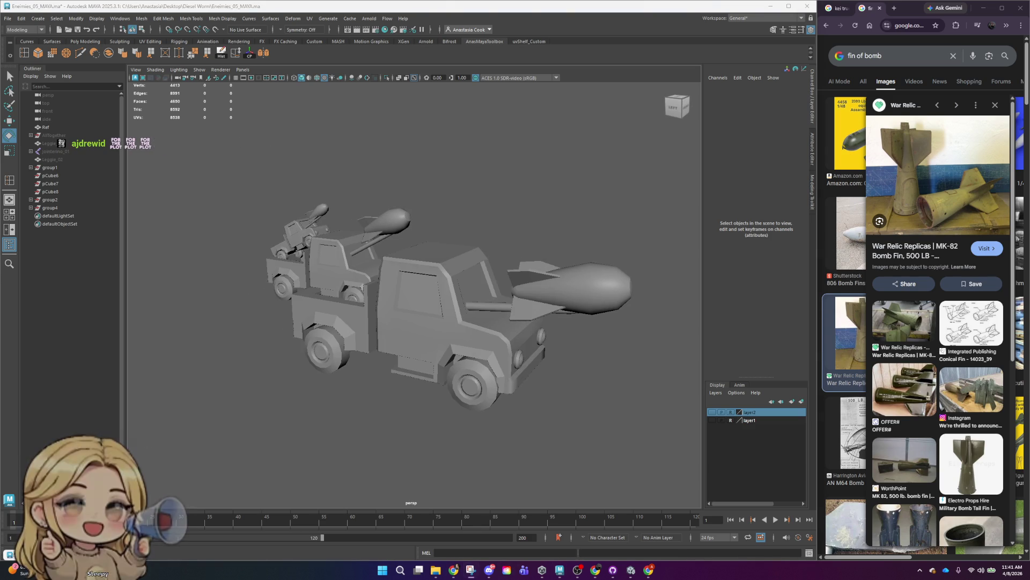
key(super+shift+s)
drag(205, 146, 683, 469)
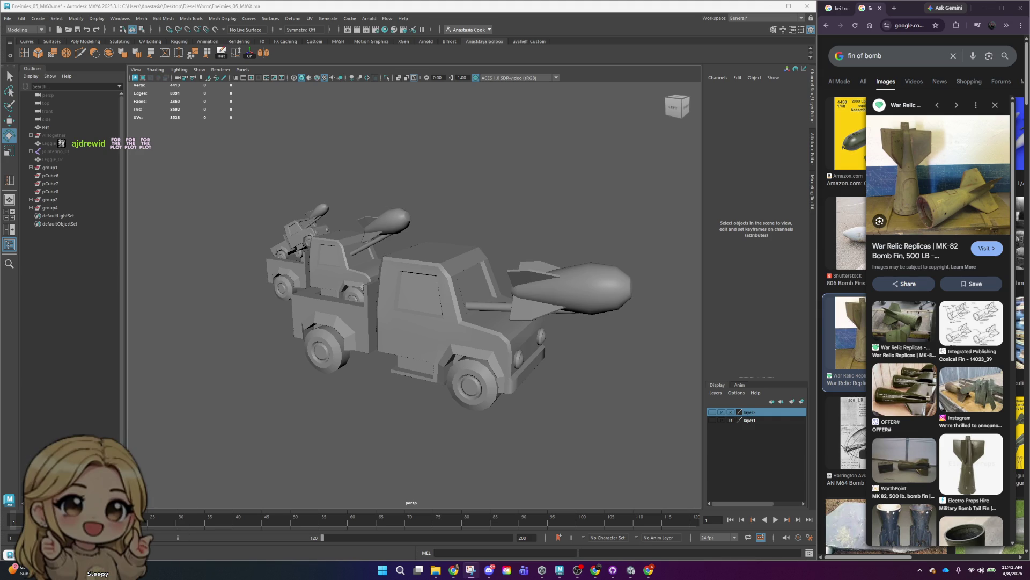
- Select group4, group2 and group1 together and move them forward along Z
click(316, 244)
click(50, 207)
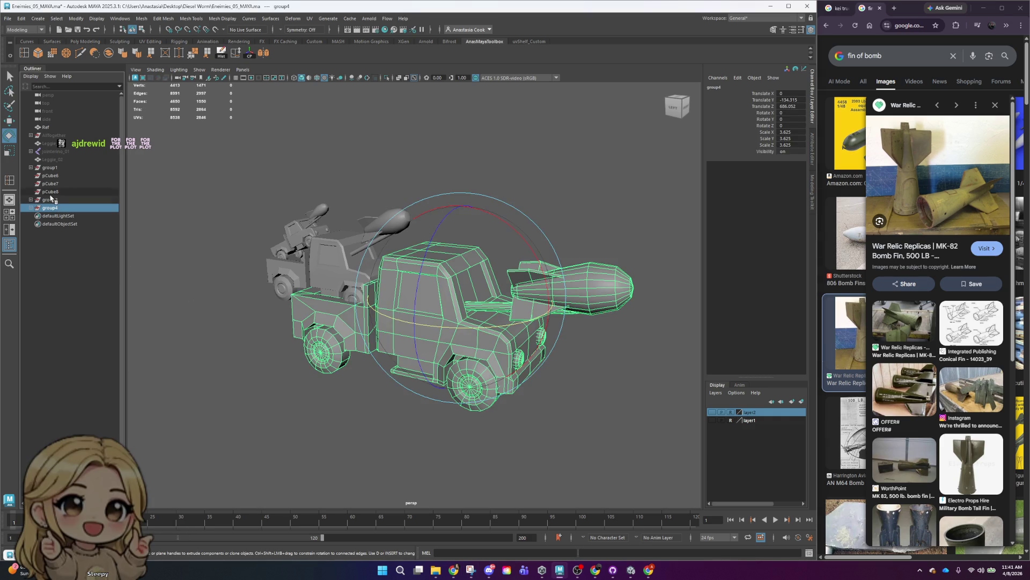
ctrl+click(50, 199)
ctrl+click(54, 168)
scroll(486, 343, down, 6)
key(w)
mouse_move(482, 299)
mouse_down()
mouse_move(464, 304)
mouse_move(483, 345)
mouse_up()
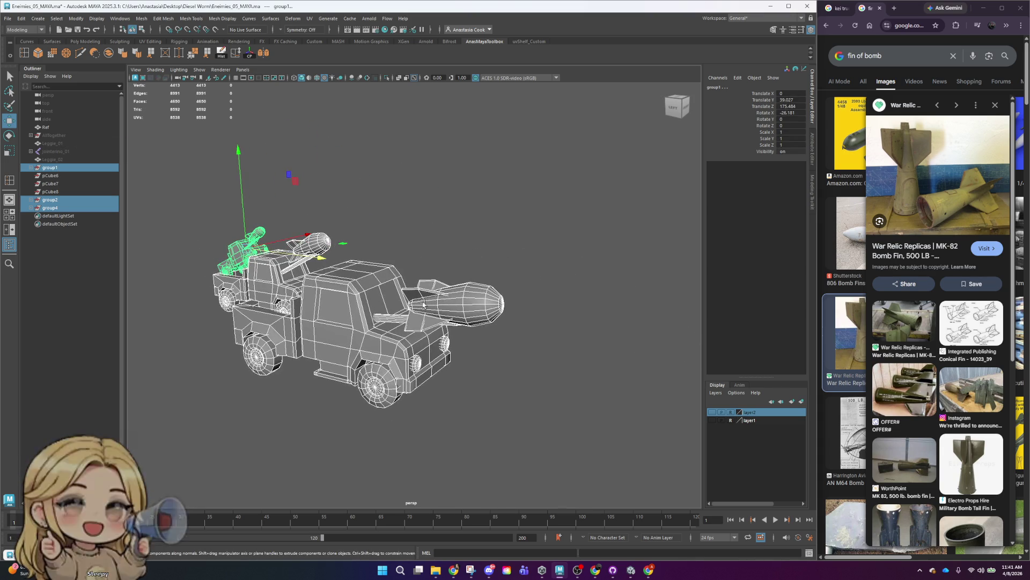
- Slide the truck groups further along Z, then deselect and orbit to the right side
scroll(483, 345, up, 10)
drag(10, 259, 304, 343)
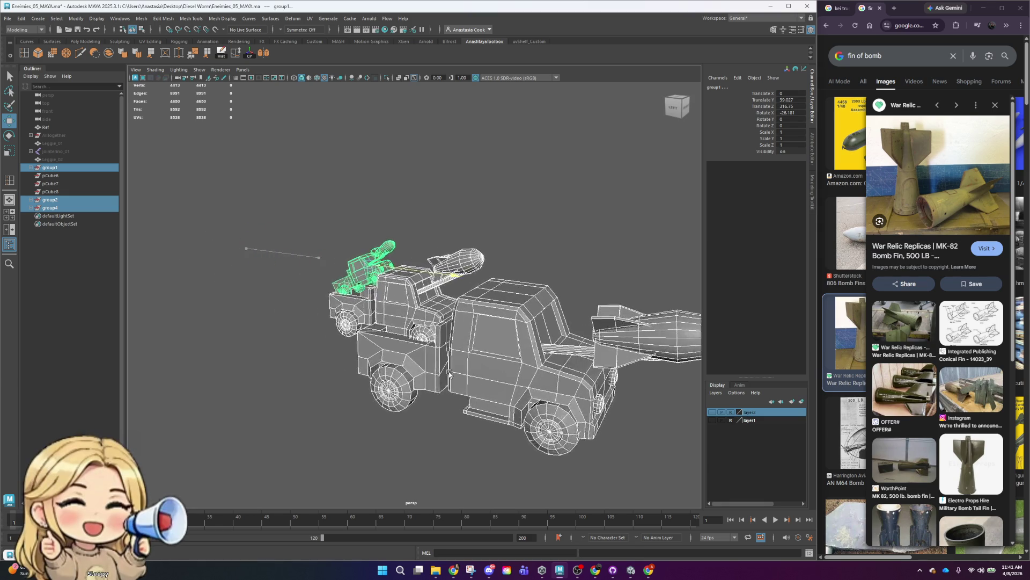
mouse_move(303, 343)
mouse_down()
mouse_move(1022, 479)
mouse_move(545, 318)
mouse_up()
click(546, 318)
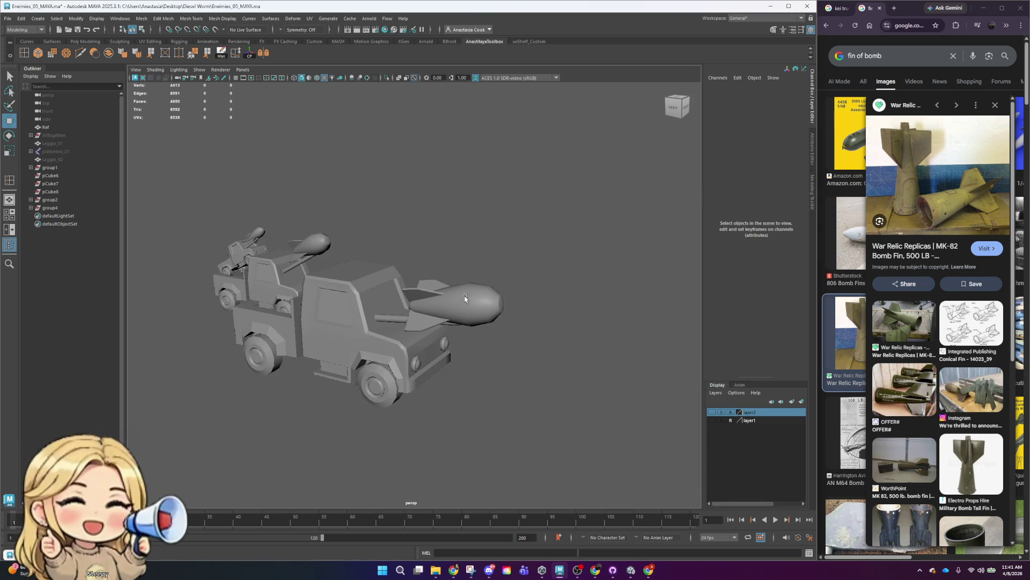
alt+drag(610, 264, 467, 251)
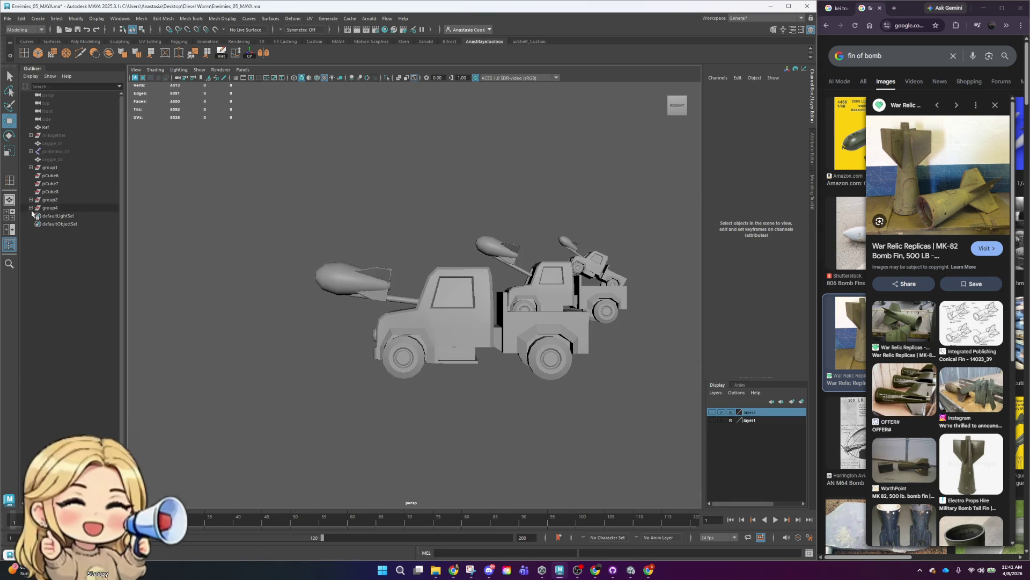
- Delete the truck copies group4 and group1
click(49, 208)
key(Delete)
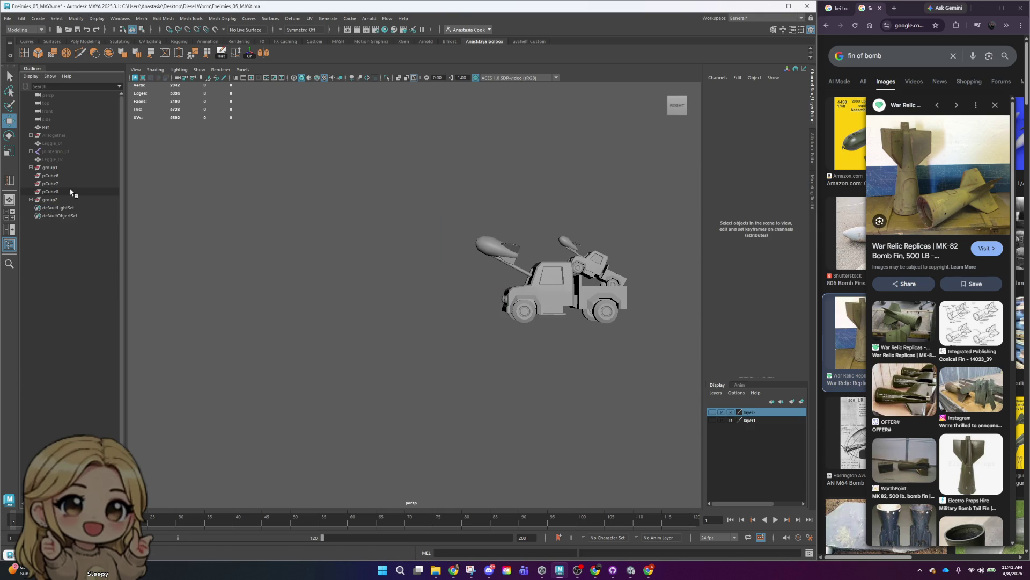
click(65, 167)
key(Delete)
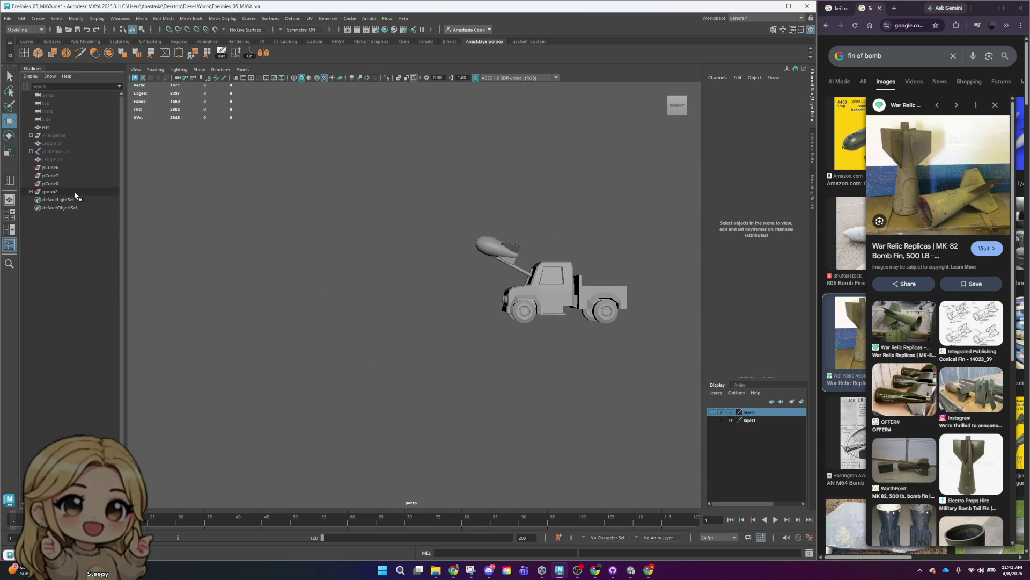
- Inspect group2, Leggie_02, jointerina_01 and AllTogether, then tumble to an angled view
click(69, 192)
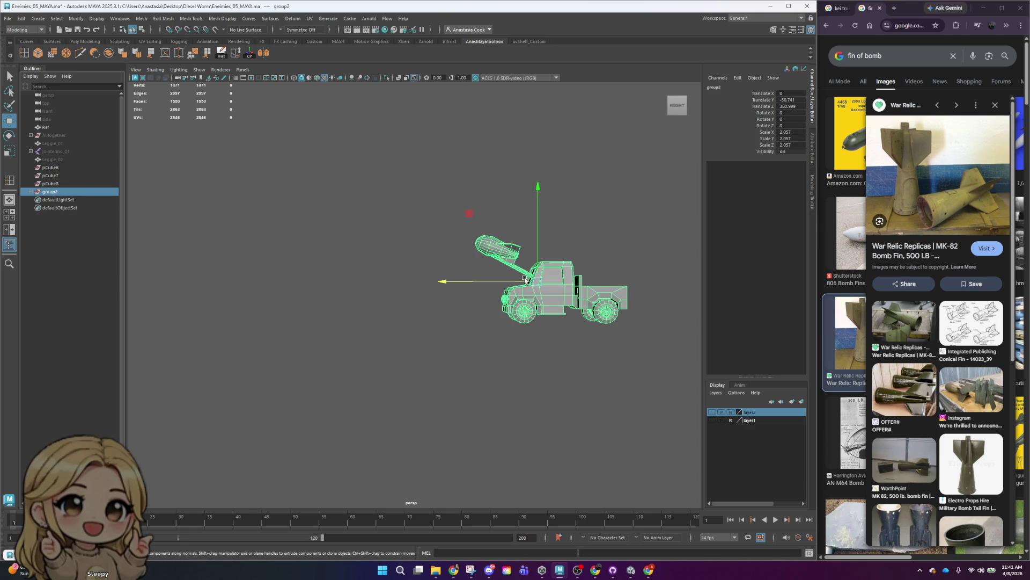
click(67, 160)
click(67, 153)
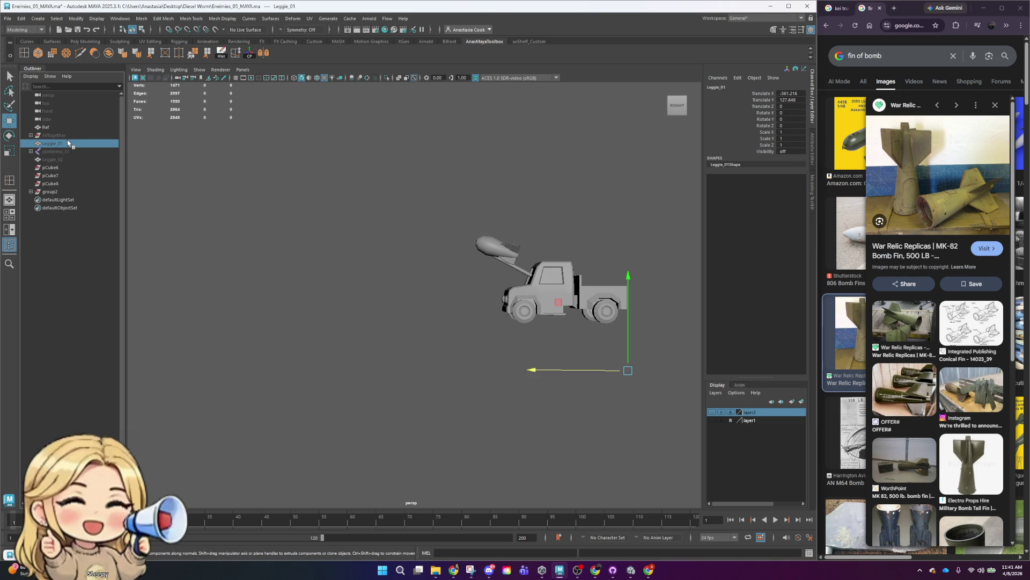
click(67, 136)
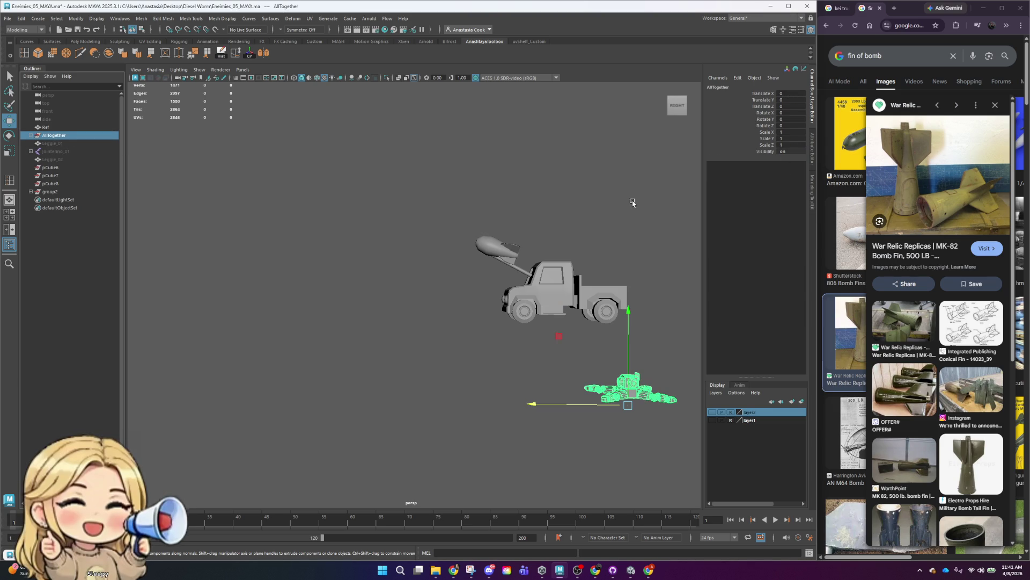
click(562, 204)
mouse_move(578, 222)
alt+mouse_down()
mouse_move(586, 276)
mouse_move(594, 261)
alt+mouse_up()
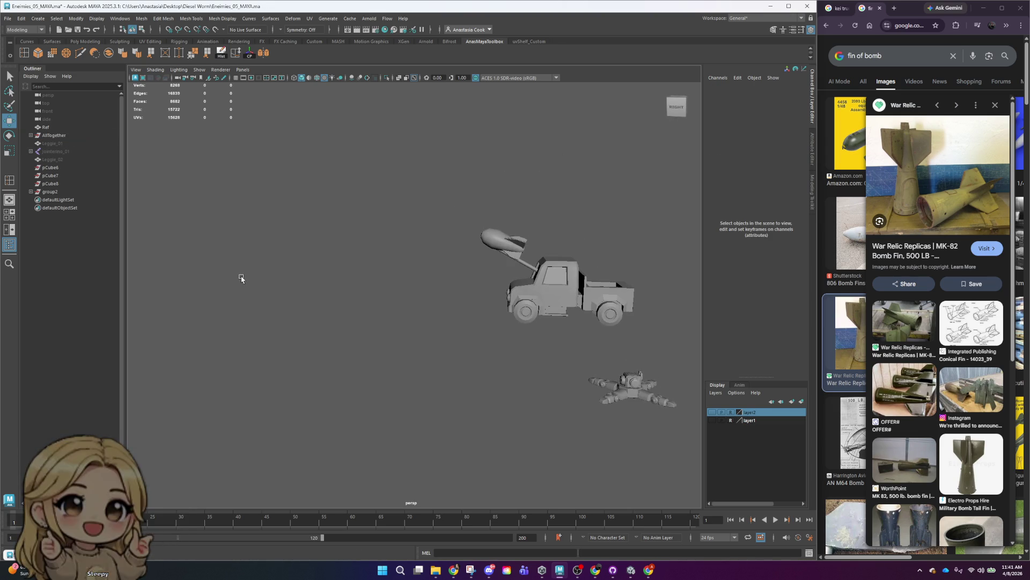
- Frame group2 and set its Scale X, Y and Z to 1
click(50, 191)
key(f)
key(r)
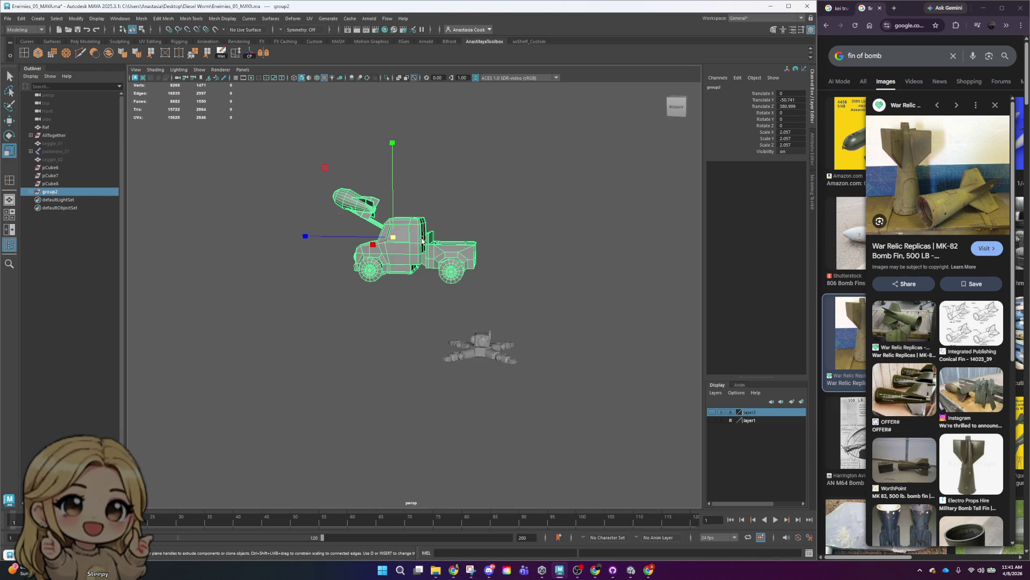
drag(391, 240, 377, 247)
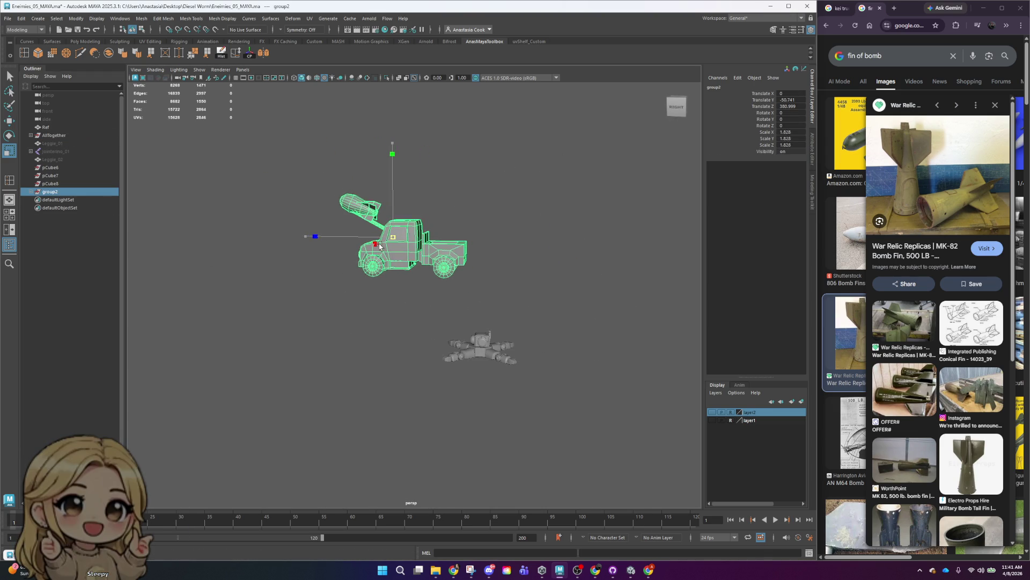
drag(782, 138, 784, 132)
text(1)
key(Return)
click(795, 145)
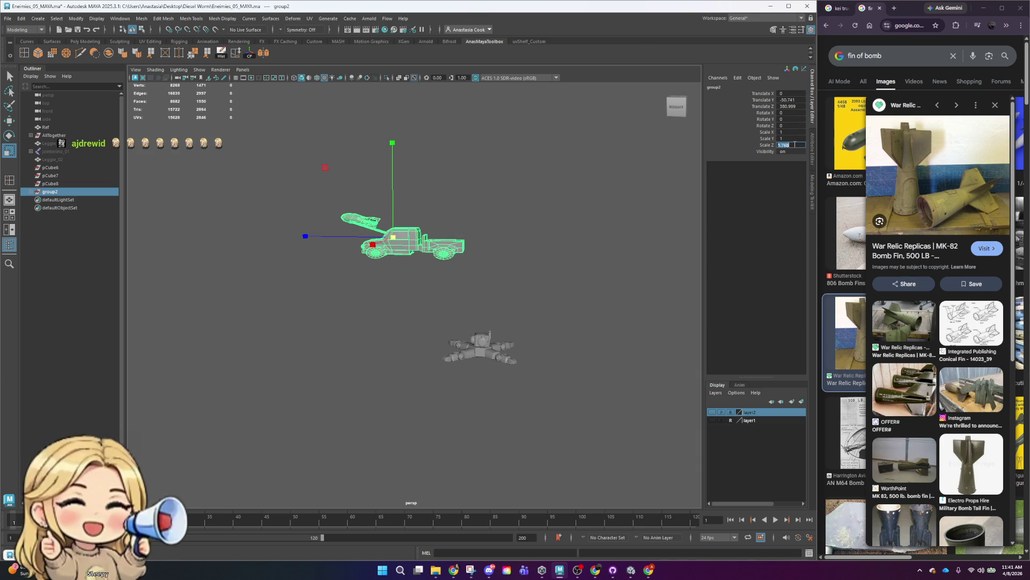
text(1)
key(Return)
- Move the truck down and along Z beside the robot model, then frame both
key(w)
mouse_move(394, 143)
mouse_down()
mouse_move(400, 250)
mouse_move(532, 376)
mouse_move(566, 361)
mouse_up()
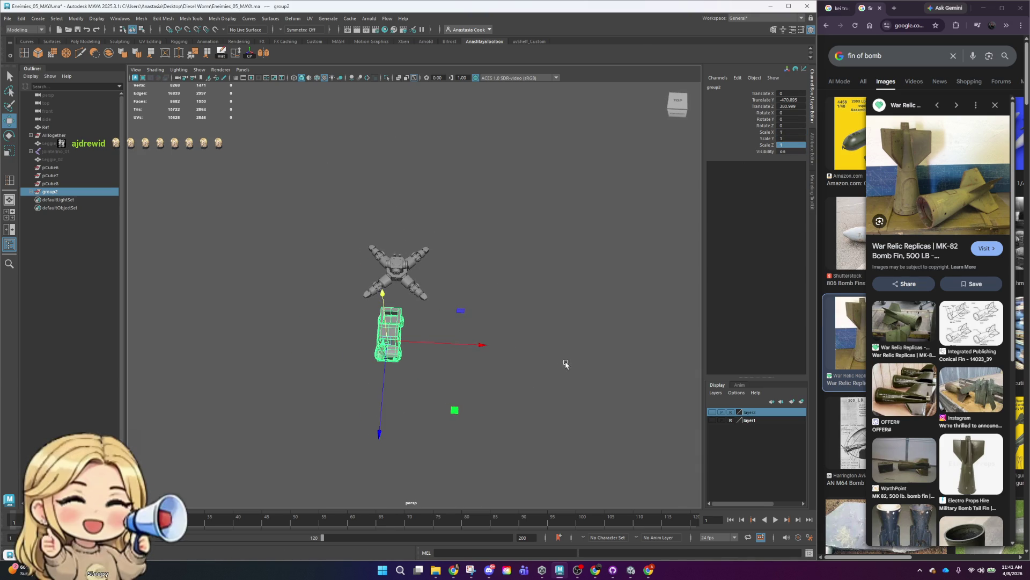
mouse_move(380, 441)
mouse_down()
mouse_move(387, 309)
mouse_move(451, 291)
mouse_move(610, 357)
mouse_up()
mouse_move(610, 357)
alt+right_down()
mouse_move(473, 287)
mouse_move(605, 359)
alt+right_up()
alt+drag(605, 359, 422, 345)
alt+right_drag(421, 345, 684, 232)
click(650, 209)
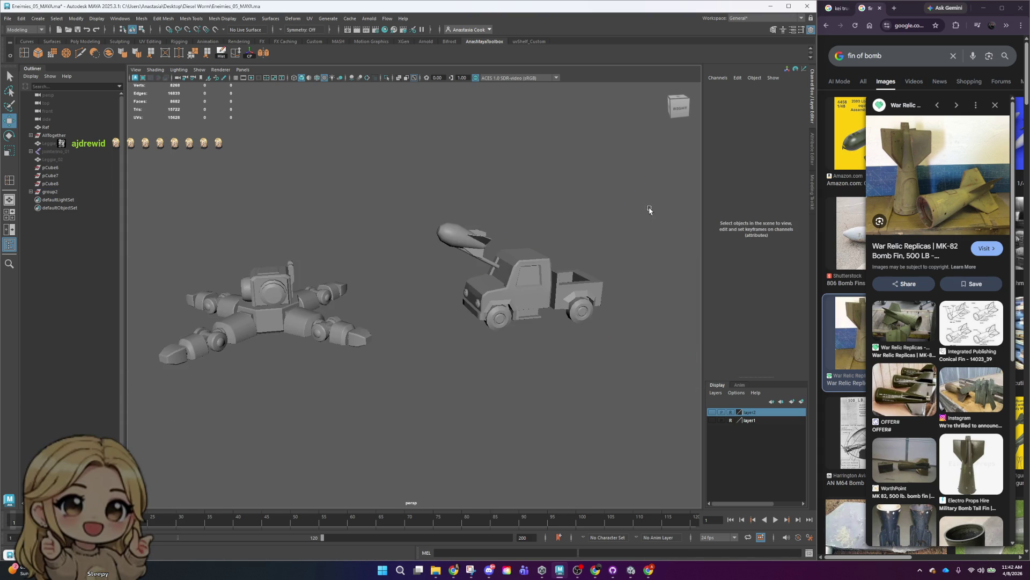
drag(408, 188, 652, 366)
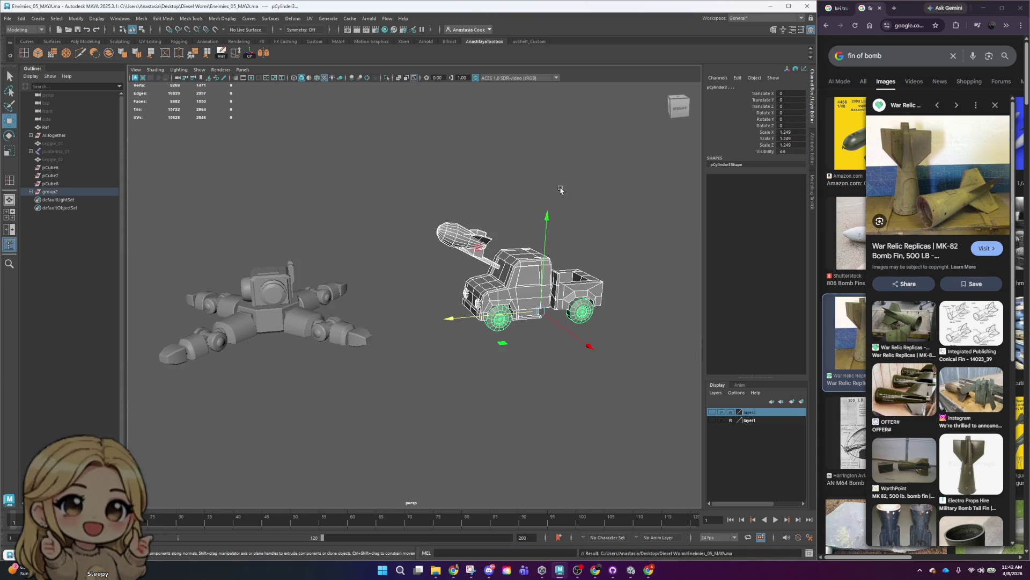
- Expand group2 in the Outliner and rename pCylinder4 to Stick
click(432, 155)
click(70, 192)
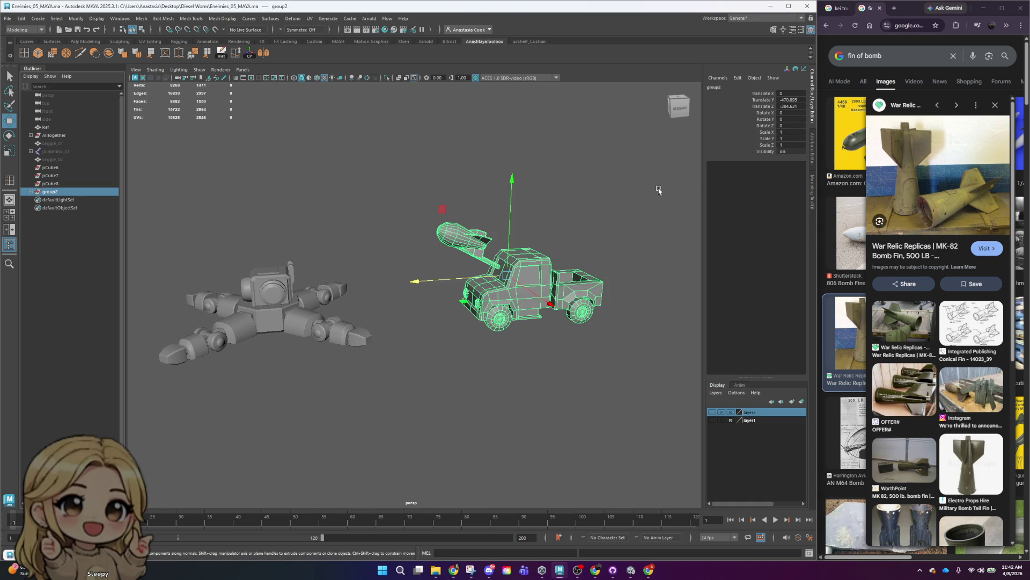
click(31, 192)
click(59, 200)
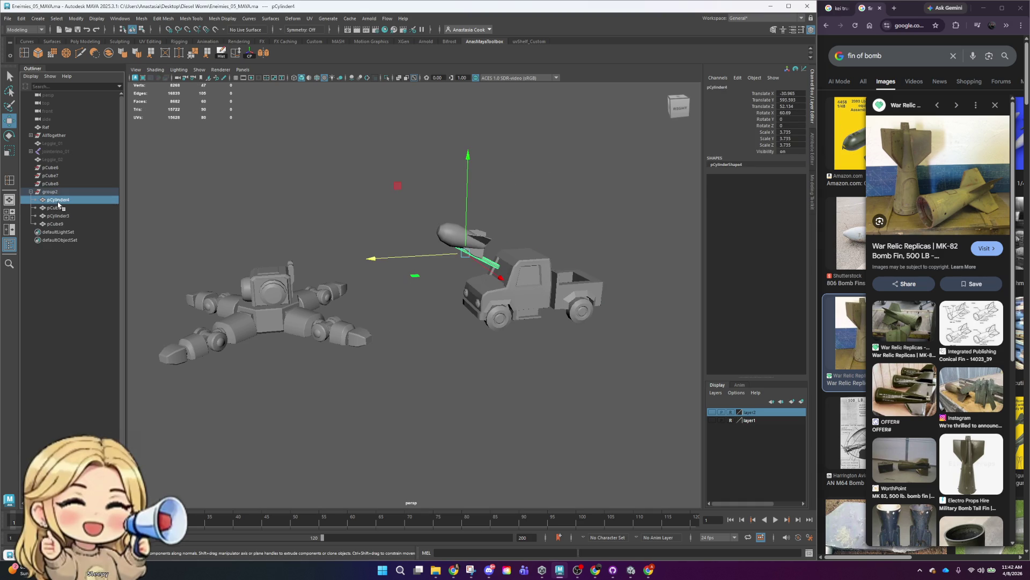
double_click(59, 201)
text(Stick)
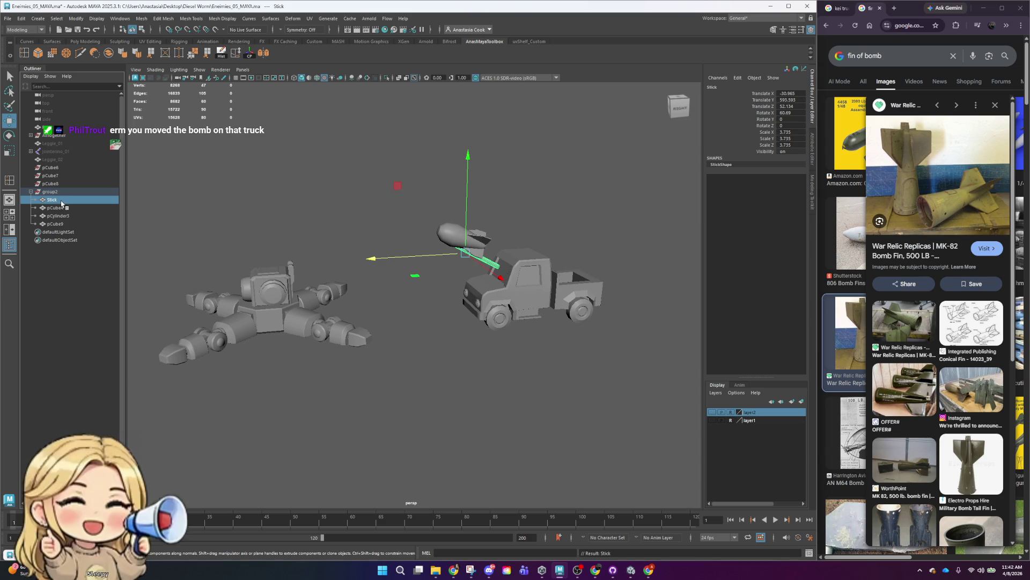
- Rename pCube4 to truck, pCylinder3 to wheels and pCube9 to Bomb
double_click(63, 208)
text(truck)
key(Return)
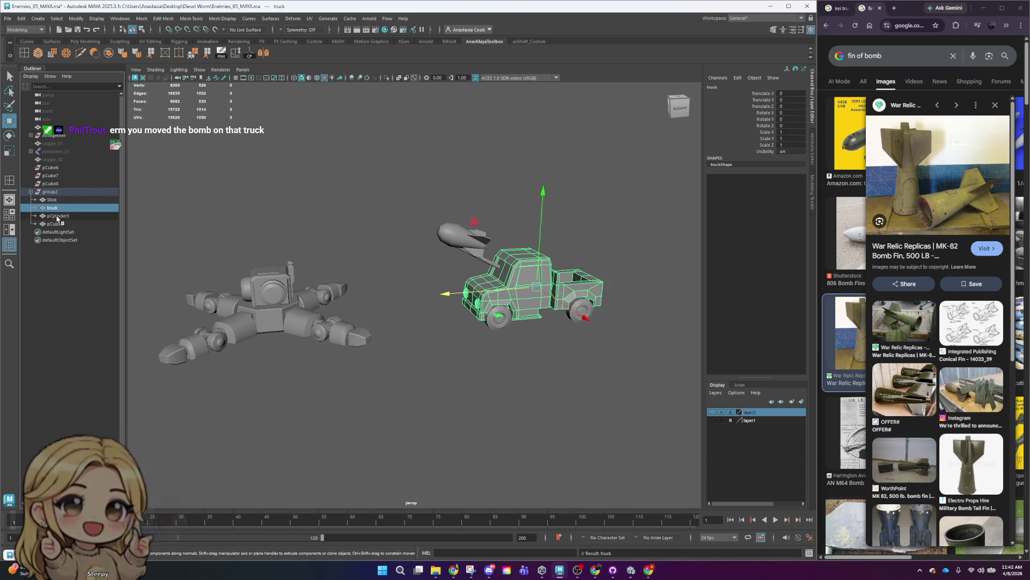
double_click(57, 216)
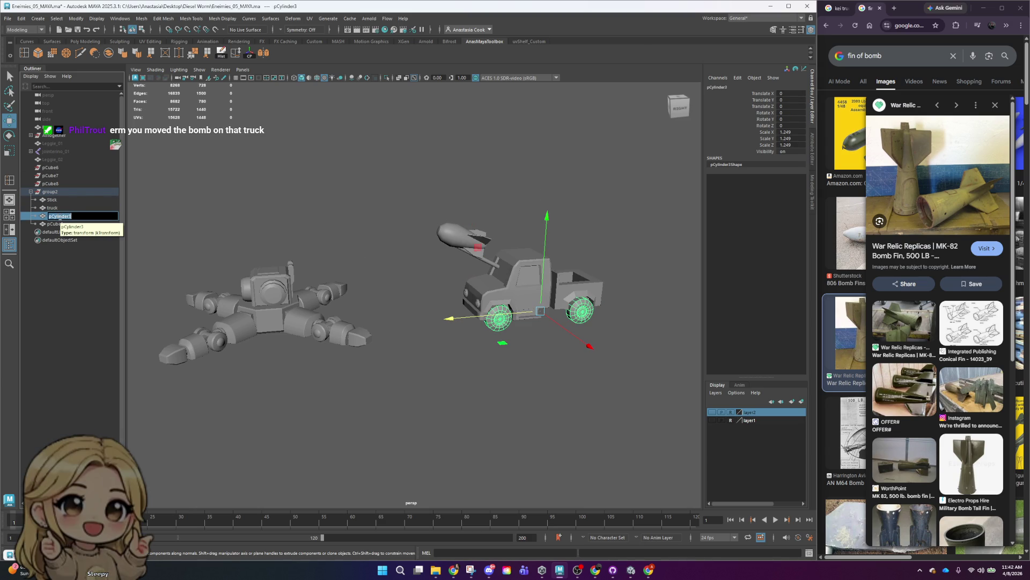
text(whel)
text(s)
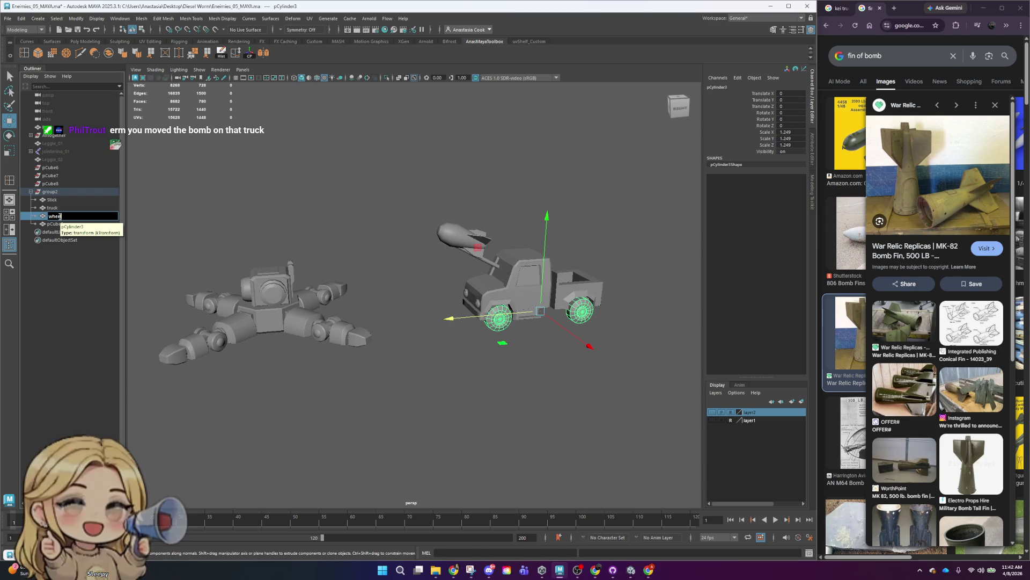
key(Return)
click(71, 224)
double_click(71, 224)
key(Caps_Lock)
text(Bomb)
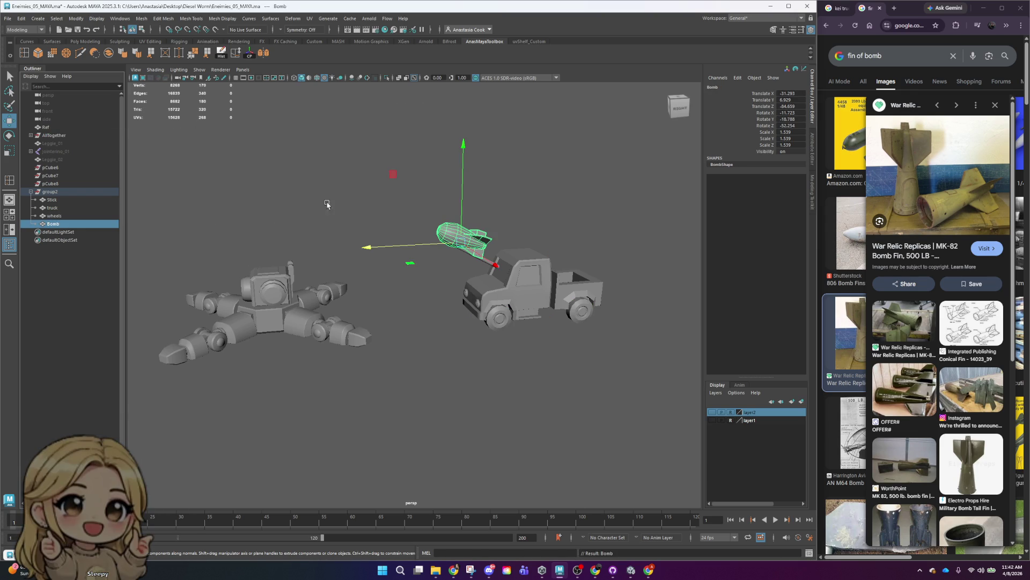
- Select the Bomb and pan the view down toward the truck's cab
click(315, 144)
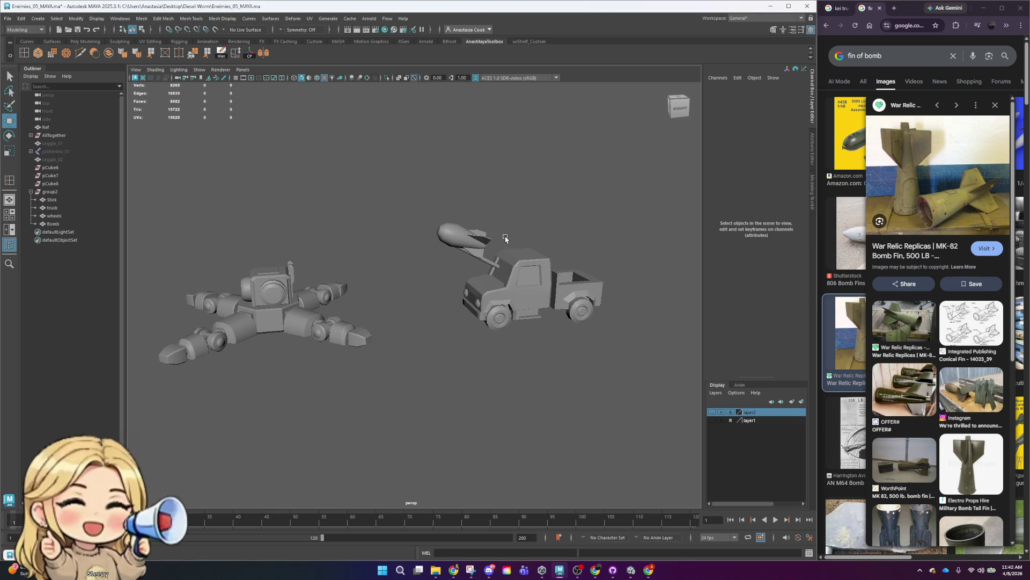
scroll(525, 259, down, 3)
click(448, 260)
mouse_move(451, 263)
alt+mouse_down()
mouse_move(518, 302)
mouse_move(477, 315)
alt+mouse_up()
scroll(477, 315, up, 3)
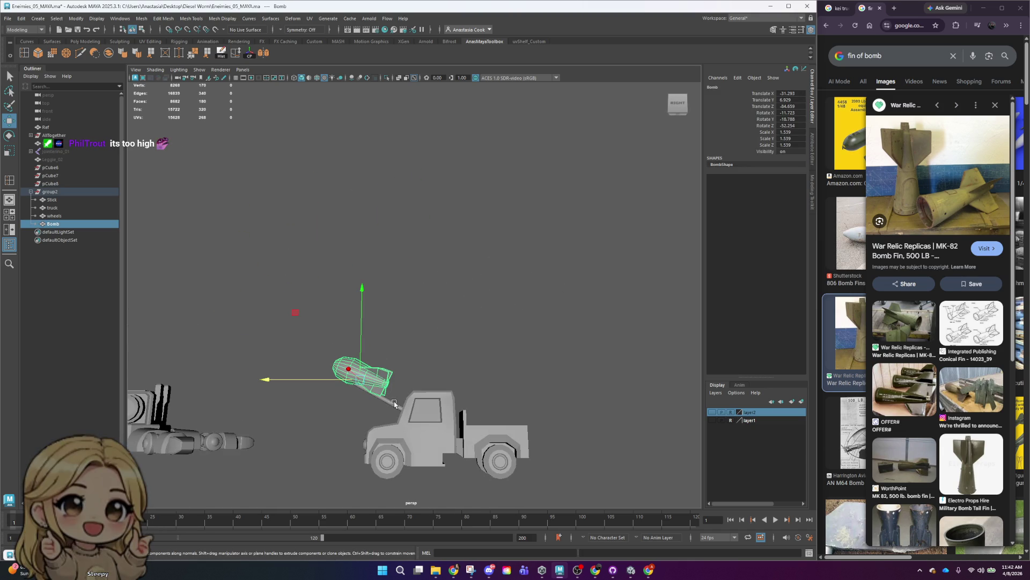
- Undo a trial tilt of the Bomb and stick, orbit around the truck and reselect the Bomb
key(e)
mouse_move(455, 373)
mouse_down()
mouse_move(442, 350)
mouse_move(520, 440)
mouse_move(294, 398)
mouse_move(458, 348)
mouse_move(551, 256)
mouse_up()
key(ctrl+z)
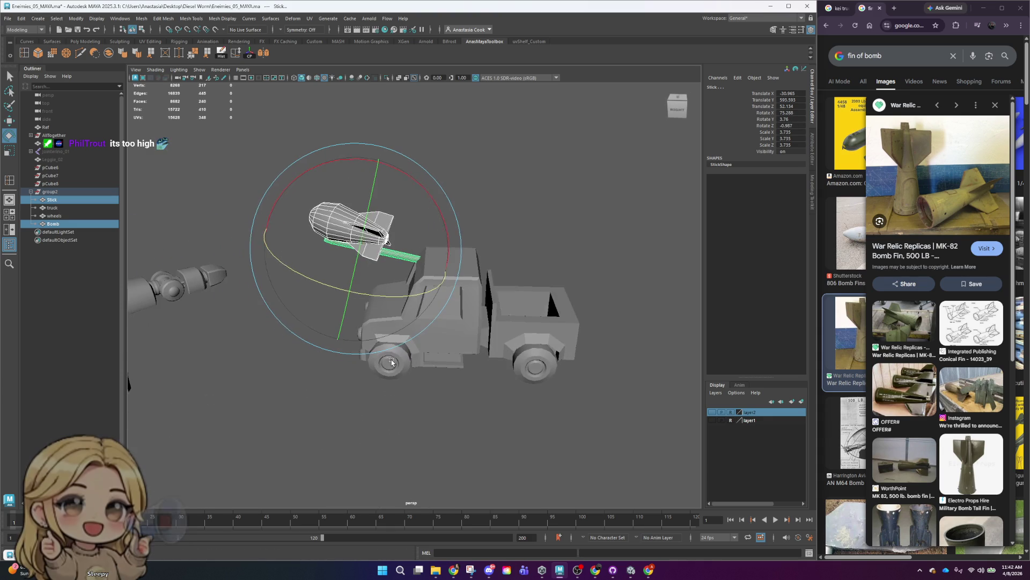
key(ctrl+z)
key(ctrl+z)
key(w)
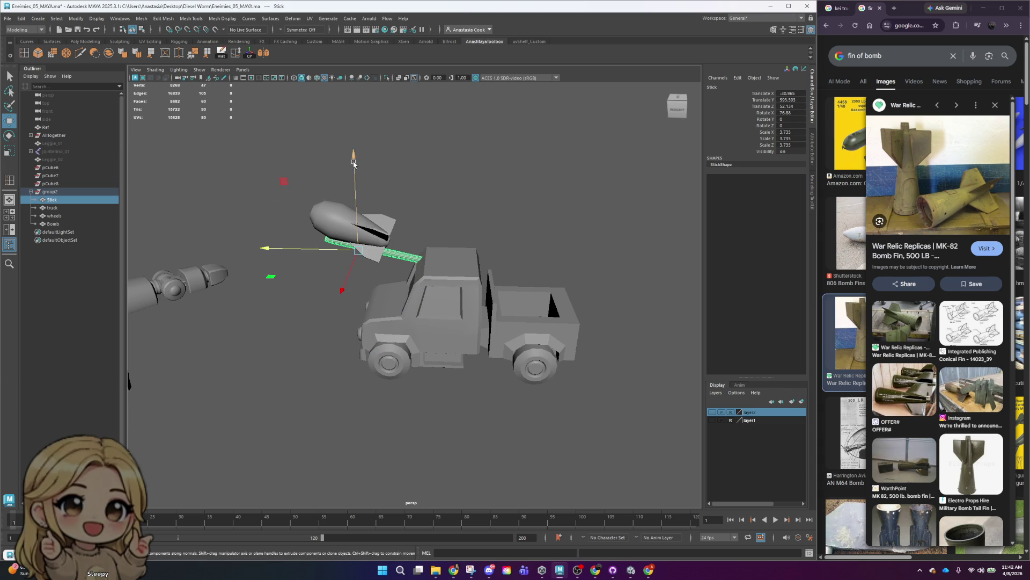
alt+drag(372, 242, 581, 325)
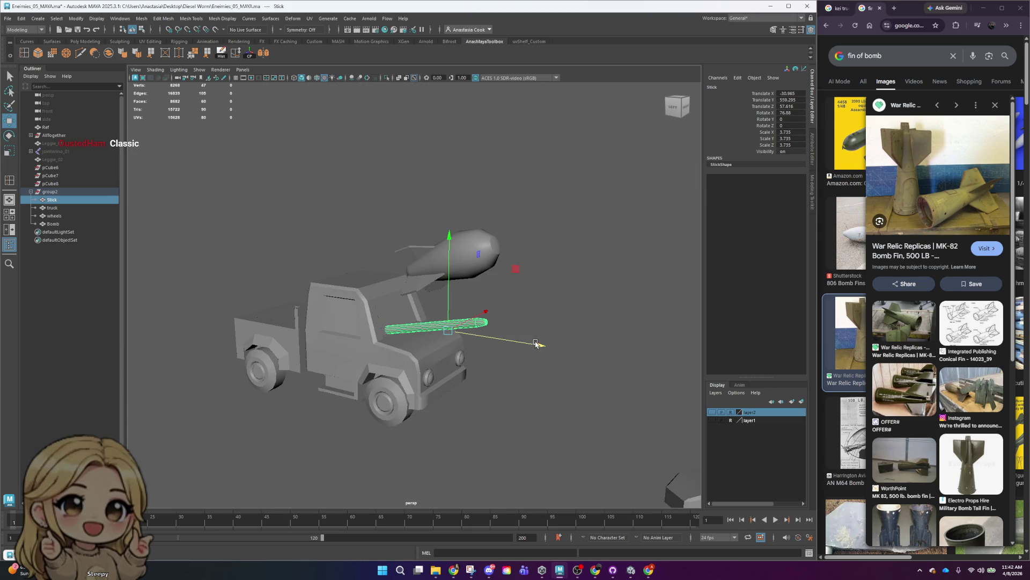
alt+drag(535, 344, 311, 233)
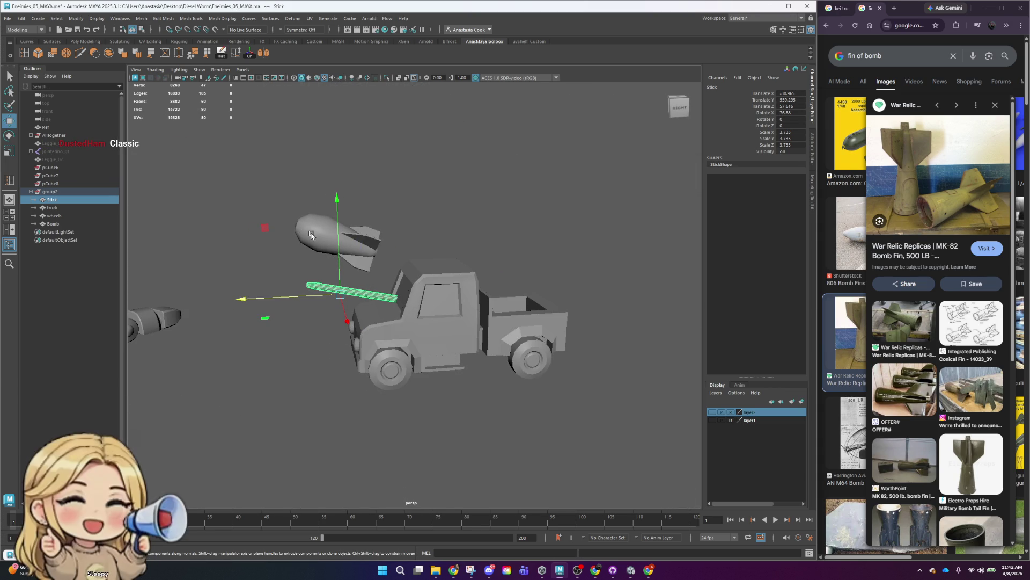
click(311, 233)
- Orbit to top-down and side views of the truck and select the stick holding the bomb
key(e)
key(w)
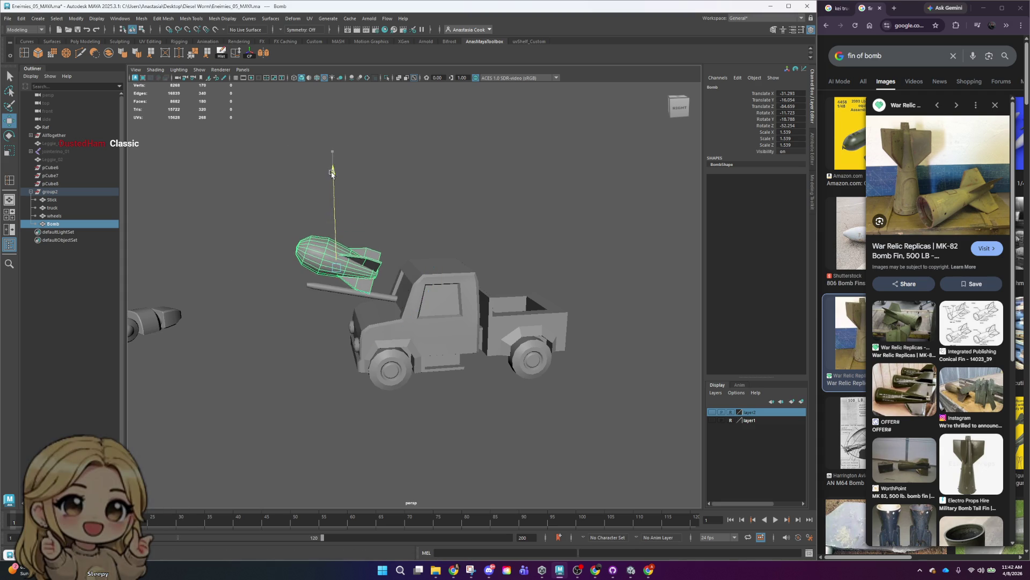
alt+drag(430, 290, 520, 341)
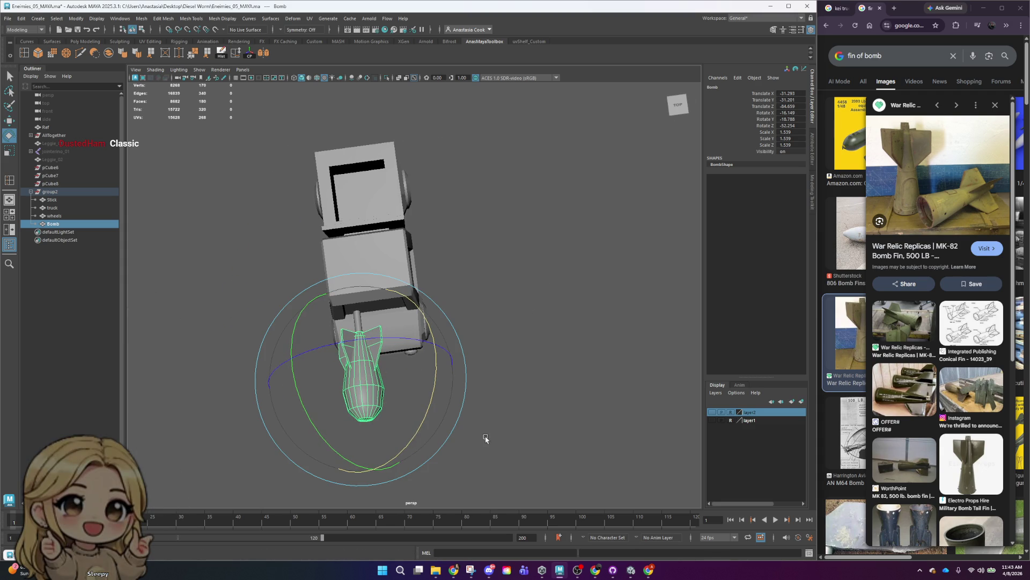
alt+drag(467, 436, 436, 357)
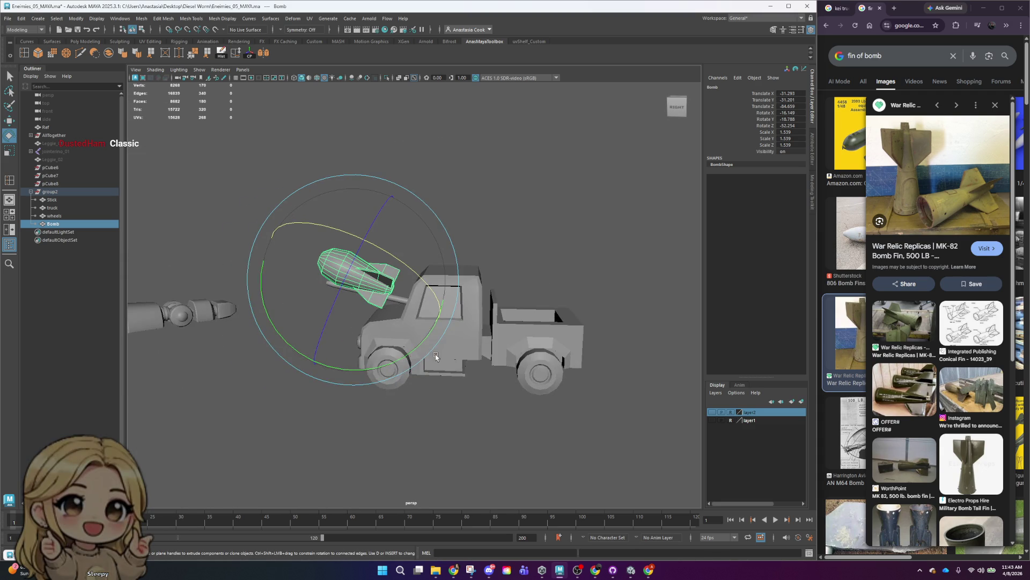
click(557, 225)
scroll(454, 357, down, 3)
mouse_move(453, 357)
alt+mouse_down()
mouse_move(459, 338)
mouse_move(390, 331)
alt+mouse_up()
scroll(459, 339, up, 3)
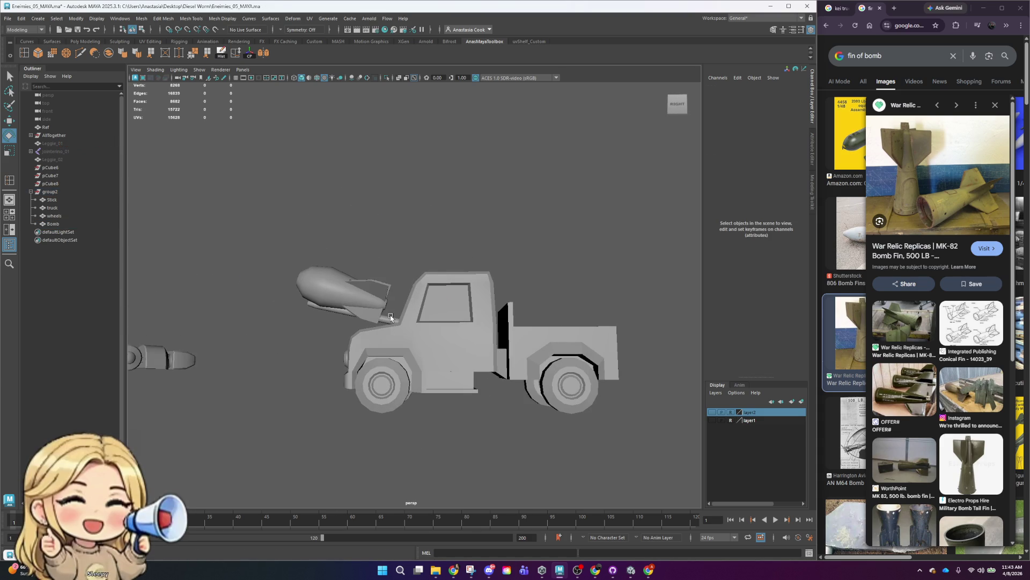
click(390, 330)
scroll(419, 235, up, 3)
- Move the bomb and stick together along the truck and raise them higher
click(172, 217)
drag(171, 212, 267, 367)
shift+click(382, 344)
key(w)
mouse_move(202, 331)
mouse_down()
mouse_move(161, 334)
mouse_move(465, 356)
mouse_up()
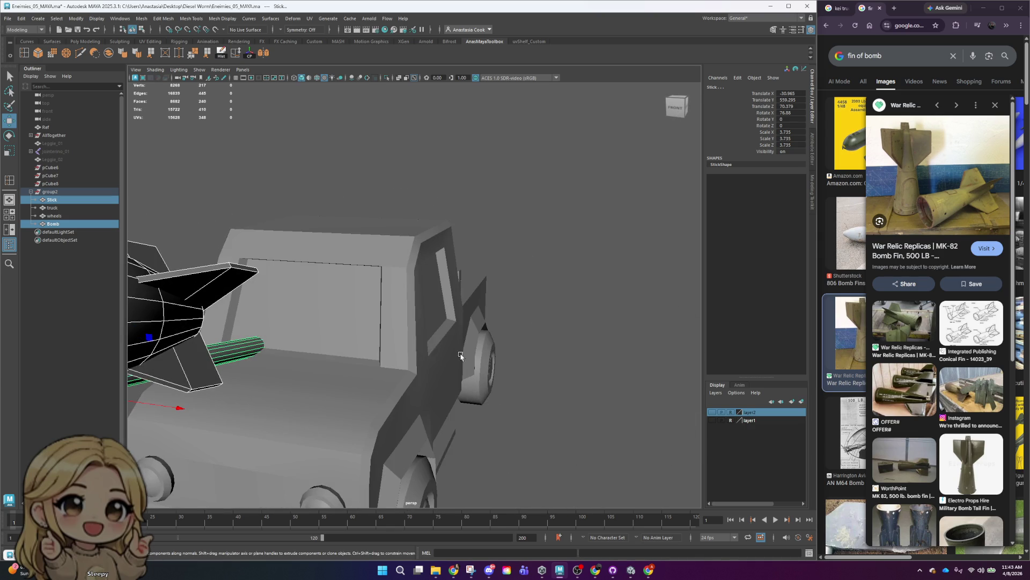
scroll(176, 339, down, 3)
drag(243, 254, 244, 248)
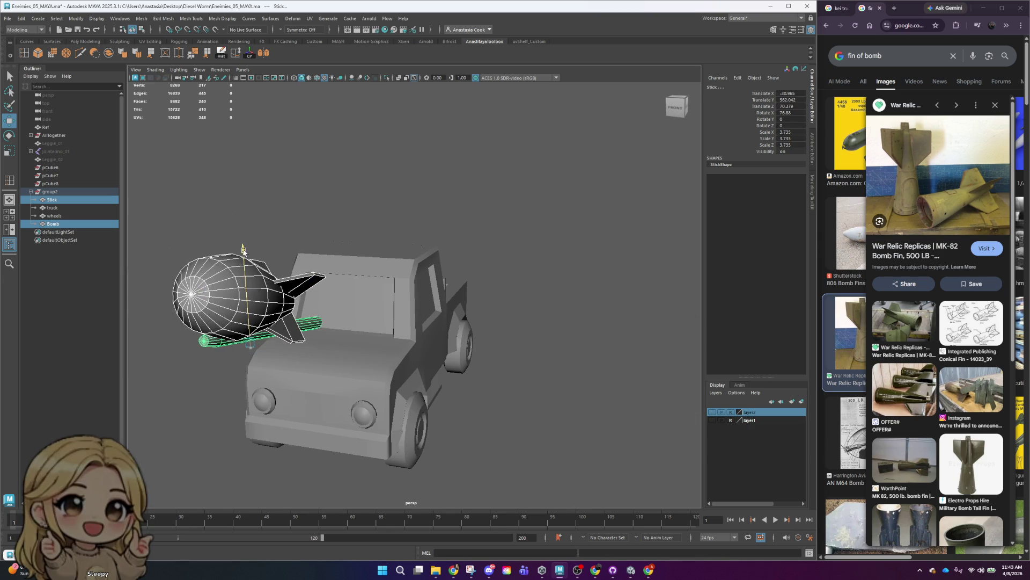
- Orbit around both sides of the truck to check the bomb's new position, then switch to Unity
click(230, 282)
alt+drag(429, 365, 254, 267)
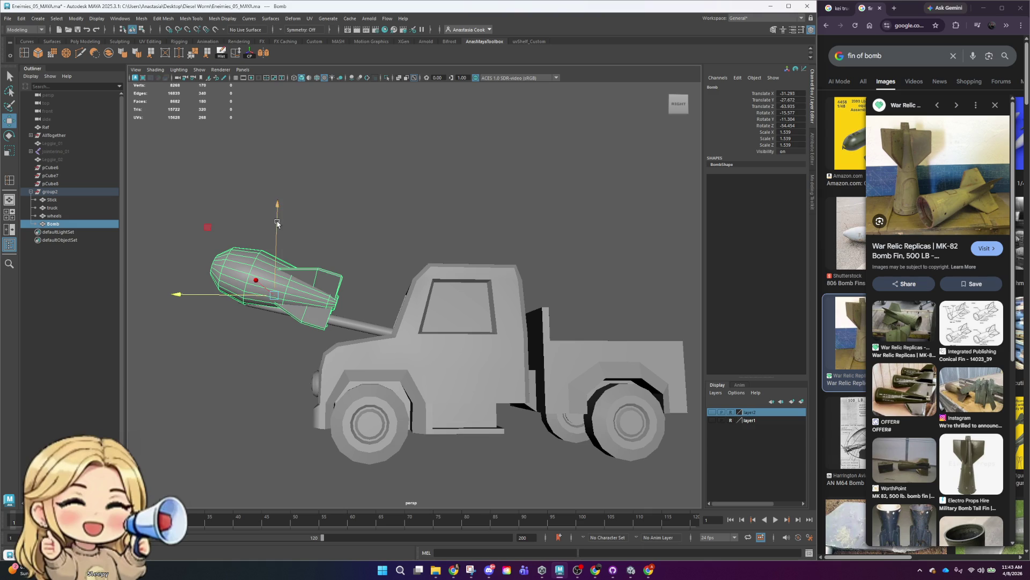
click(363, 258)
mouse_move(363, 257)
alt+mouse_down()
mouse_move(460, 282)
mouse_move(483, 322)
alt+mouse_up()
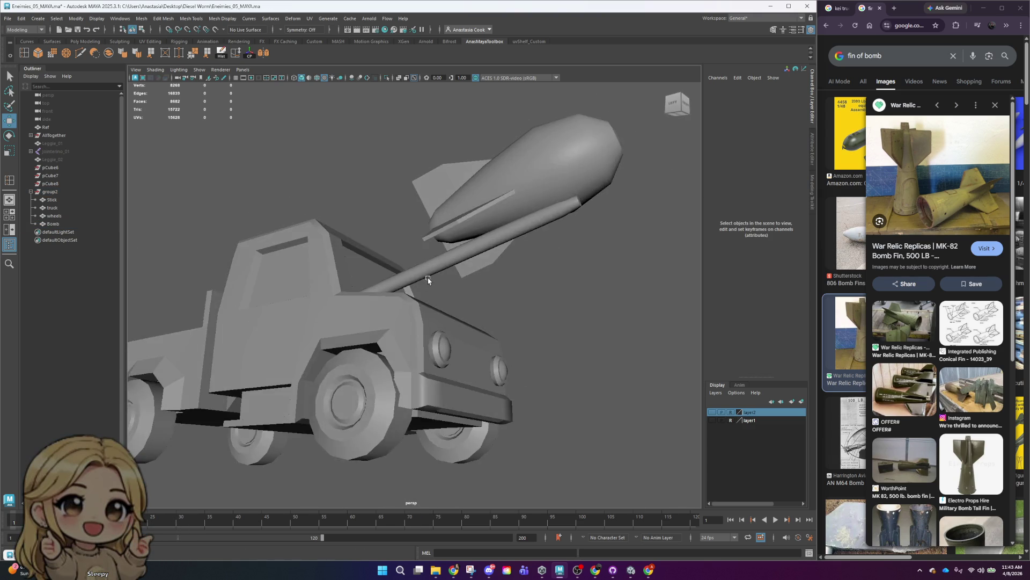
scroll(514, 364, down, 5)
alt+drag(514, 364, 407, 375)
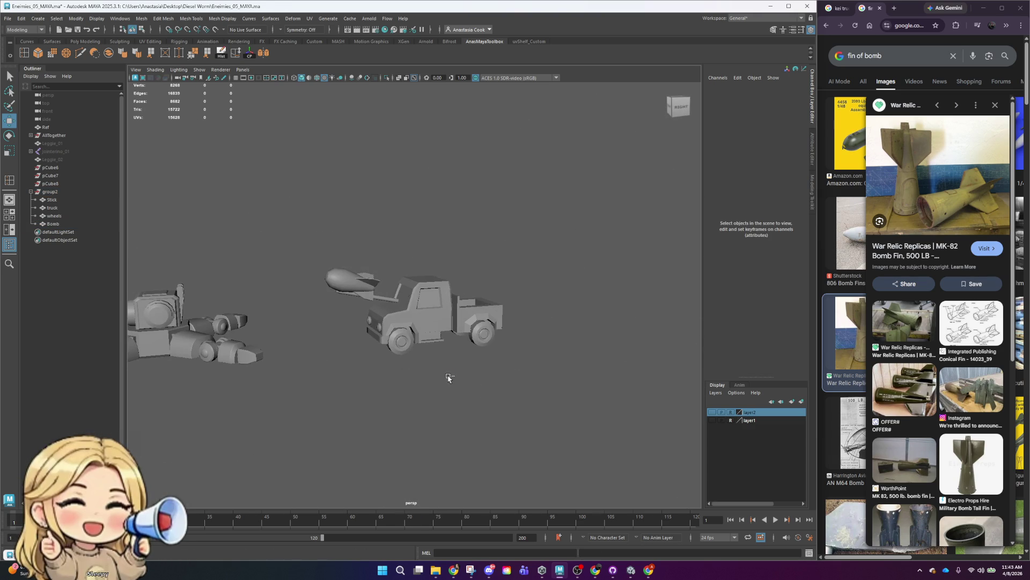
click(636, 574)
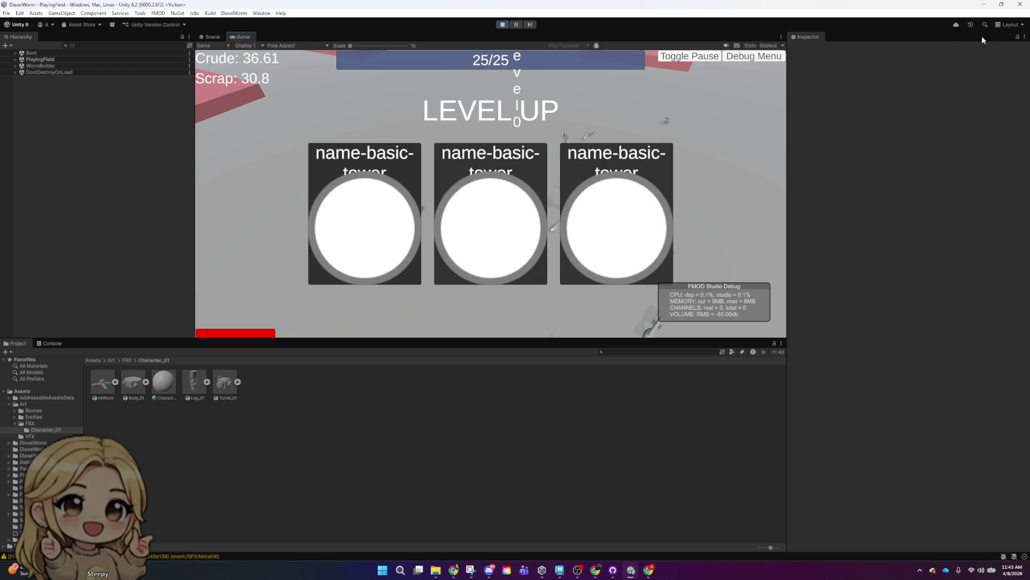
- Play the game in Unity, choose the middle tower upgrade at level-up, then pause
click(503, 24)
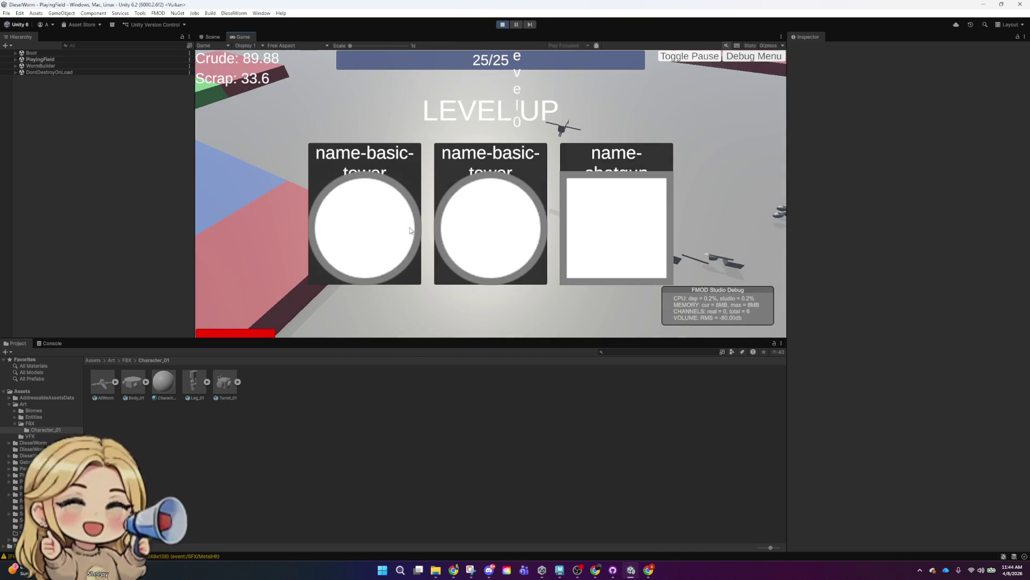
click(511, 222)
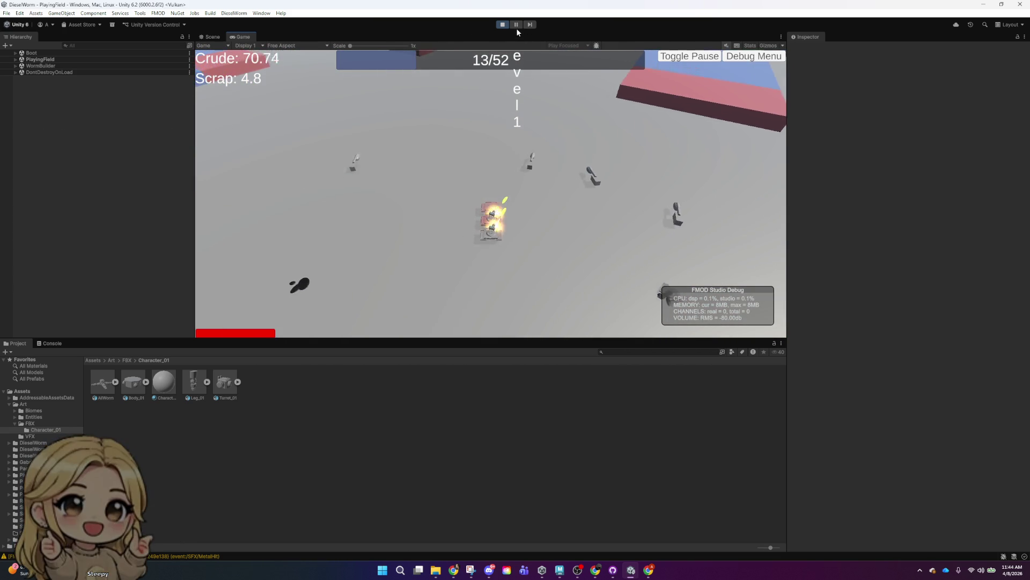
click(516, 25)
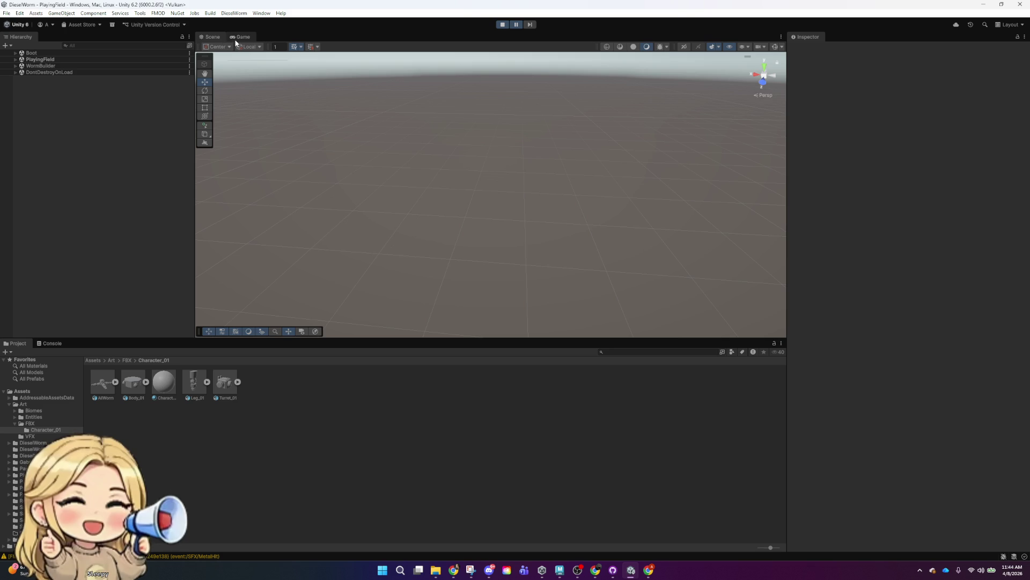
- Zoom the Game view in on the bomb truck and snap Unity to the right half
click(238, 36)
scroll(428, 225, up, 2)
scroll(467, 228, up, 2)
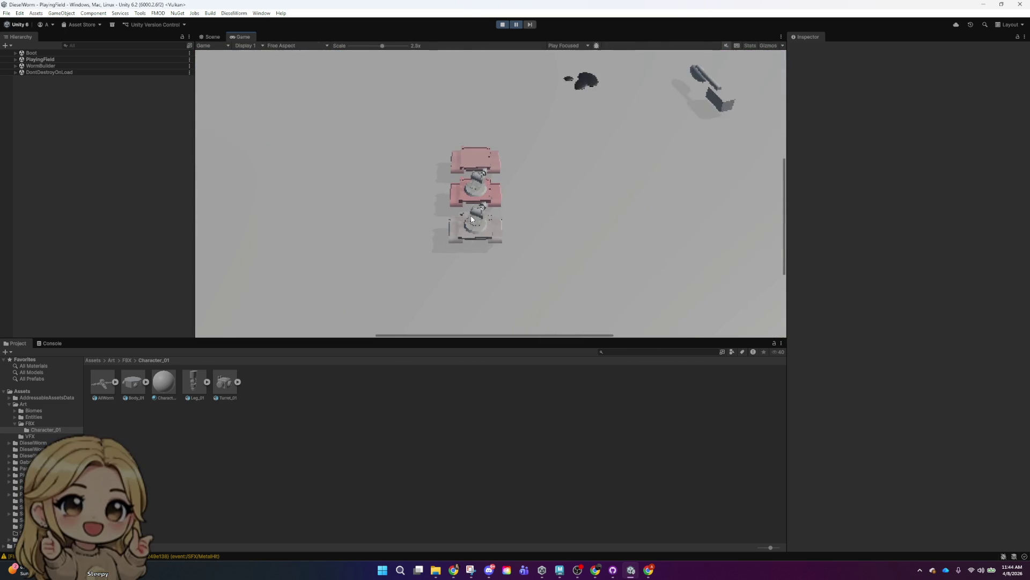
scroll(498, 232, up, 2)
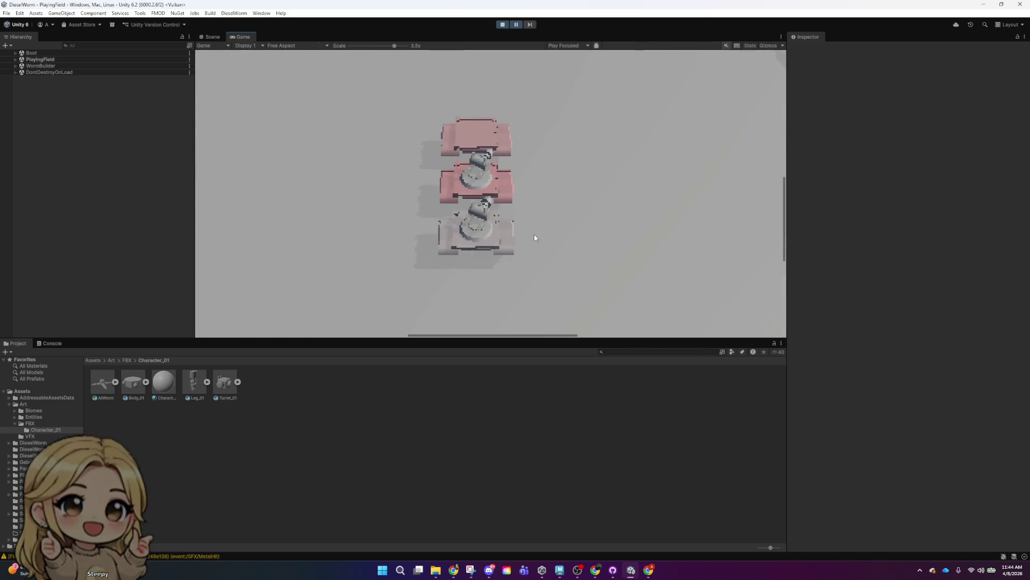
scroll(537, 231, down, 2)
scroll(711, 125, up, 2)
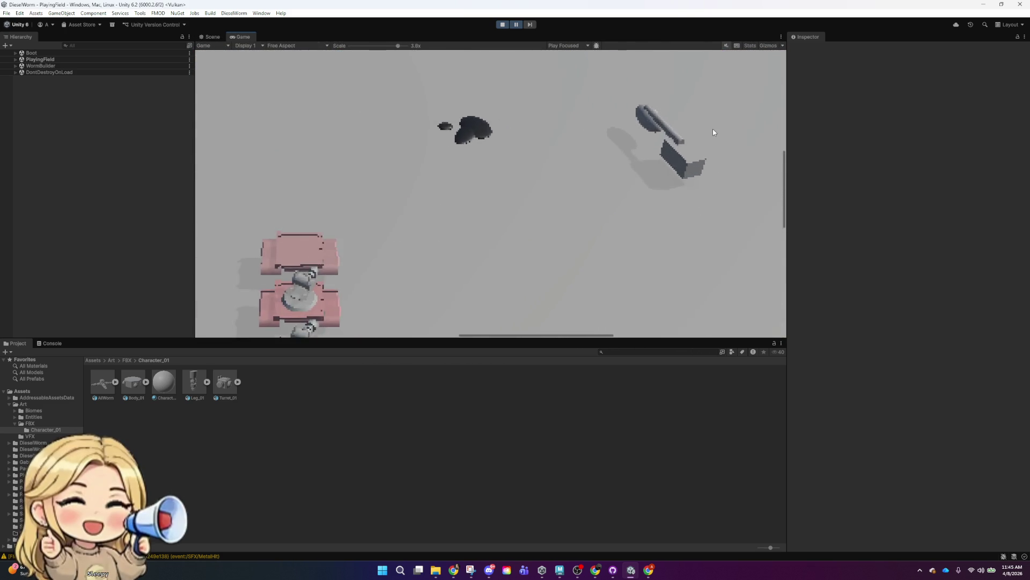
scroll(713, 131, up, 2)
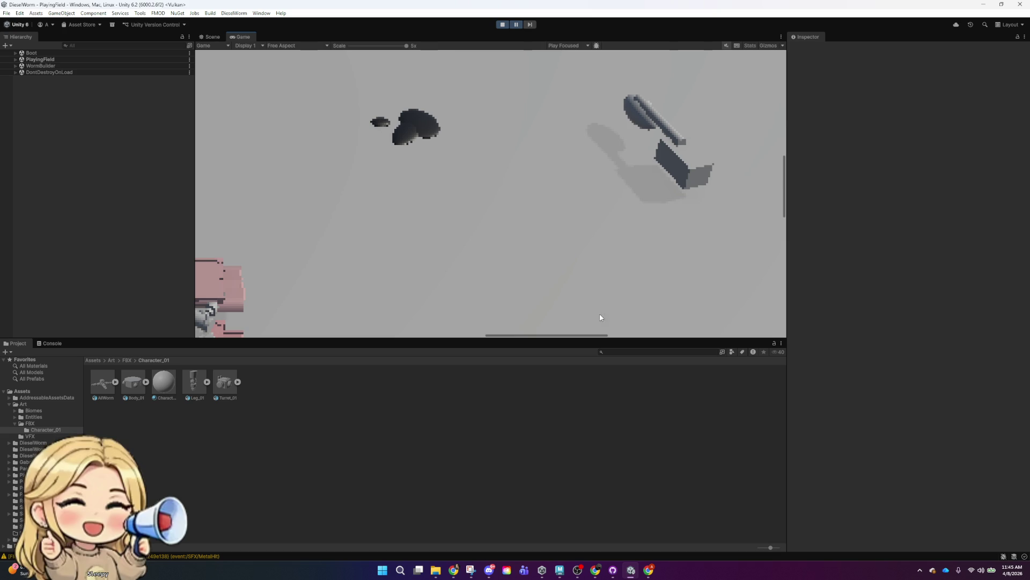
drag(597, 336, 628, 322)
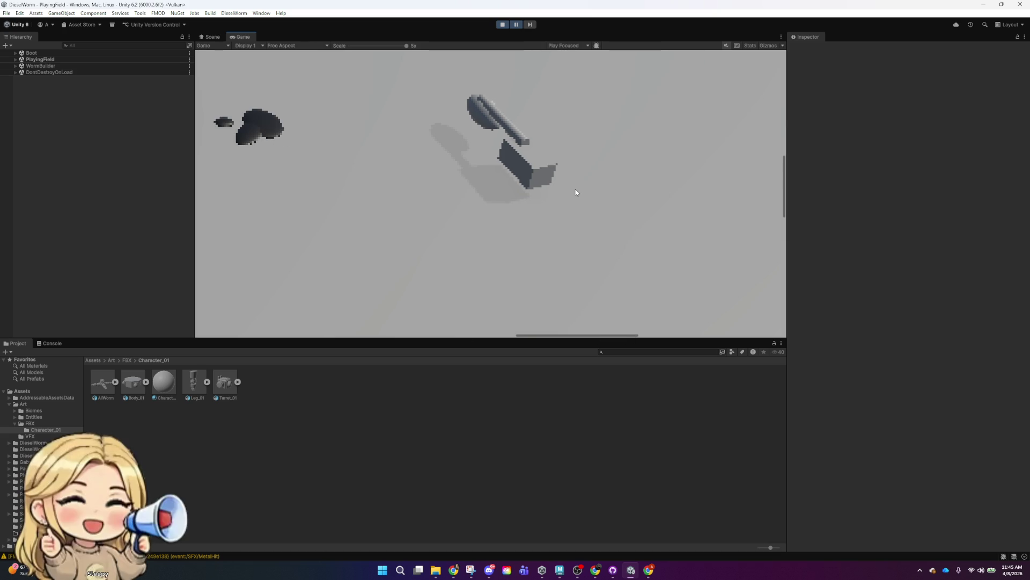
mouse_move(663, 4)
mouse_down()
mouse_move(644, 228)
mouse_move(1028, 148)
mouse_up()
key(Return)
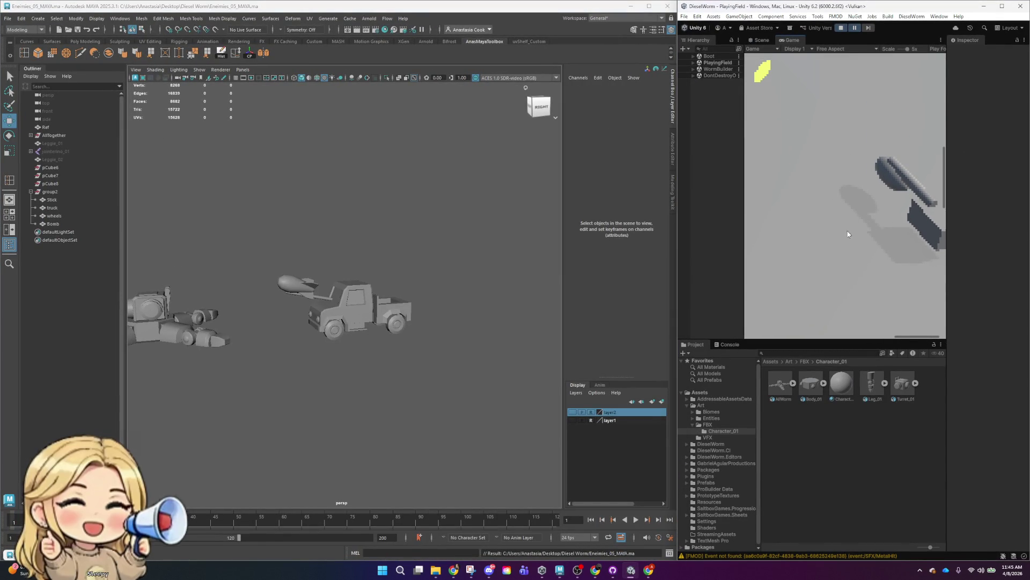
- Widen Unity's side of the split, then dolly in and out over the whole truck
drag(676, 215, 494, 223)
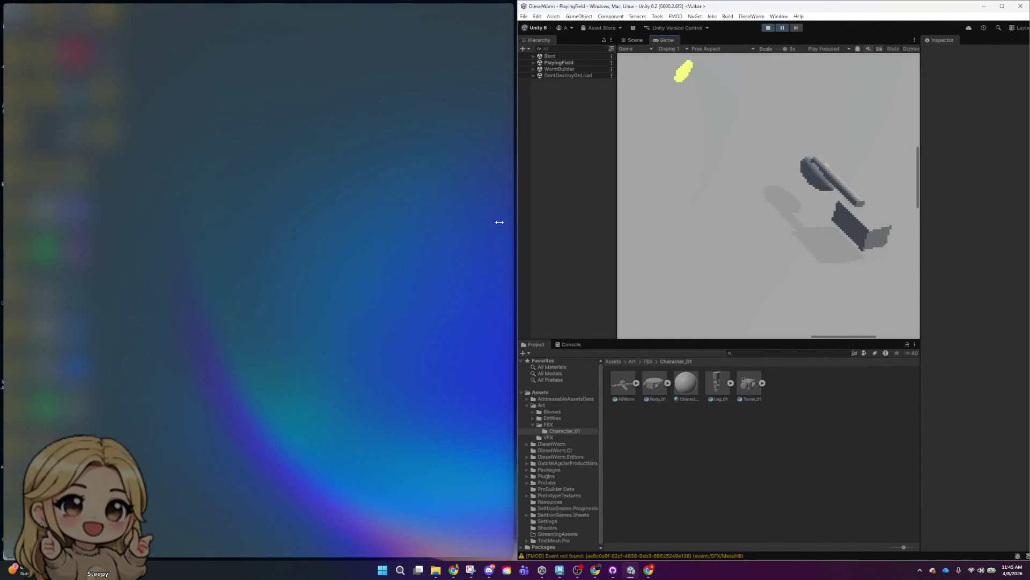
alt+right_drag(249, 313, 368, 293)
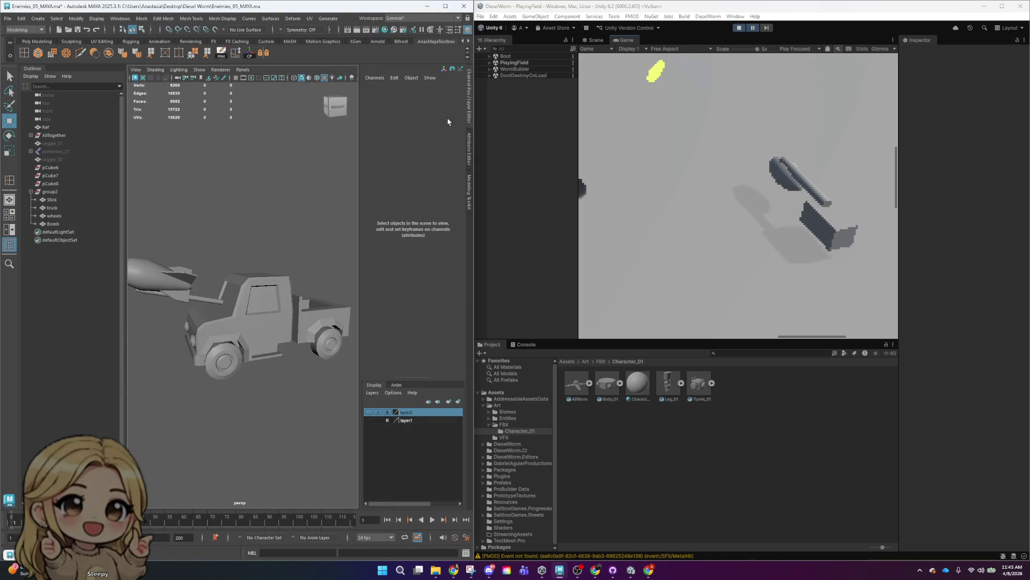
alt+right_drag(328, 363, 271, 330)
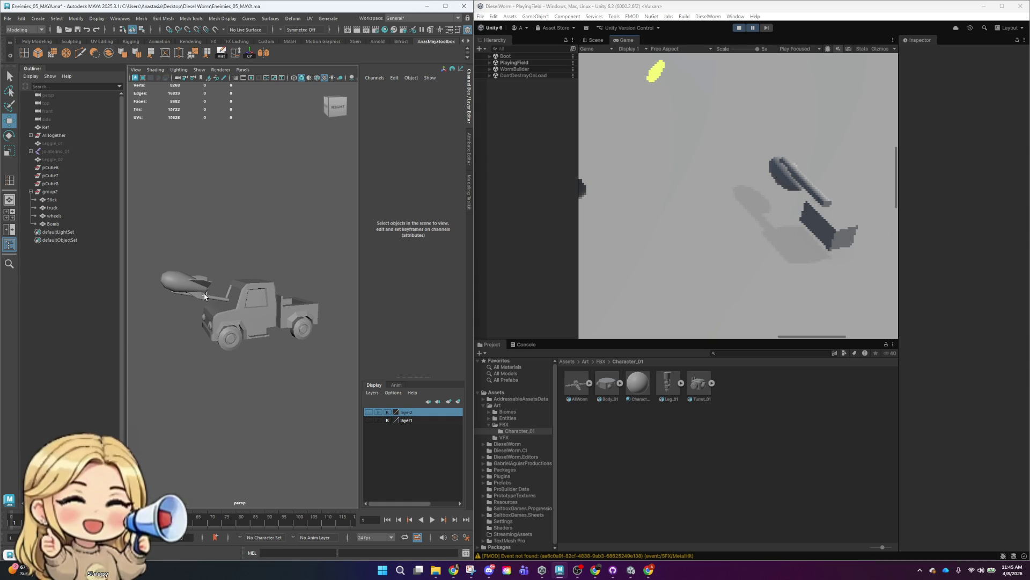
click(309, 326)
click(282, 346)
scroll(290, 338, up, 5)
scroll(302, 325, down, 3)
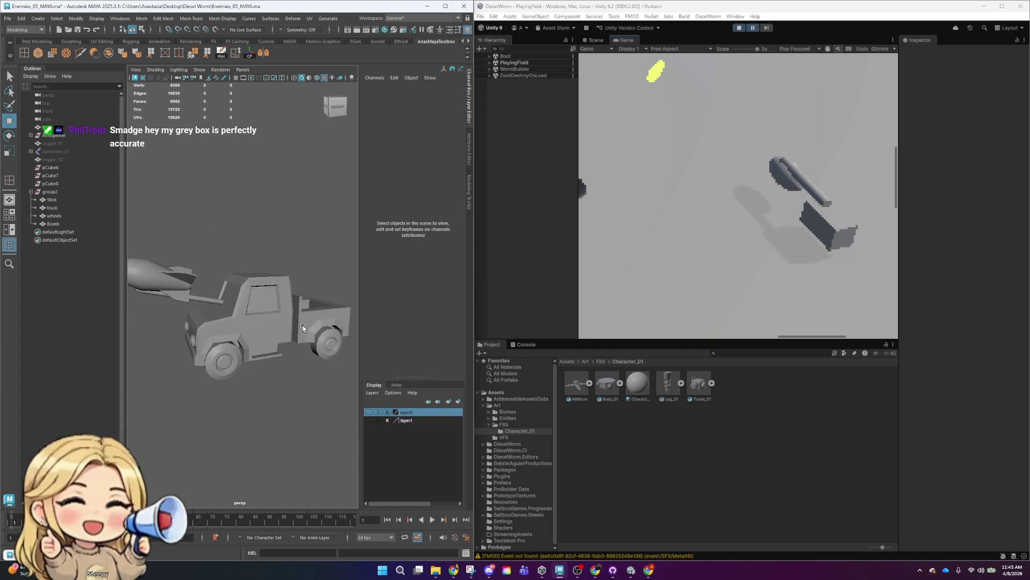
scroll(303, 326, down, 4)
scroll(303, 326, up, 2)
- Orbit beneath the truck and select the wheels to inspect them from underneath
mouse_move(303, 326)
alt+mouse_down()
mouse_move(432, 400)
mouse_move(228, 344)
alt+mouse_up()
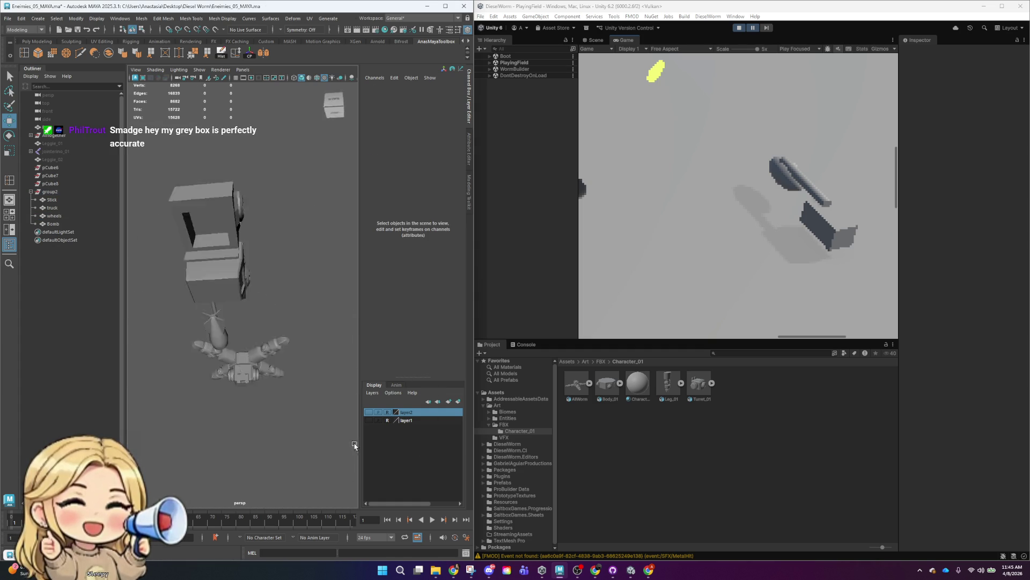
click(225, 342)
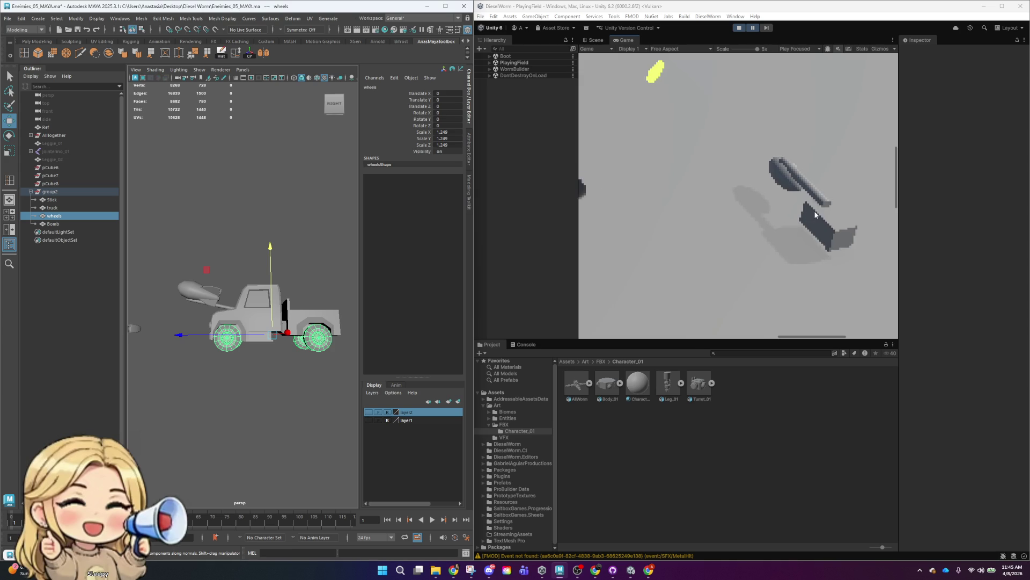
scroll(802, 236, down, 3)
scroll(794, 260, down, 2)
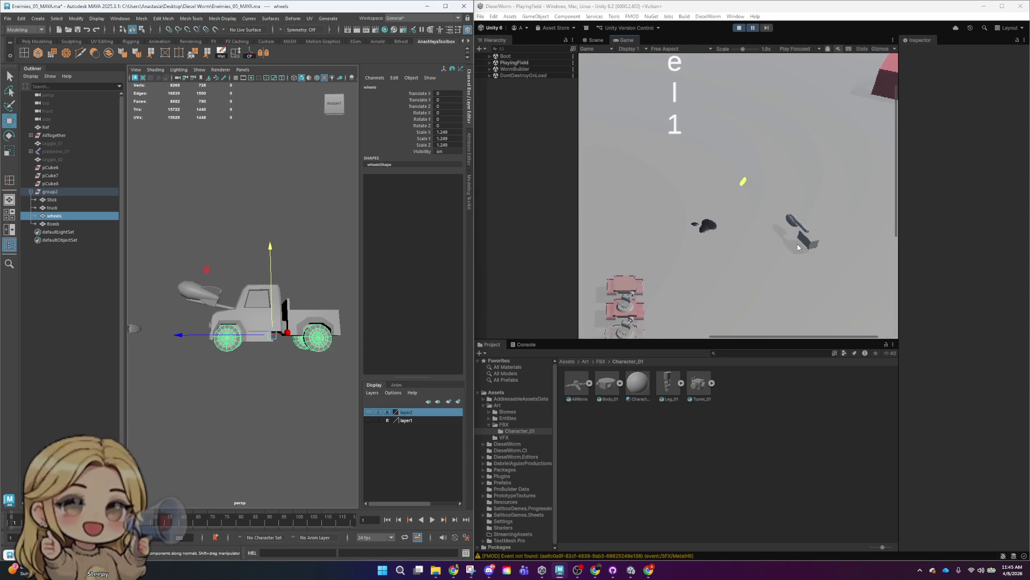
scroll(855, 251, up, 2)
scroll(809, 284, up, 3)
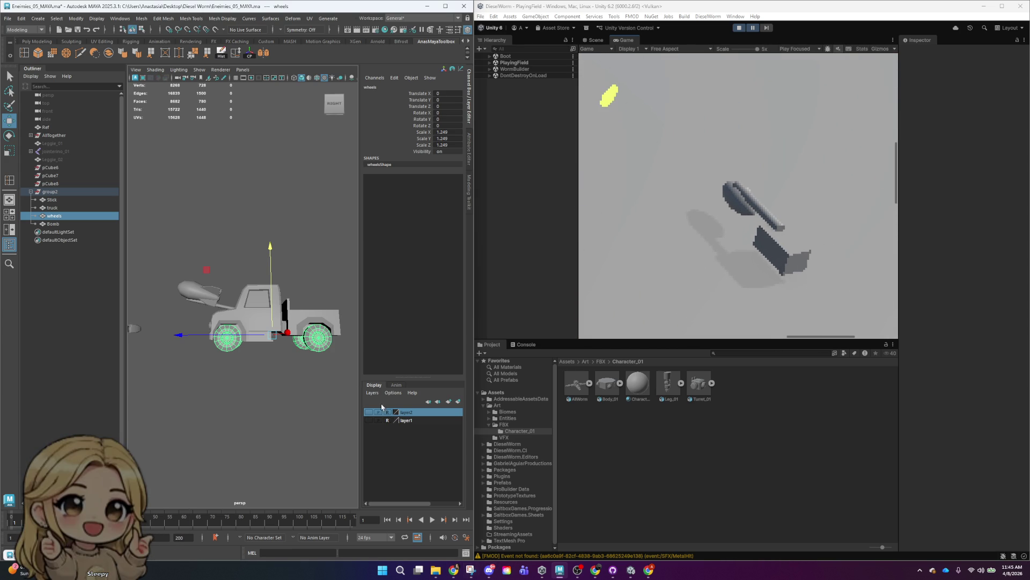
click(324, 267)
mouse_move(314, 269)
alt+mouse_down()
mouse_move(354, 281)
mouse_move(240, 311)
alt+mouse_up()
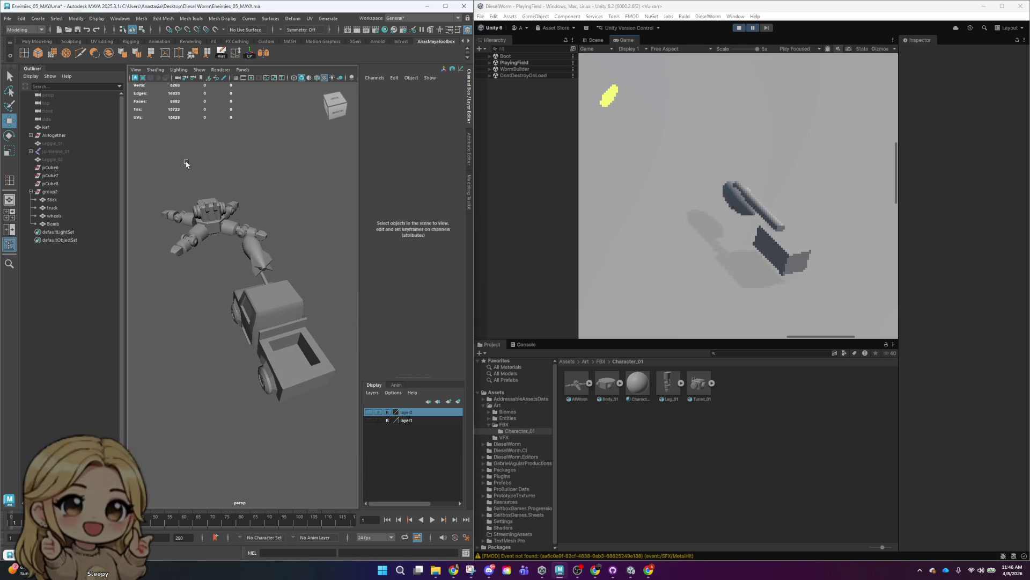
- Hide the AllTogether robot model with Ctrl+H, leaving only the truck visible
click(56, 135)
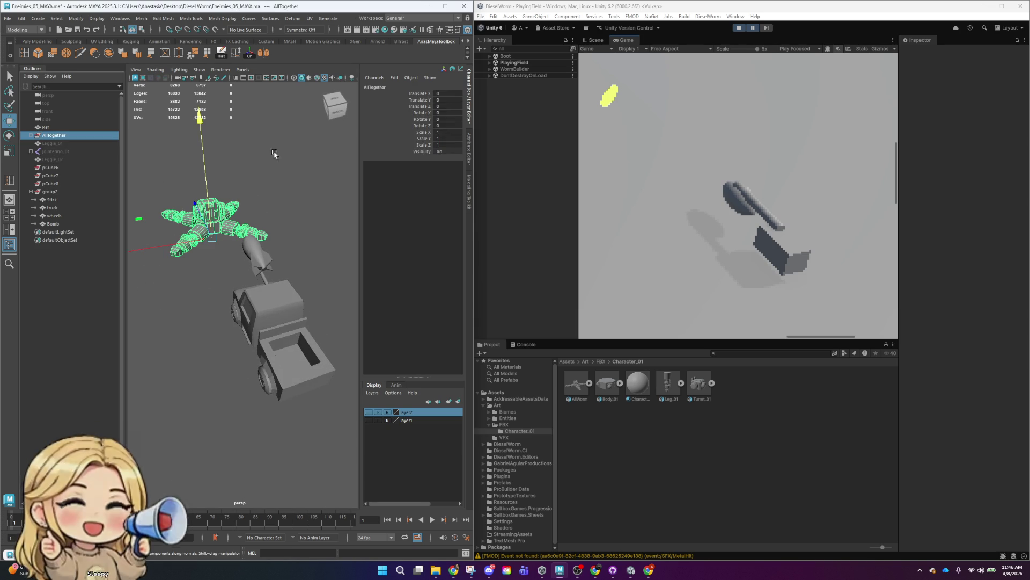
key(ctrl+h)
click(355, 290)
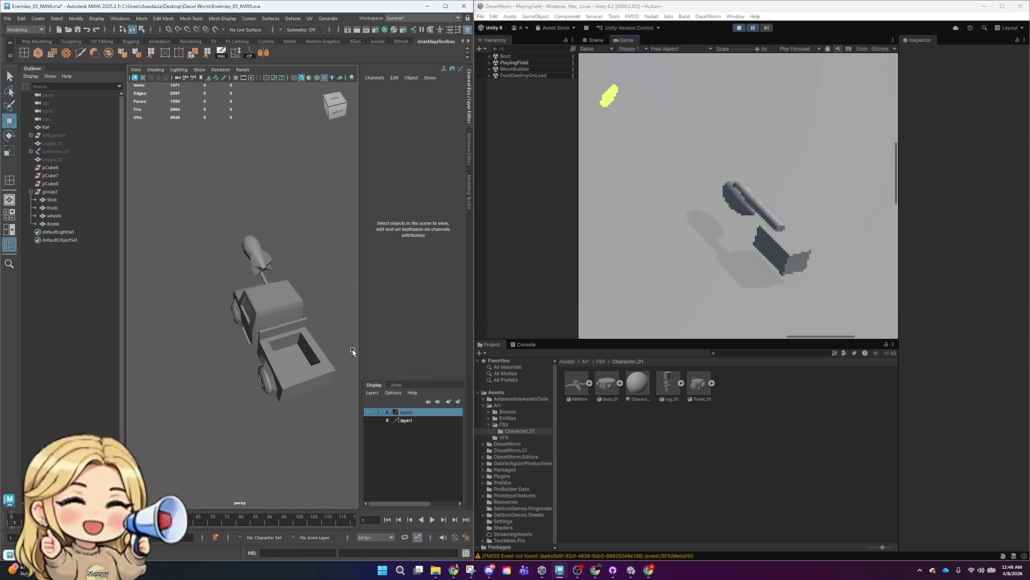
scroll(311, 275, down, 6)
scroll(302, 276, up, 2)
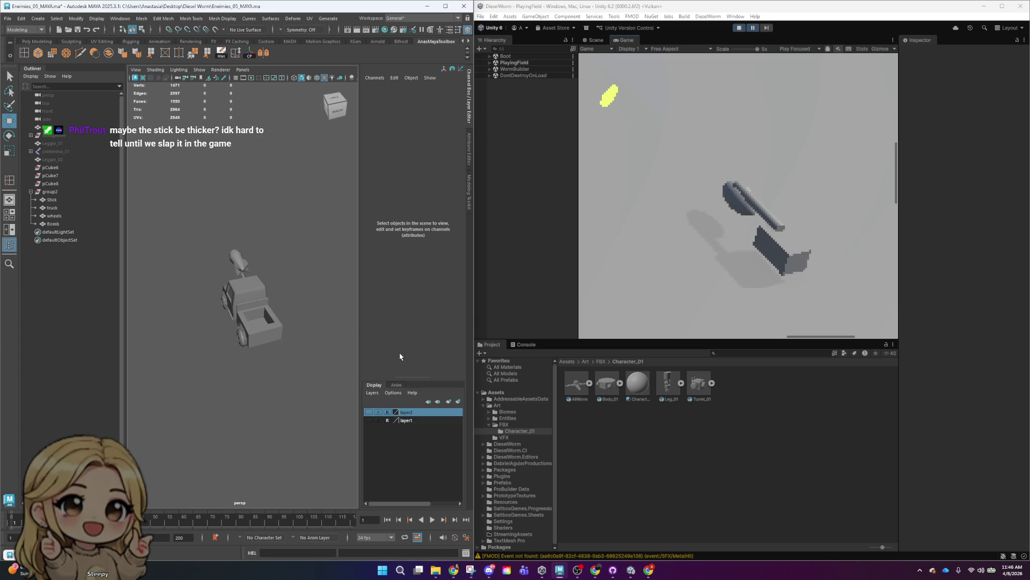
- Unsnap the Unity window, then shrink and reposition it over Maya
mouse_move(644, 6)
mouse_down()
mouse_move(603, 69)
mouse_move(361, 194)
mouse_up()
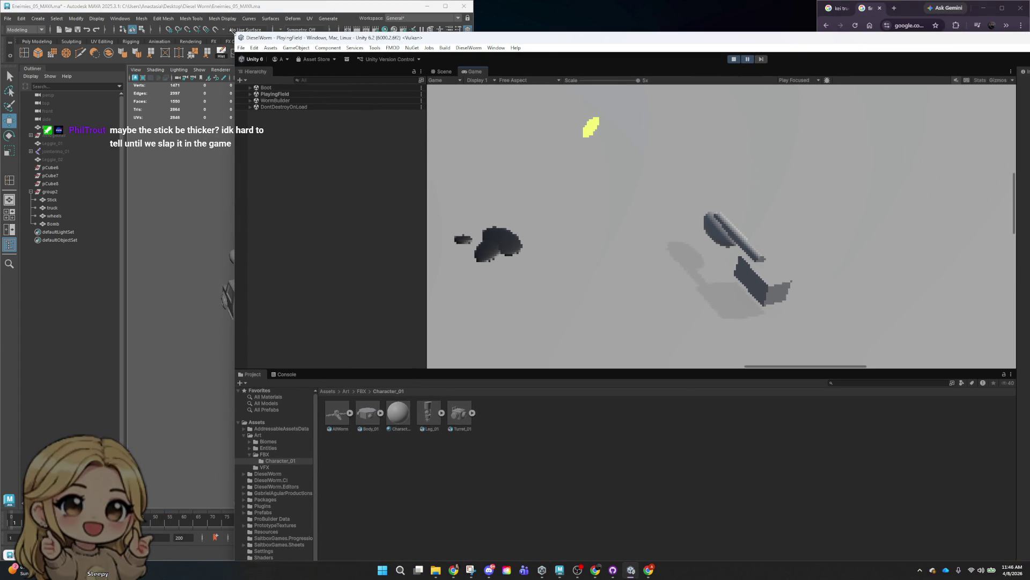
drag(232, 31, 693, 195)
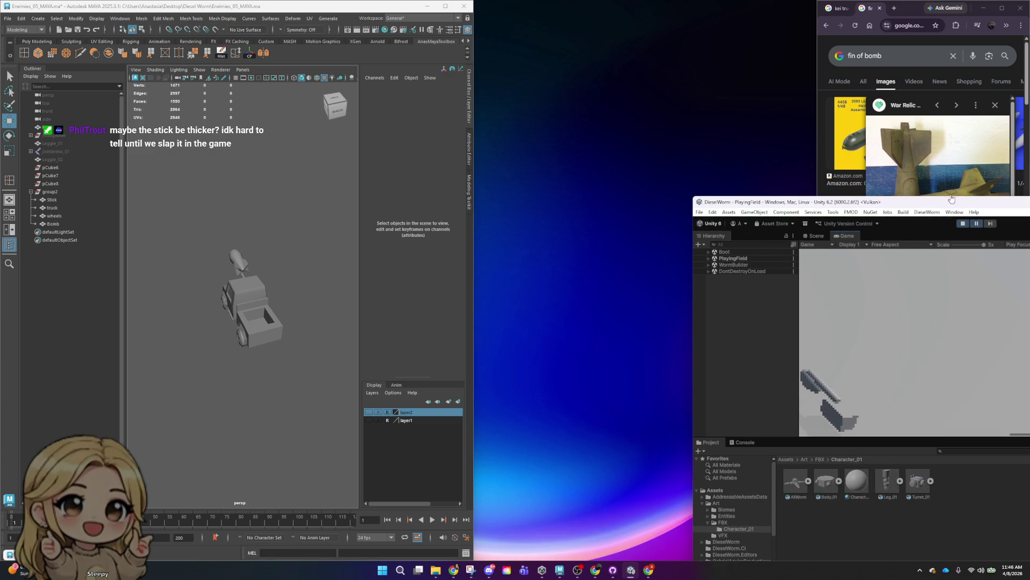
drag(952, 199, 718, 124)
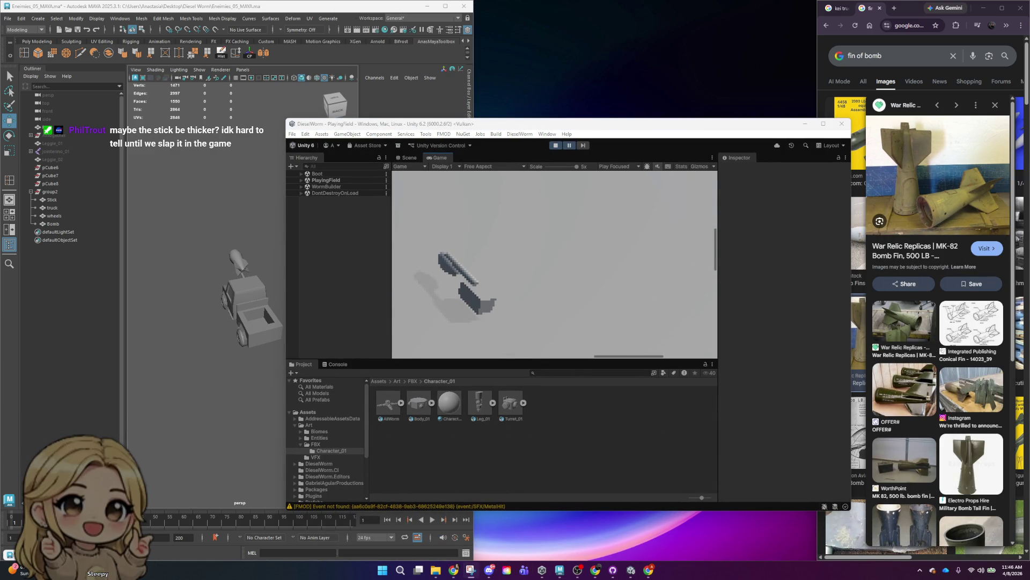
- Capture a screen snip of the Unity game view
key(super+shift+s)
mouse_move(144, 152)
mouse_down()
mouse_move(594, 431)
mouse_move(559, 359)
mouse_up()
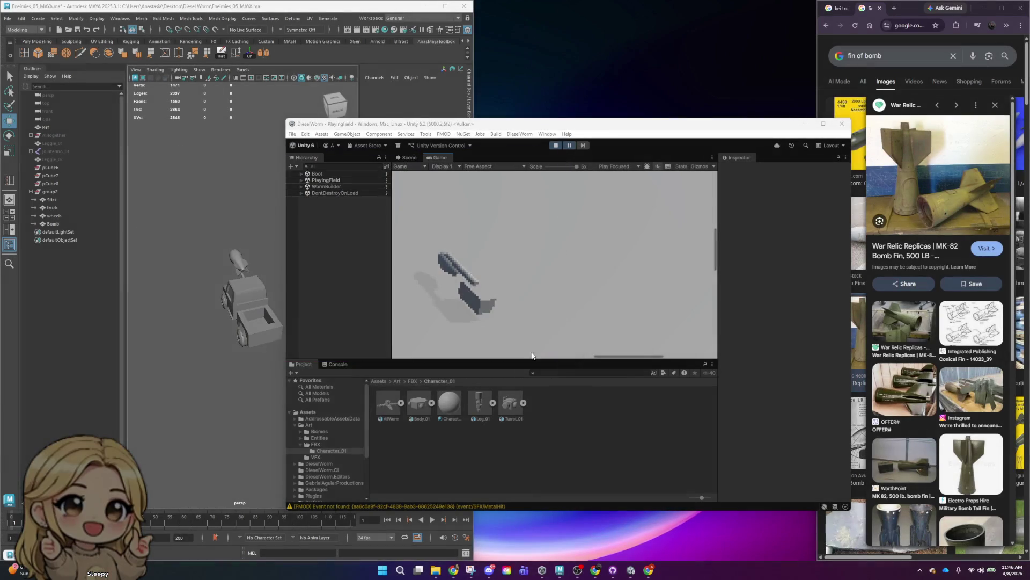
alt+drag(261, 255, 239, 248)
key(alt+Tab)
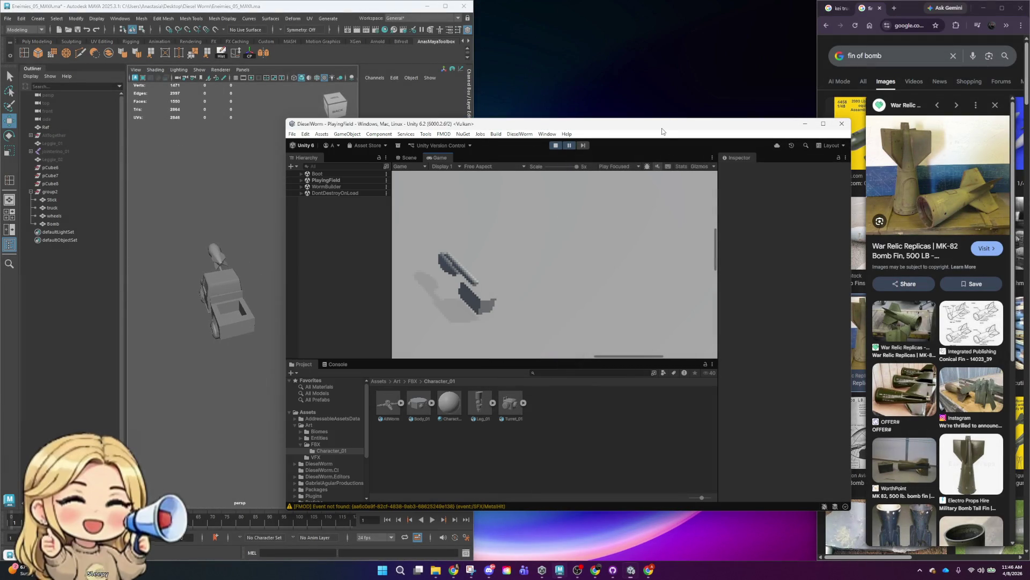
- Take a second snip of the game view and snap Unity to the right half
key(shift+super+s)
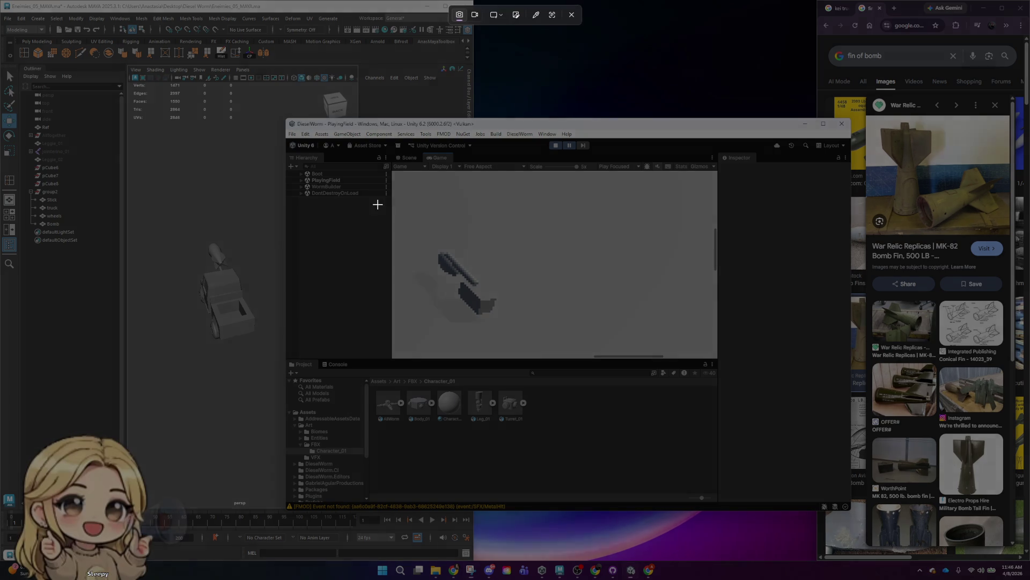
drag(163, 160, 557, 369)
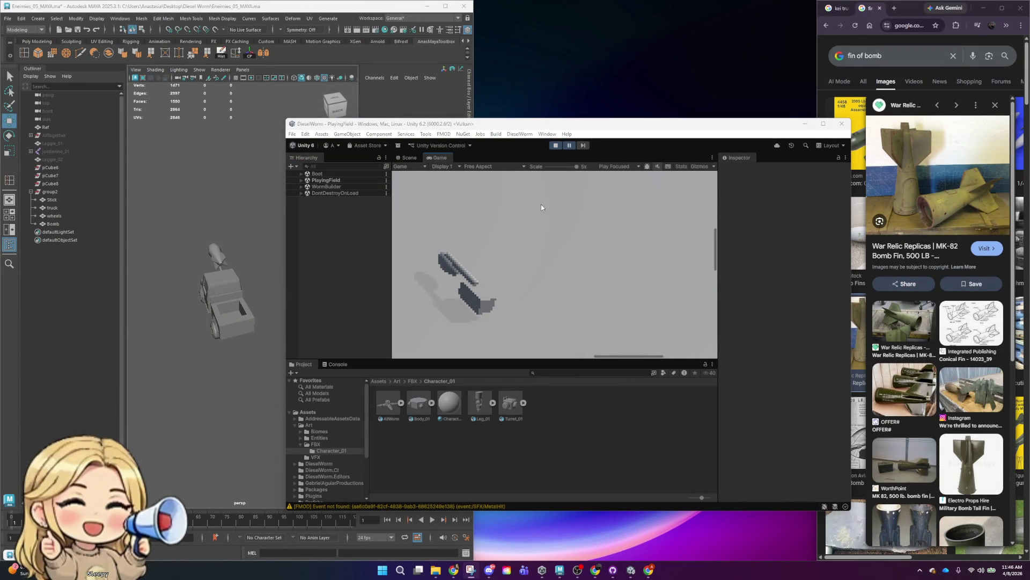
drag(535, 132, 1028, 135)
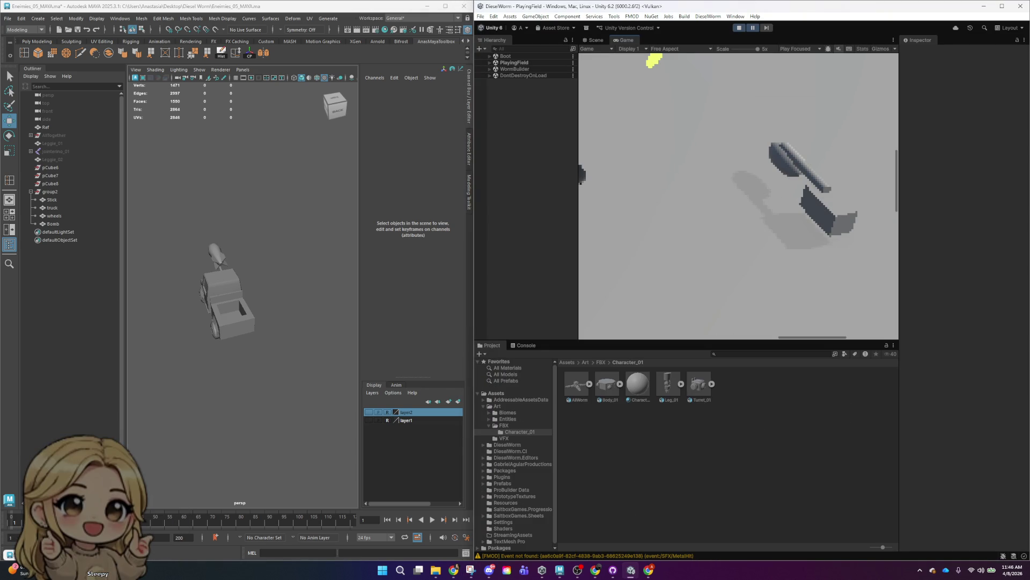
- Select the bomb, truck body and stick in turn, then orbit to a side view
scroll(231, 268, up, 5)
scroll(214, 258, down, 3)
scroll(197, 243, down, 2)
click(216, 270)
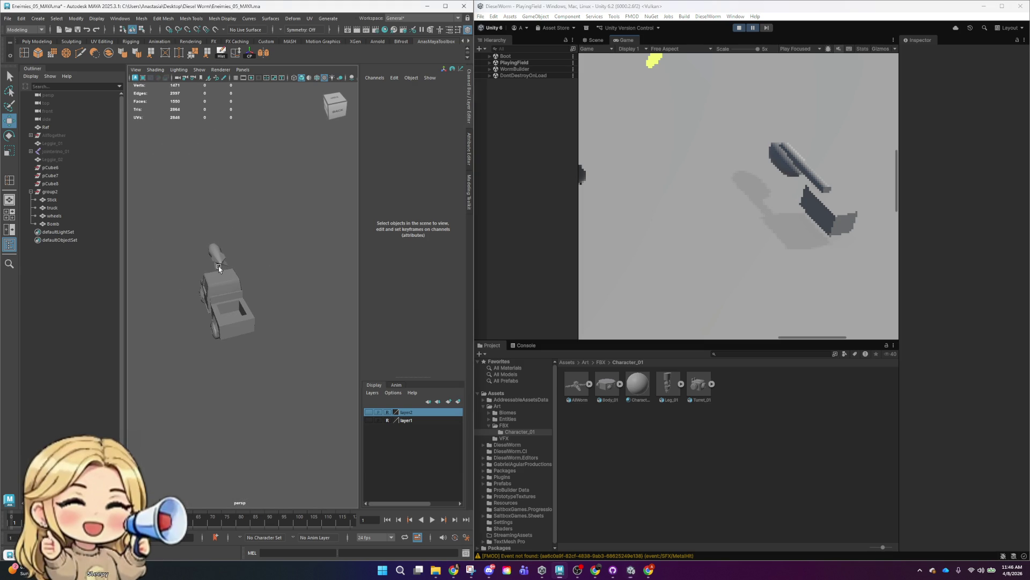
click(221, 272)
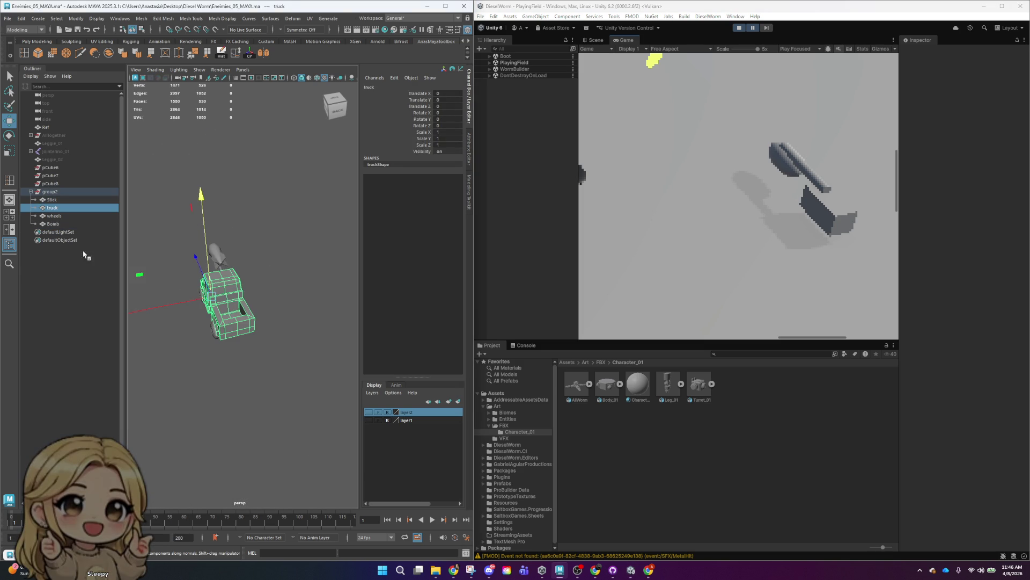
click(51, 199)
key(r)
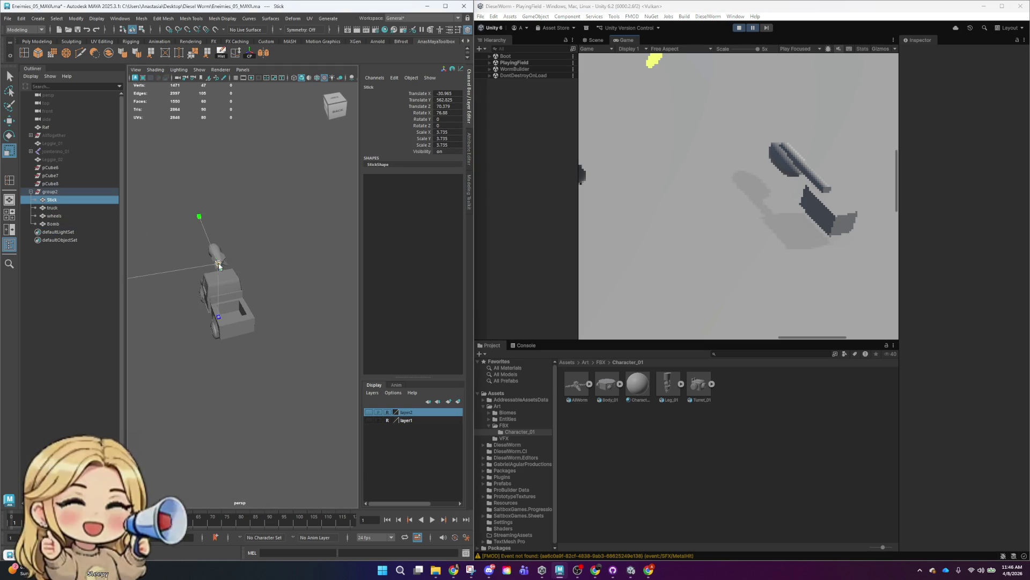
click(280, 248)
mouse_move(261, 368)
alt+mouse_down()
mouse_move(378, 368)
mouse_move(300, 316)
mouse_move(310, 300)
mouse_move(181, 273)
alt+mouse_up()
- Raise the bomb higher on the stick and tilt it slightly
click(301, 315)
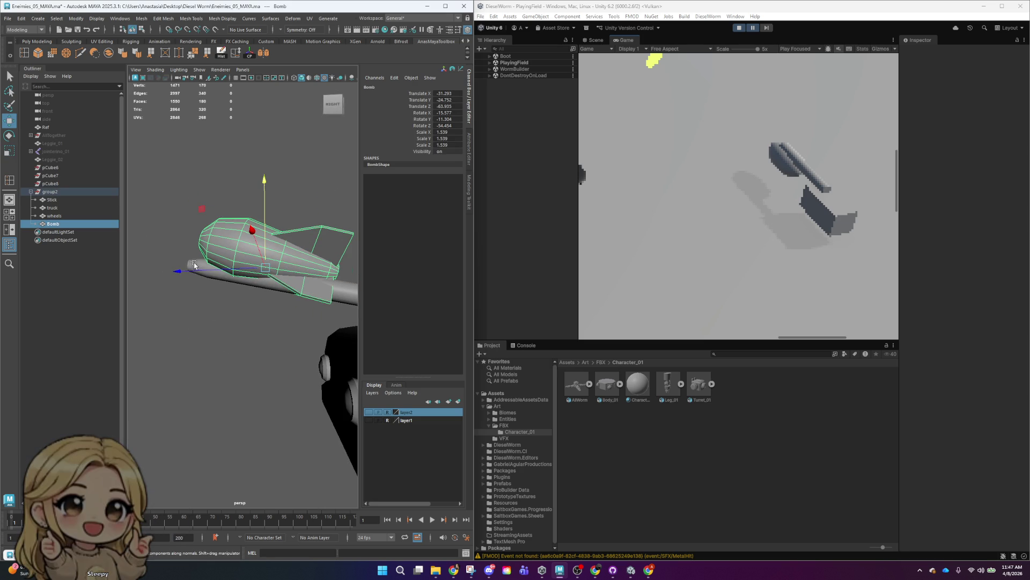
mouse_move(244, 195)
mouse_down()
mouse_move(245, 177)
mouse_move(324, 251)
mouse_move(334, 221)
mouse_move(226, 346)
mouse_move(215, 330)
mouse_up()
key(e)
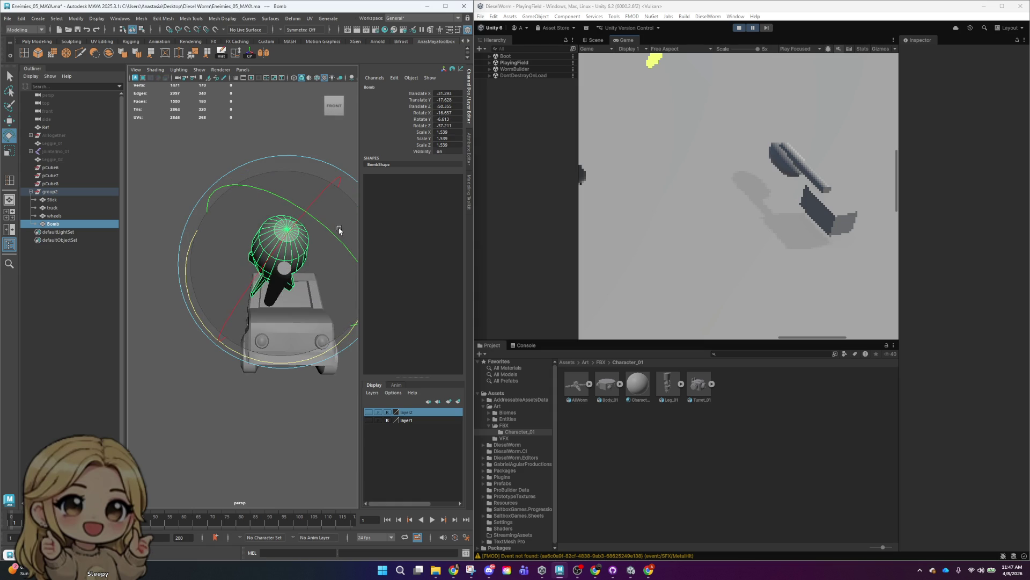
key(f)
mouse_move(364, 276)
alt+mouse_down()
mouse_move(217, 276)
mouse_move(299, 333)
mouse_move(296, 267)
alt+mouse_up()
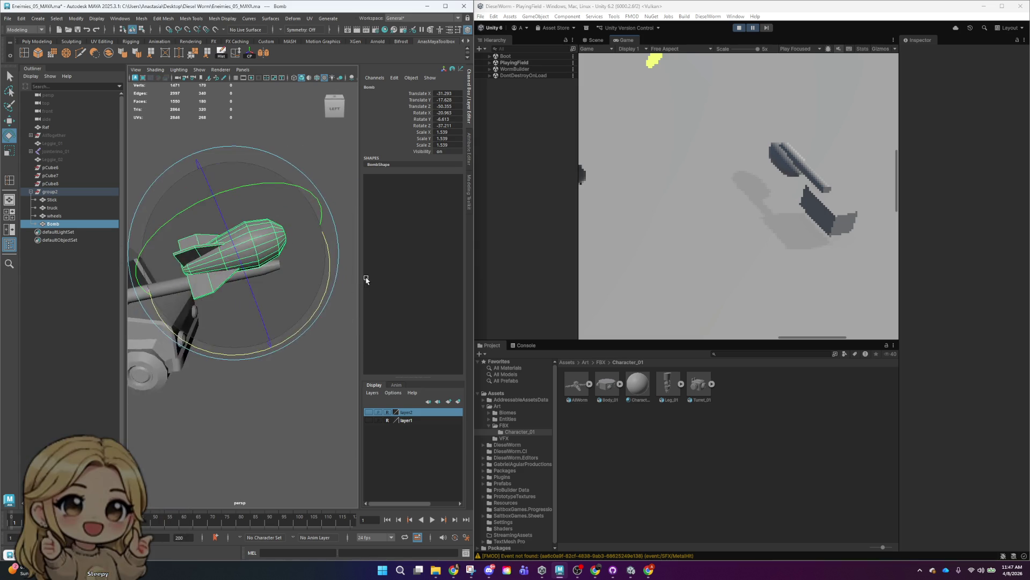
- Rotate the bomb to a new angle and nudge it slightly along X
scroll(299, 333, down, 5)
click(296, 267)
scroll(244, 322, up, 5)
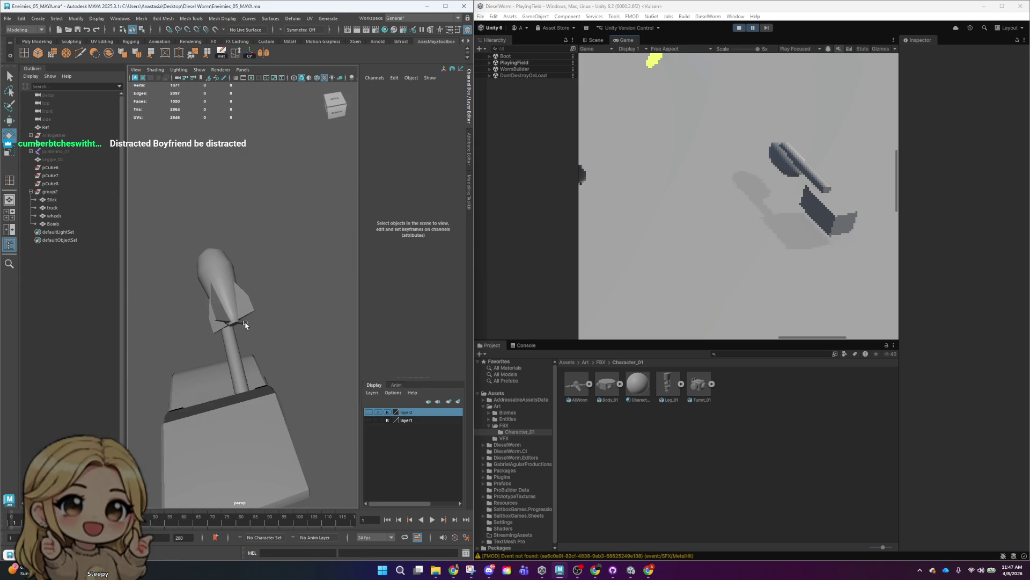
click(243, 310)
drag(243, 310, 274, 374)
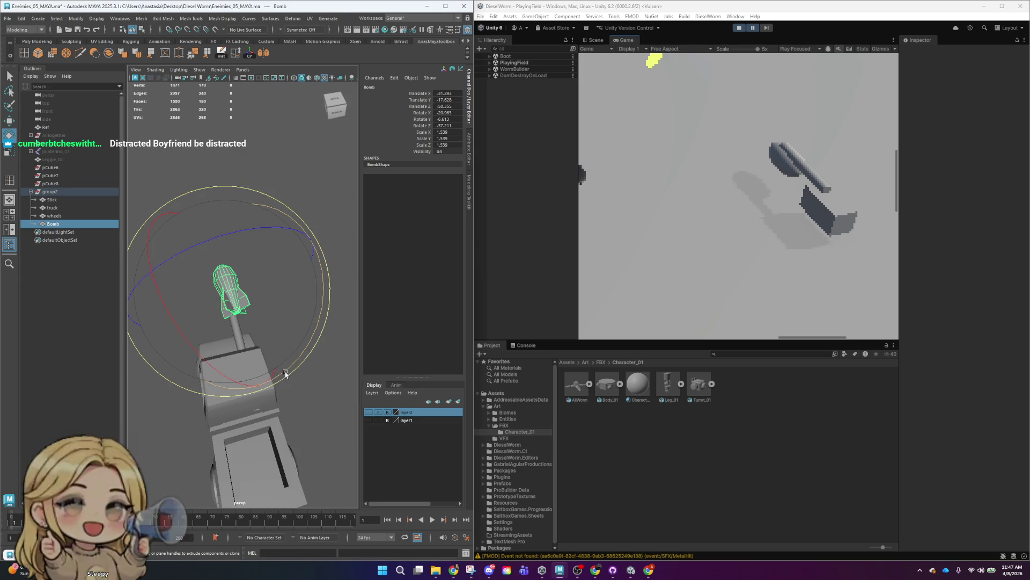
drag(310, 359, 296, 371)
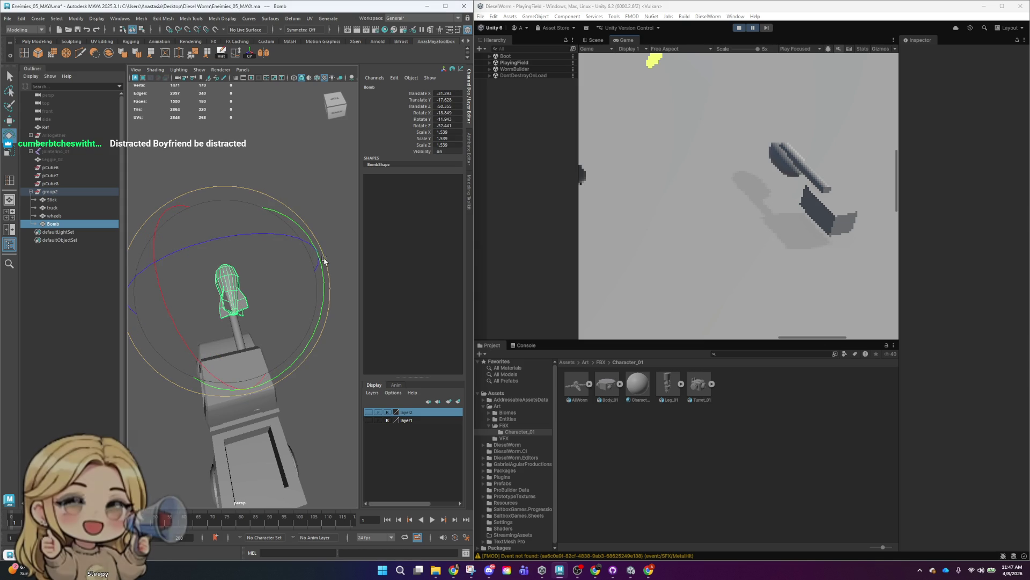
key(w)
drag(198, 298, 197, 298)
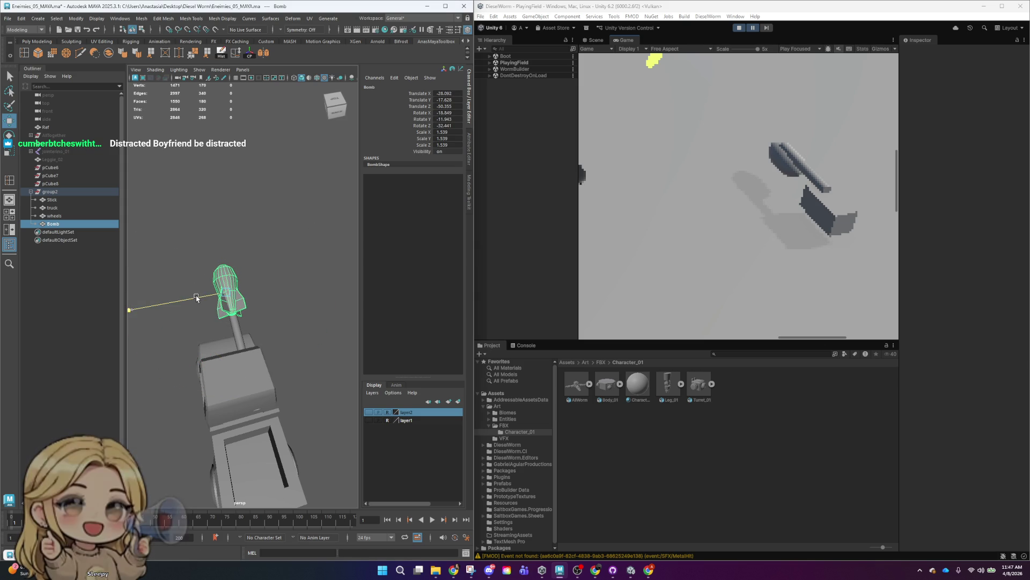
click(299, 218)
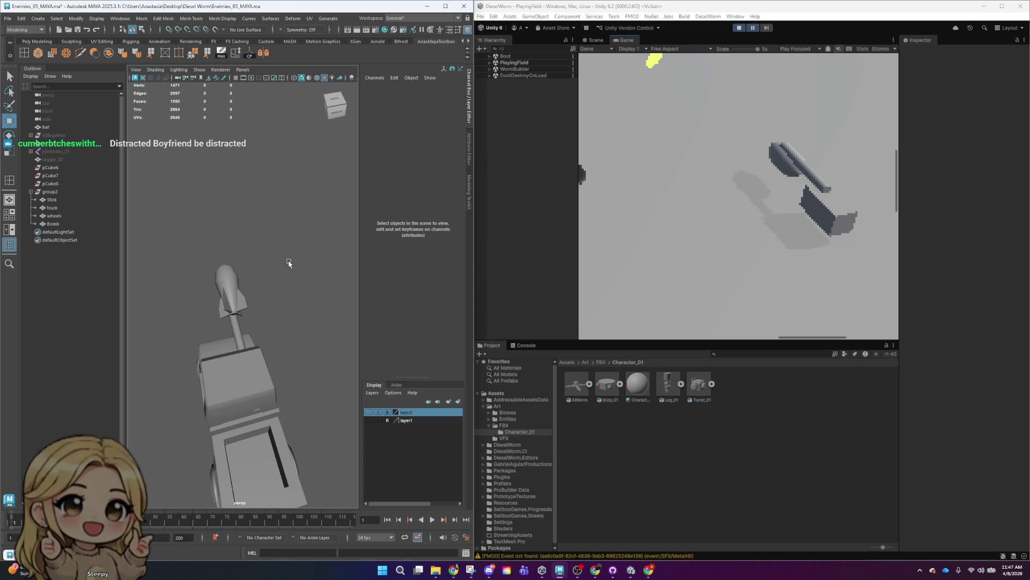
- Orbit around the truck from behind, the side and the front, toggling the Modeling Toolkit panel
click(243, 294)
click(275, 282)
alt+drag(298, 352, 299, 331)
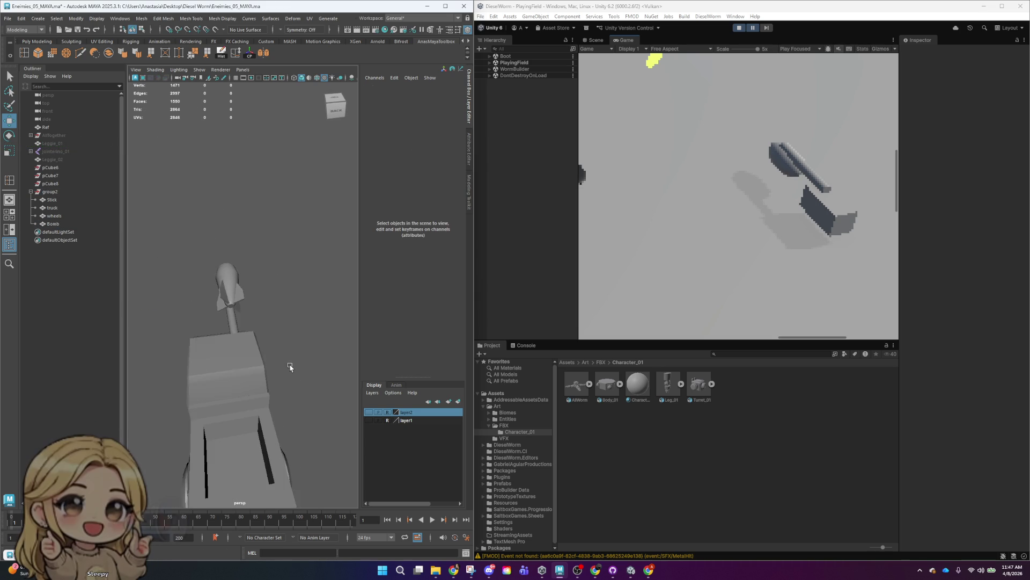
scroll(298, 331, down, 3)
scroll(299, 332, up, 3)
scroll(301, 334, down, 3)
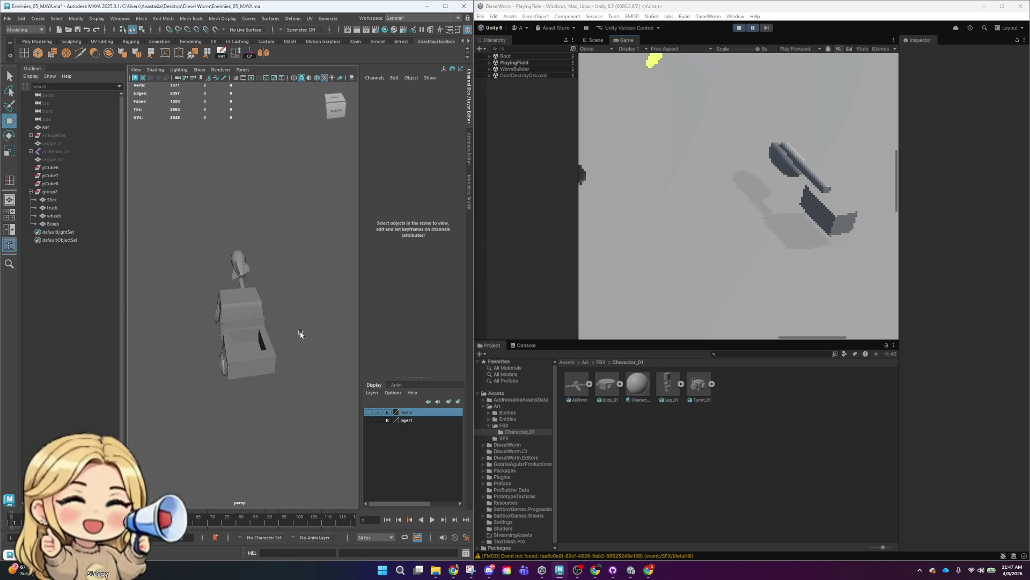
scroll(304, 326, up, 3)
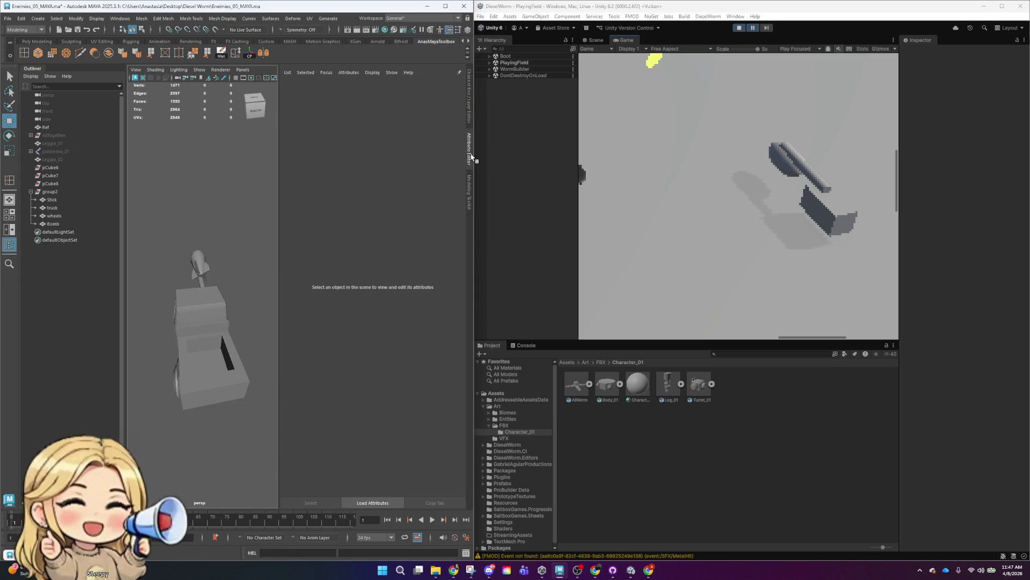
click(471, 196)
click(470, 105)
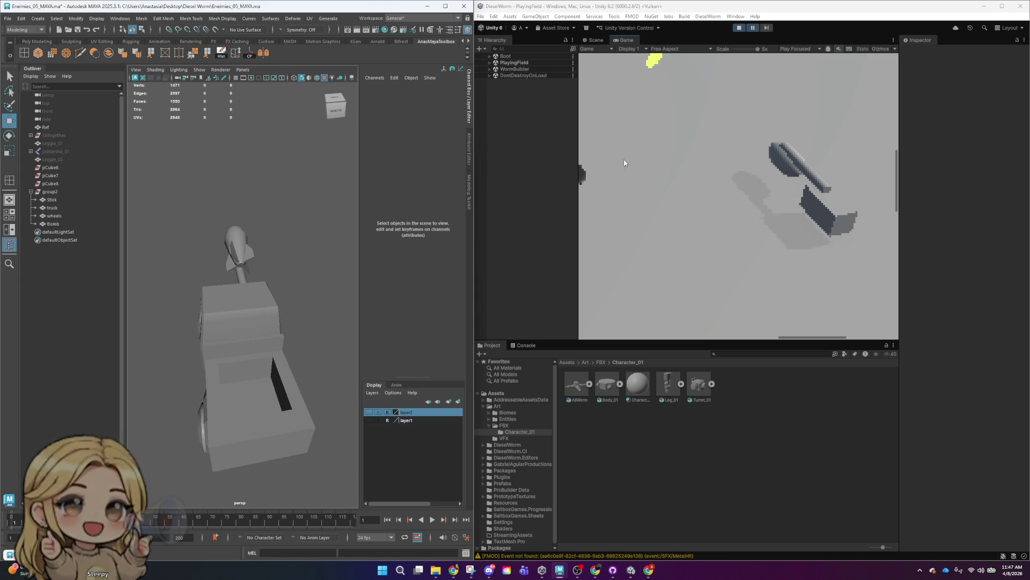
mouse_move(304, 395)
alt+mouse_down()
mouse_move(322, 376)
mouse_move(293, 361)
alt+mouse_up()
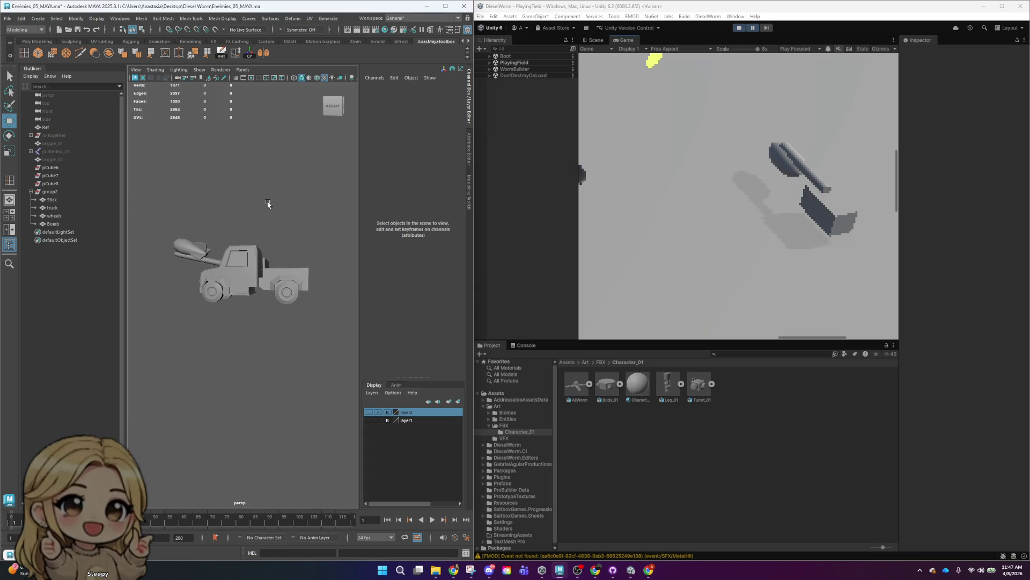
scroll(268, 203, down, 3)
mouse_move(267, 204)
alt+mouse_down()
mouse_move(359, 223)
mouse_move(308, 242)
alt+mouse_up()
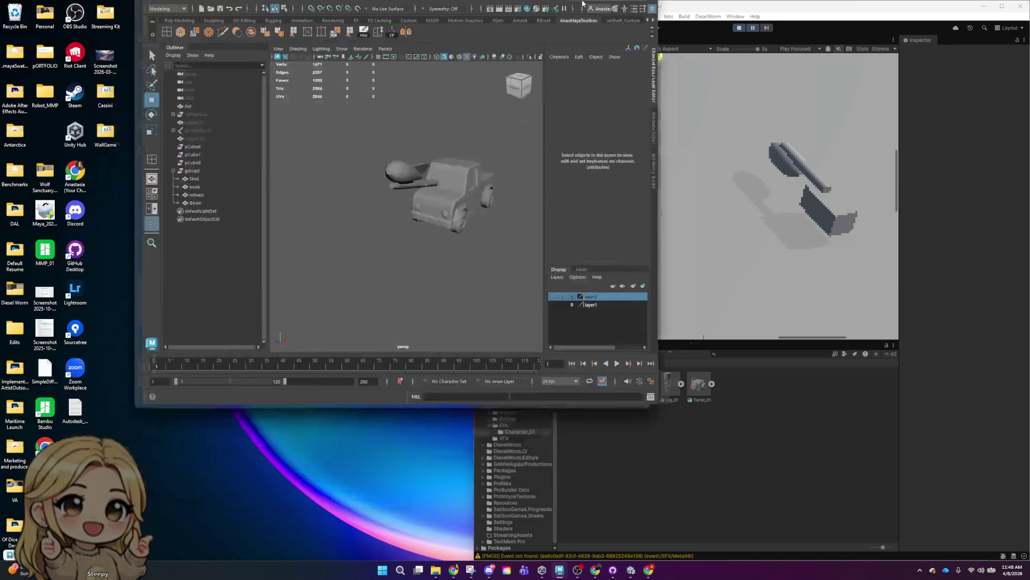
- Maximize Maya to fill the screen and orbit to a side-on view of the truck
drag(397, 9, 408, 1)
scroll(621, 259, down, 3)
scroll(585, 338, down, 2)
alt+drag(584, 339, 570, 312)
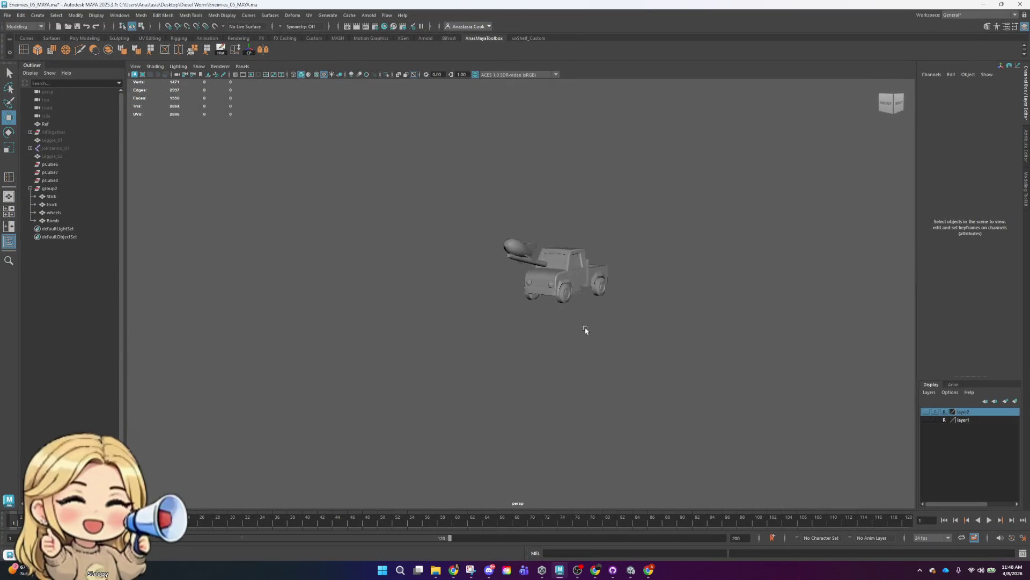
- Show the reference-sketch layer and save the scene with the truck group selected
click(926, 411)
mouse_move(693, 323)
alt+mouse_down()
mouse_move(617, 329)
mouse_move(548, 256)
mouse_move(642, 299)
mouse_move(617, 285)
alt+mouse_up()
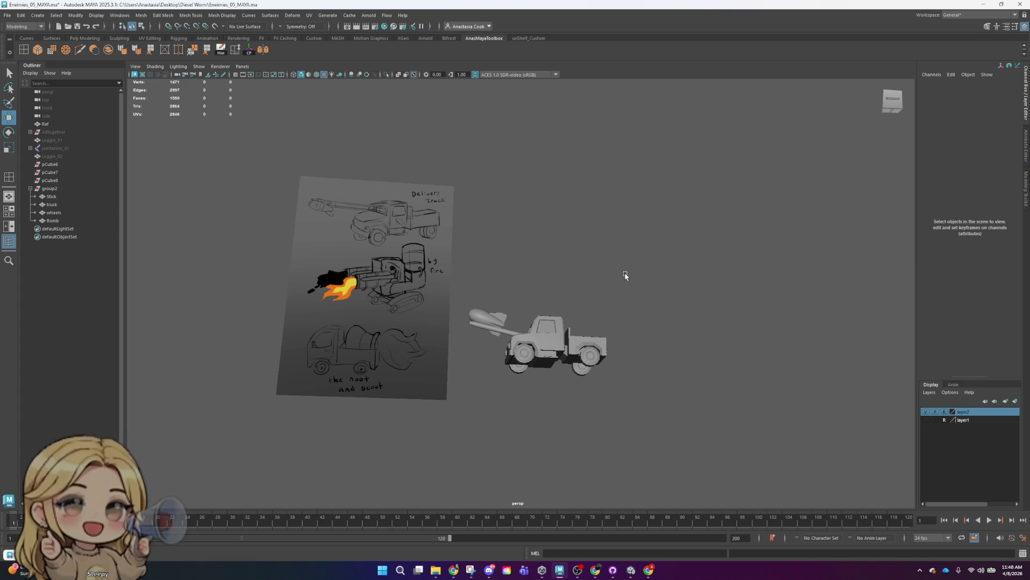
drag(466, 291, 660, 396)
key(ctrl+s)
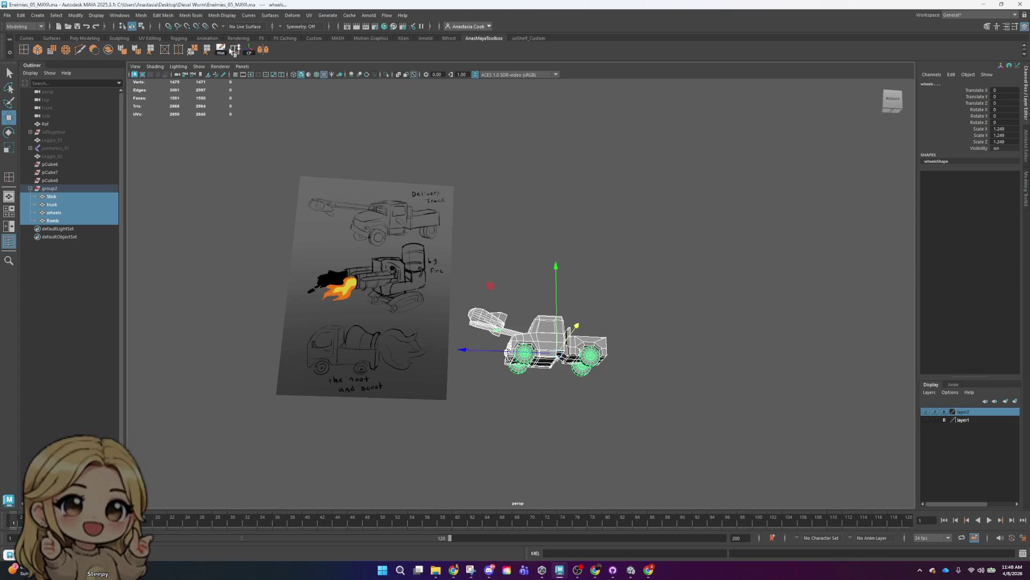
click(663, 266)
- Orbit underneath the truck beside the sketch and select the truck body
scroll(664, 267, down, 2)
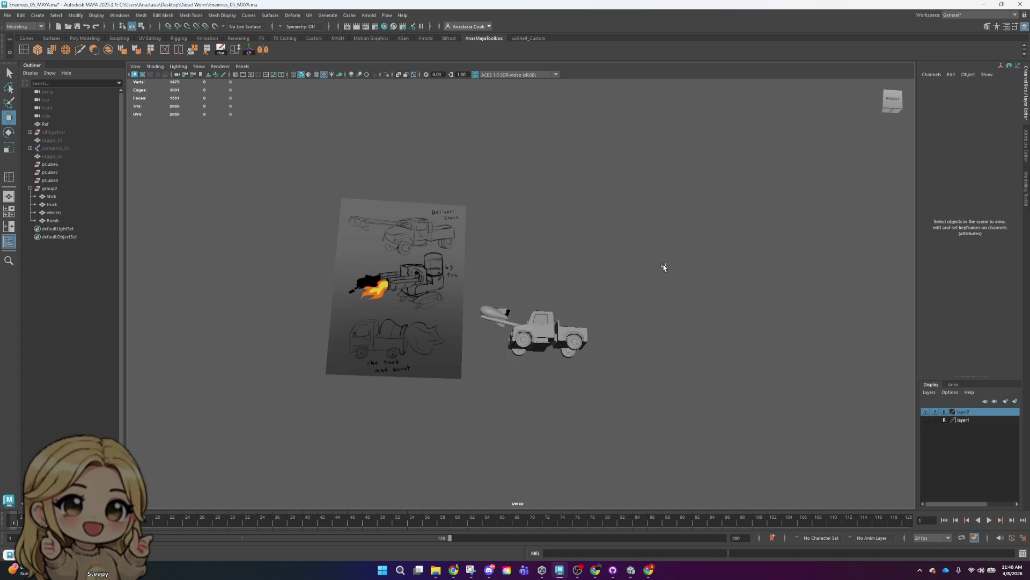
alt+drag(552, 286, 518, 320)
scroll(517, 320, up, 2)
scroll(518, 321, up, 1)
mouse_move(607, 223)
alt+mouse_down()
mouse_move(664, 258)
mouse_move(562, 364)
alt+mouse_up()
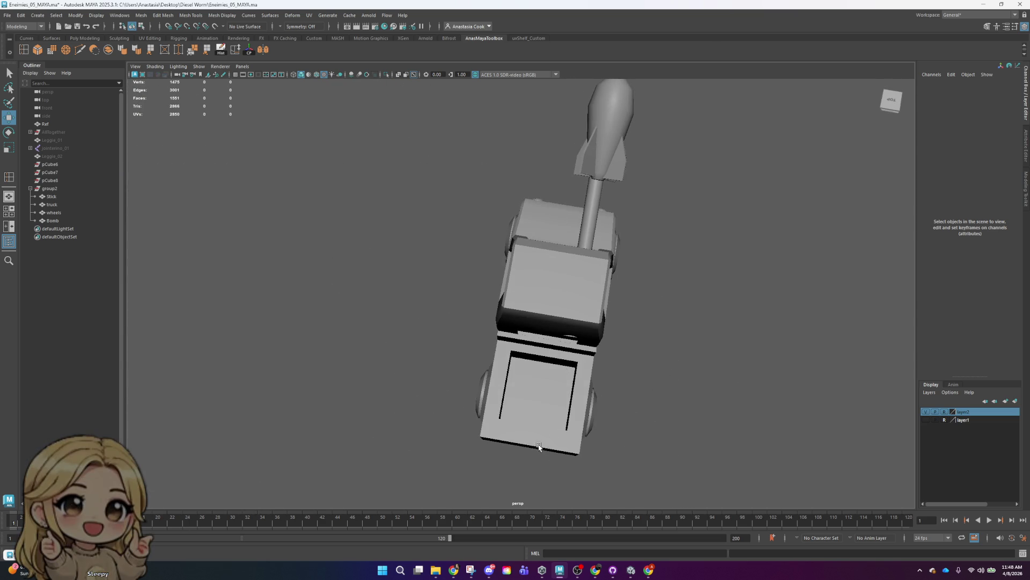
click(538, 451)
scroll(669, 349, up, 3)
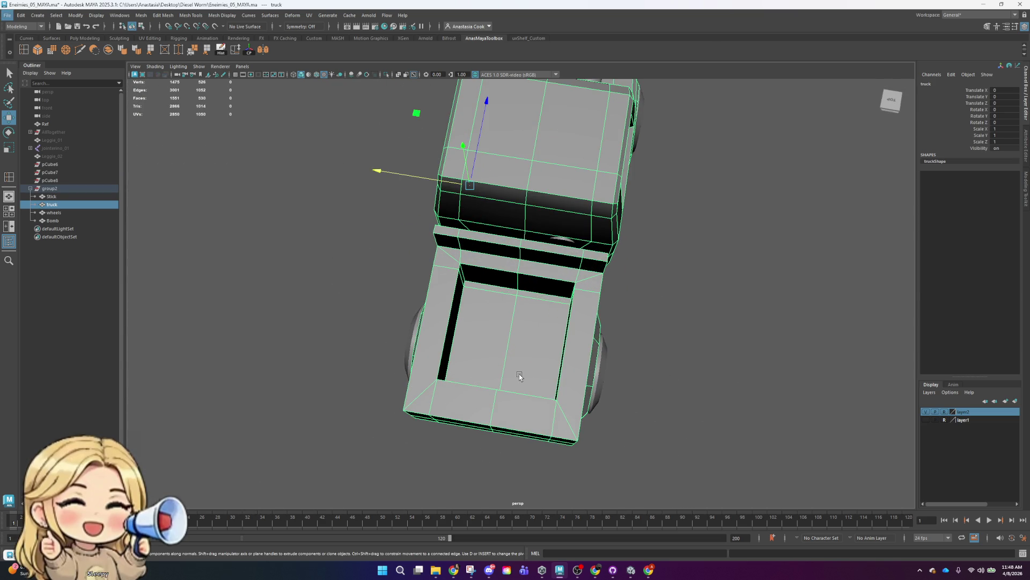
- Extrude a truck-bed floor face and move it together with the neighbouring floor face
right_drag(518, 335, 543, 336)
click(543, 350)
alt+drag(543, 349, 519, 290)
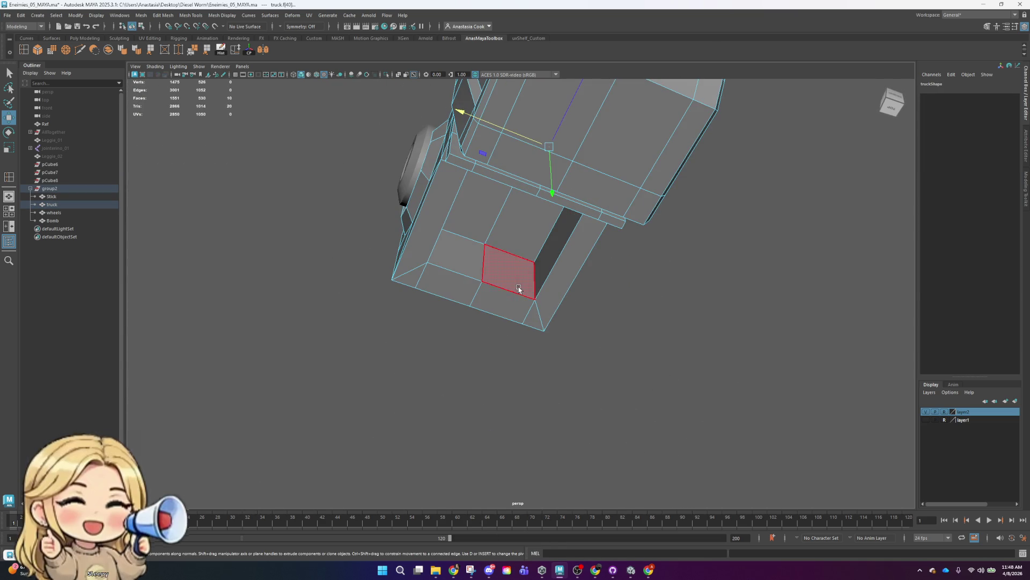
key(ctrl+e)
shift+click(455, 272)
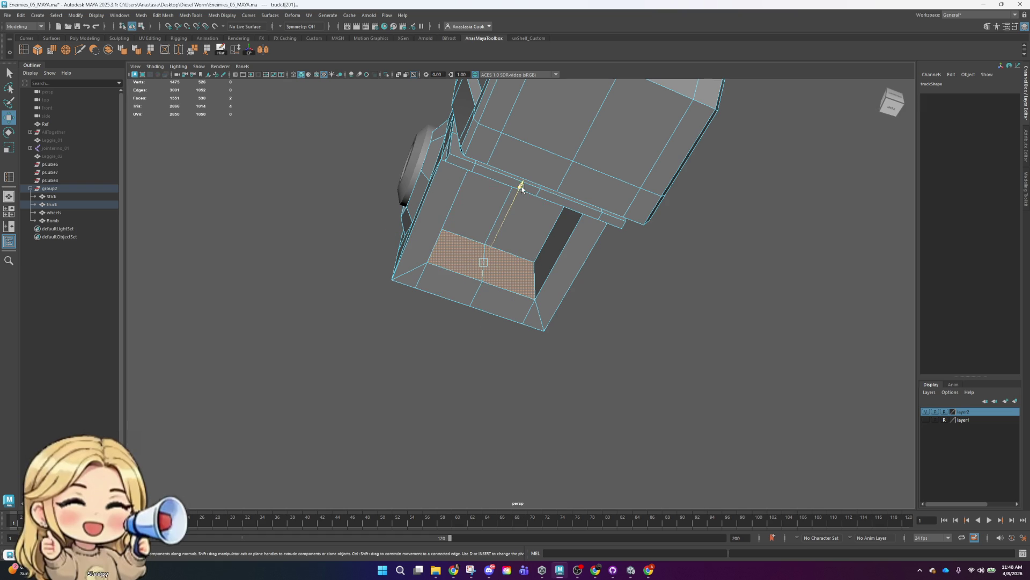
key(w)
mouse_move(598, 311)
alt+mouse_down()
mouse_move(602, 294)
mouse_move(503, 304)
mouse_move(542, 351)
mouse_move(329, 329)
mouse_move(574, 330)
alt+mouse_up()
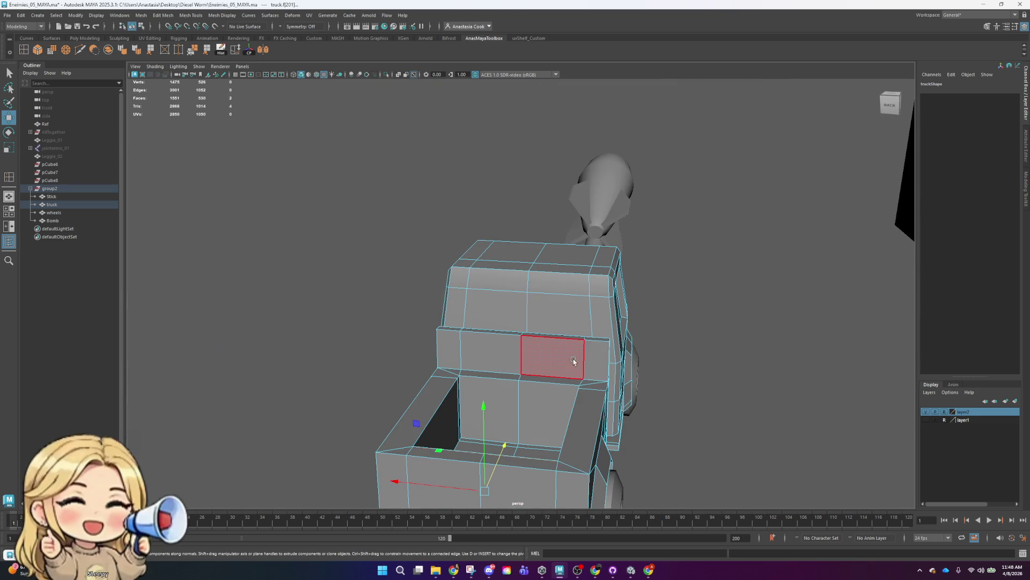
right_drag(573, 330, 575, 354)
- Scale the panel edges behind the cab, orbiting around the truck to check the shape
right_drag(585, 307, 577, 303)
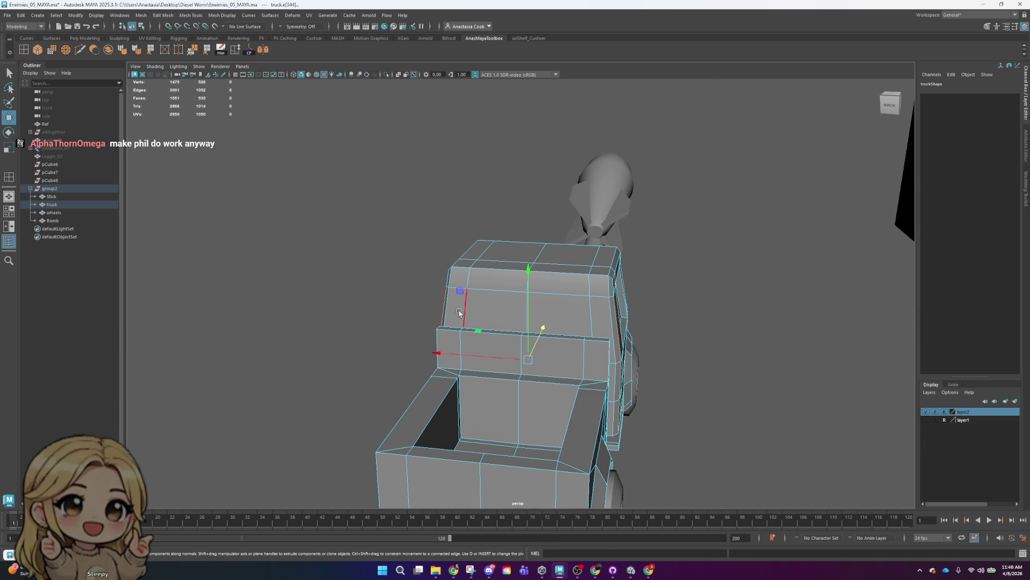
alt+drag(504, 336, 481, 362)
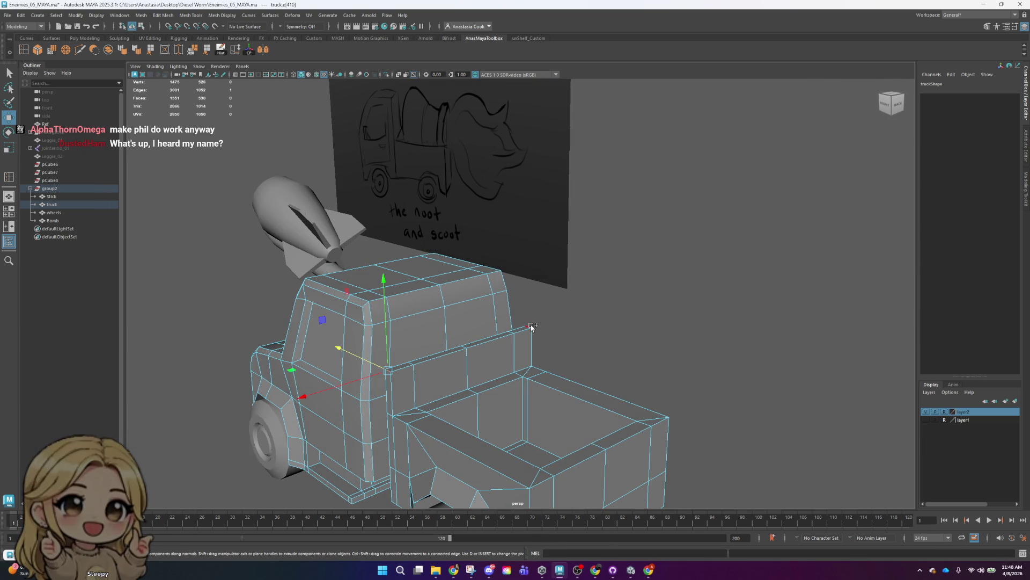
key(e)
key(r)
mouse_move(615, 351)
alt+mouse_down()
mouse_move(451, 326)
mouse_move(425, 311)
mouse_move(671, 336)
alt+mouse_up()
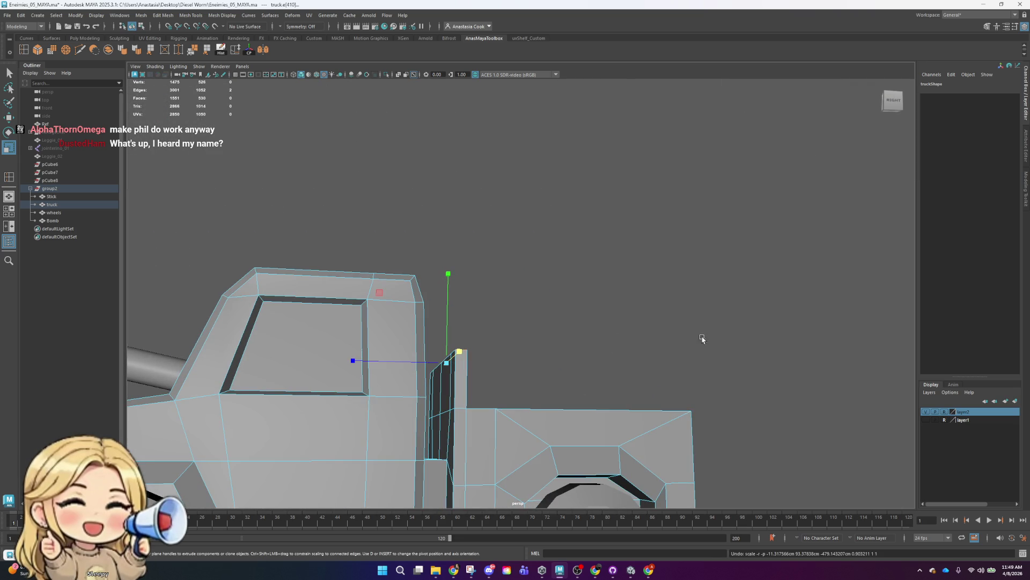
alt+drag(719, 359, 665, 415)
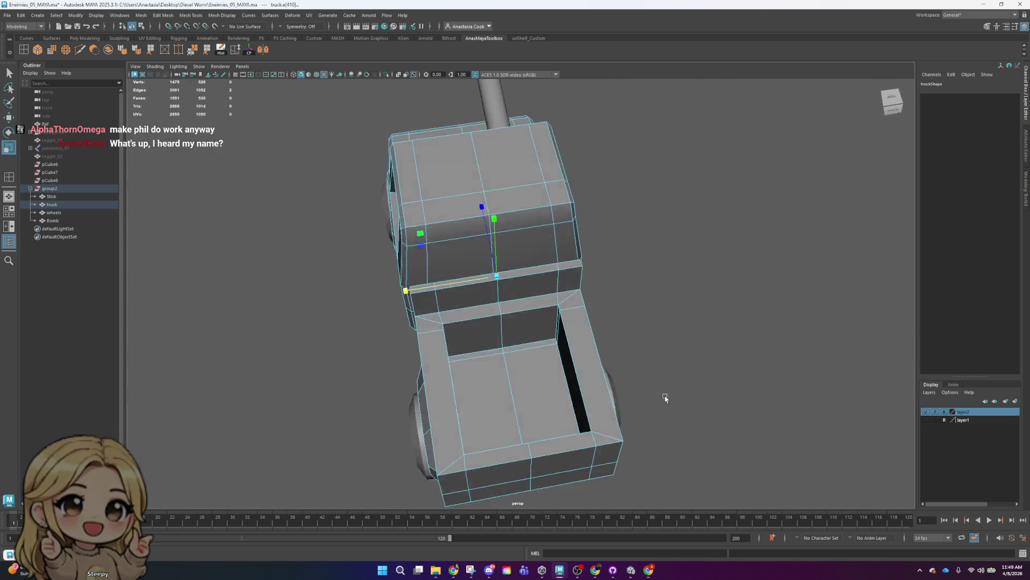
right_click(508, 245)
click(561, 223)
mouse_move(561, 223)
alt+mouse_down()
mouse_move(667, 212)
mouse_move(635, 239)
mouse_move(651, 223)
alt+mouse_up()
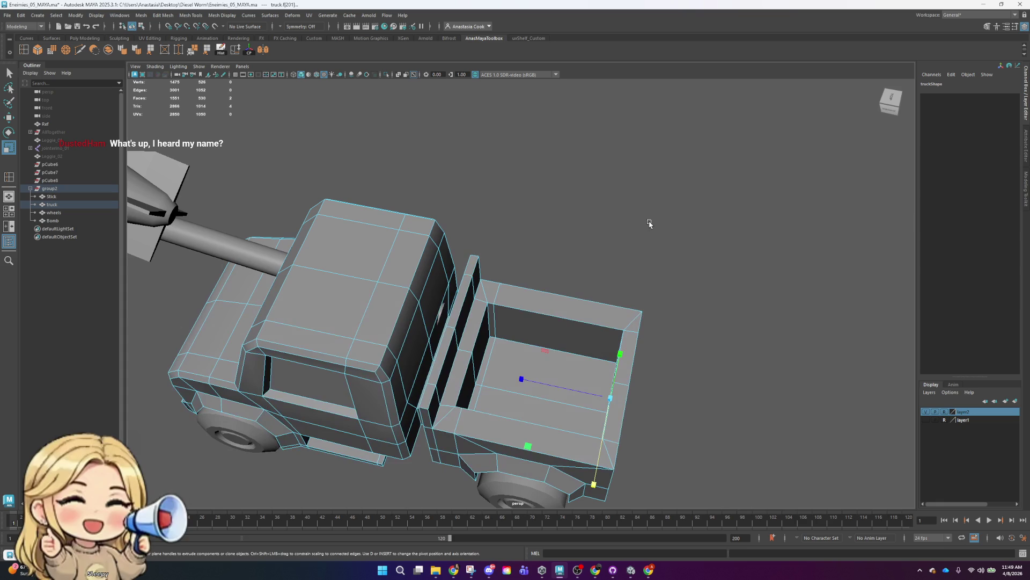
right_click(219, 247)
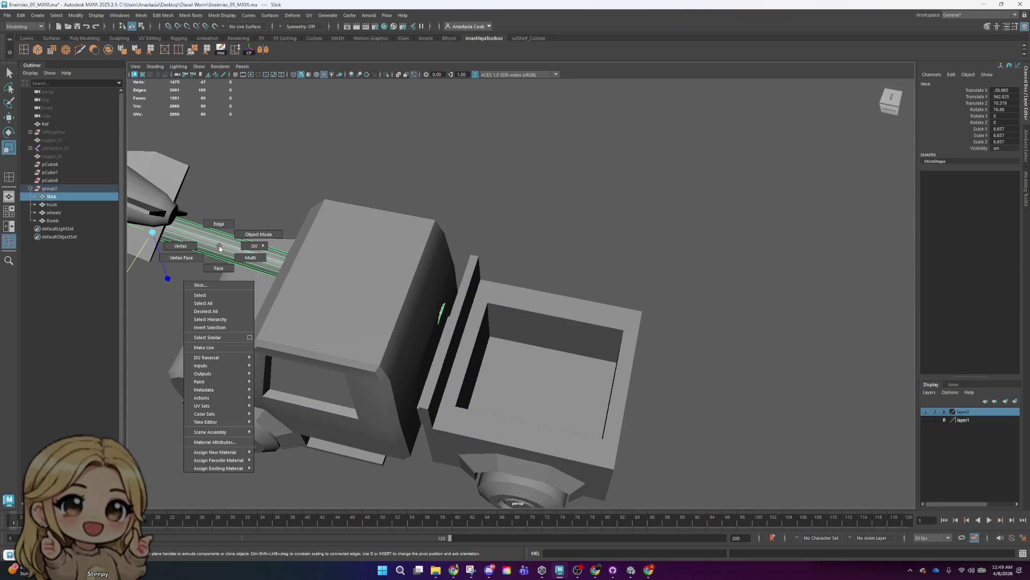
- Move the bomb stick's end control vertices along X to shift them along its length
click(459, 257)
drag(525, 220, 419, 332)
key(w)
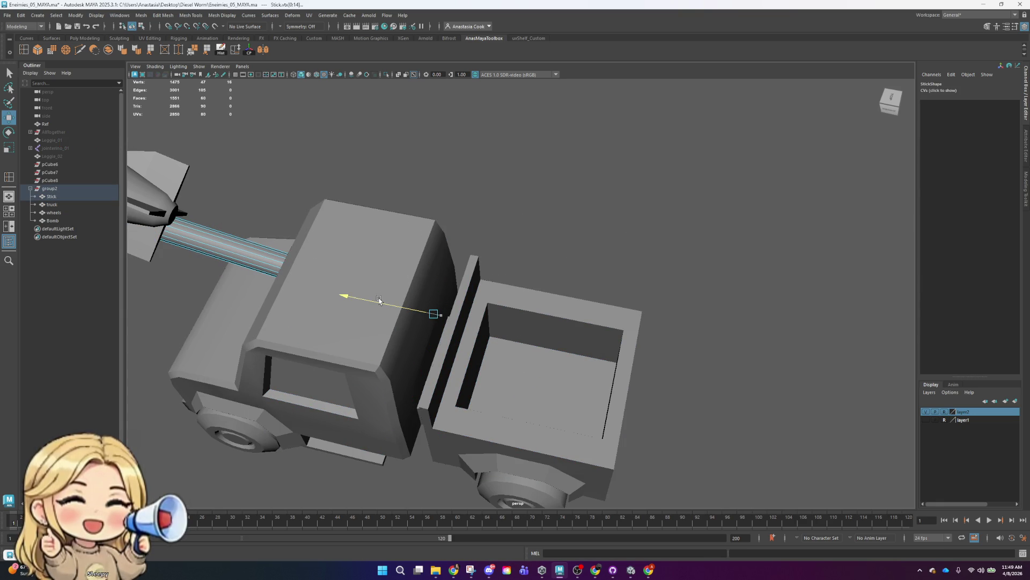
mouse_move(386, 302)
mouse_down()
mouse_move(319, 301)
mouse_move(338, 325)
mouse_up()
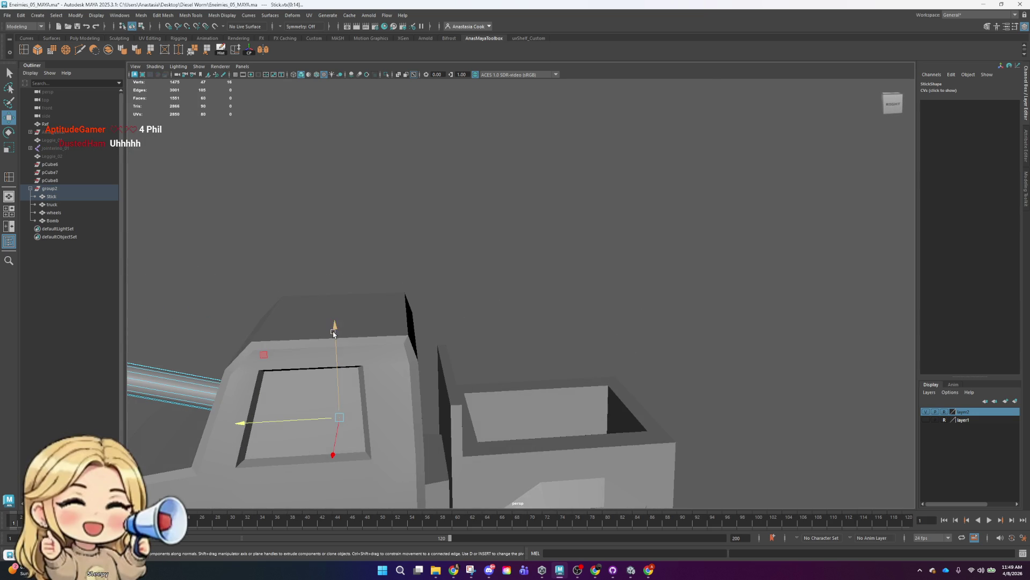
- Zoom out to the truck's left side and bring the running Unity game beside Maya
scroll(625, 259, down, 5)
scroll(632, 298, down, 3)
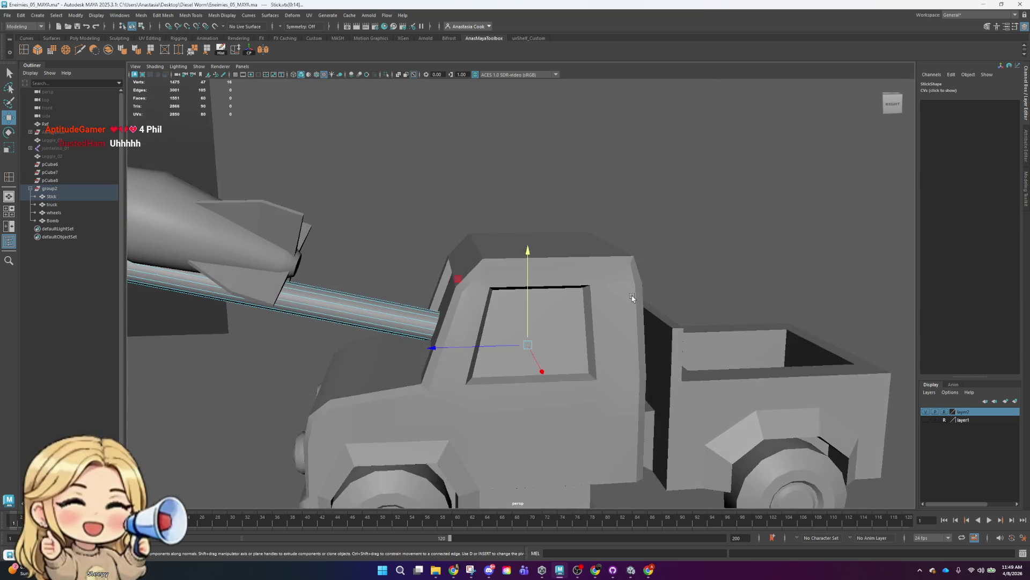
scroll(632, 299, down, 3)
scroll(632, 298, down, 2)
scroll(632, 298, up, 5)
alt+drag(725, 309, 616, 322)
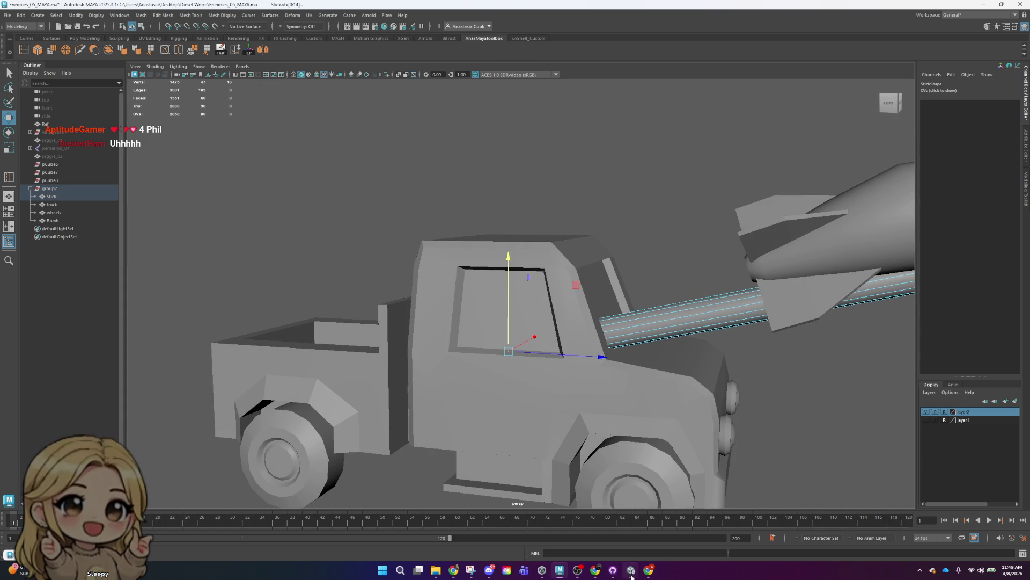
click(630, 574)
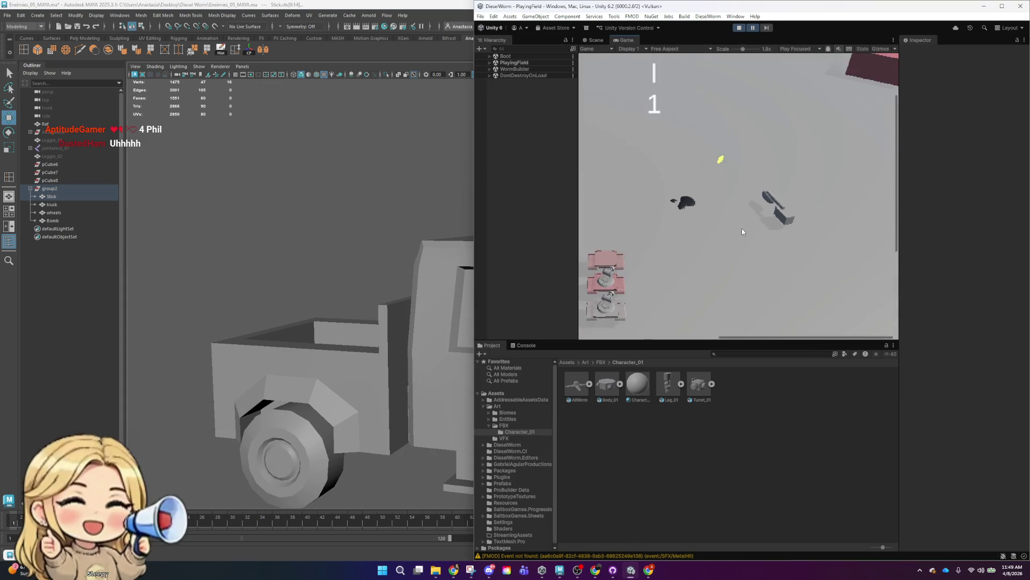
scroll(742, 232, down, 3)
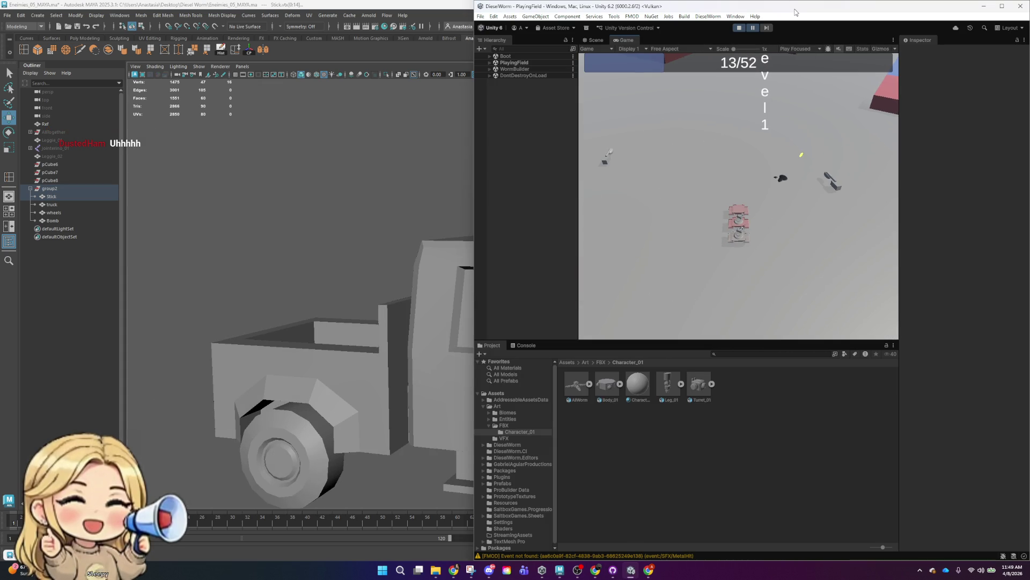
- Maximize Unity to watch the DieselWorm playtest reach the level-up screen, then restore and close it
drag(796, 12, 644, 1)
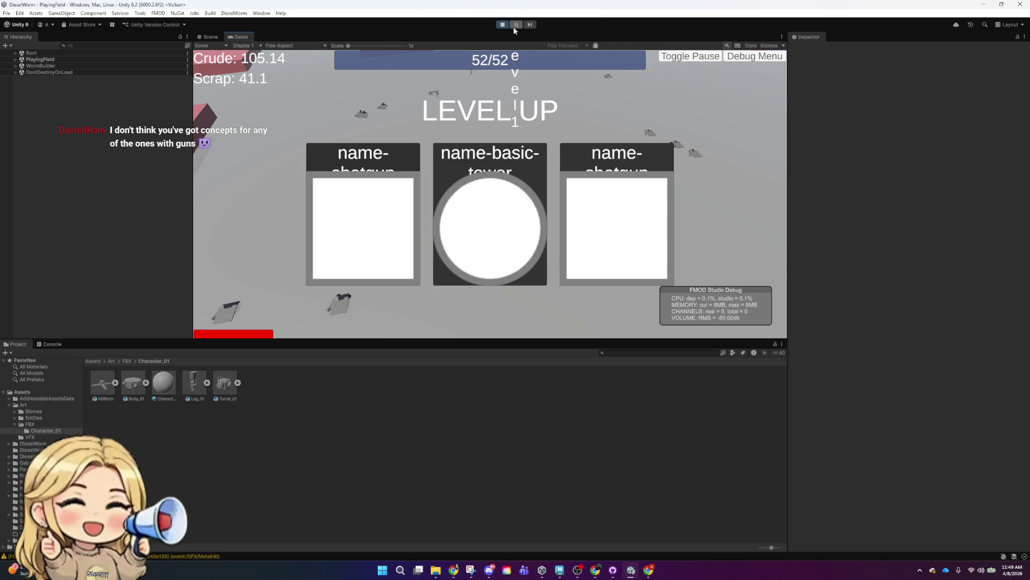
double_click(605, 7)
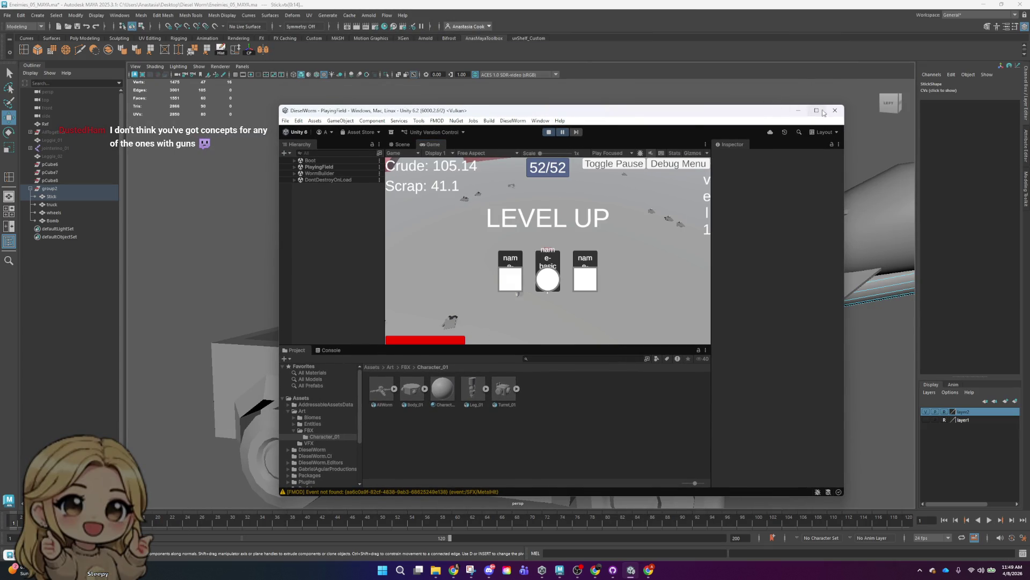
click(840, 111)
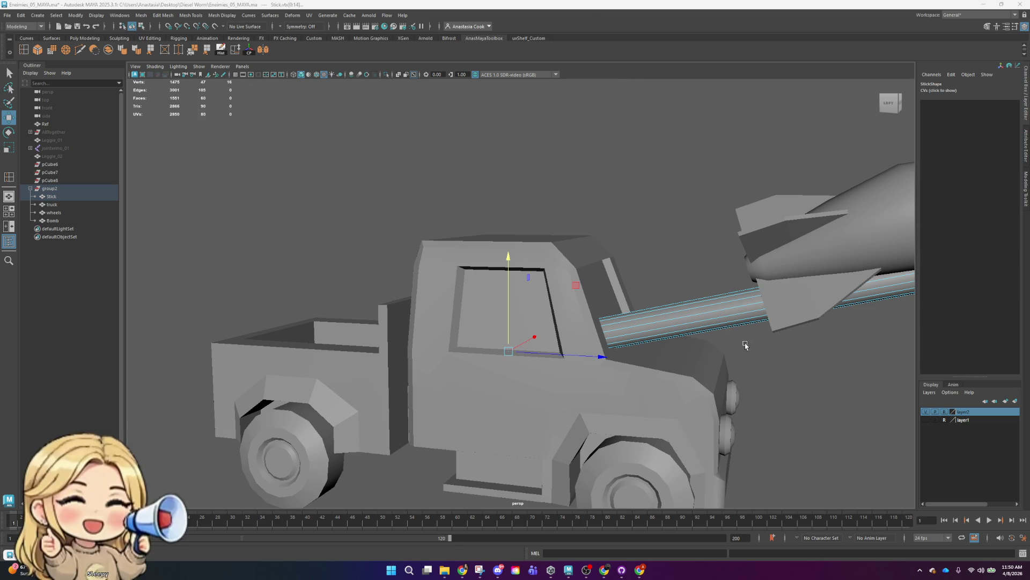
- Look over the truck and reference sketch, save the scene, and restore Maya beside the browser
scroll(742, 345, down, 4)
mouse_move(673, 304)
alt+mouse_down()
mouse_move(680, 368)
mouse_move(710, 356)
alt+mouse_up()
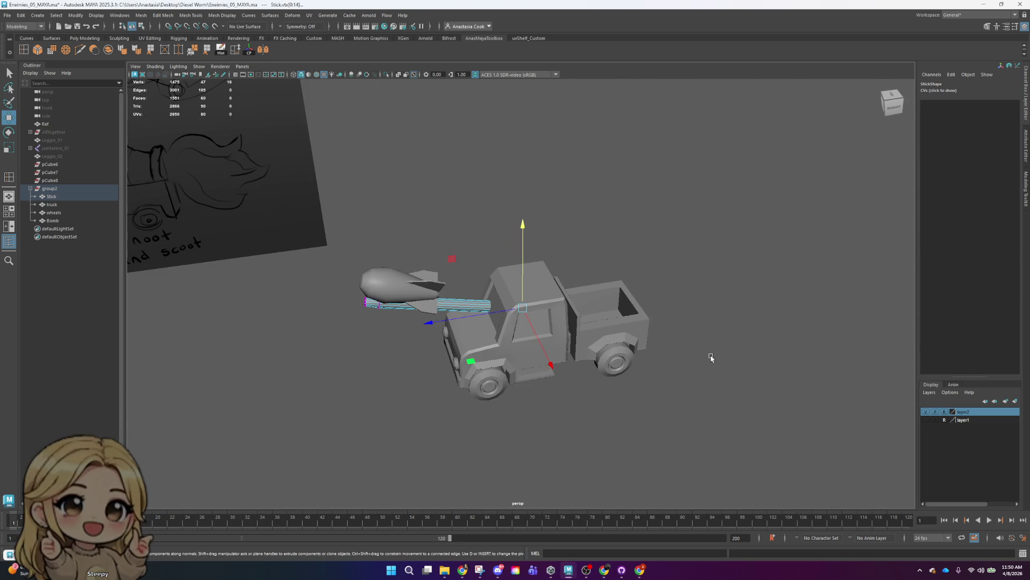
click(616, 314)
click(688, 267)
alt+drag(688, 267, 679, 308)
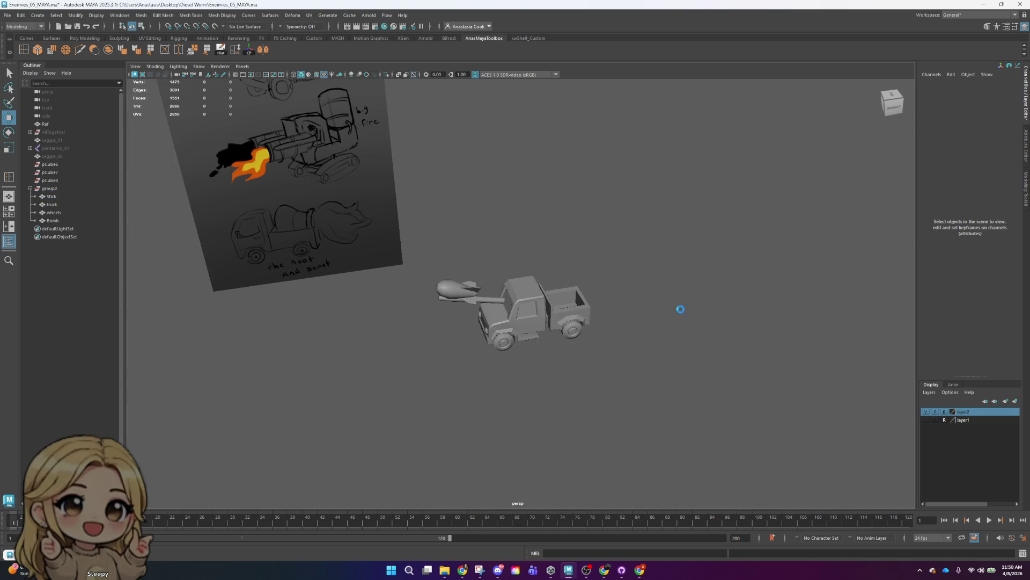
mouse_move(697, 357)
alt+mouse_down()
mouse_move(728, 337)
mouse_move(714, 363)
mouse_move(728, 364)
mouse_move(665, 327)
alt+mouse_up()
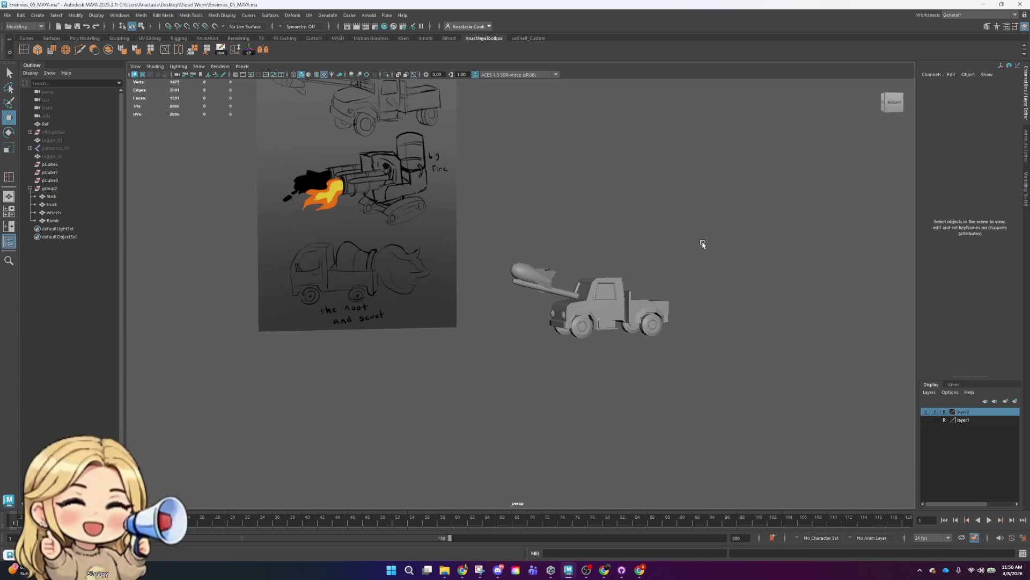
click(76, 28)
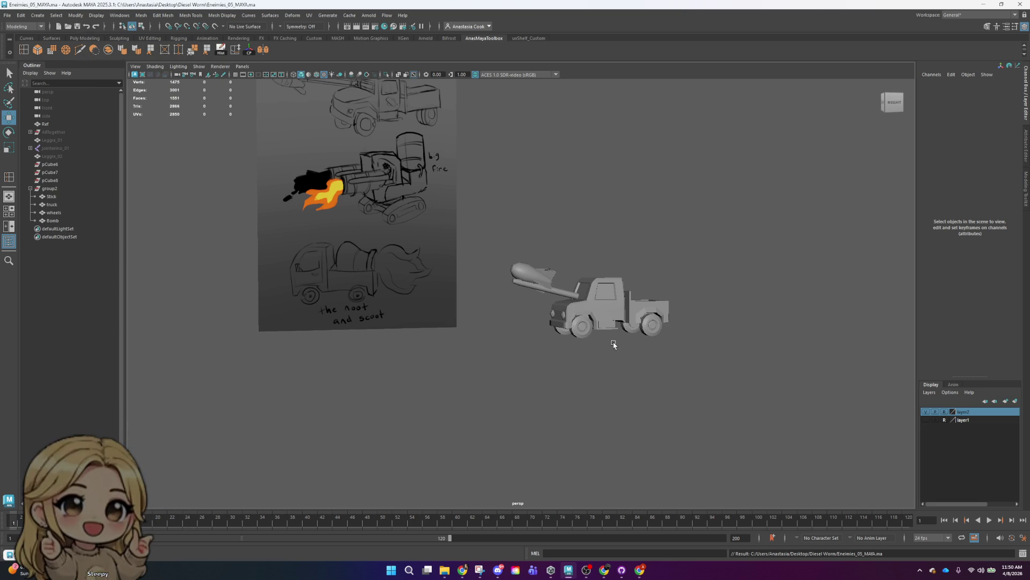
drag(871, 4, 530, 22)
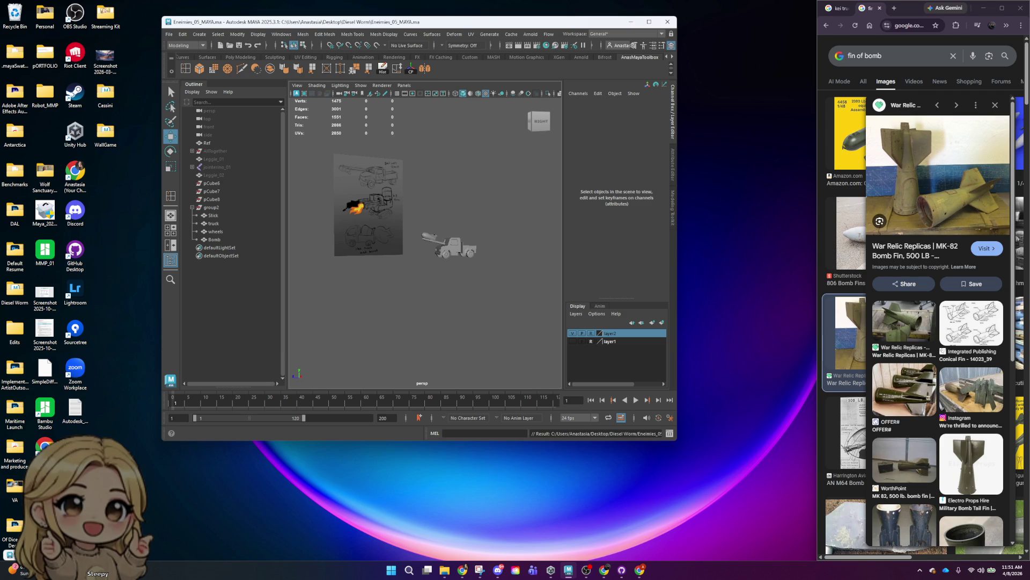
- Browse the Google Images 'fin of bomb' replica photos, then maximize Maya again
scroll(464, 263, down, 2)
scroll(461, 257, up, 5)
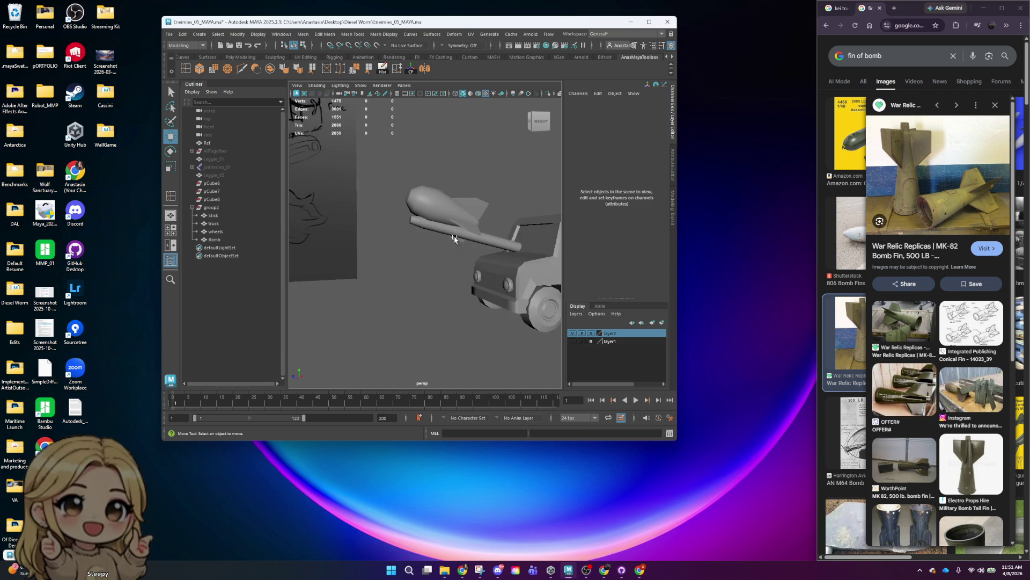
scroll(455, 233, down, 6)
key(super+Up)
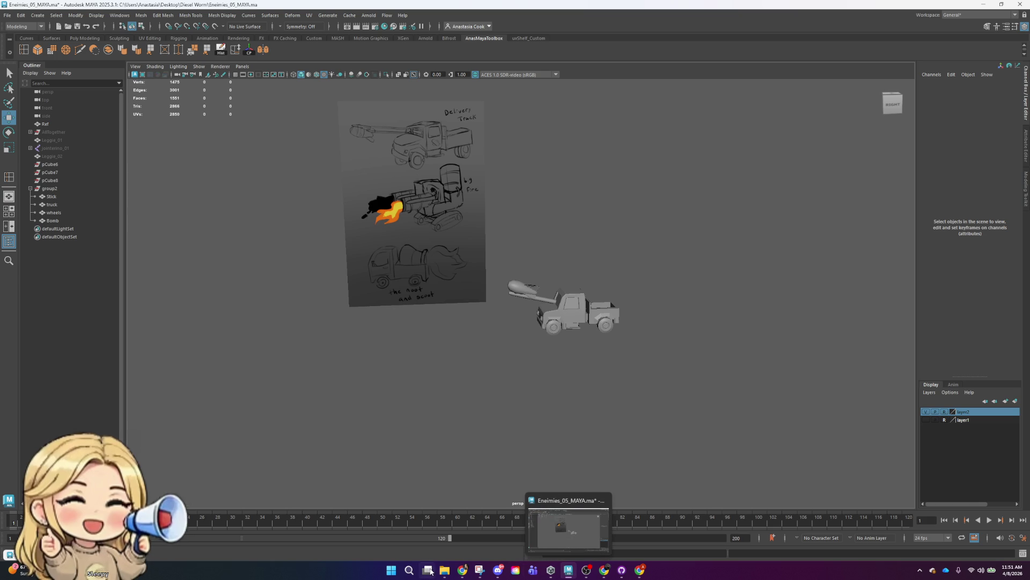
mouse_move(427, 570)
click(392, 570)
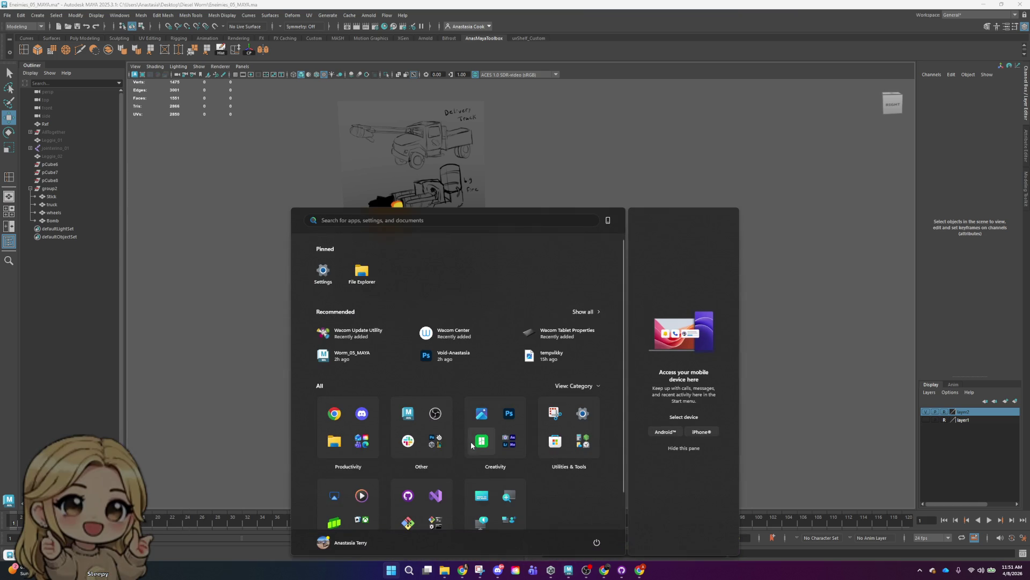
text(maya)
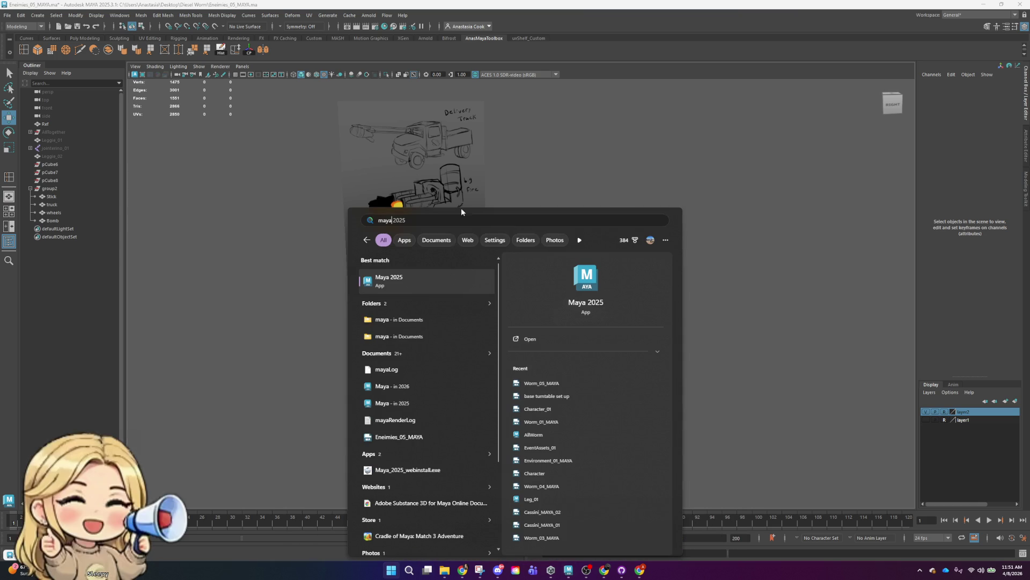
key(ctrl+a)
key(BackSpace)
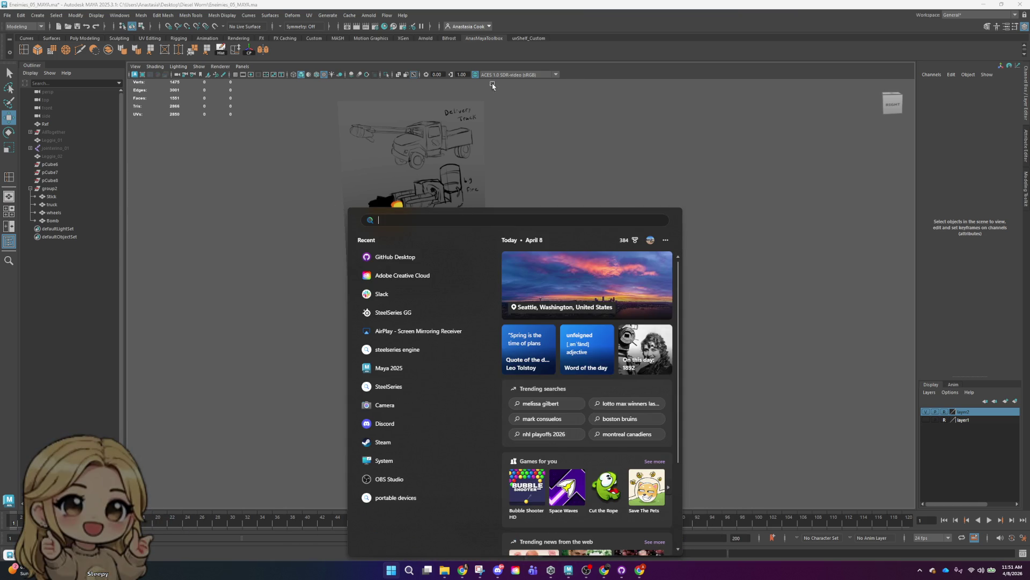
click(669, 146)
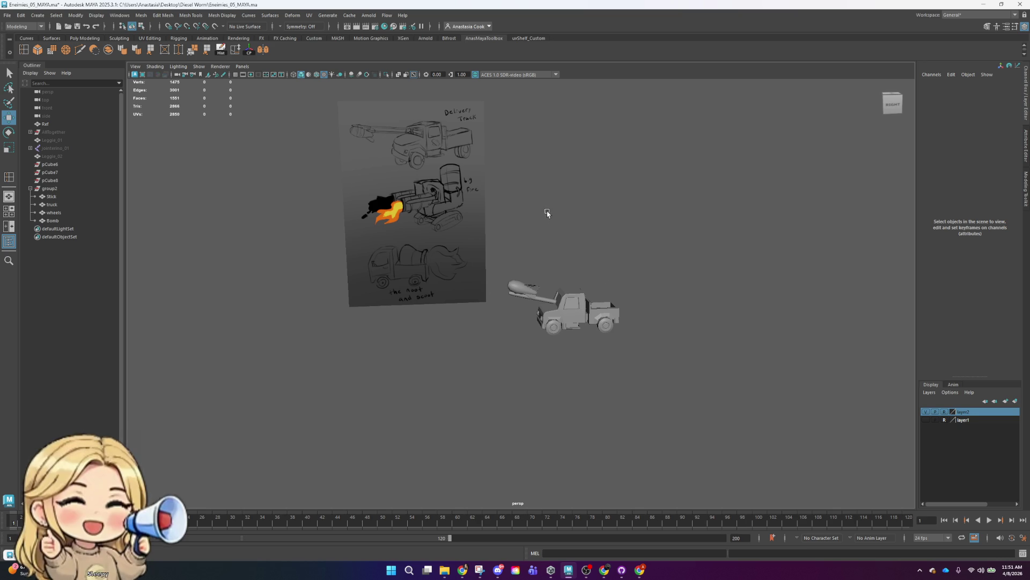
alt+middle_drag(548, 212, 591, 265)
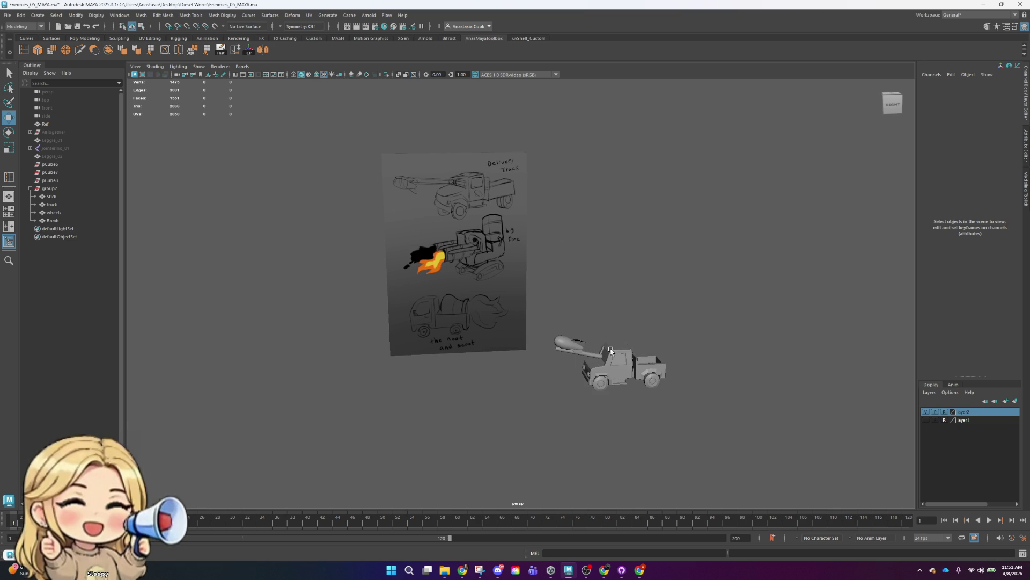
scroll(596, 354, up, 2)
scroll(609, 351, down, 1)
scroll(609, 350, down, 1)
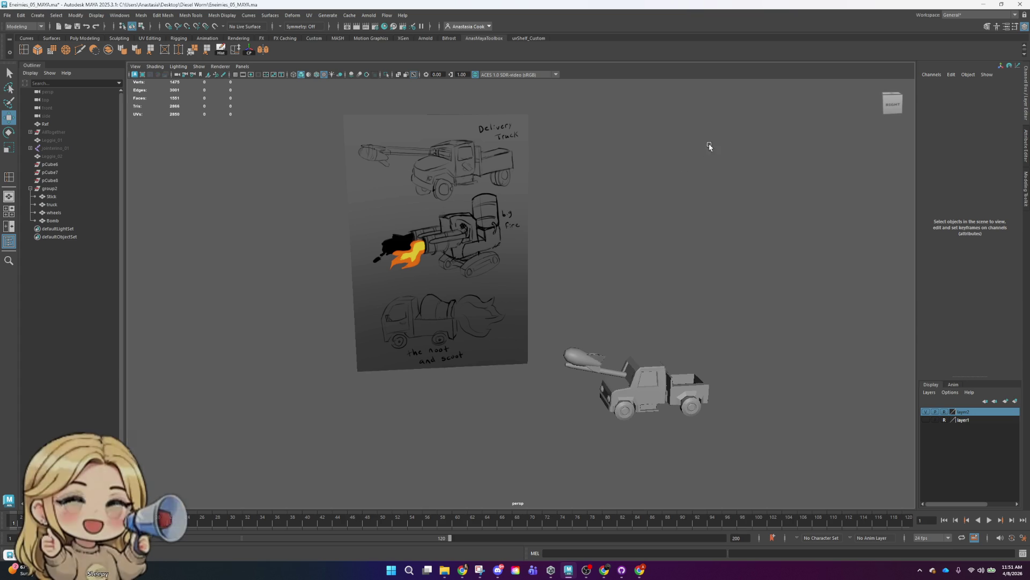
mouse_move(766, 317)
alt+mouse_down()
mouse_move(718, 303)
mouse_move(732, 301)
alt+mouse_up()
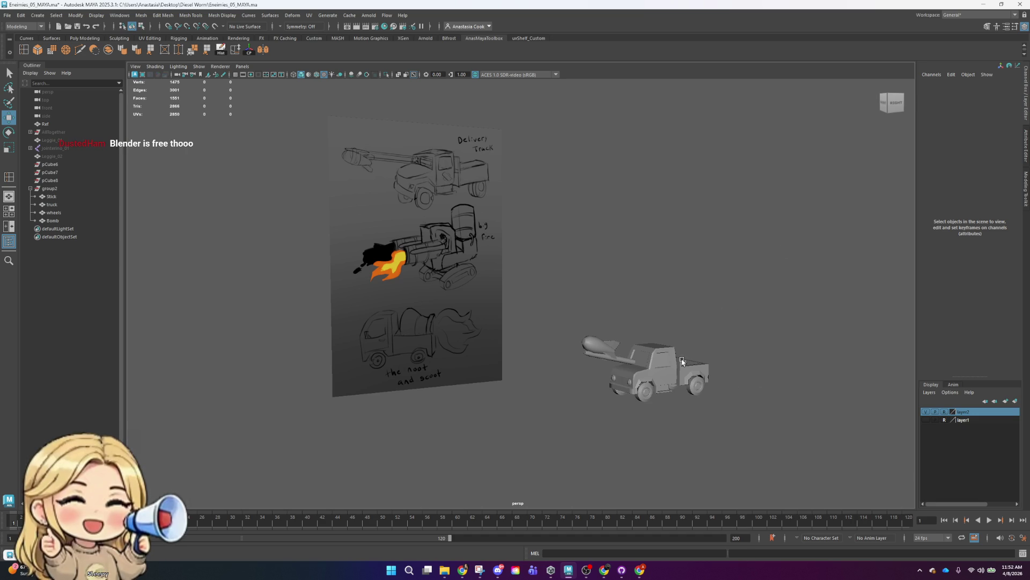
scroll(682, 360, up, 3)
scroll(682, 361, down, 3)
mouse_move(681, 361)
alt+mouse_down()
mouse_move(662, 370)
mouse_move(721, 354)
alt+mouse_up()
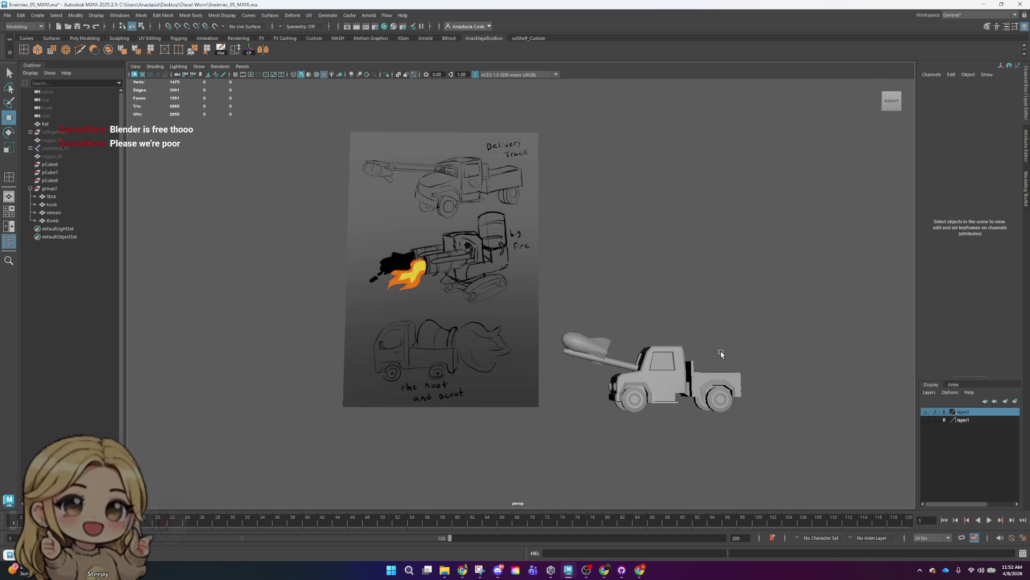
alt+drag(661, 320, 748, 343)
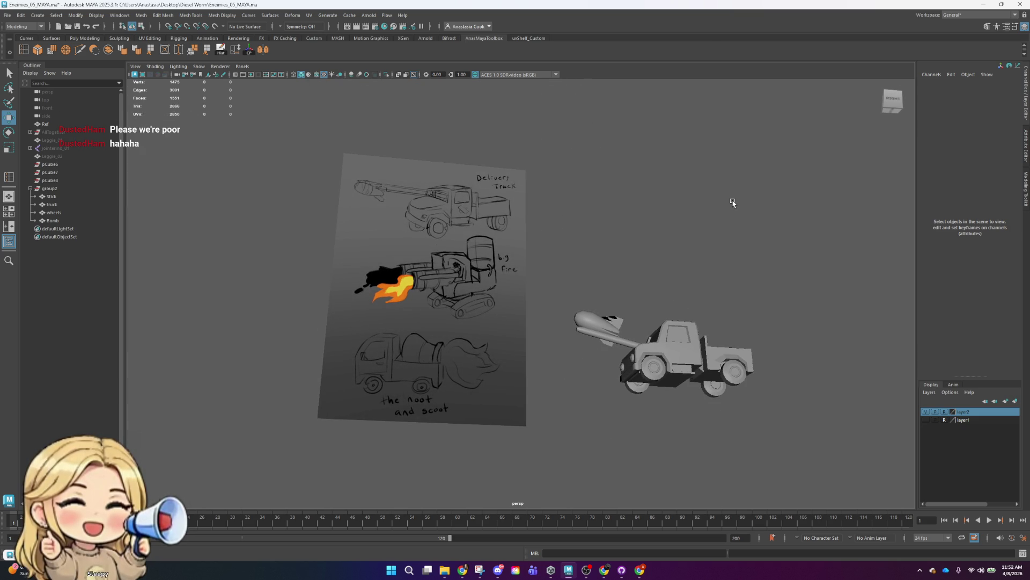
mouse_move(709, 293)
alt+mouse_down()
mouse_move(736, 299)
mouse_move(685, 298)
alt+mouse_up()
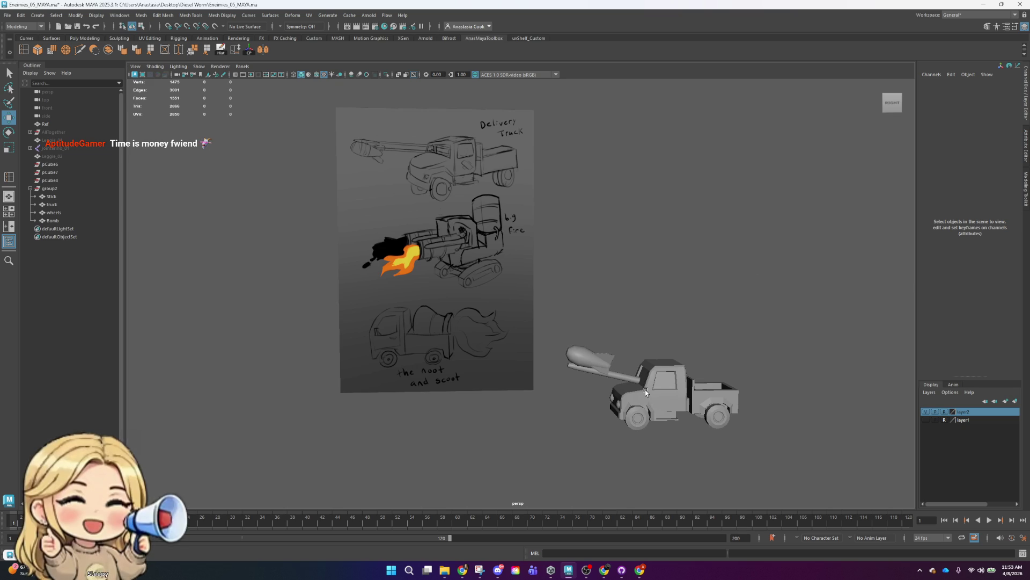
- Select the truck body and orbit to a right-side close-up of it
click(594, 356)
scroll(637, 349, up, 3)
alt+middle_drag(826, 269, 587, 258)
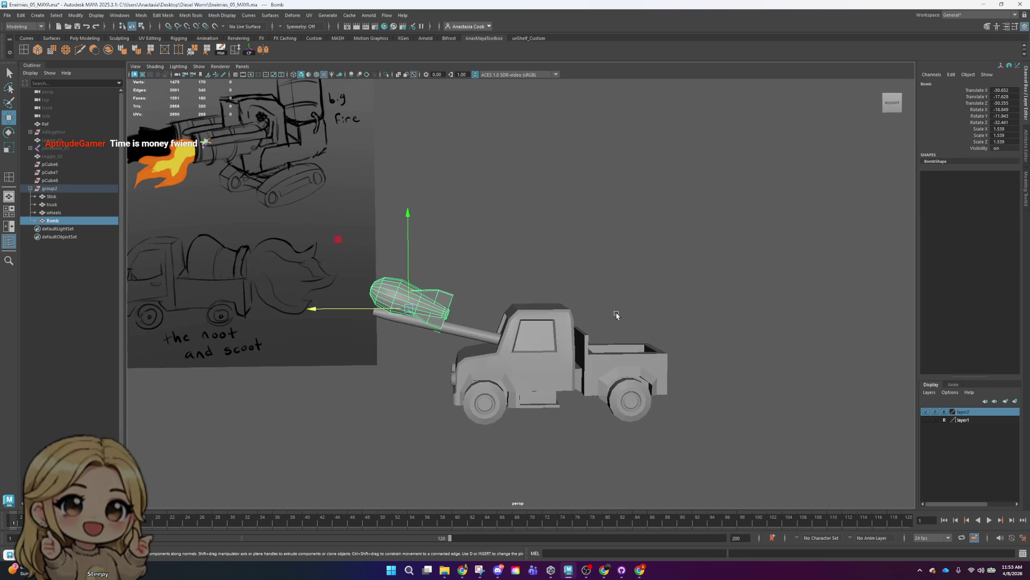
click(557, 377)
scroll(686, 356, up, 5)
scroll(720, 370, down, 4)
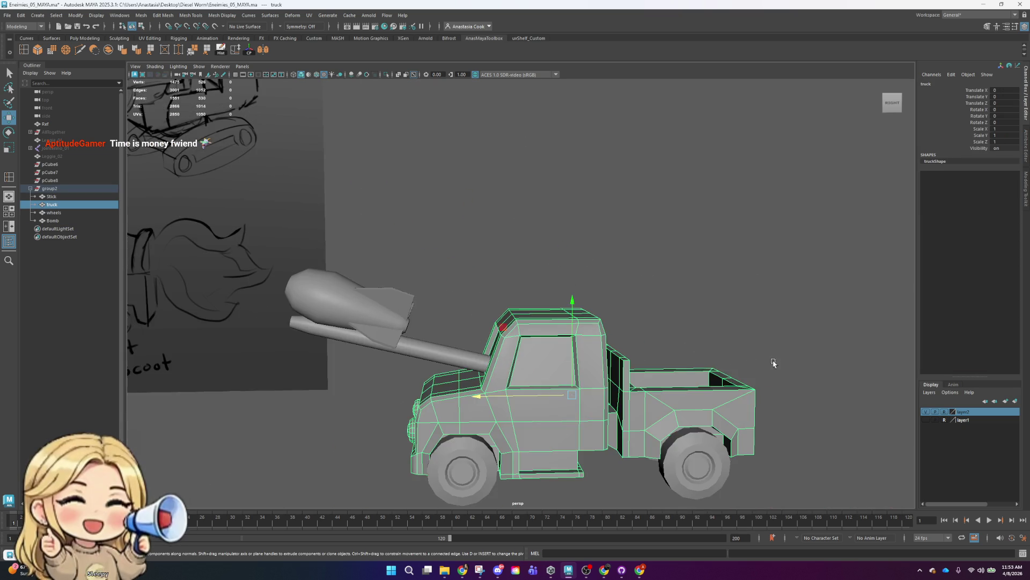
scroll(773, 361, up, 2)
mouse_move(722, 299)
alt+mouse_down()
mouse_move(547, 386)
mouse_move(671, 395)
mouse_move(616, 419)
mouse_move(558, 414)
mouse_move(501, 389)
alt+mouse_up()
right_drag(501, 388, 501, 356)
- Switch the truck to face mode and marquee-select all of its faces
click(632, 376)
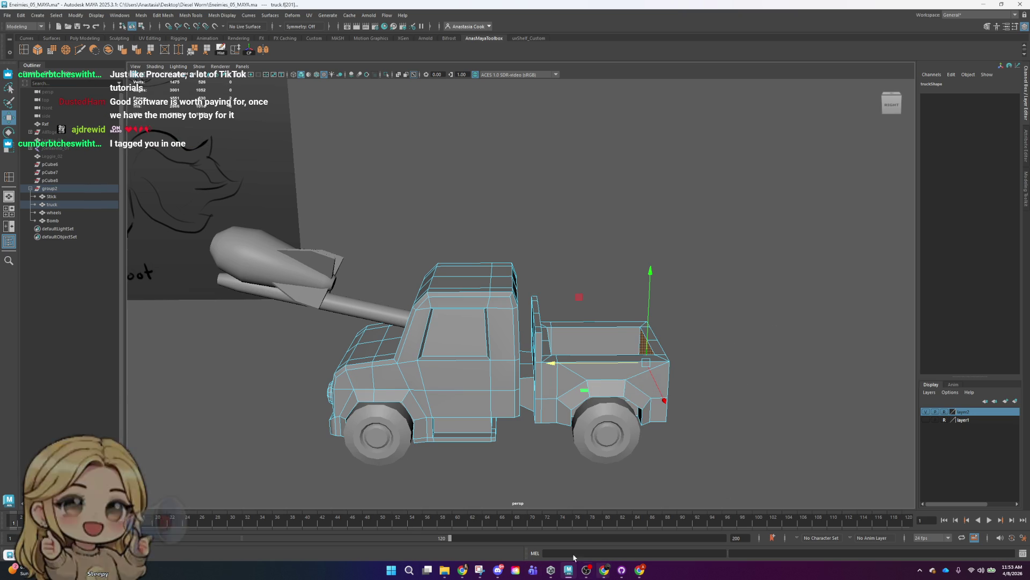
alt+drag(746, 405, 748, 395)
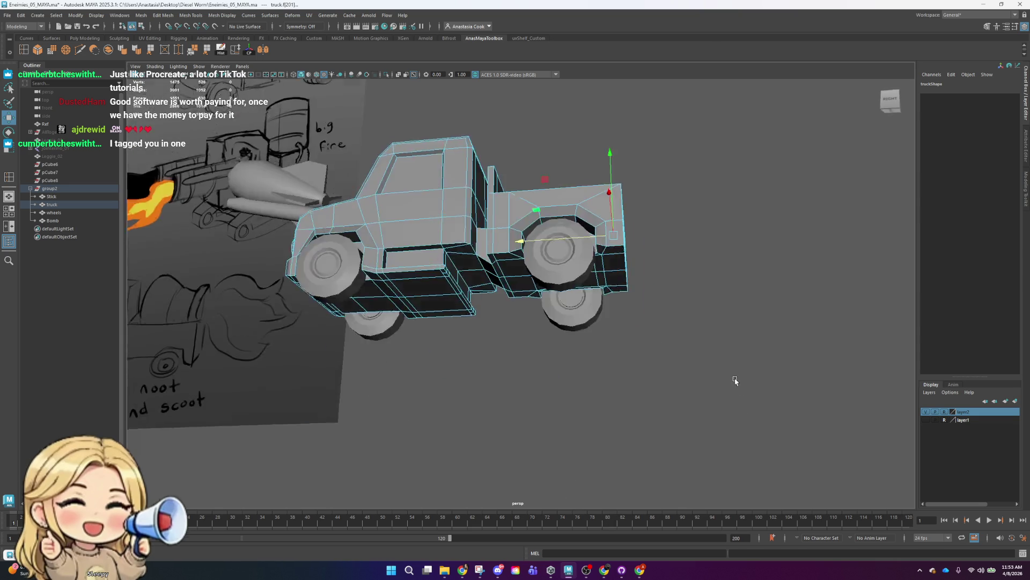
drag(192, 146, 874, 477)
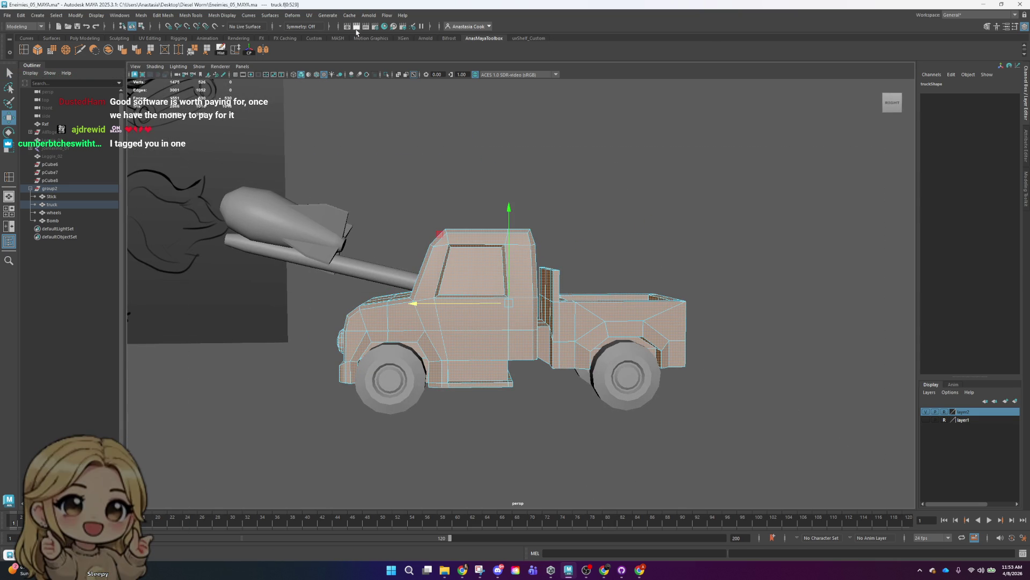
click(310, 15)
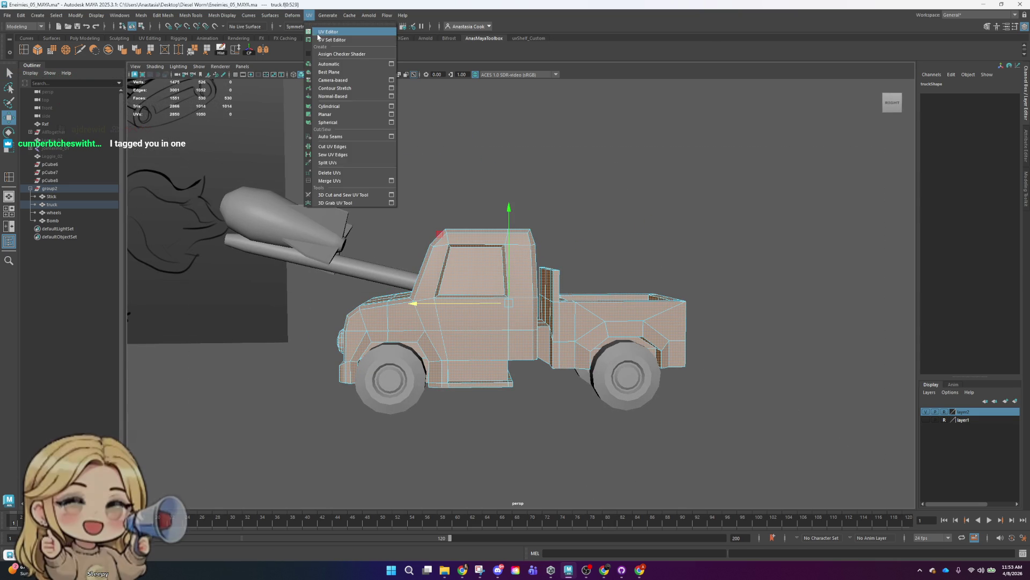
- Open and resize the UV Editor, then make a Camera-Based projection of the truck's UVs
click(327, 30)
drag(785, 84, 803, 32)
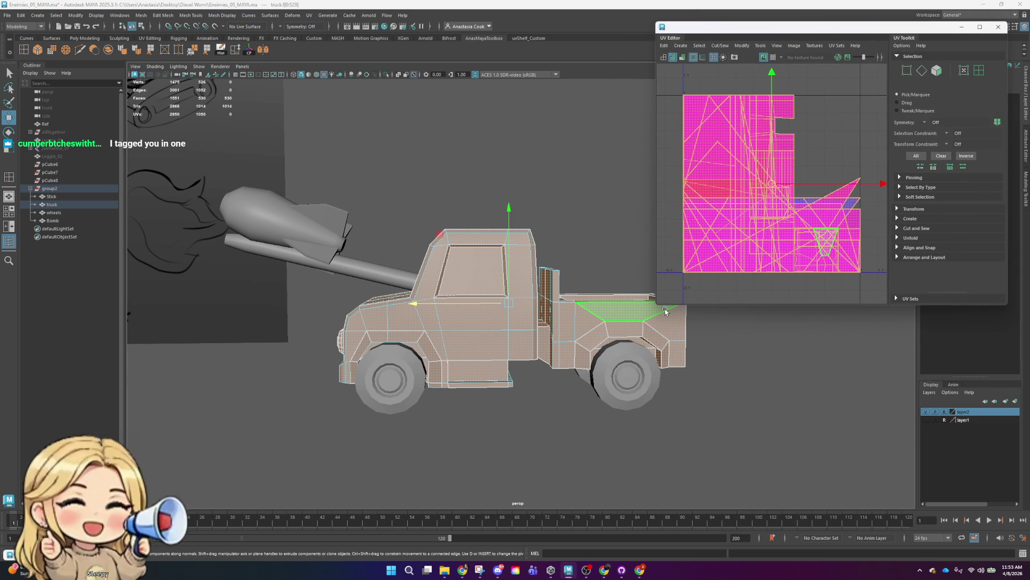
mouse_move(660, 307)
mouse_down()
mouse_move(715, 297)
mouse_move(685, 295)
mouse_up()
alt+middle_drag(835, 367, 785, 374)
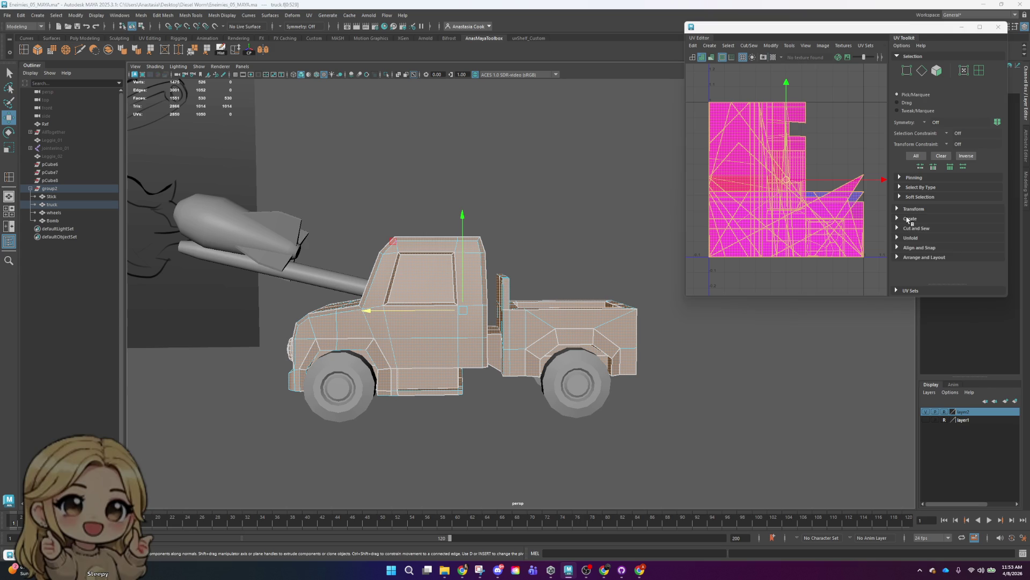
click(909, 219)
click(918, 258)
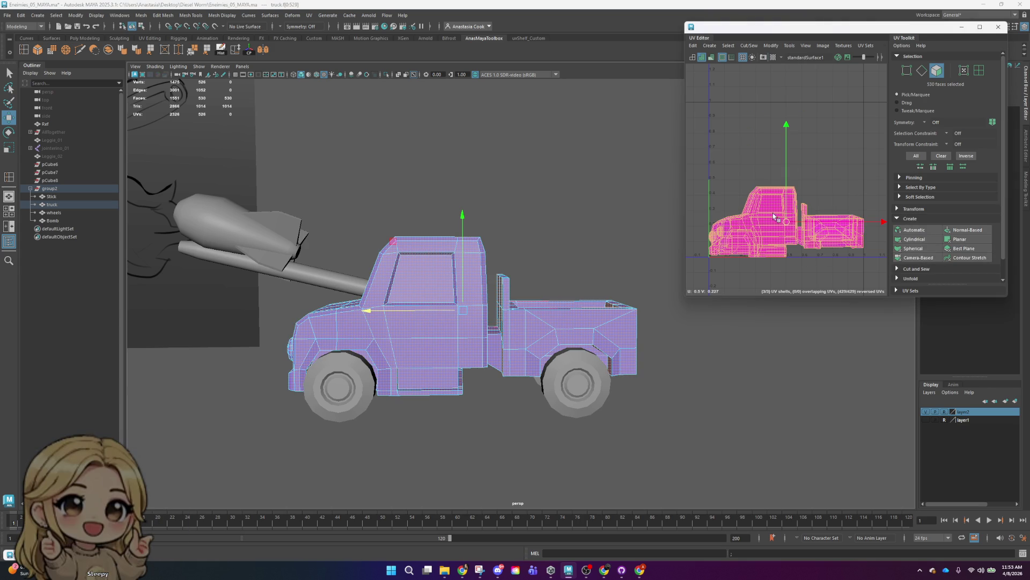
- Switch to edge mode and select the edge loops around the cab
alt+drag(612, 237, 607, 322)
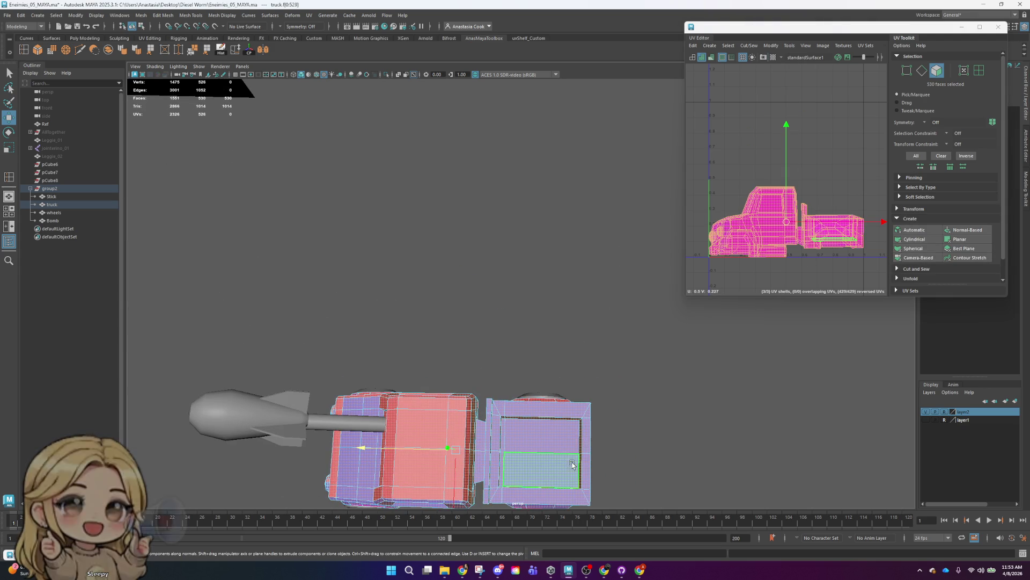
alt+drag(576, 458, 657, 321)
right_drag(460, 272, 460, 256)
alt+drag(460, 256, 519, 245)
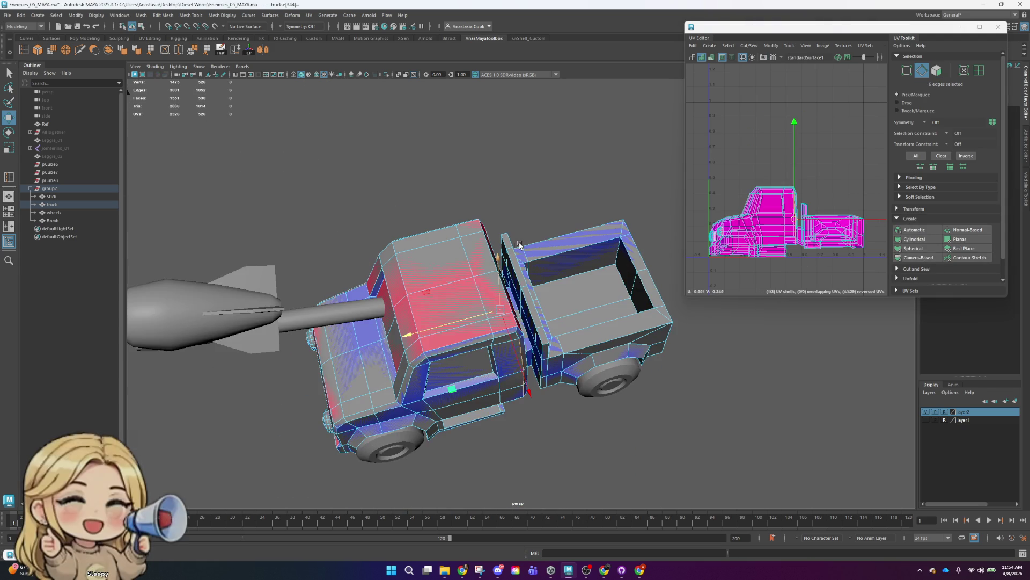
click(416, 312)
mouse_move(416, 313)
alt+mouse_down()
mouse_move(528, 111)
mouse_move(617, 245)
mouse_move(538, 343)
mouse_move(703, 383)
mouse_move(547, 344)
mouse_move(844, 357)
alt+mouse_up()
scroll(418, 308, up, 4)
double_click(416, 304)
shift+click(528, 111)
double_click(509, 372)
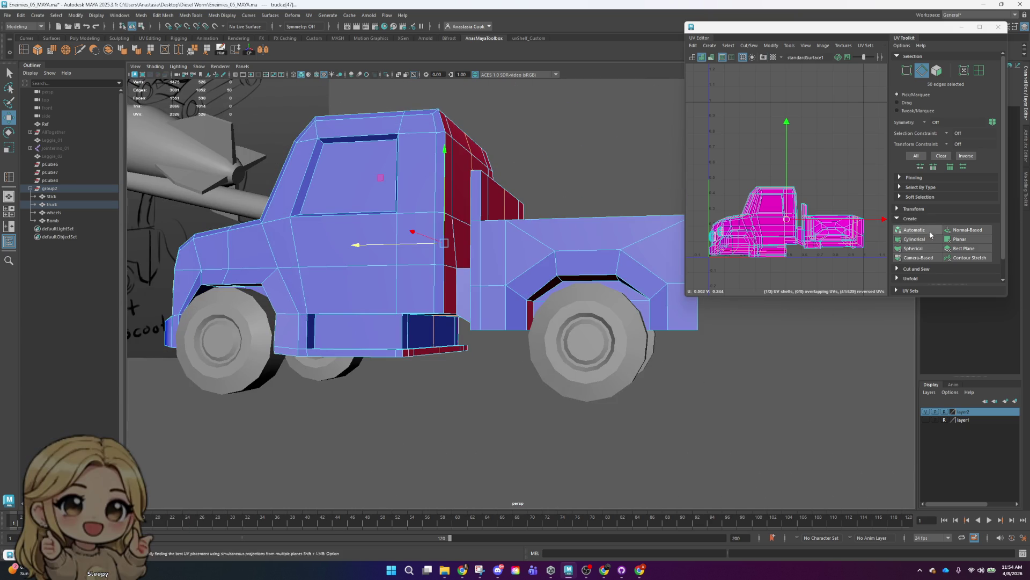
- Cut the UVs along the cab edges and move the cut shell above the rest
click(929, 270)
scroll(929, 271, down, 1)
click(930, 268)
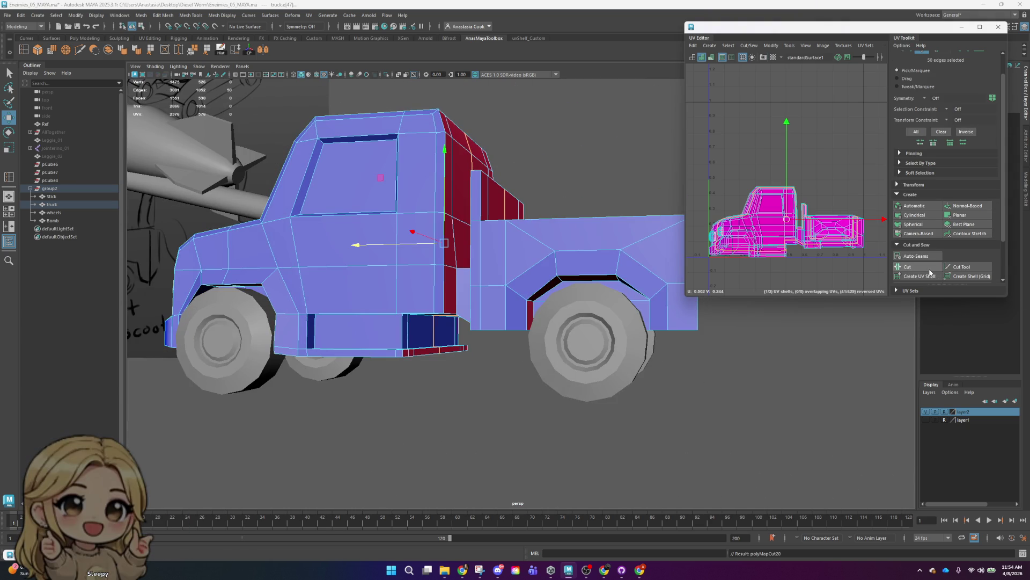
right_drag(778, 230, 780, 224)
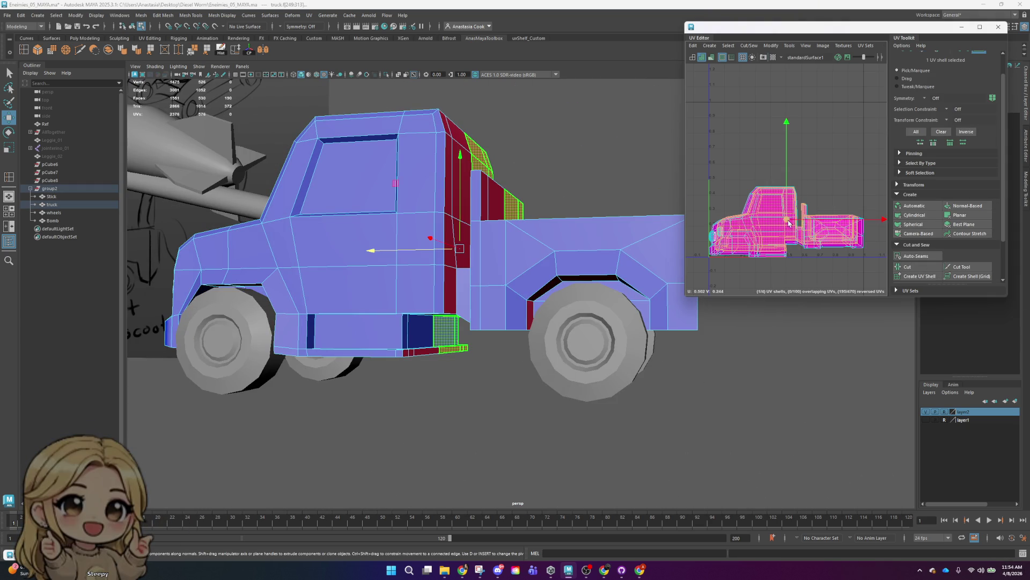
drag(780, 223, 774, 124)
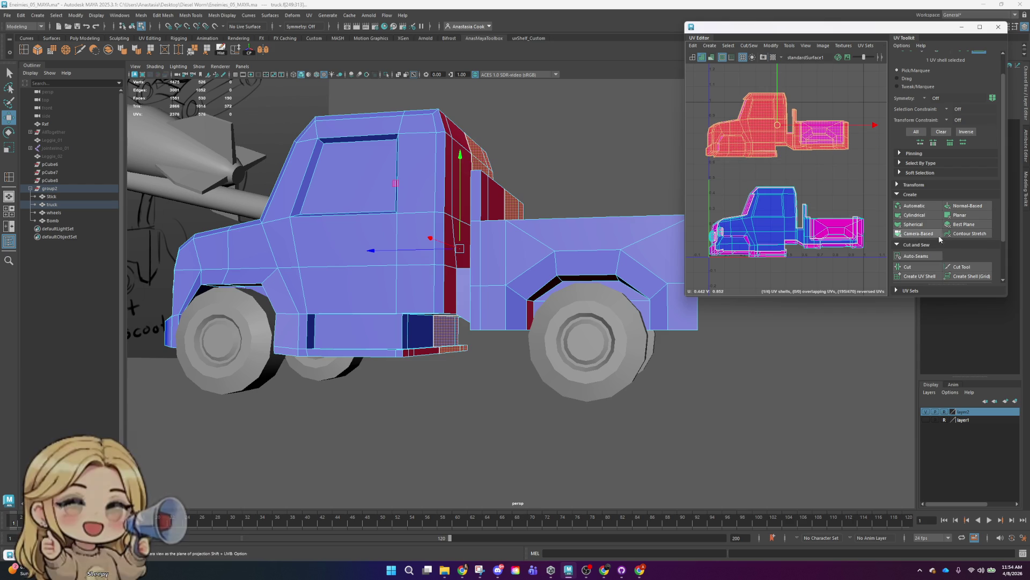
- Try Unfold on the upper shell, undo it with Ctrl+Z, and clear the selection
scroll(938, 256, down, 1)
click(933, 260)
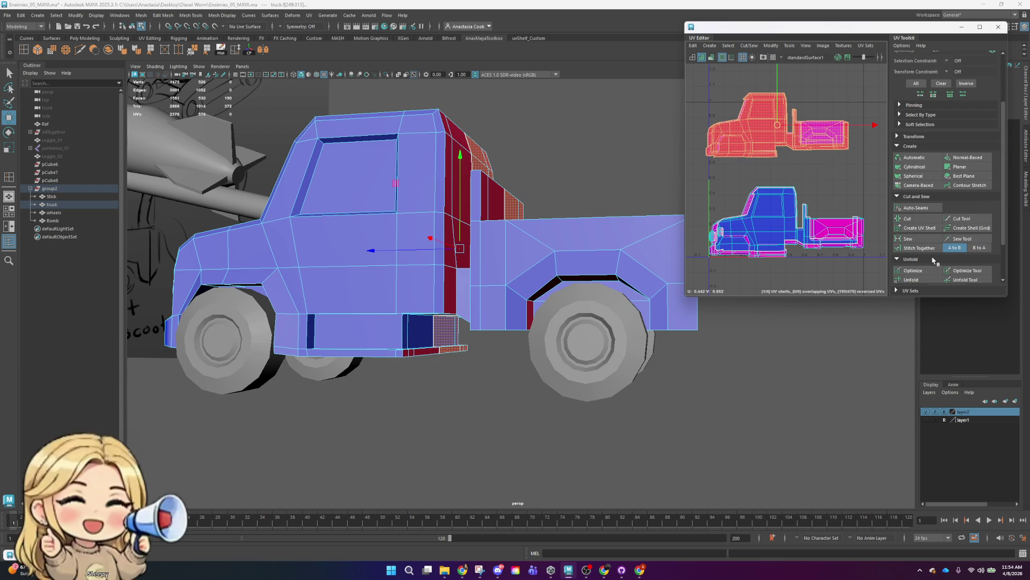
scroll(934, 260, down, 1)
click(934, 259)
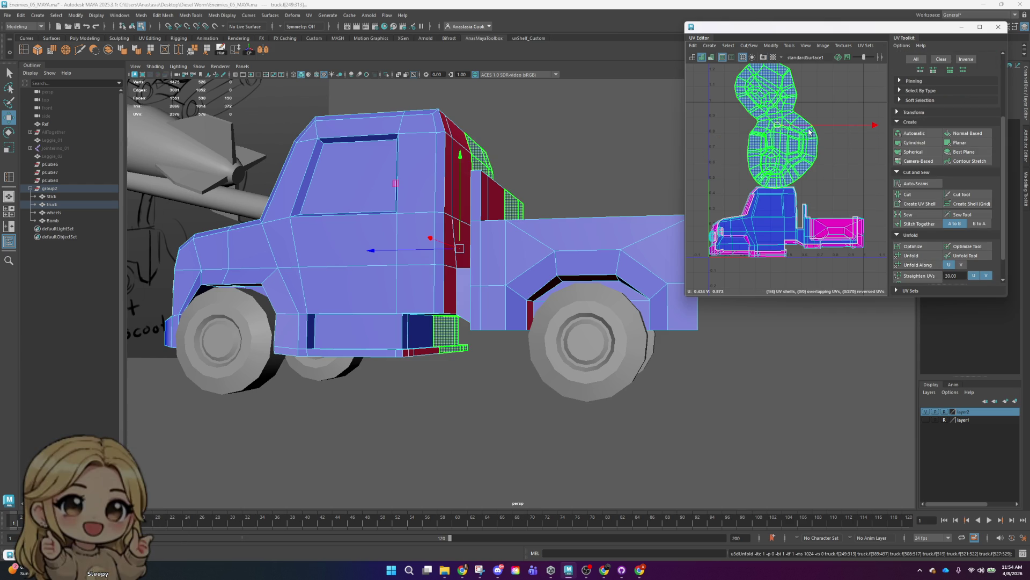
scroll(827, 176, down, 1)
scroll(827, 176, down, 1)
scroll(826, 176, down, 1)
scroll(826, 176, up, 1)
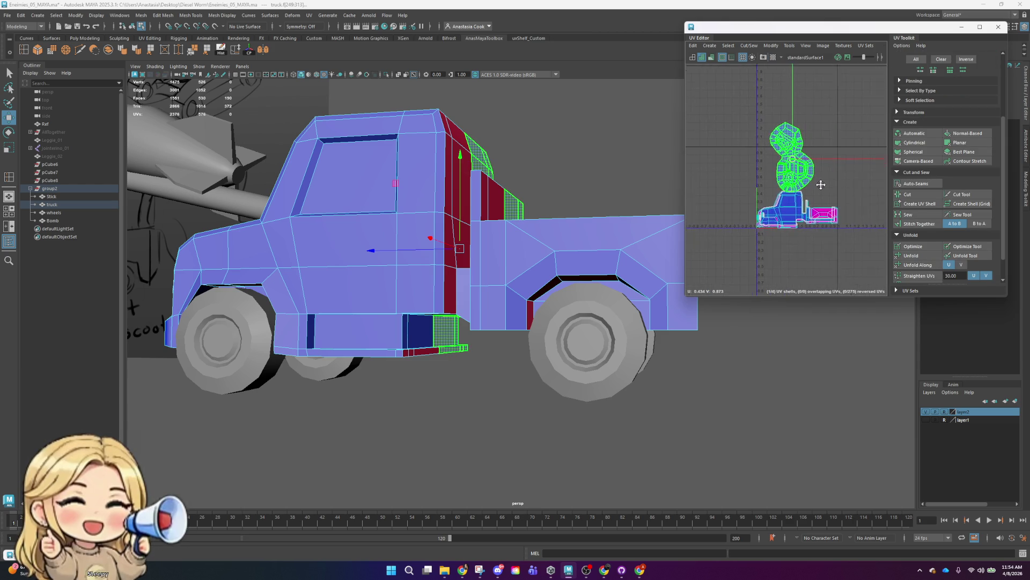
scroll(825, 177, up, 2)
scroll(824, 177, up, 1)
scroll(820, 179, up, 1)
scroll(820, 179, down, 2)
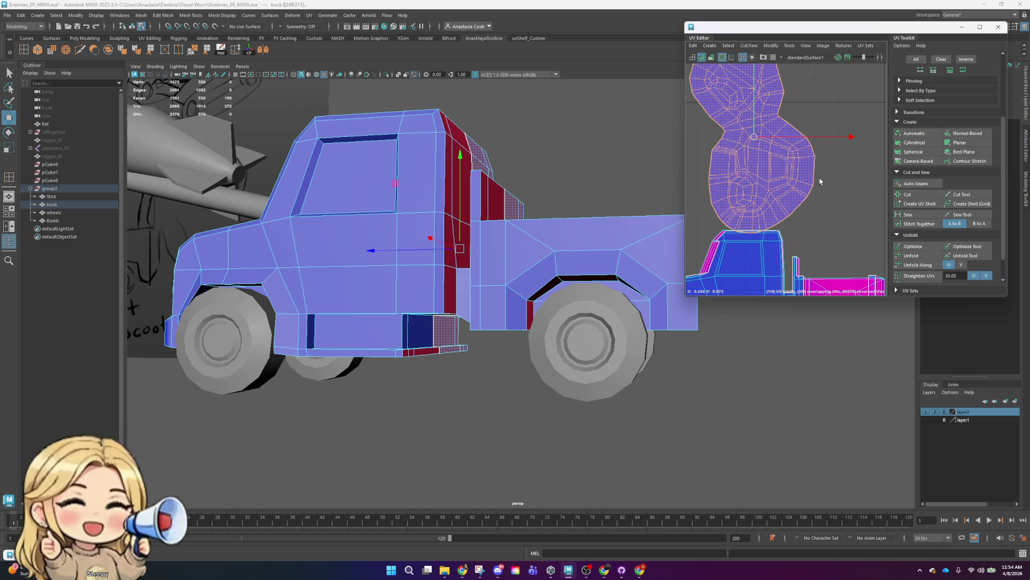
key(ctrl+z)
click(825, 198)
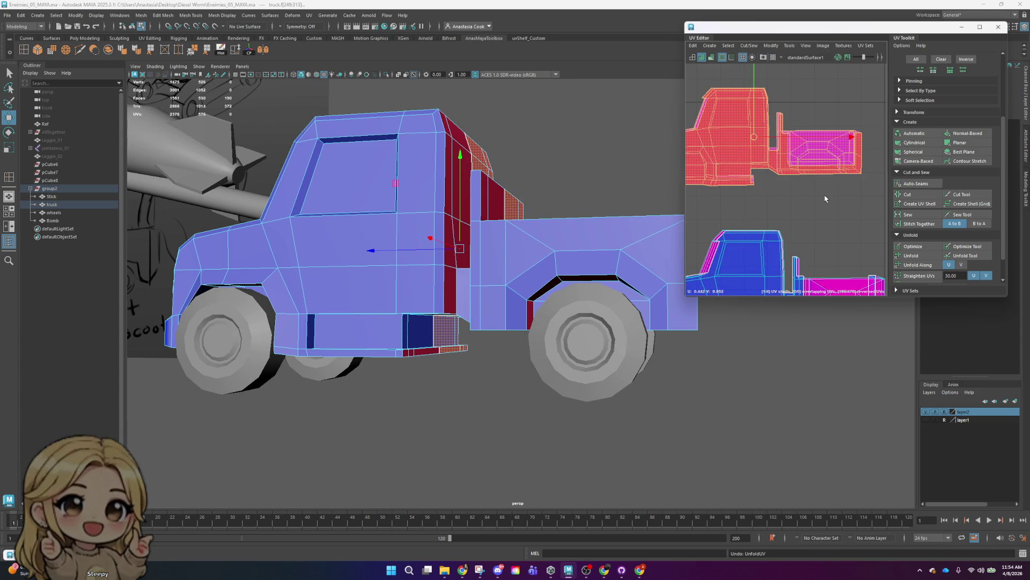
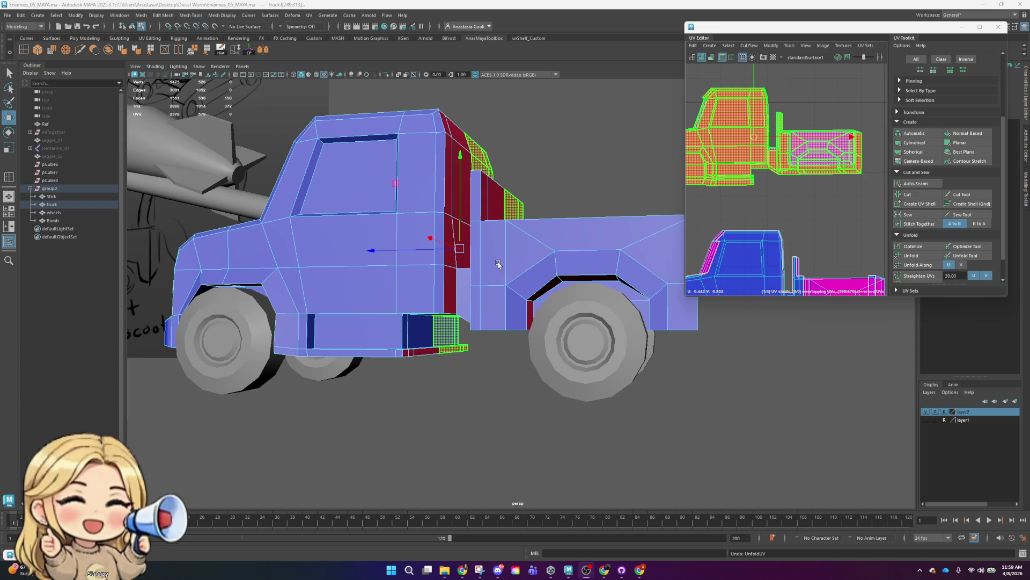
- Undo an accidental face move and reselect the truck so its UVs show
scroll(533, 296, down, 4)
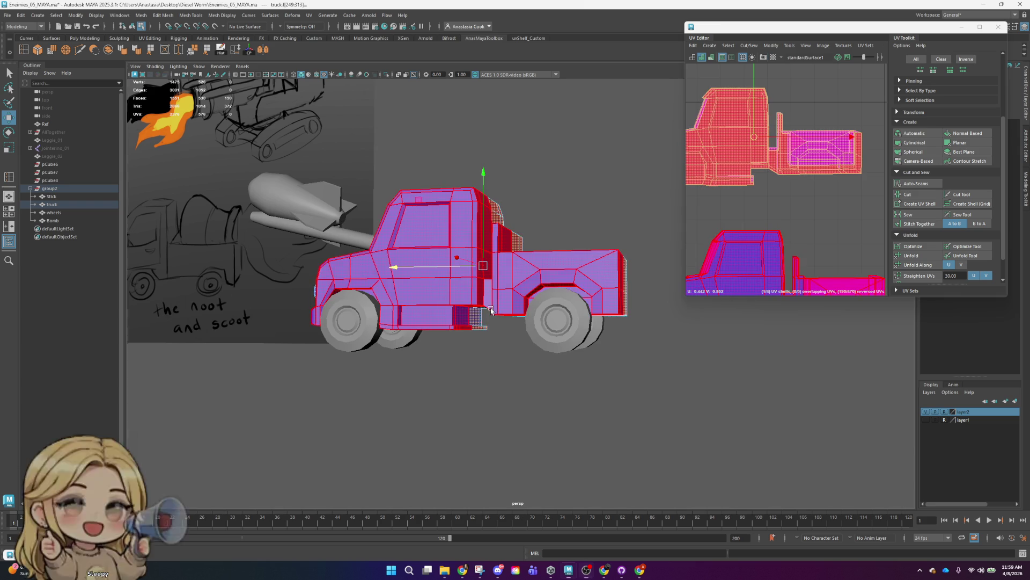
alt+drag(491, 311, 495, 347)
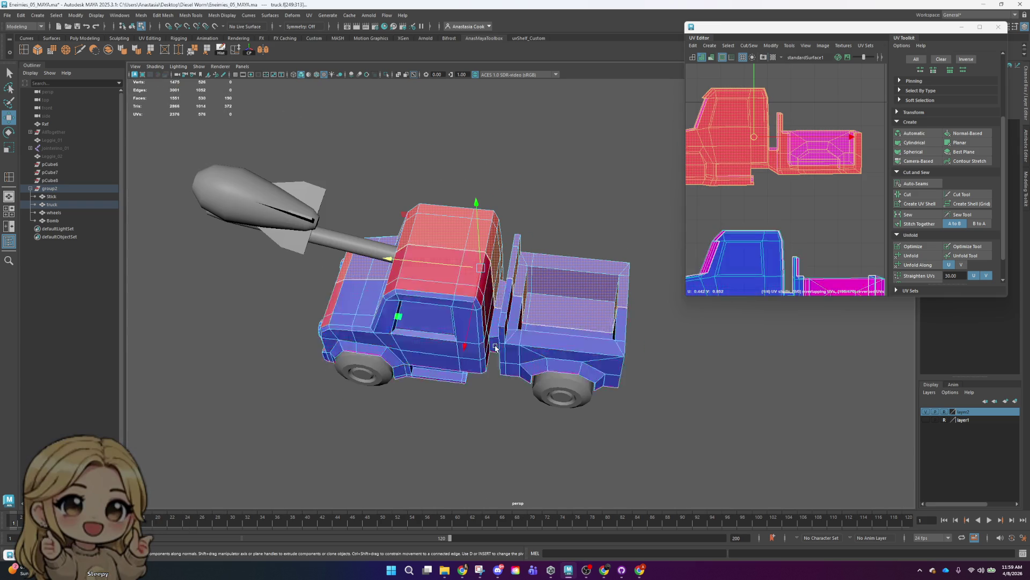
right_drag(400, 349, 406, 374)
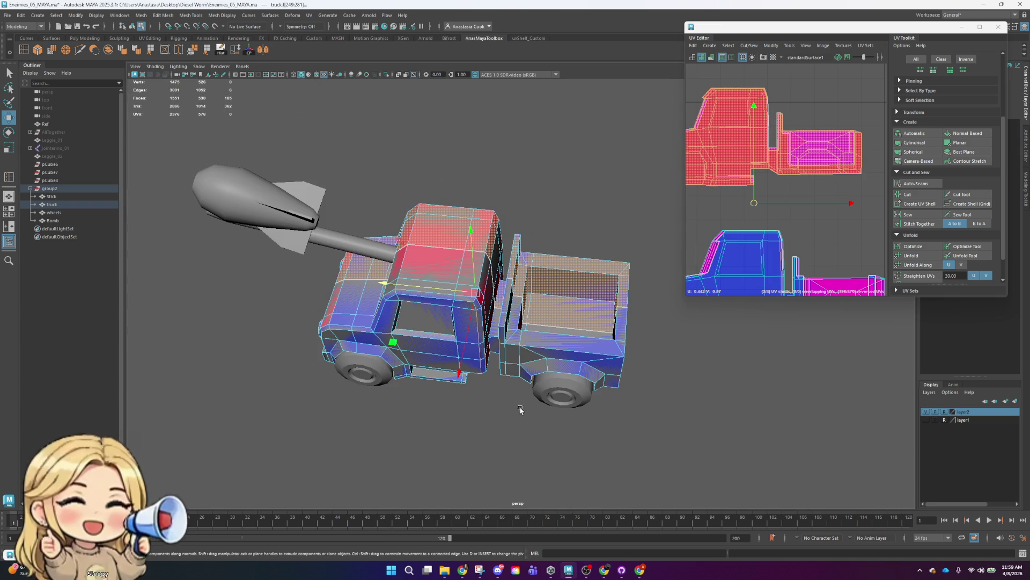
alt+drag(479, 400, 488, 324)
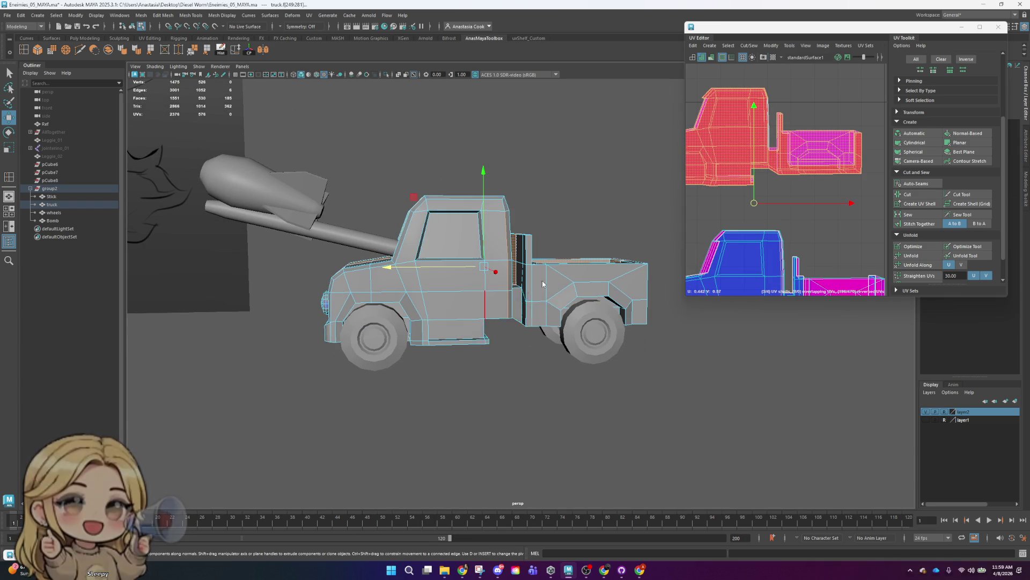
right_drag(488, 315, 579, 285)
drag(409, 265, 193, 265)
key(ctrl+z)
click(587, 218)
click(562, 294)
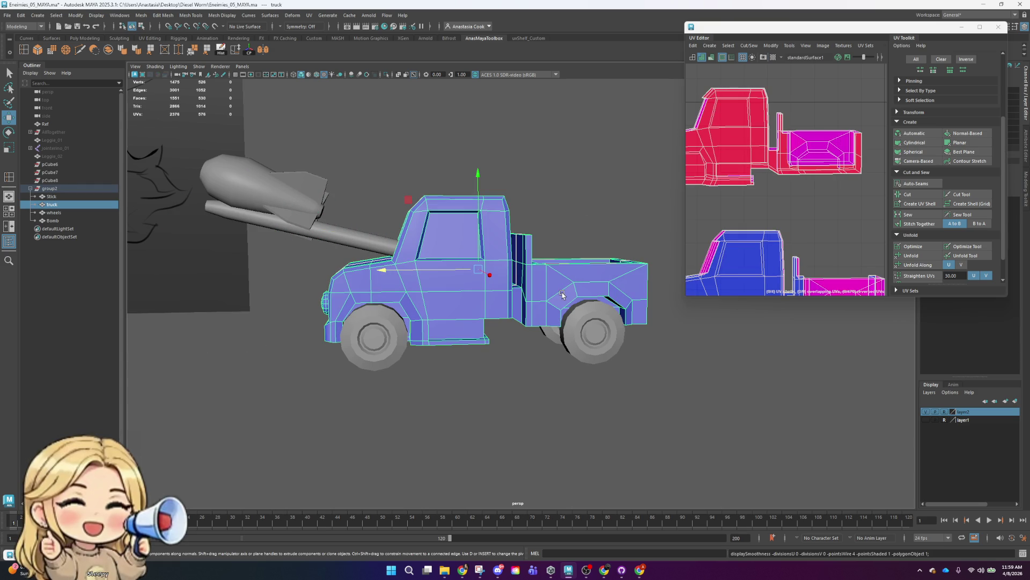
- Zoom the UV Editor and pick a single UV shell of the truck
scroll(800, 208, down, 3)
scroll(799, 209, up, 1)
scroll(800, 209, up, 5)
right_drag(799, 208, 795, 225)
alt+drag(563, 253, 521, 249)
click(521, 250)
scroll(462, 231, up, 3)
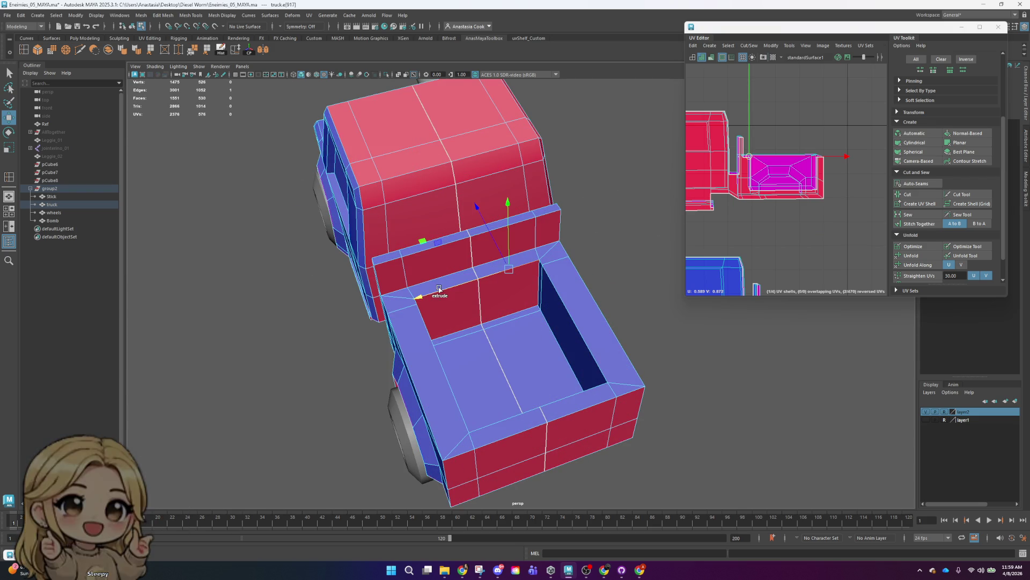
- Select the bed's front, left inner and vertical corner edges as the seam
click(574, 321)
click(558, 393)
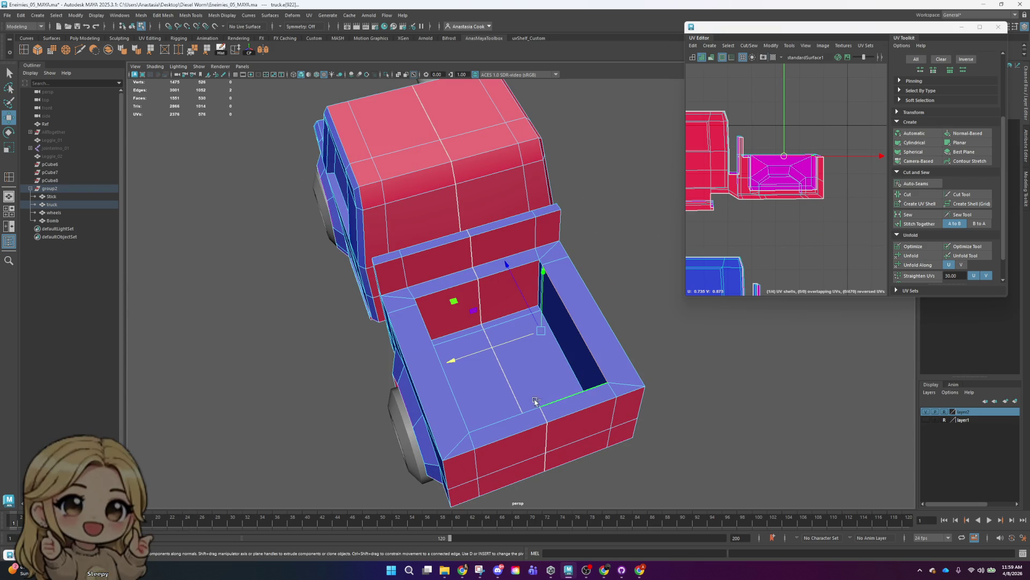
click(459, 408)
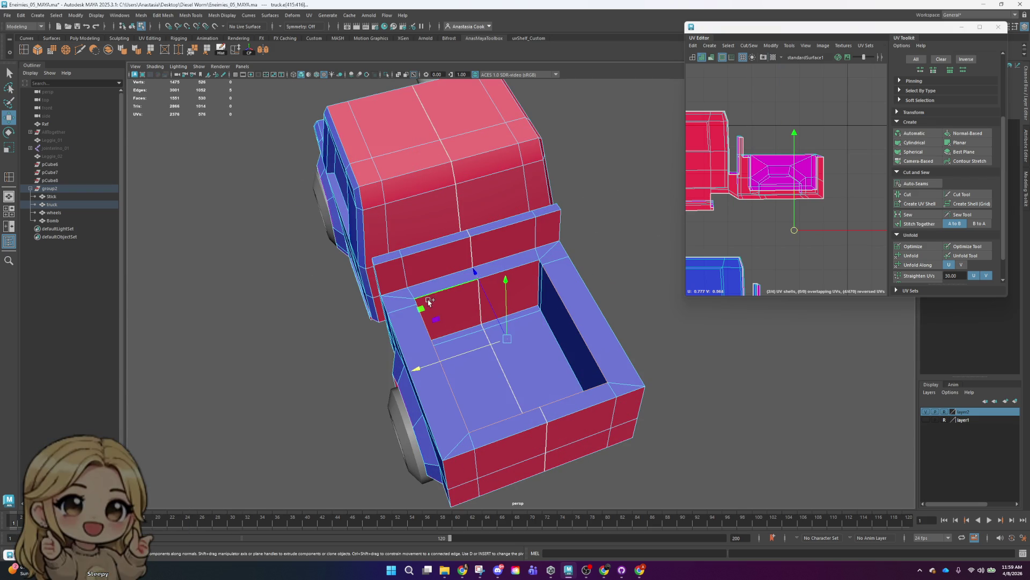
scroll(378, 294, up, 3)
shift+click(551, 247)
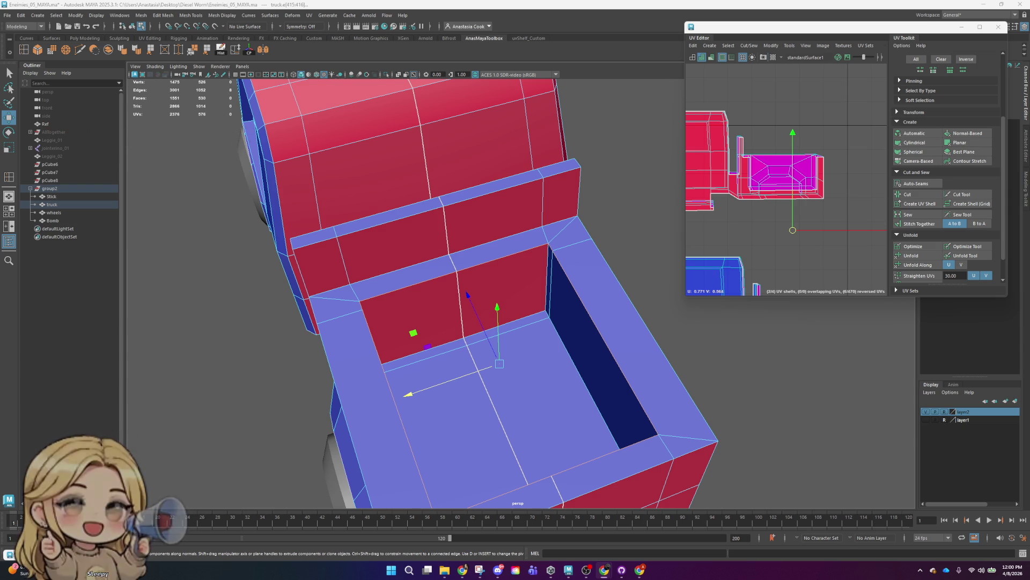
alt+drag(477, 349, 472, 334)
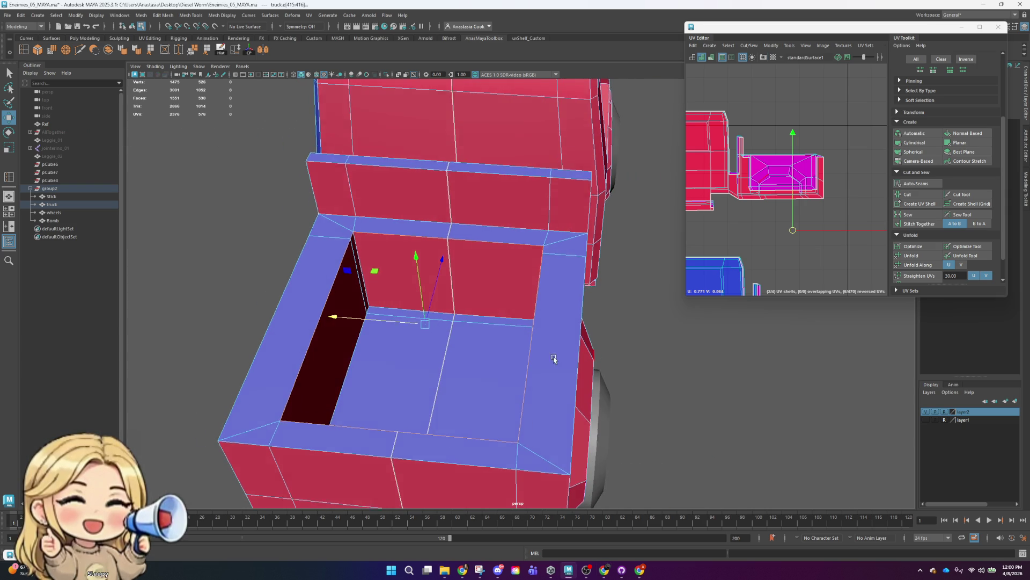
- Cut the UVs along the selected inner-wall edges of the truck bed
alt+drag(553, 357, 552, 361)
click(912, 195)
right_click(474, 263)
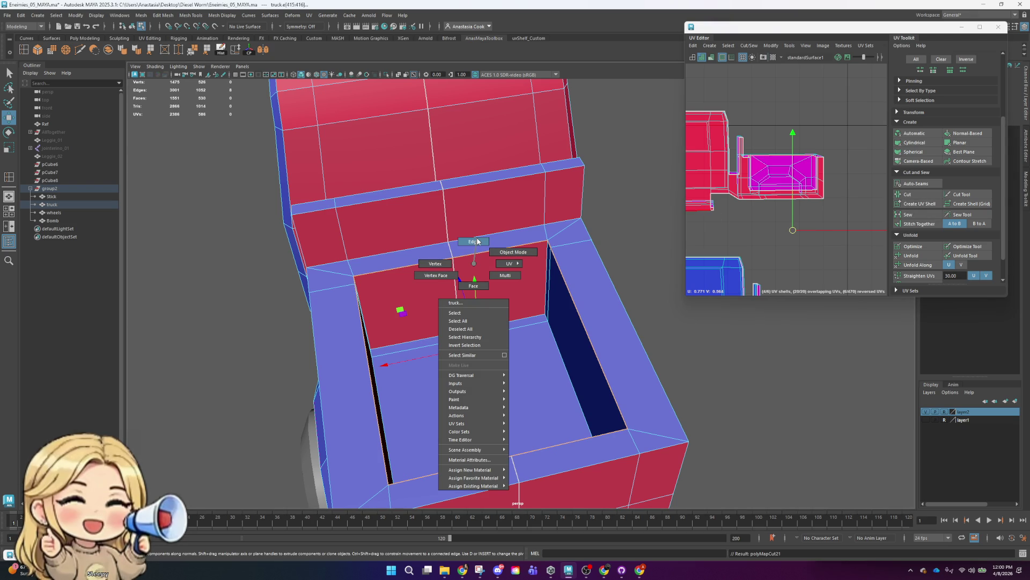
click(436, 263)
- Target-weld the stray inner-corner vertex onto its neighbouring vertex
click(178, 51)
alt+drag(419, 133, 483, 281)
click(373, 290)
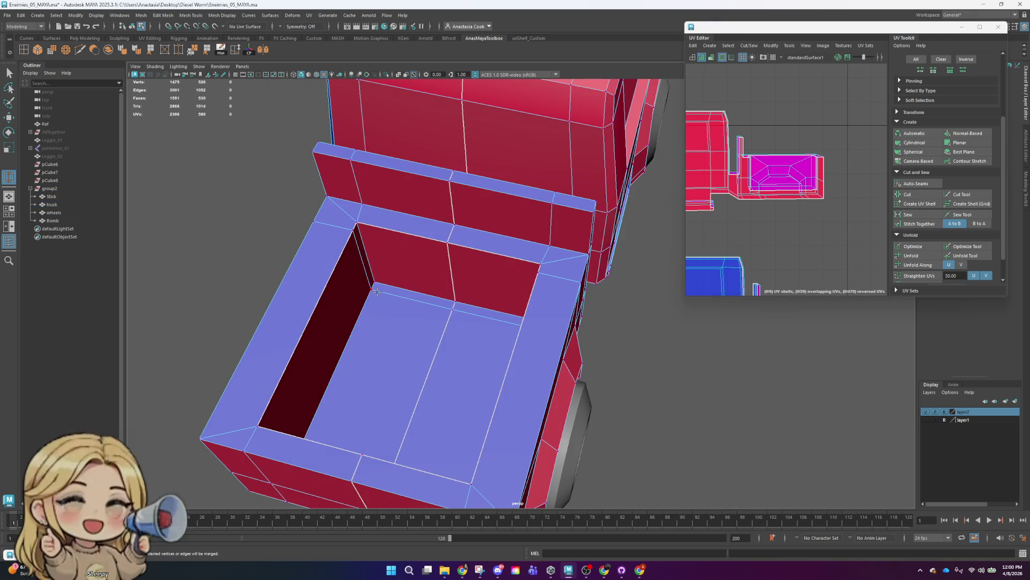
drag(379, 276, 375, 281)
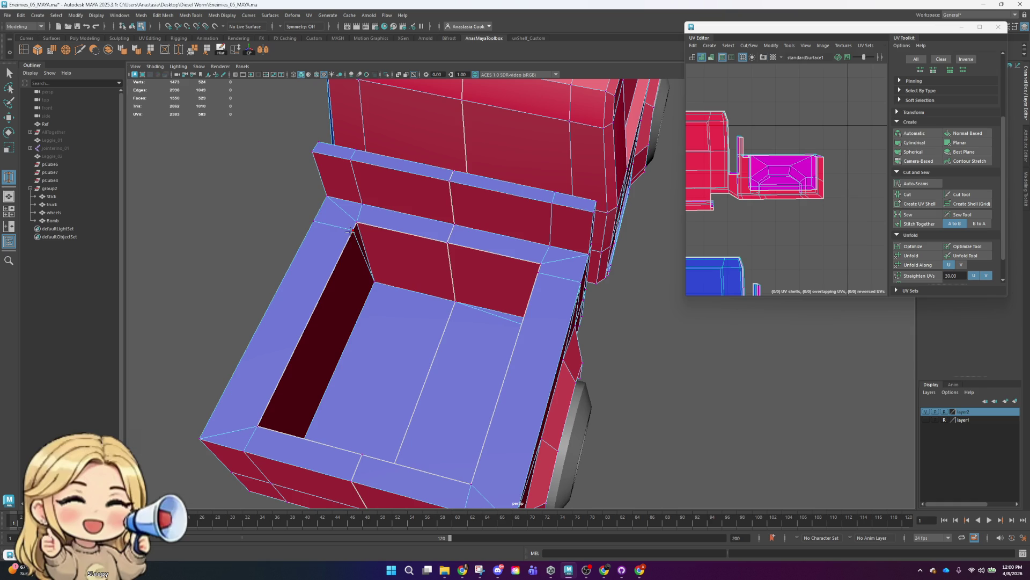
mouse_move(358, 220)
alt+mouse_down()
mouse_move(554, 302)
mouse_move(546, 310)
alt+mouse_up()
click(10, 73)
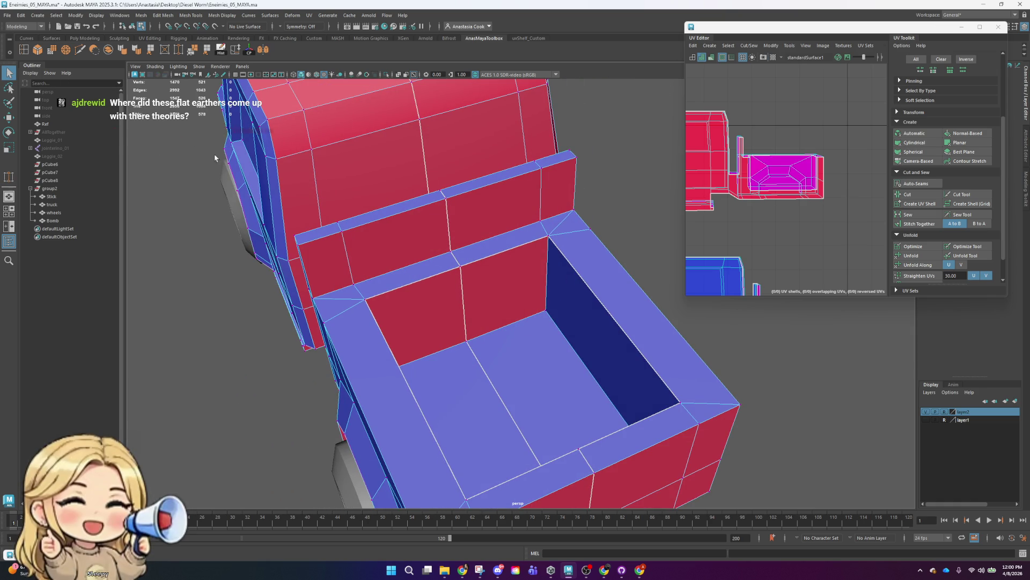
- Select the inner bed edge and the bed's inner top edge
click(562, 242)
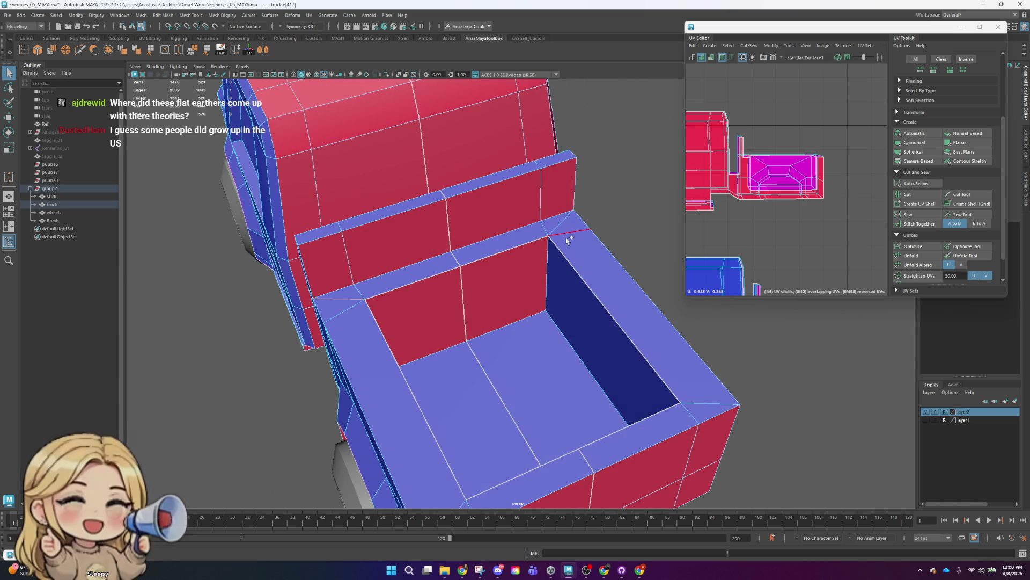
alt+drag(561, 228, 489, 349)
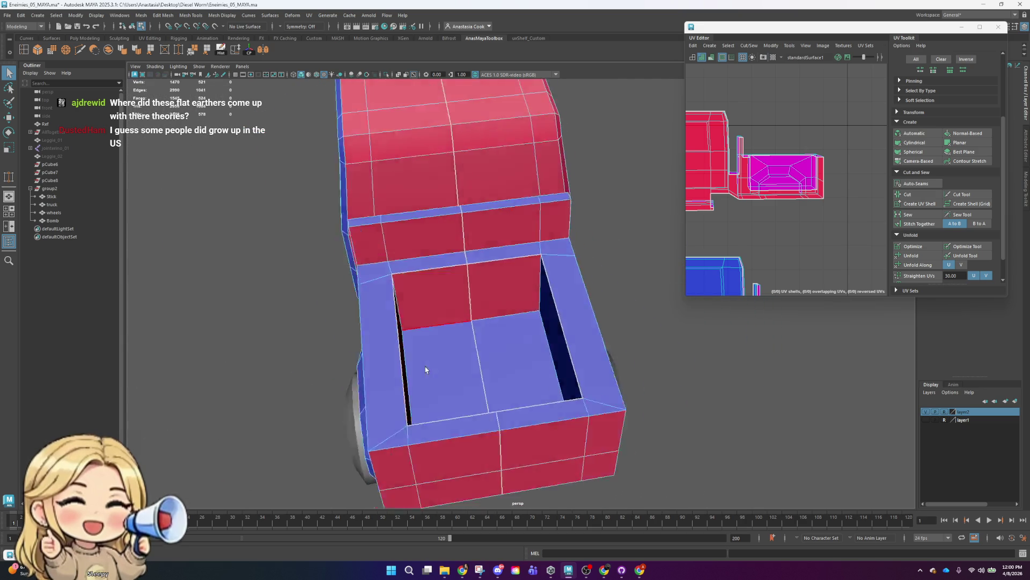
alt+drag(489, 349, 417, 391)
click(523, 295)
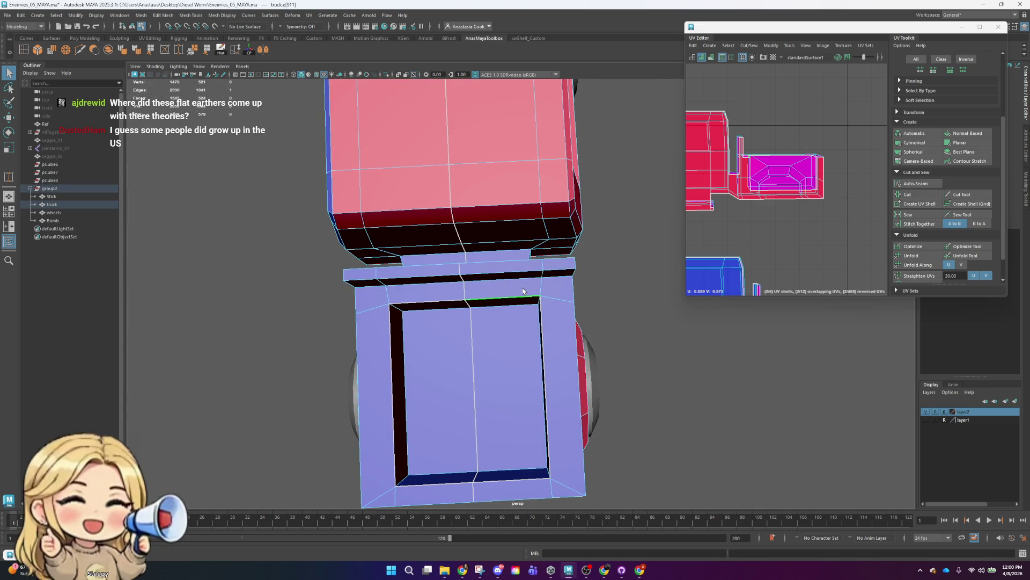
mouse_move(655, 368)
alt+mouse_down()
mouse_move(576, 339)
mouse_move(514, 267)
alt+mouse_up()
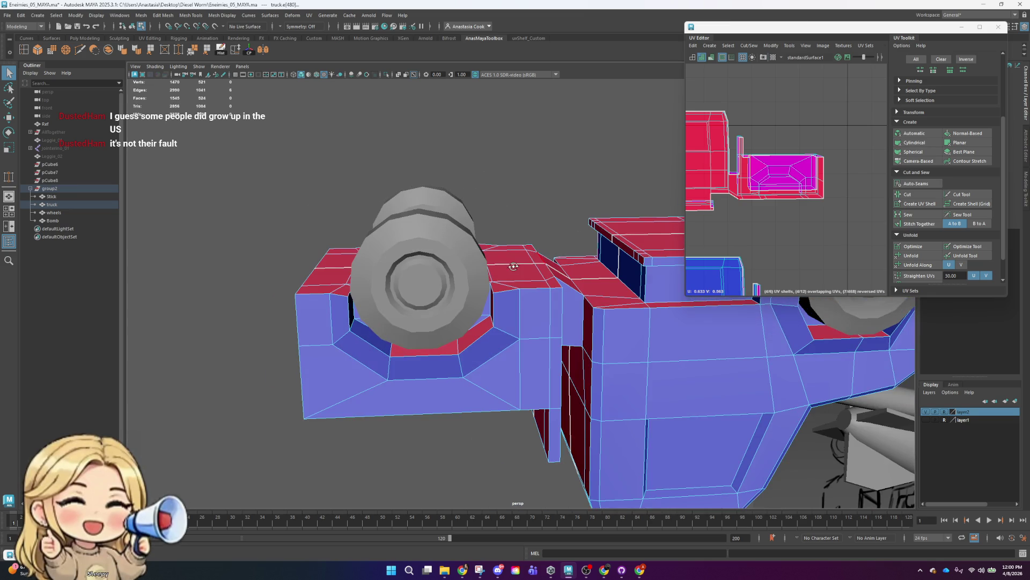
- Add further edges along the truck's rear and underside to the selection
shift+click(601, 467)
alt+drag(601, 466, 624, 433)
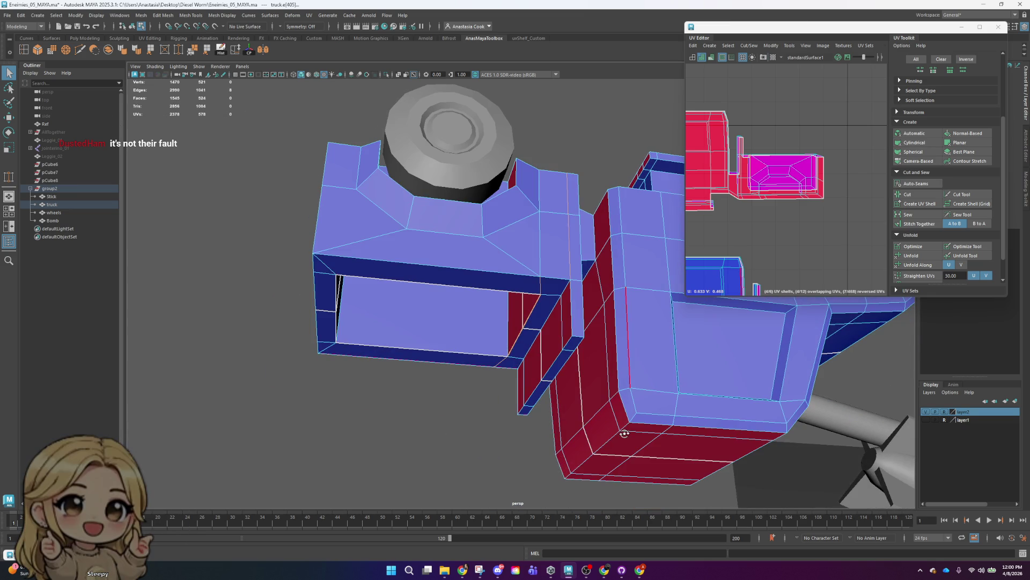
shift+click(539, 251)
alt+drag(539, 250, 540, 302)
key(e)
key(r)
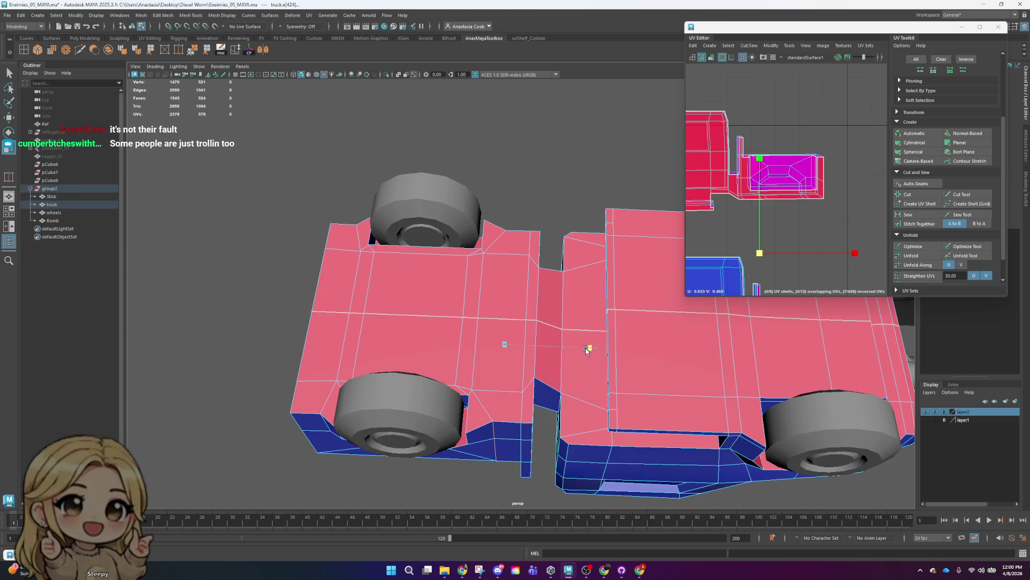
alt+drag(322, 360, 594, 337)
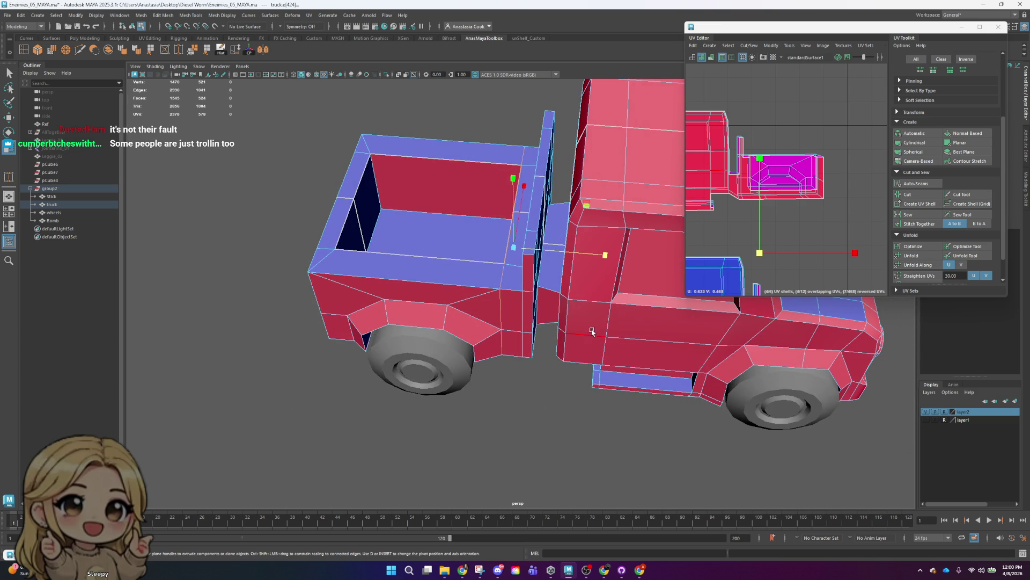
mouse_move(518, 291)
alt+mouse_down()
mouse_move(490, 286)
mouse_move(472, 306)
alt+mouse_up()
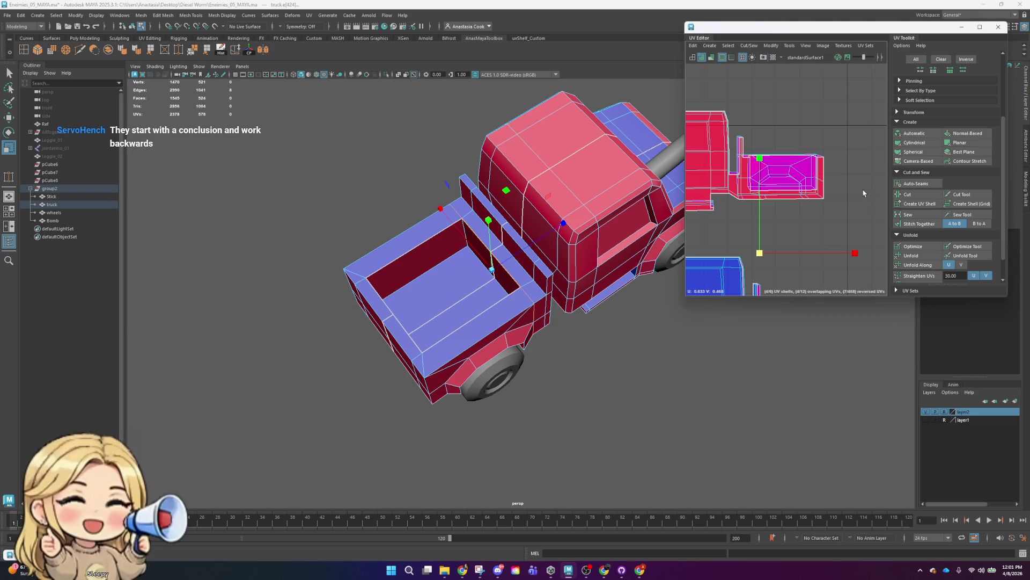
- Clear the selection and select the two back-wall faces of the bed
scroll(812, 177, down, 2)
alt+drag(455, 292, 523, 342)
right_drag(523, 341, 568, 349)
right_click(514, 352)
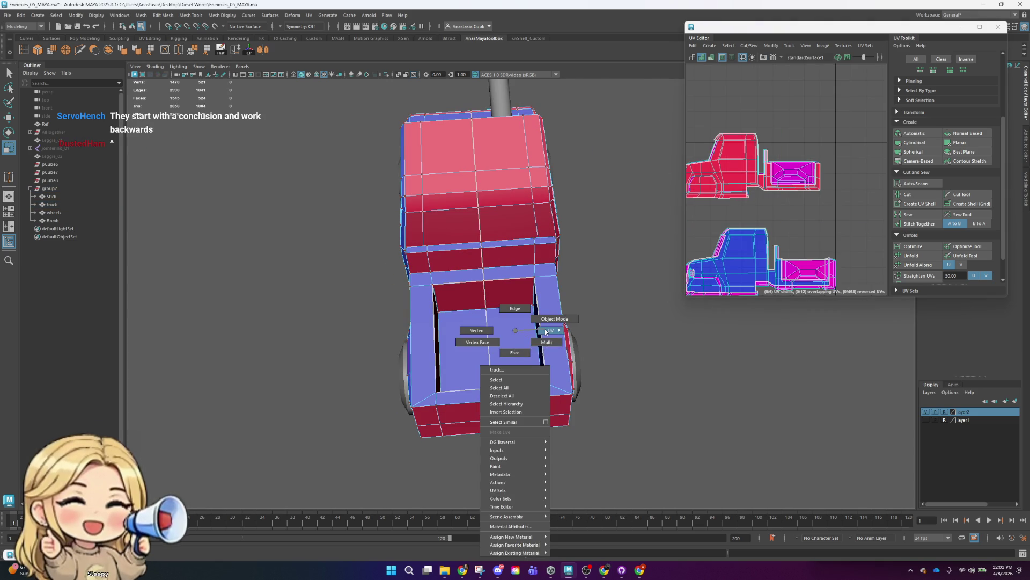
click(515, 352)
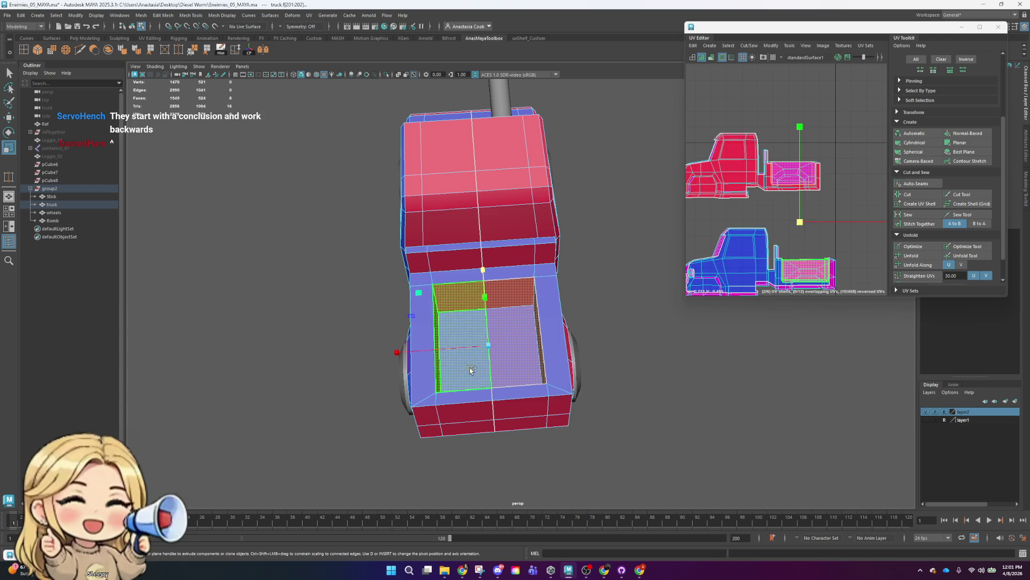
- Place the red UV shell beside the blue shell in the UV Editor
scroll(800, 220, down, 3)
drag(802, 217, 834, 115)
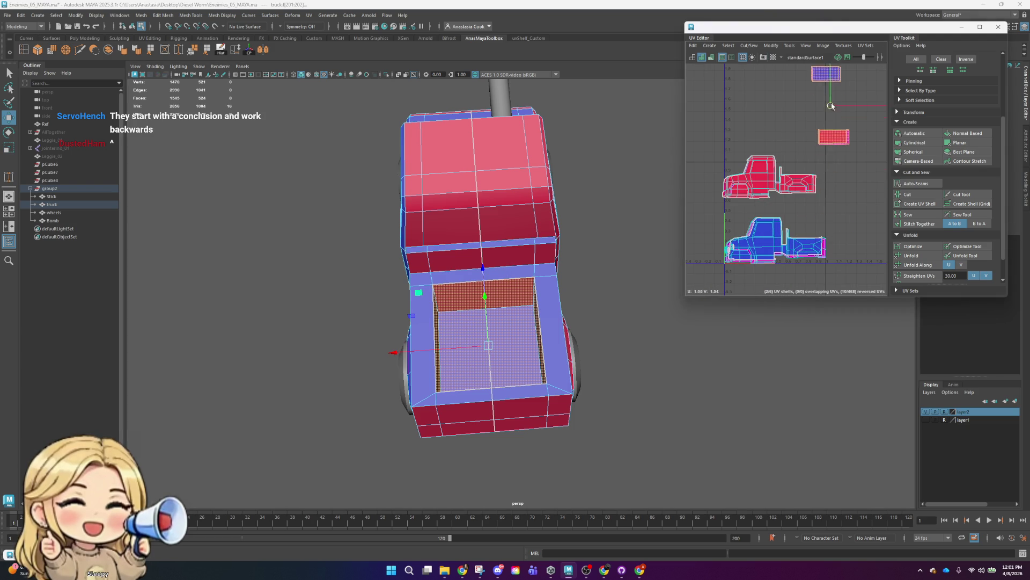
alt+middle_drag(835, 115, 896, 164)
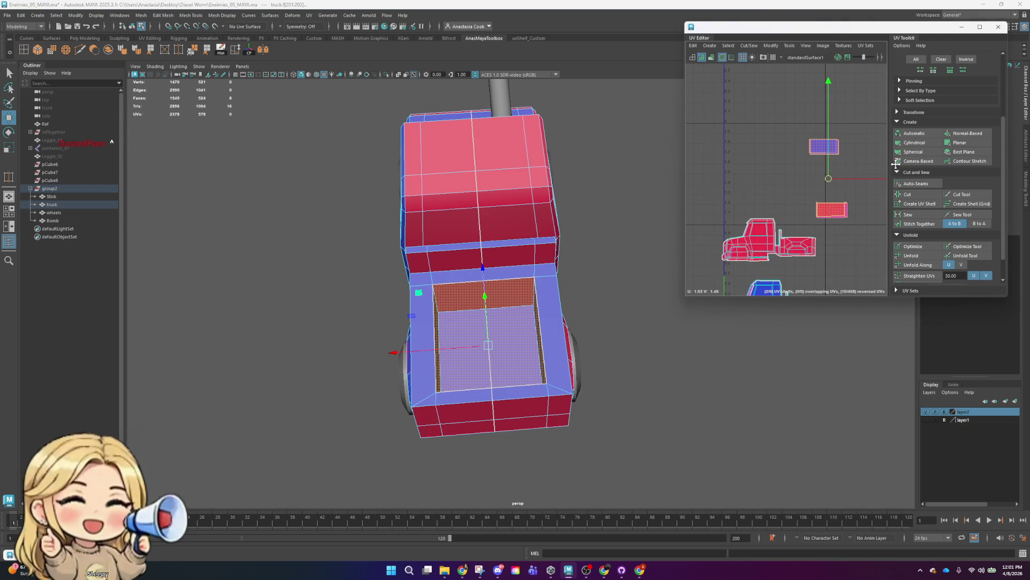
click(832, 209)
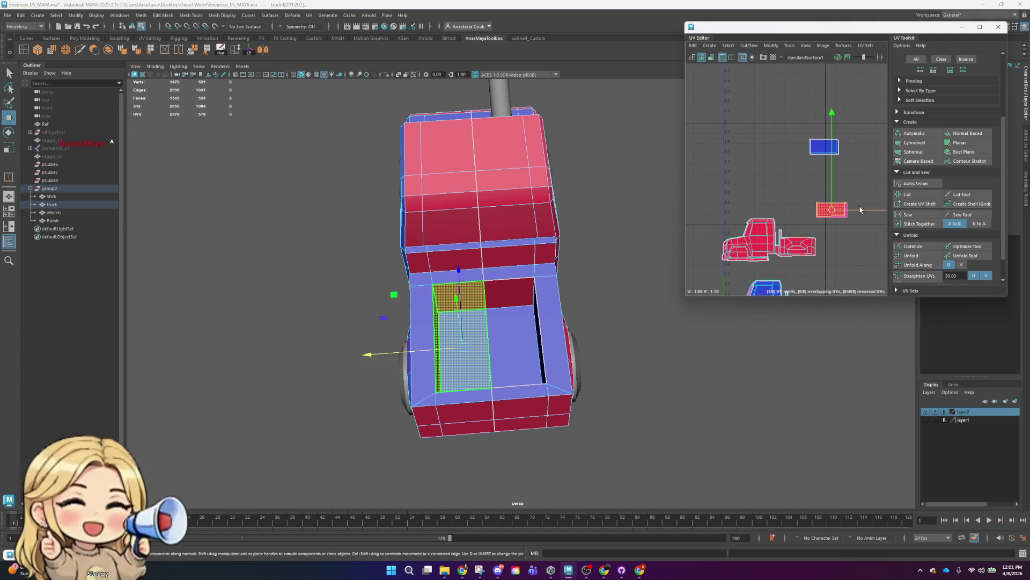
click(933, 260)
key(ctrl+z)
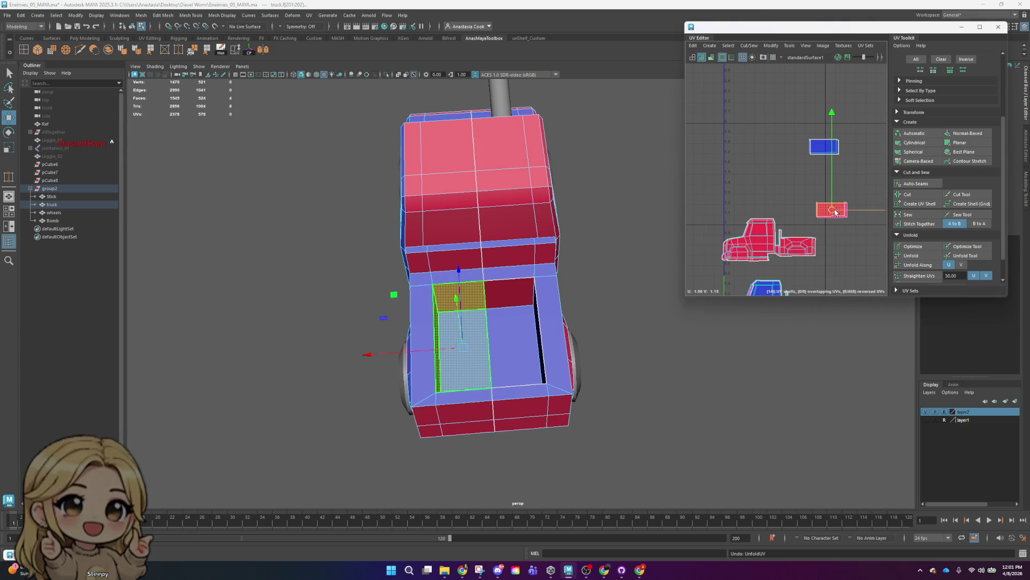
drag(837, 211, 792, 149)
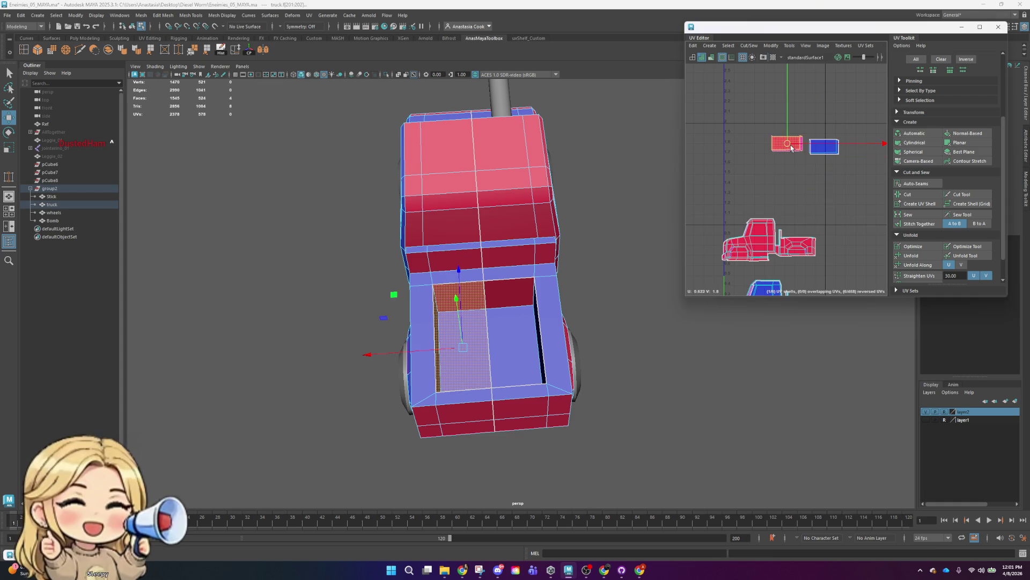
scroll(794, 150, up, 3)
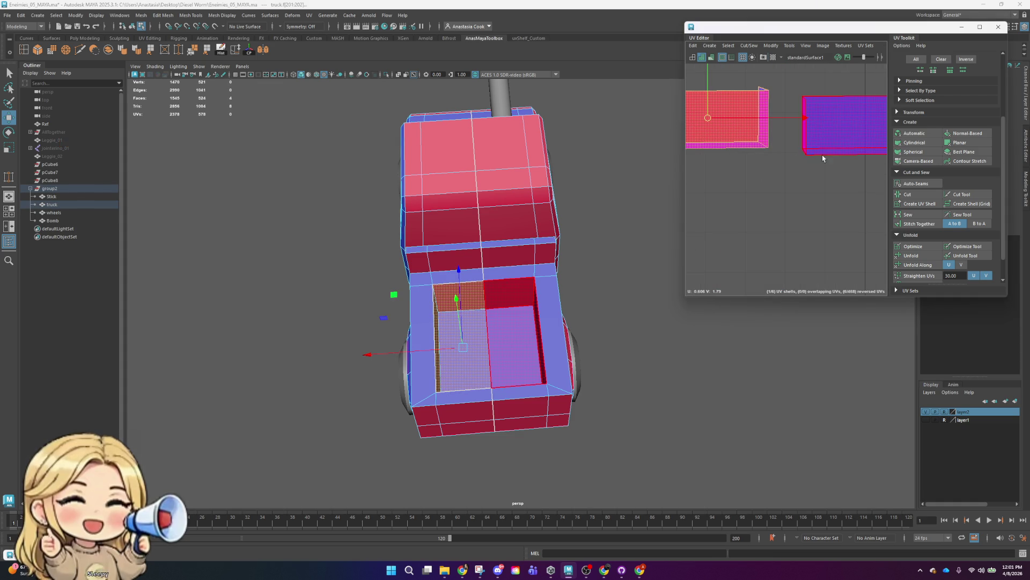
- Add the right half of the bed floor faces, checking the reference sketch
shift+click(530, 328)
alt+drag(529, 327, 626, 369)
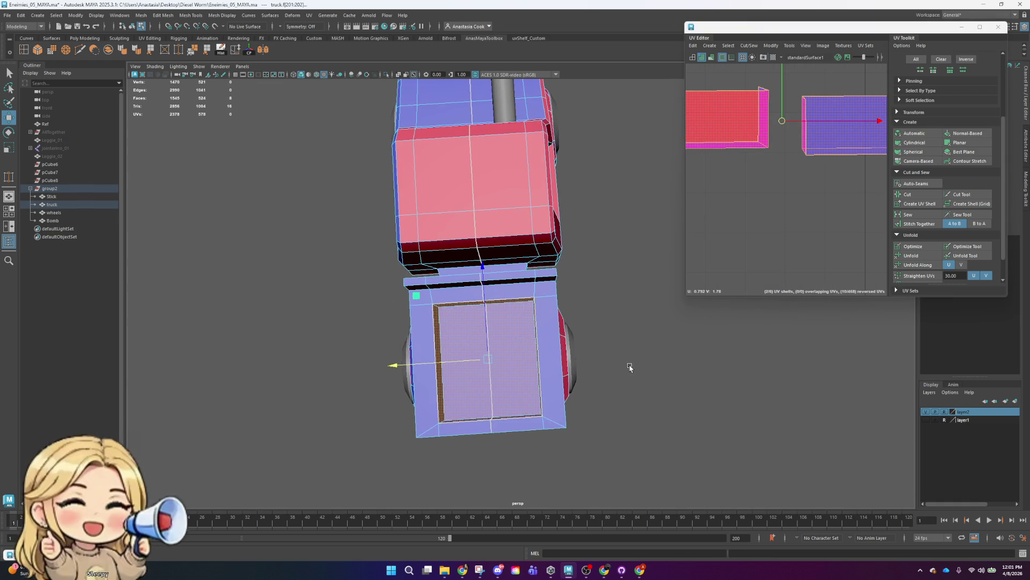
key(space)
scroll(597, 370, down, 5)
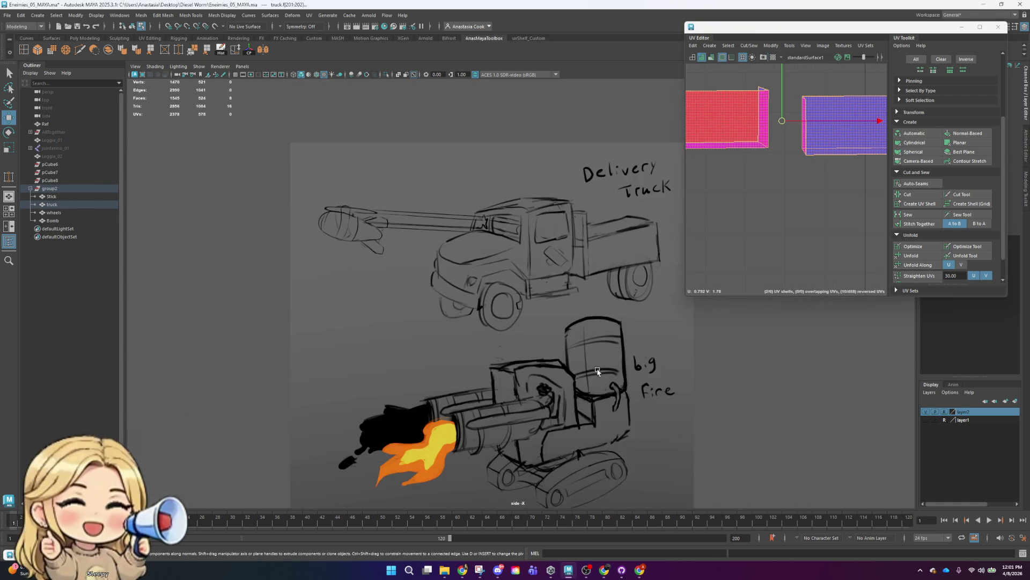
scroll(595, 355, down, 3)
key(space)
alt+middle_drag(613, 345, 665, 333)
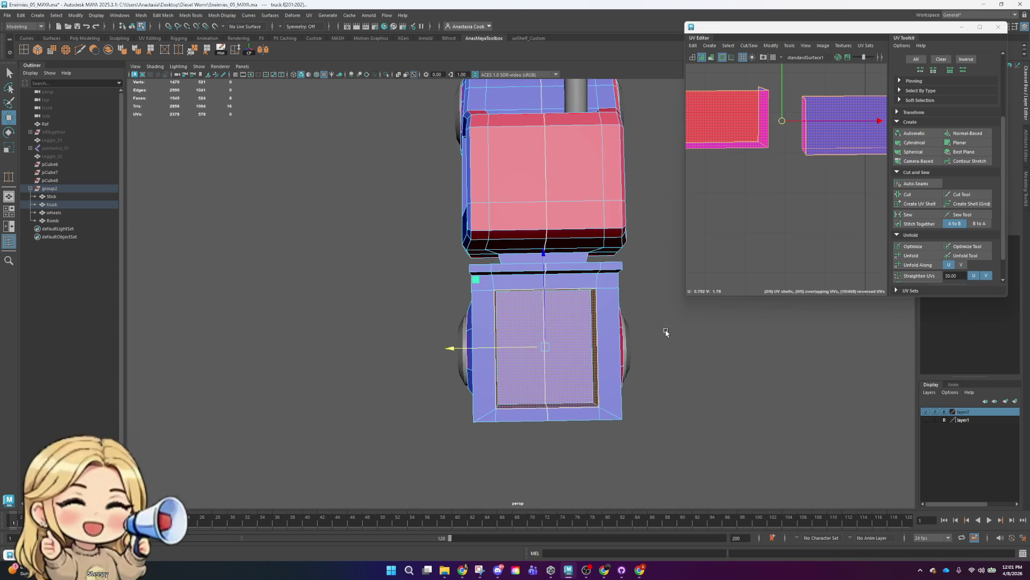
- Project camera-based UVs for the bed floor and move its shell upward
click(918, 161)
click(778, 275)
drag(778, 275, 784, 183)
right_click(777, 179)
click(755, 169)
scroll(808, 196, up, 3)
scroll(808, 198, up, 2)
- Cut the floor shell along its right, bottom, left and remaining side edges
right_click(797, 199)
click(794, 172)
click(797, 197)
click(789, 197)
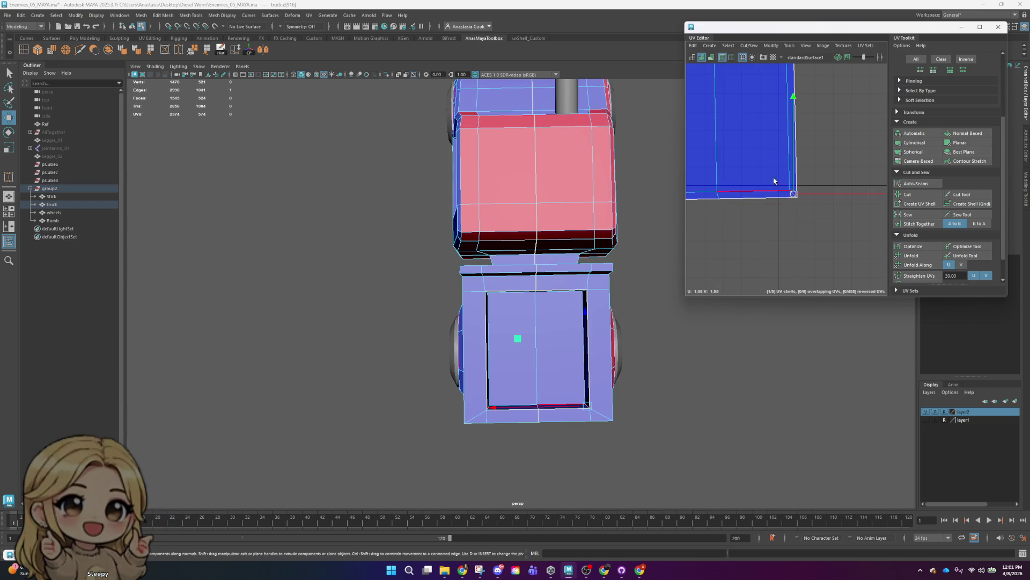
alt+middle_drag(782, 155, 876, 186)
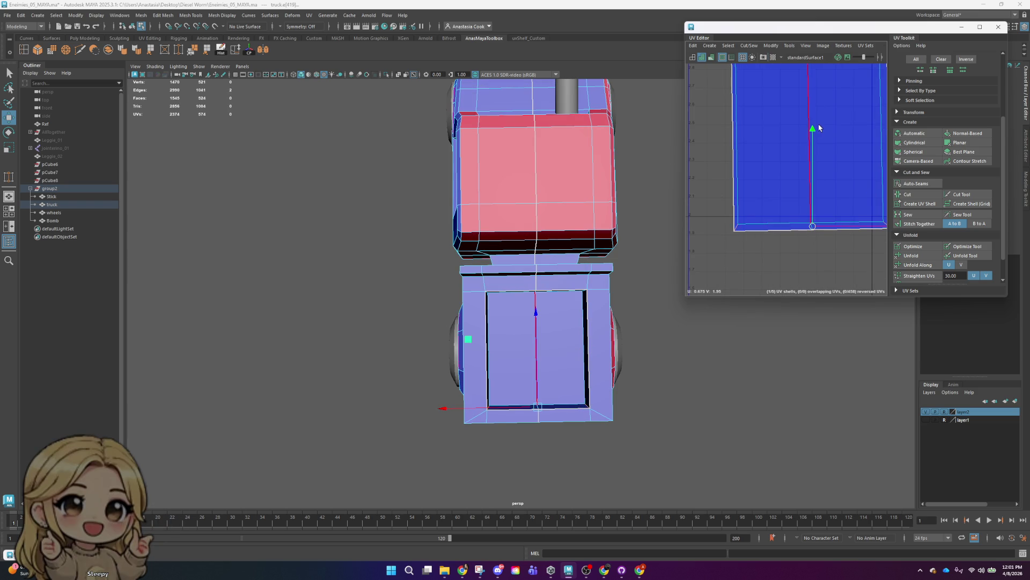
alt+middle_drag(816, 129, 800, 225)
shift+click(722, 161)
shift+click(875, 157)
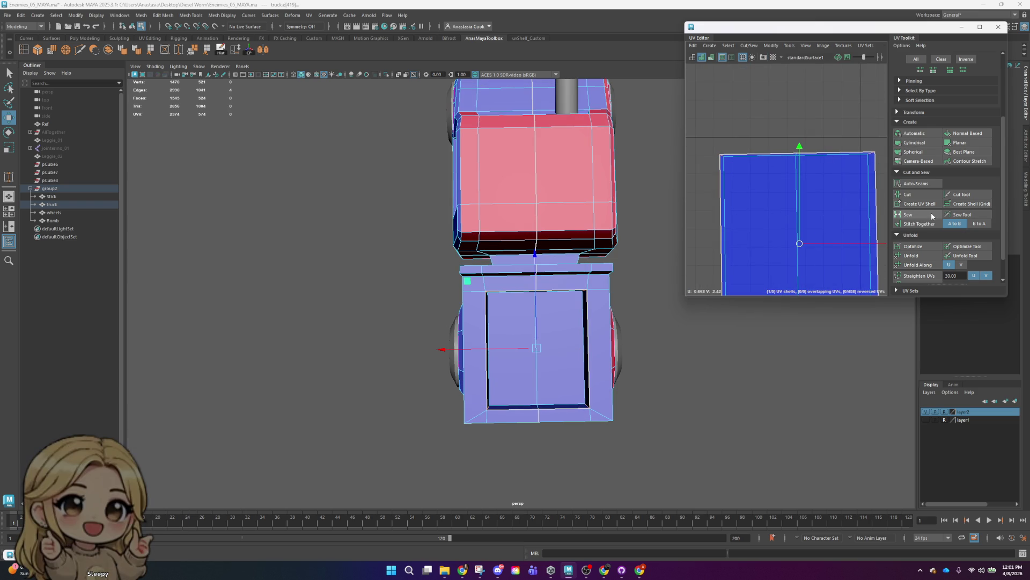
click(935, 193)
scroll(768, 187, down, 3)
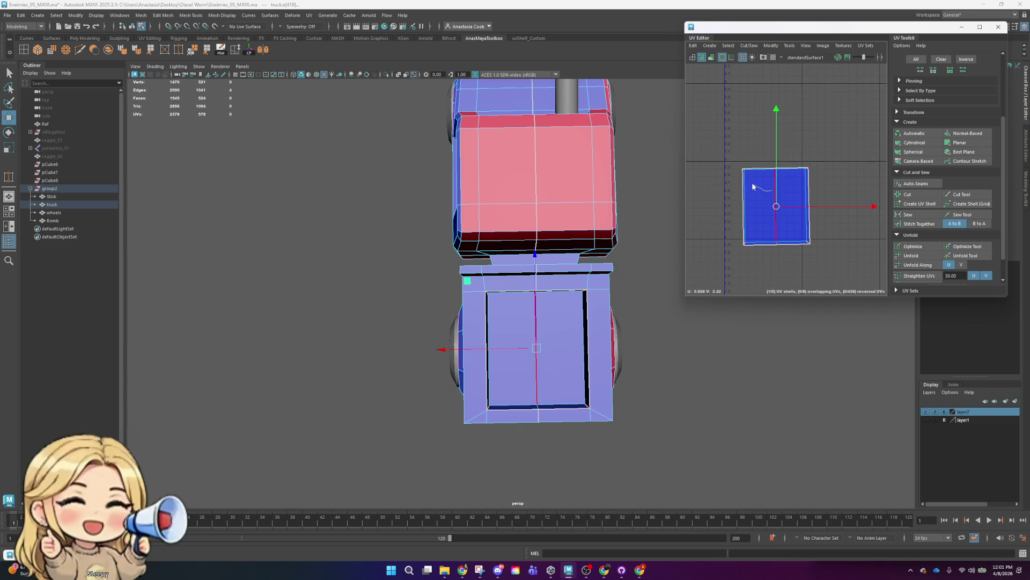
- Unfold the floor shell into a cross, rotate it upright, shrink it and set it beside the others
right_drag(752, 184, 775, 204)
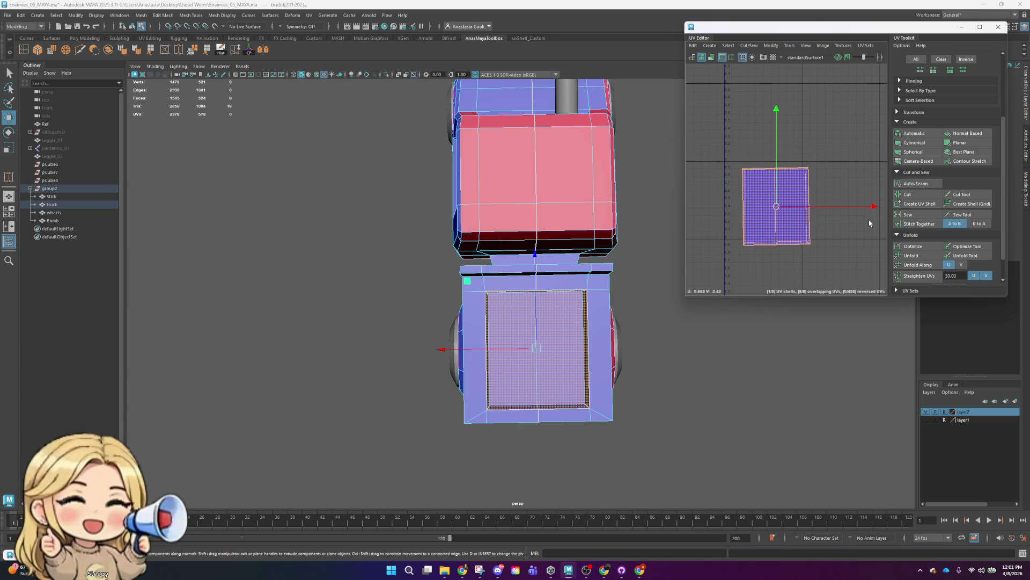
click(911, 256)
key(e)
drag(841, 152, 833, 144)
key(r)
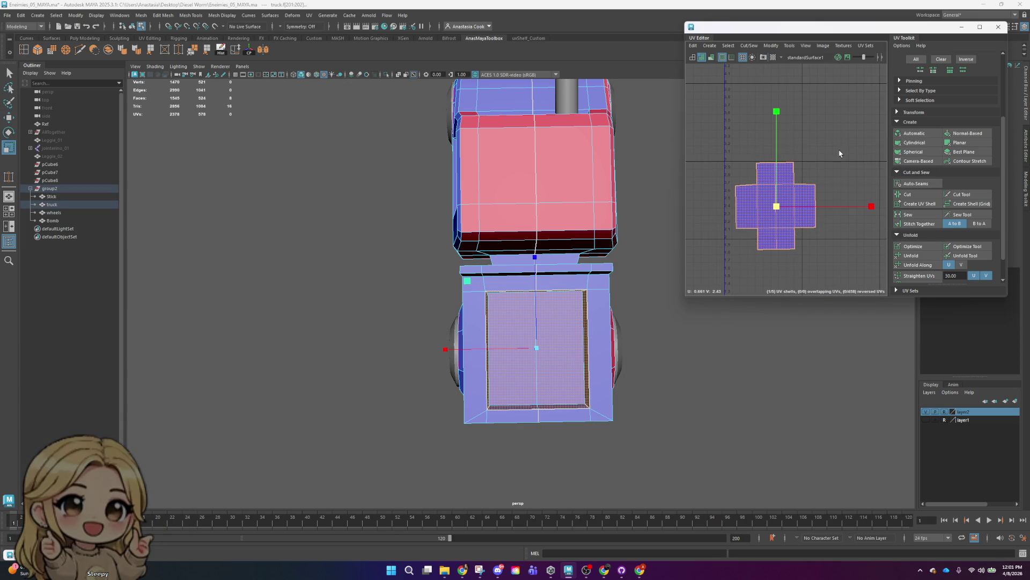
drag(790, 210, 714, 245)
scroll(791, 256, down, 2)
alt+middle_drag(791, 256, 788, 205)
drag(776, 192, 797, 253)
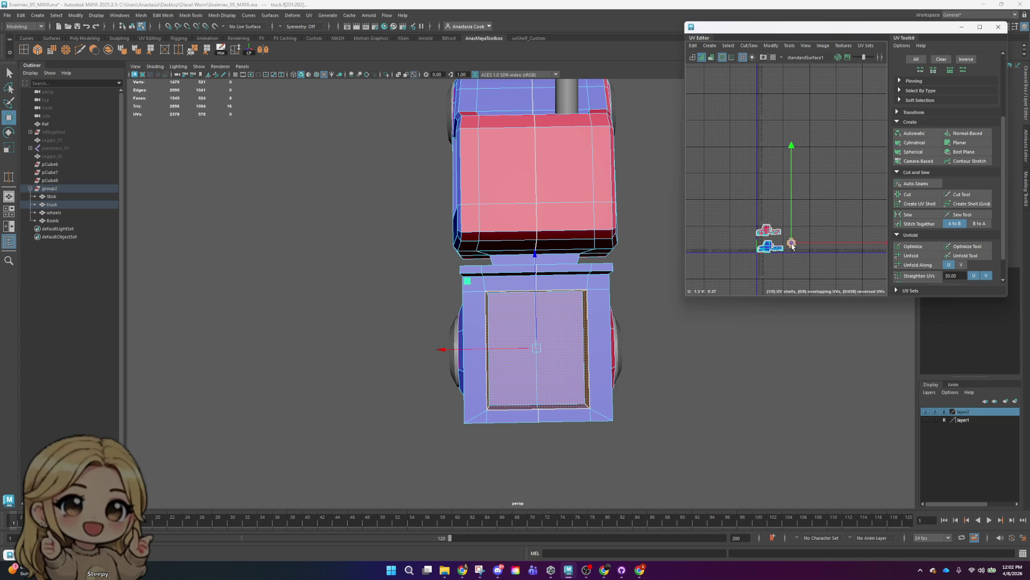
- Select the side, bottom and thin top rim faces around the bed's rear opening
right_drag(544, 292, 543, 311)
click(570, 283)
shift+click(598, 283)
shift+click(600, 349)
shift+click(601, 414)
shift+click(564, 416)
shift+click(510, 418)
shift+click(474, 416)
shift+click(474, 349)
shift+click(472, 282)
shift+click(515, 281)
shift+click(514, 282)
shift+click(472, 270)
shift+click(510, 270)
shift+click(564, 268)
shift+click(578, 271)
shift+click(602, 271)
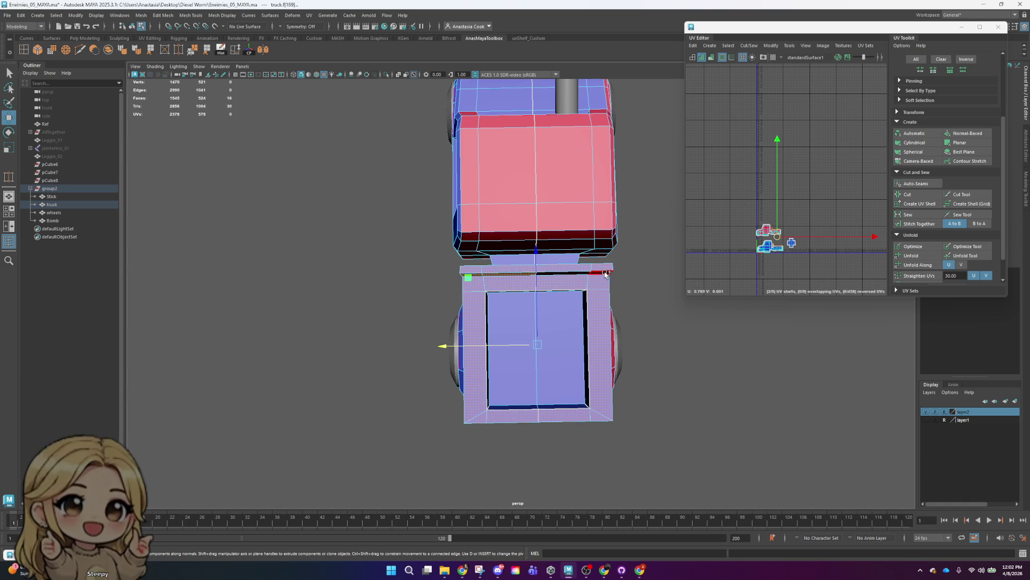
- Add the hidden rim faces and the top rim faces to the selection
alt+drag(764, 436, 760, 437)
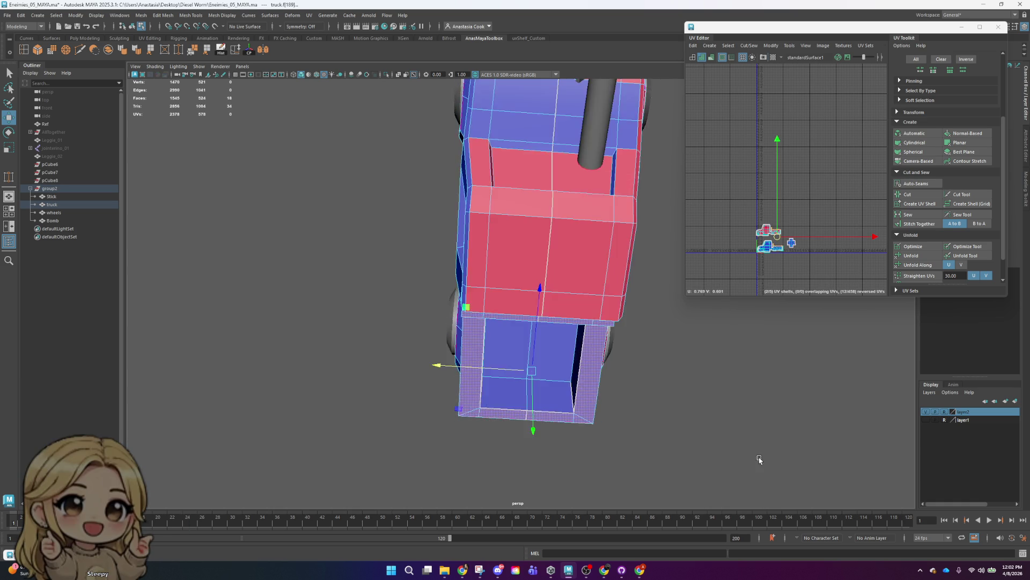
alt+drag(672, 426, 674, 422)
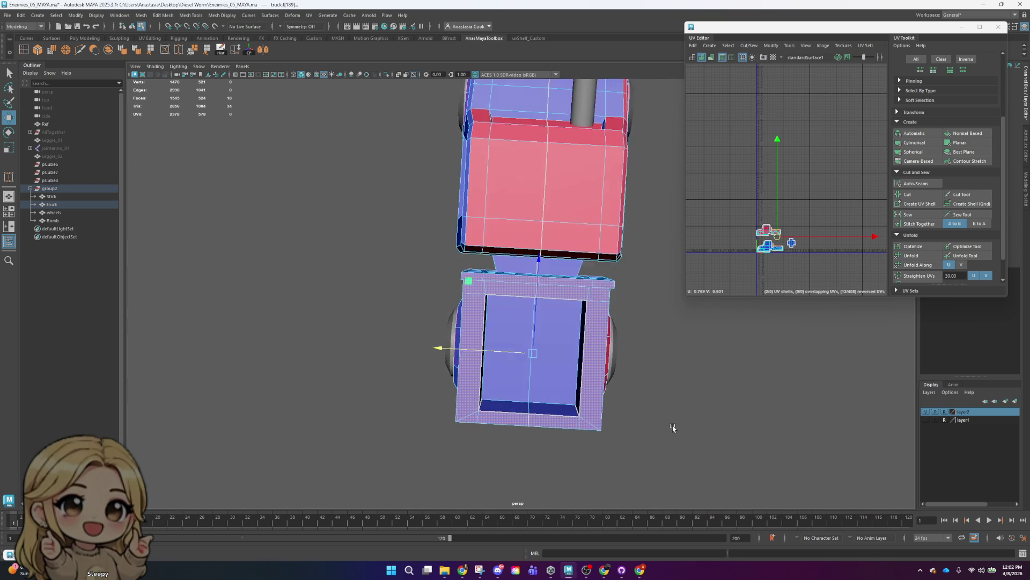
shift+click(599, 283)
scroll(606, 282, up, 3)
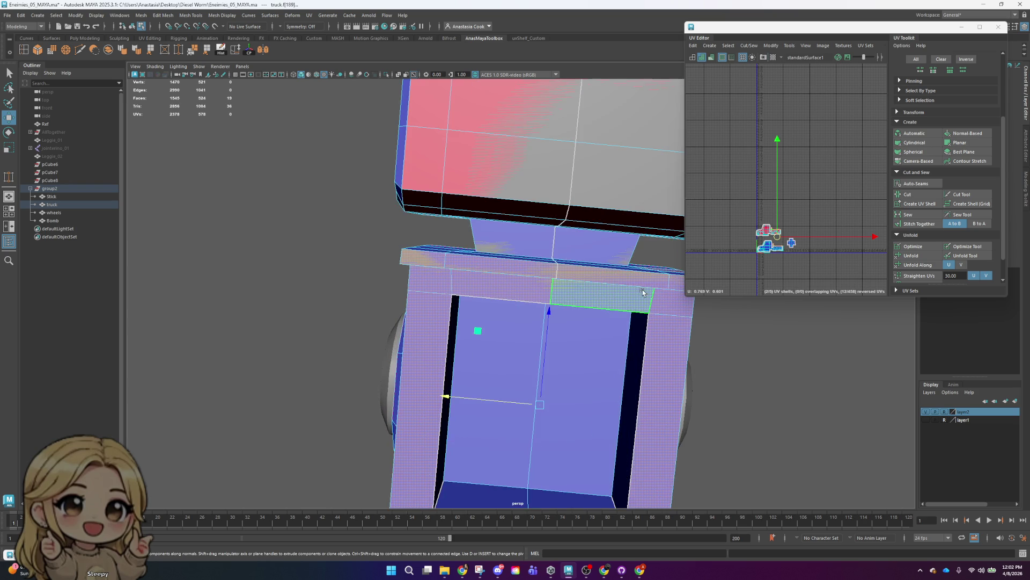
scroll(633, 278, up, 2)
mouse_move(635, 277)
shift+mouse_down()
mouse_move(441, 276)
mouse_move(445, 263)
shift+mouse_up()
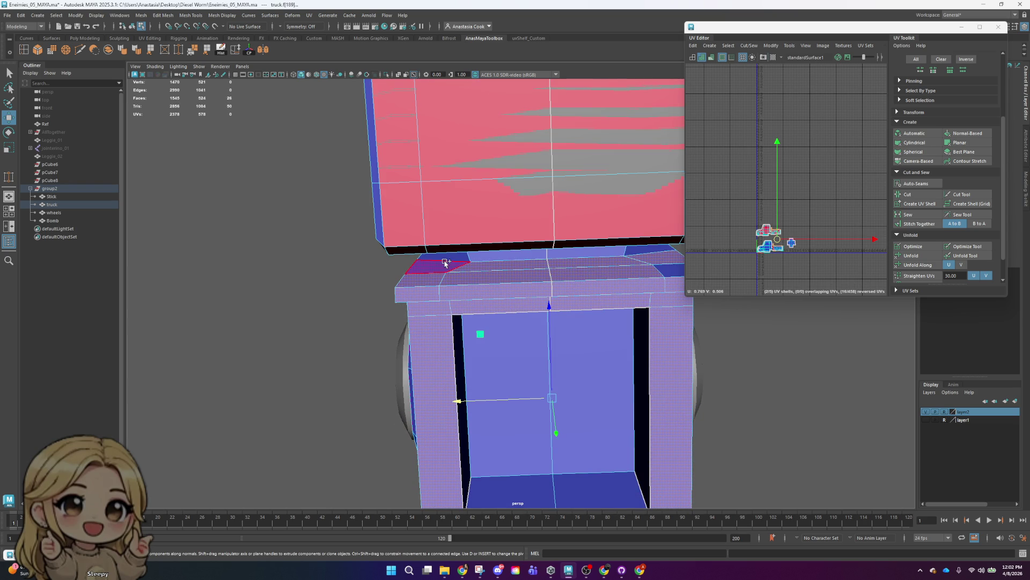
shift+click(677, 267)
mouse_move(677, 266)
alt+mouse_down()
mouse_move(598, 276)
mouse_move(538, 317)
mouse_move(566, 352)
mouse_move(635, 254)
mouse_move(621, 247)
mouse_move(604, 262)
alt+mouse_up()
scroll(604, 262, down, 5)
alt+drag(618, 332, 752, 247)
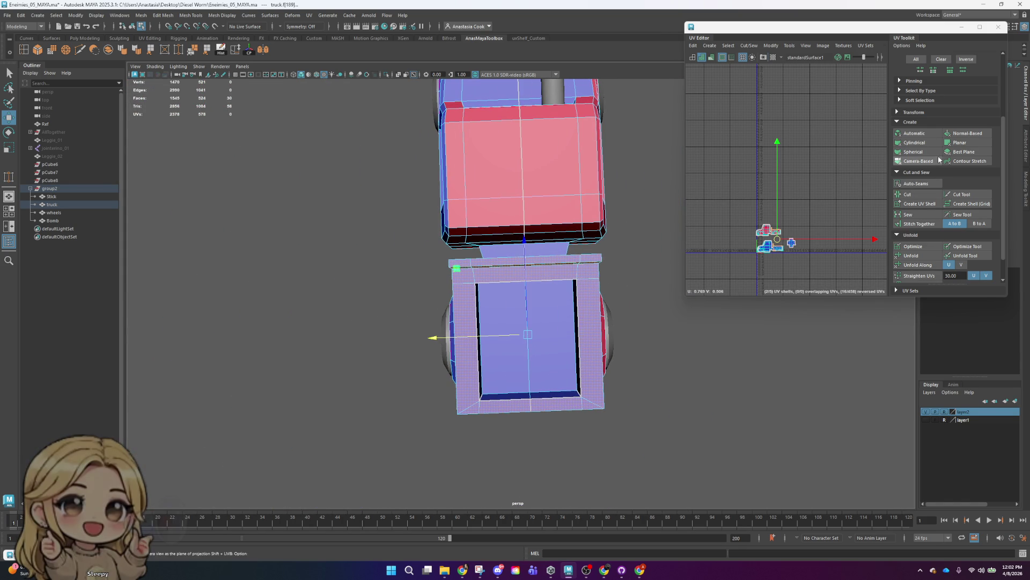
- Frame the UV shells and move the rim shell, then undo its camera-based projection
scroll(769, 254, up, 5)
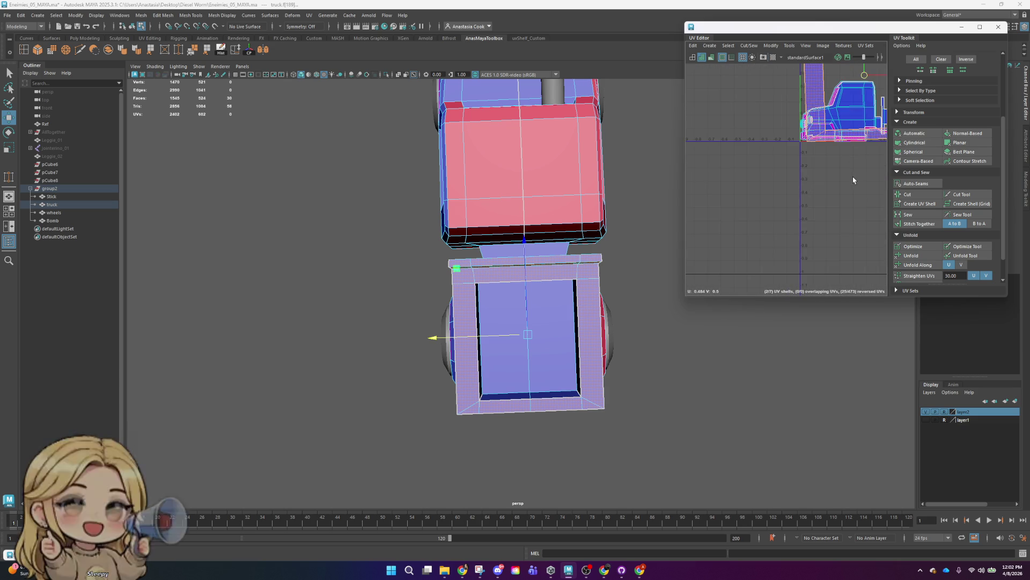
key(f)
scroll(776, 160, down, 3)
key(w)
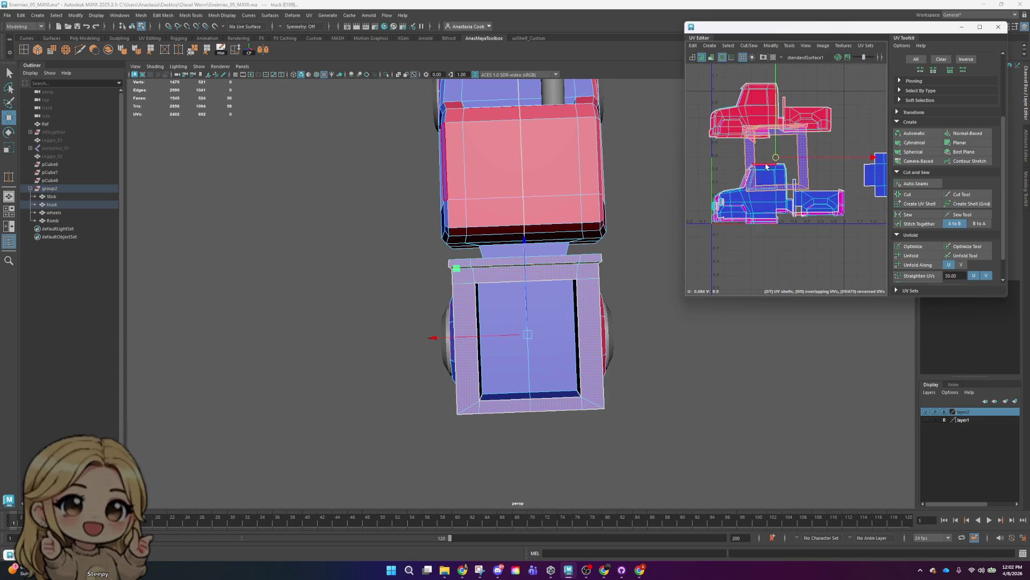
drag(773, 160, 859, 106)
alt+middle_drag(857, 118, 766, 184)
alt+drag(537, 242, 648, 236)
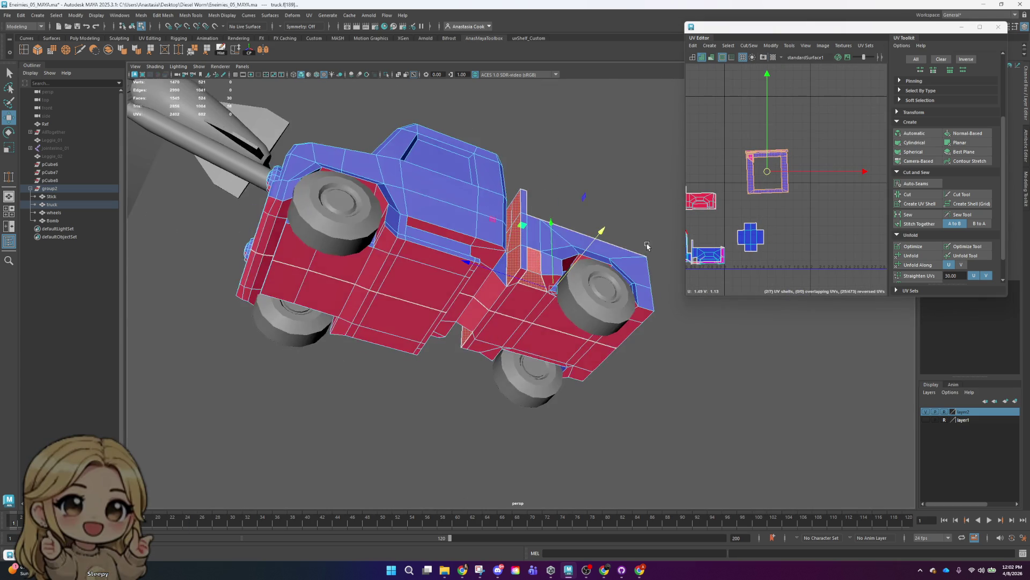
key(ctrl+z)
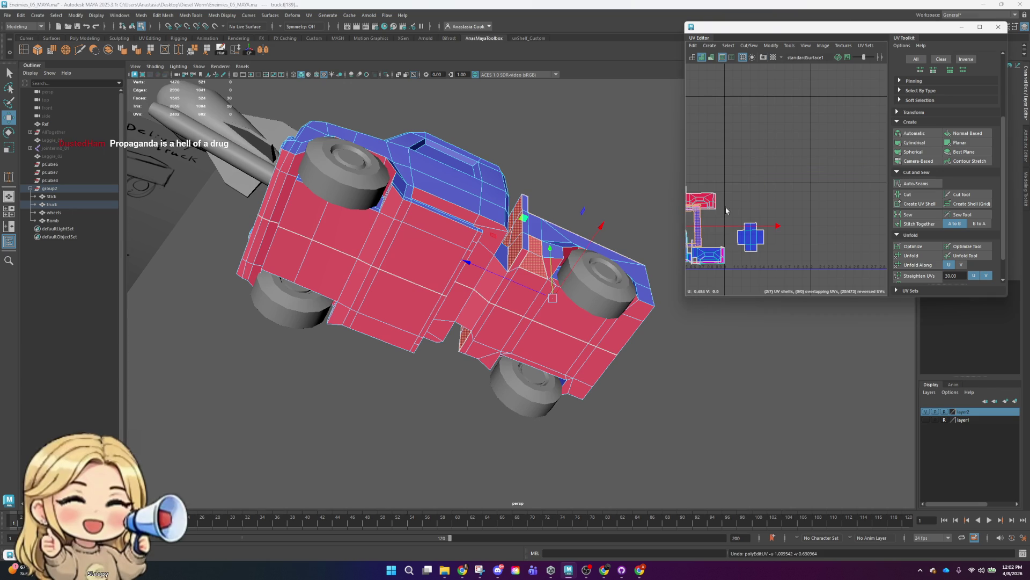
- Drop one face, unwrap the rim with Contour Stretch and move the frame shell clear
ctrl+click(539, 268)
alt+drag(534, 255, 442, 300)
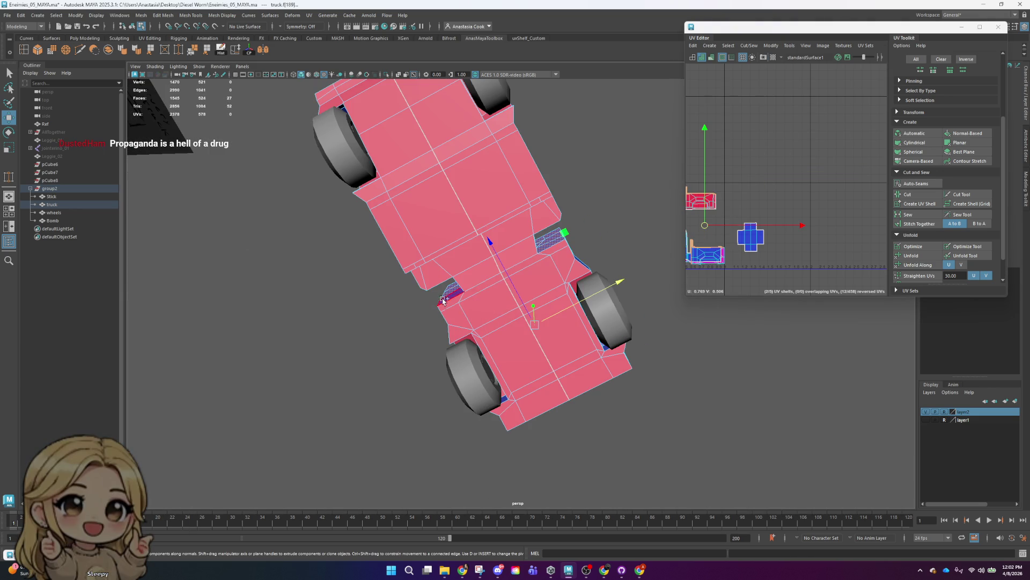
alt+drag(573, 240, 644, 214)
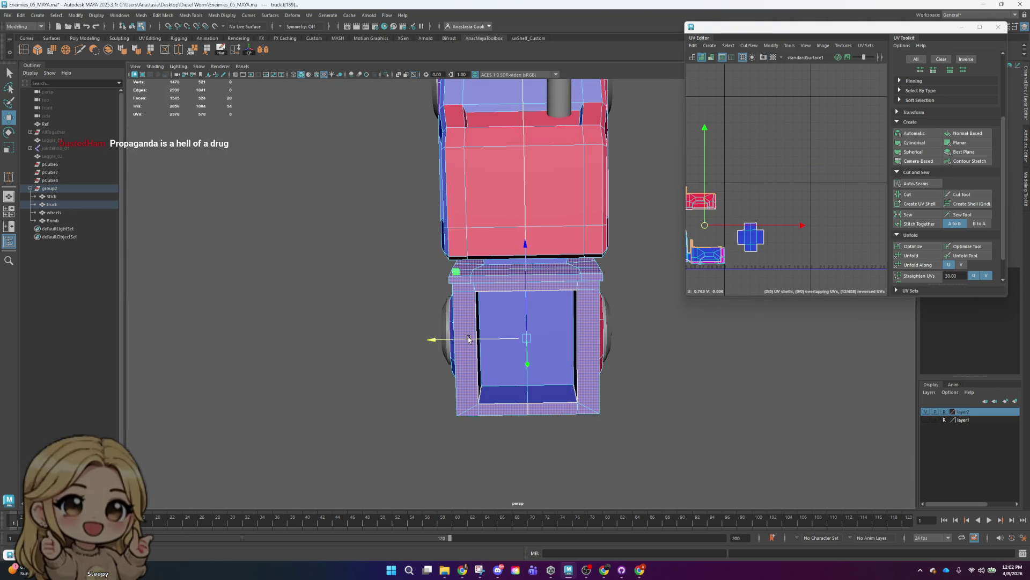
click(976, 162)
scroll(723, 232, down, 2)
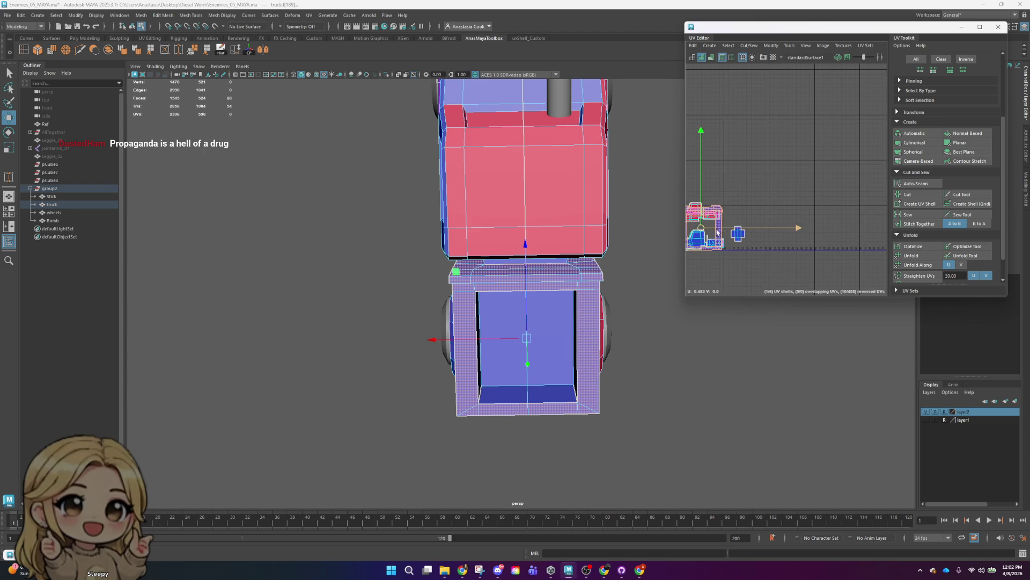
drag(701, 230, 749, 196)
- Select the UVs of the frame shell's top bar in UV mode
scroll(748, 195, up, 5)
scroll(731, 107, down, 3)
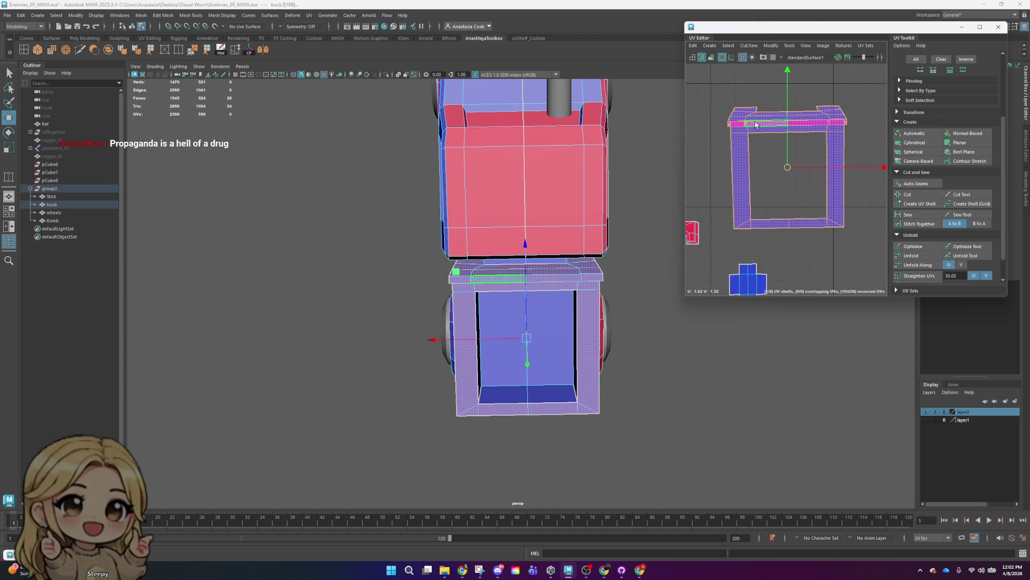
right_drag(732, 103, 704, 95)
right_drag(786, 91, 786, 93)
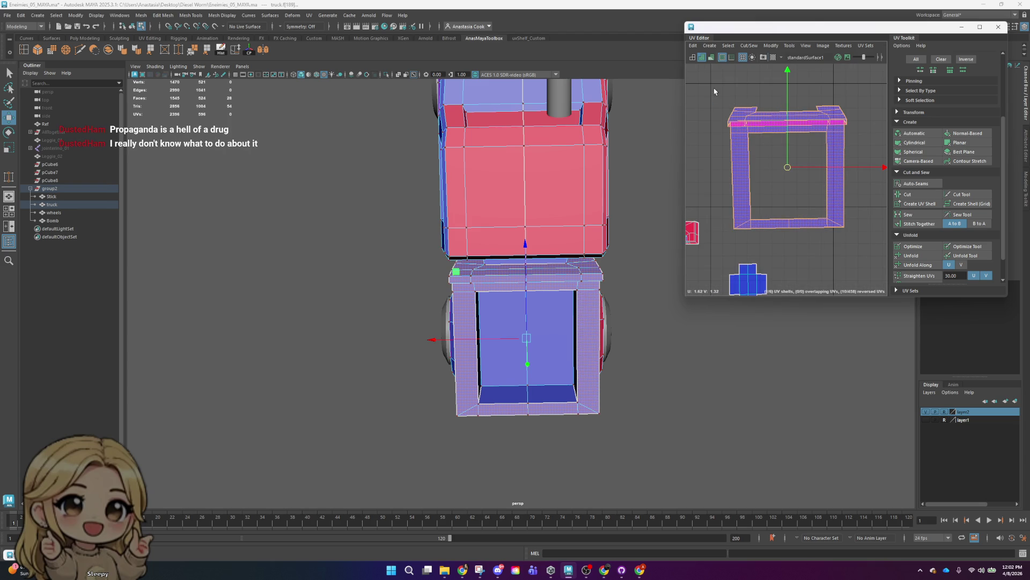
drag(873, 124, 873, 124)
scroll(874, 124, up, 5)
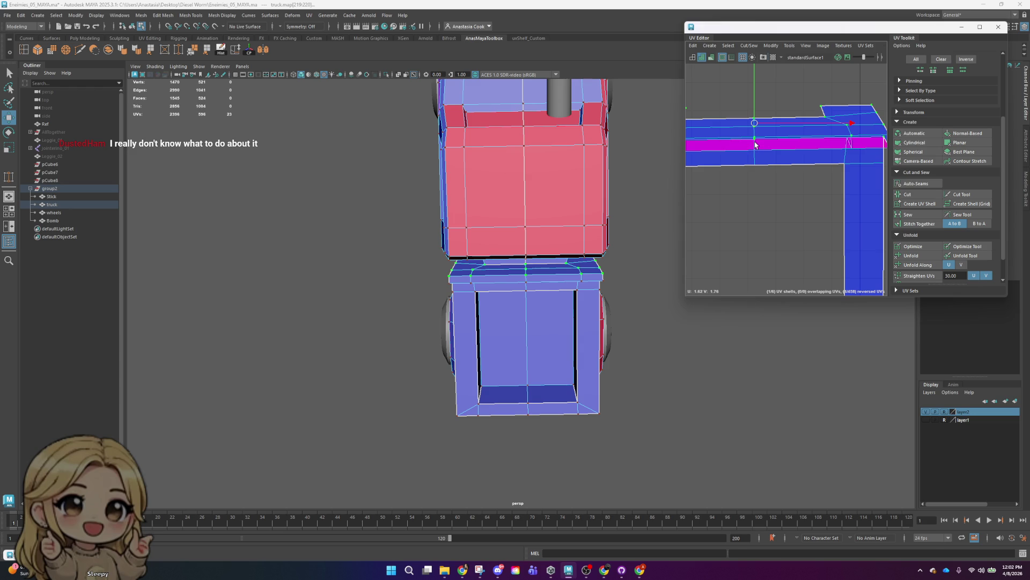
- Reshape the rear-rim shell's top band into a straighter, taller strip by moving its top-edge UVs
alt+middle_drag(877, 146, 774, 138)
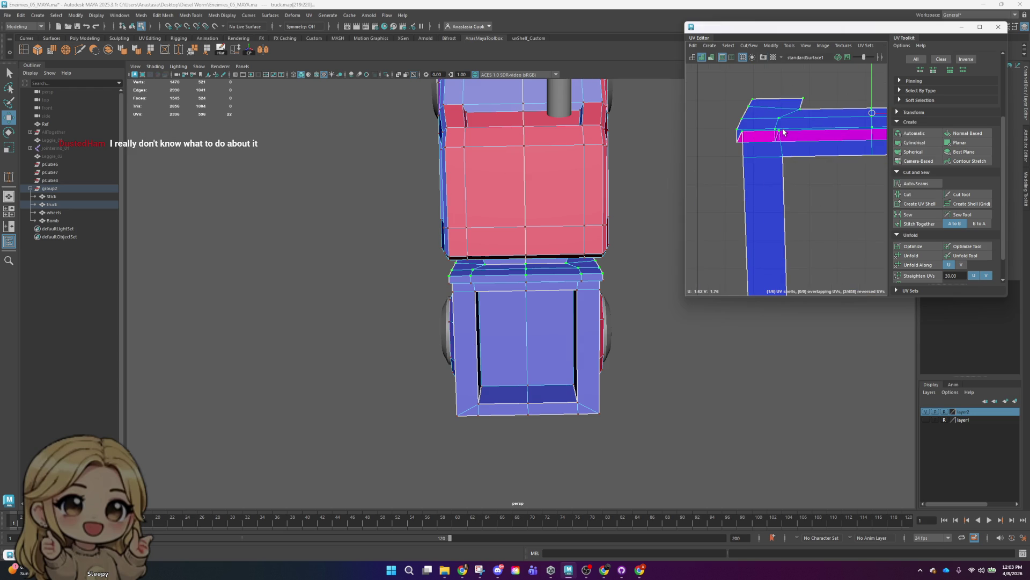
scroll(833, 171, down, 2)
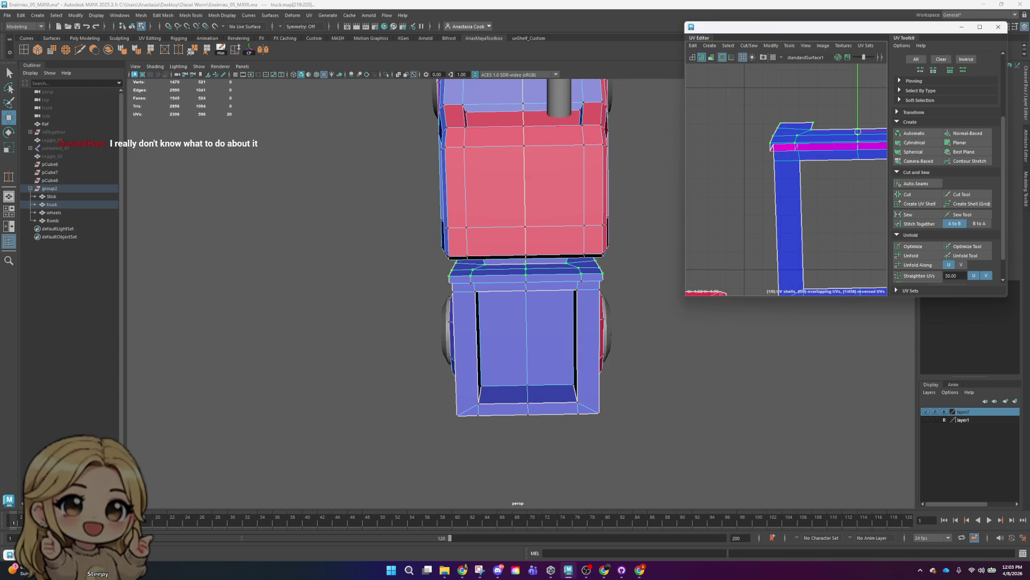
scroll(782, 234, down, 2)
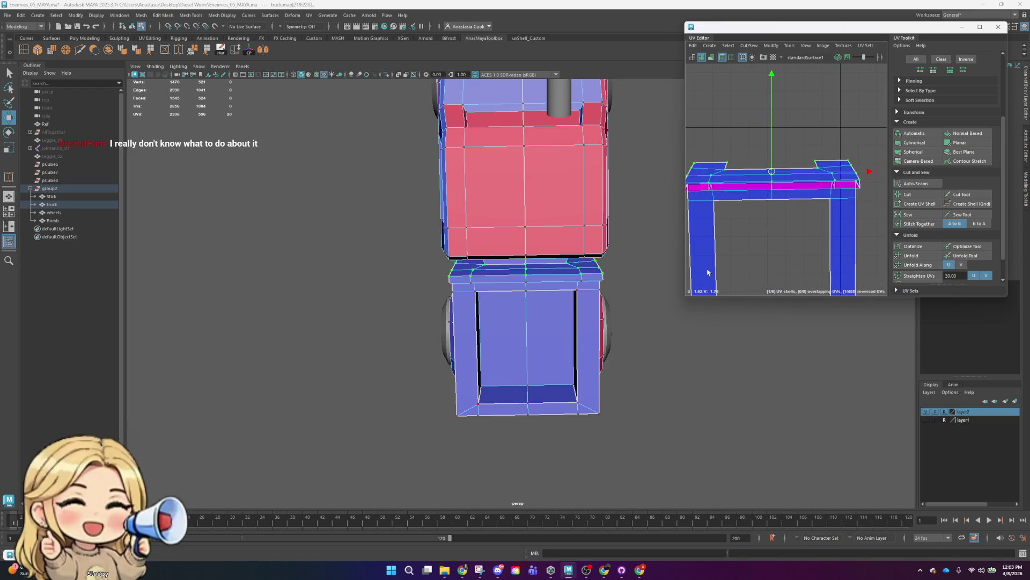
scroll(775, 126, up, 2)
drag(775, 125, 857, 173)
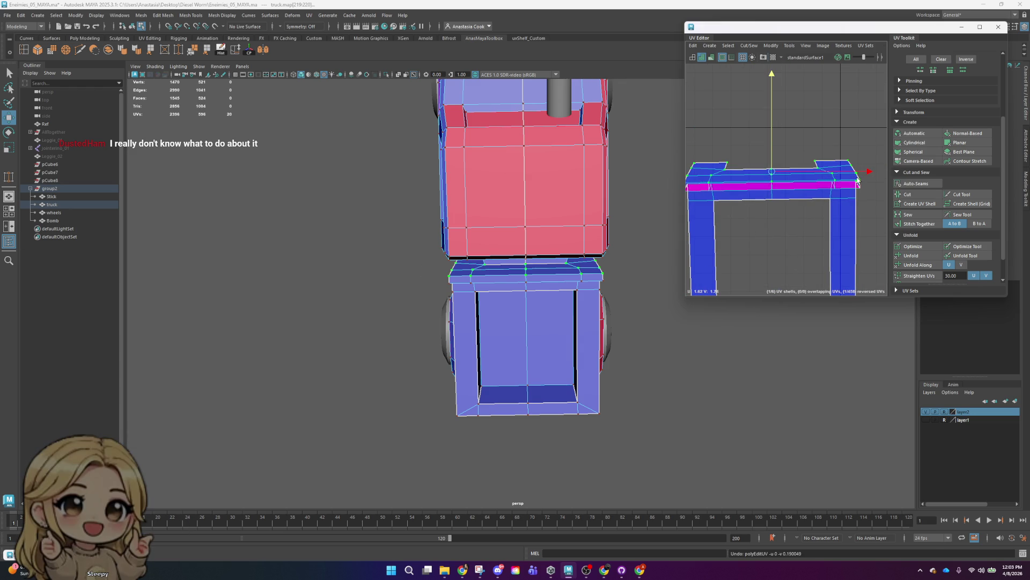
drag(773, 137, 776, 109)
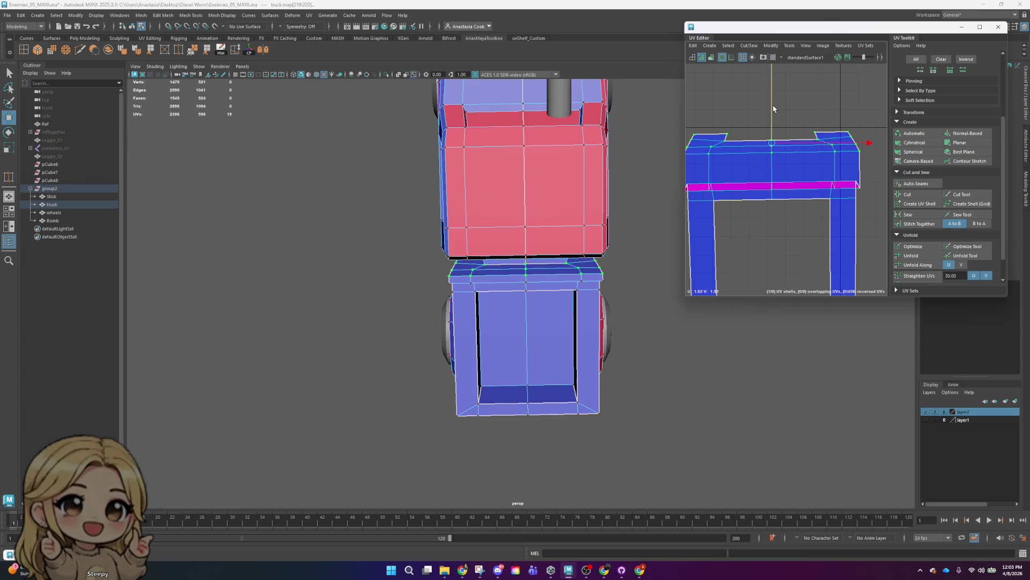
- Convert the picked UVs to the cargo box's entire UV shell and save the scene
click(862, 190)
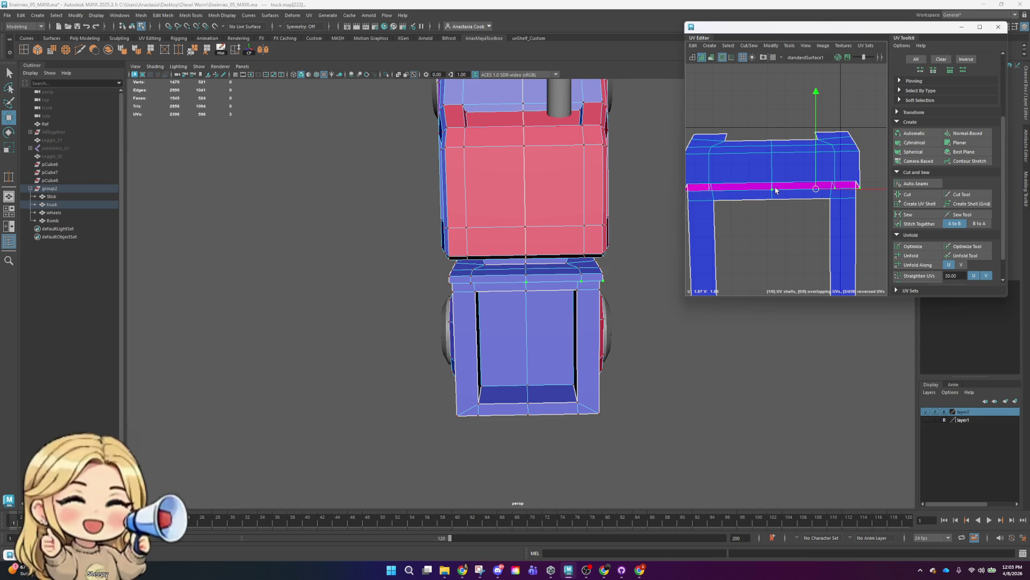
shift+click(710, 192)
alt+middle_drag(687, 189, 769, 181)
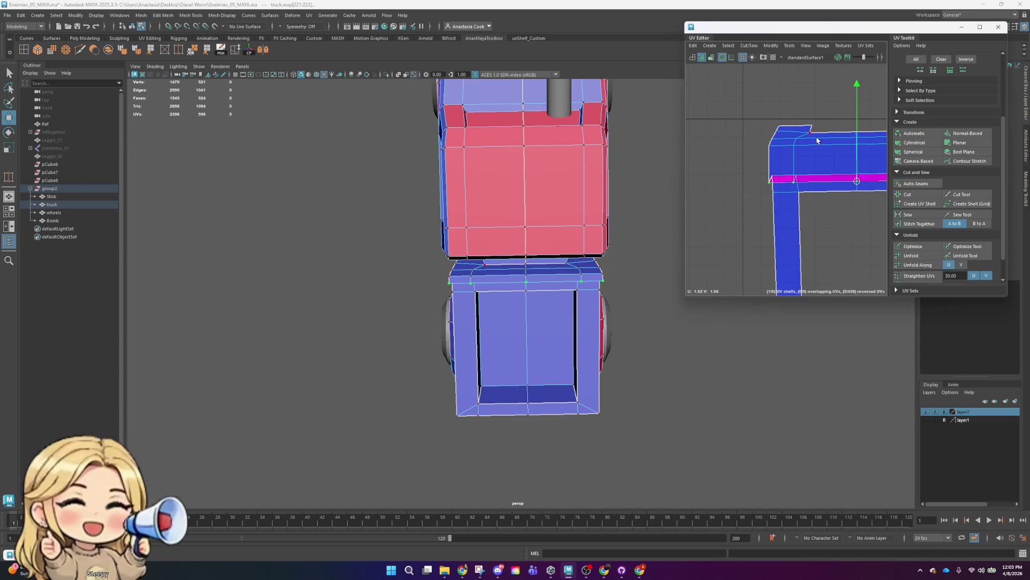
scroll(850, 122, down, 4)
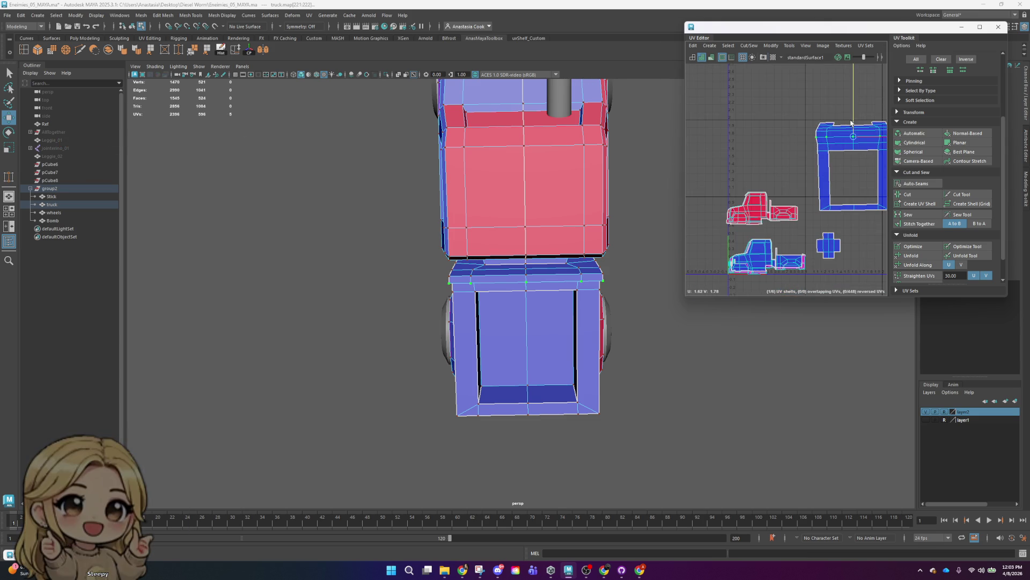
alt+middle_drag(863, 156, 763, 162)
right_drag(754, 147, 745, 139)
click(745, 137)
key(ctrl+s)
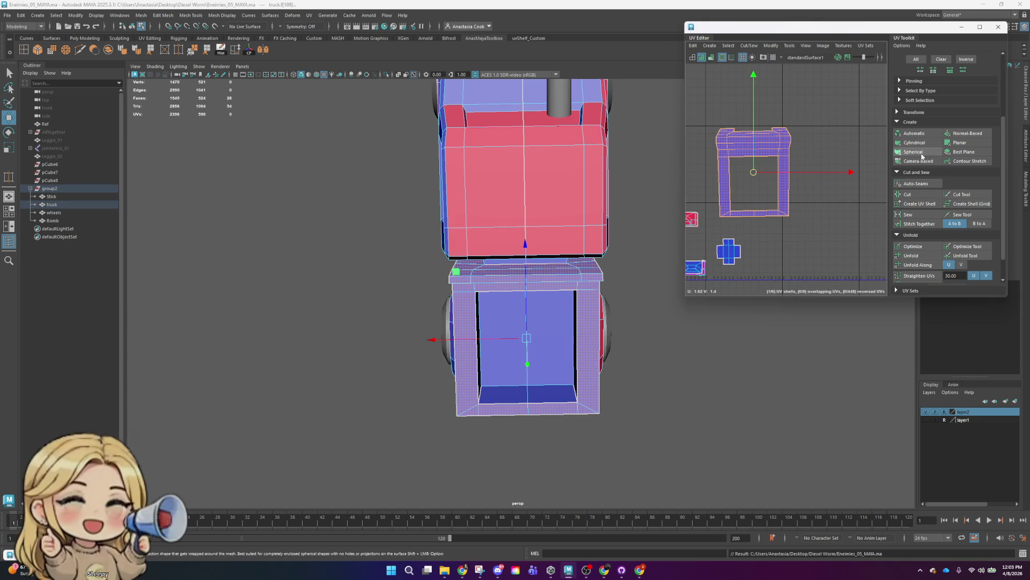
- Give the cargo box shell a Spherical projection, then scale it down and nudge it into place
click(921, 256)
scroll(805, 178, down, 2)
key(e)
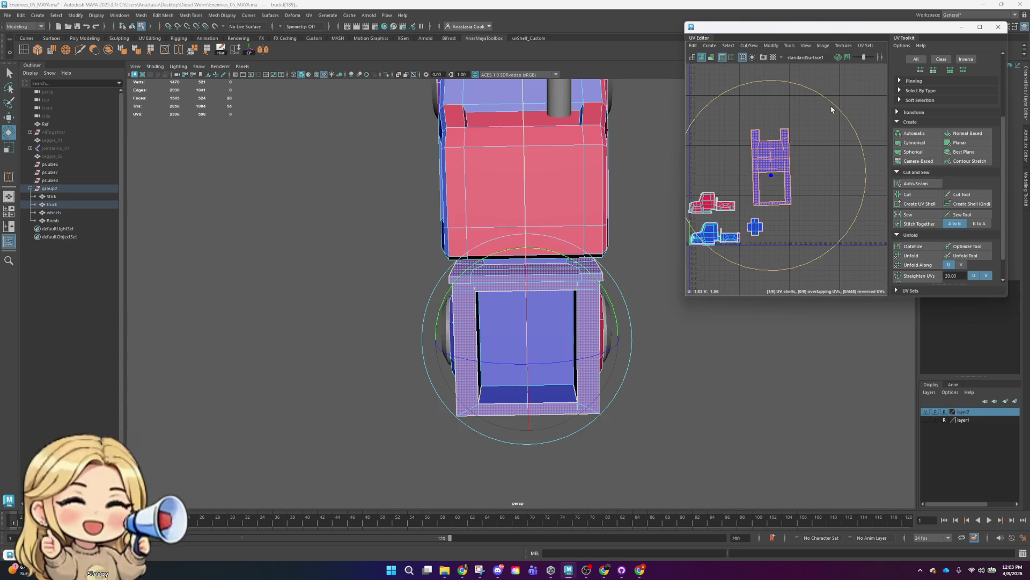
key(r)
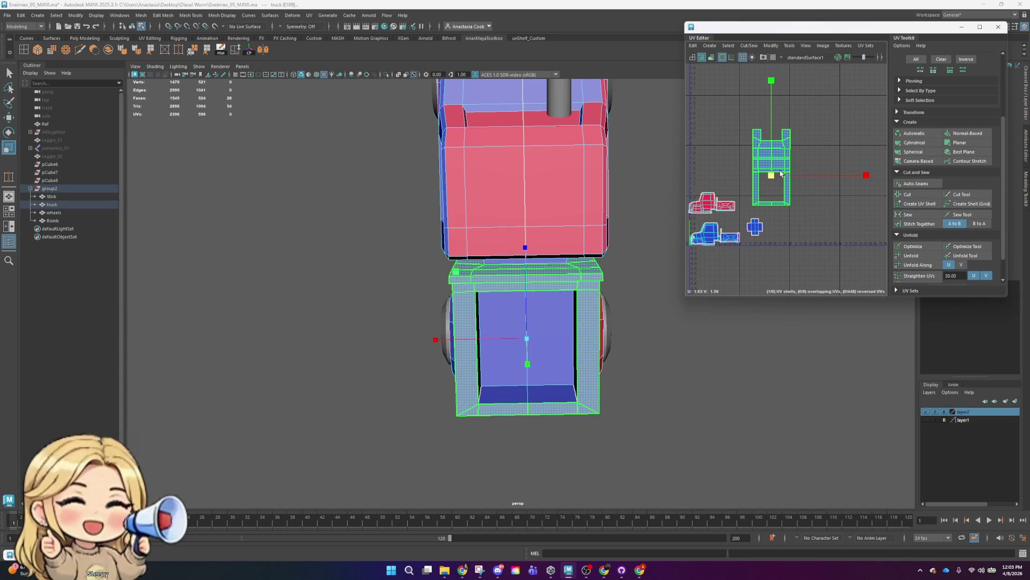
click(757, 180)
click(787, 153)
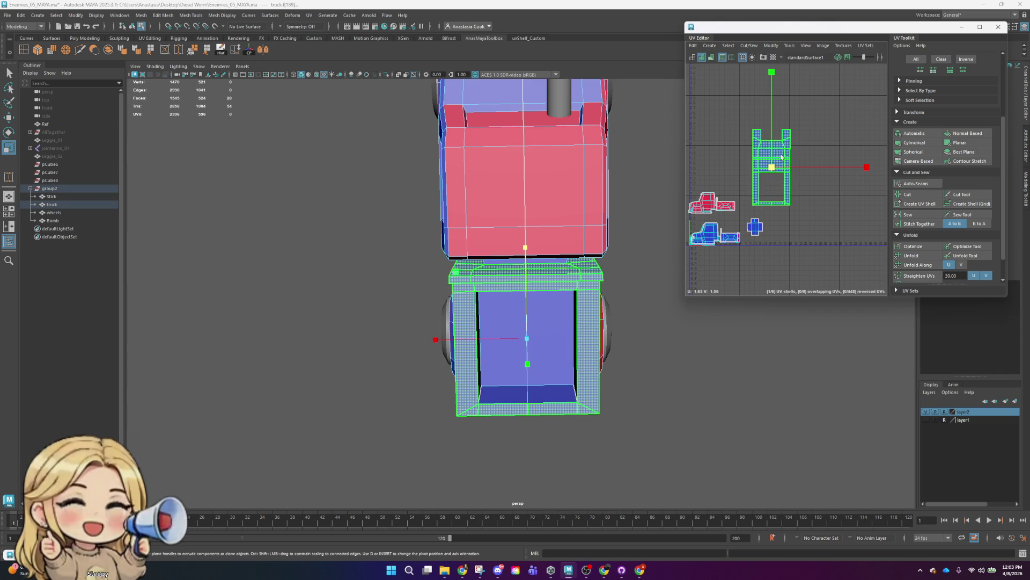
mouse_move(771, 171)
mouse_down()
mouse_move(757, 173)
mouse_move(786, 206)
mouse_up()
key(w)
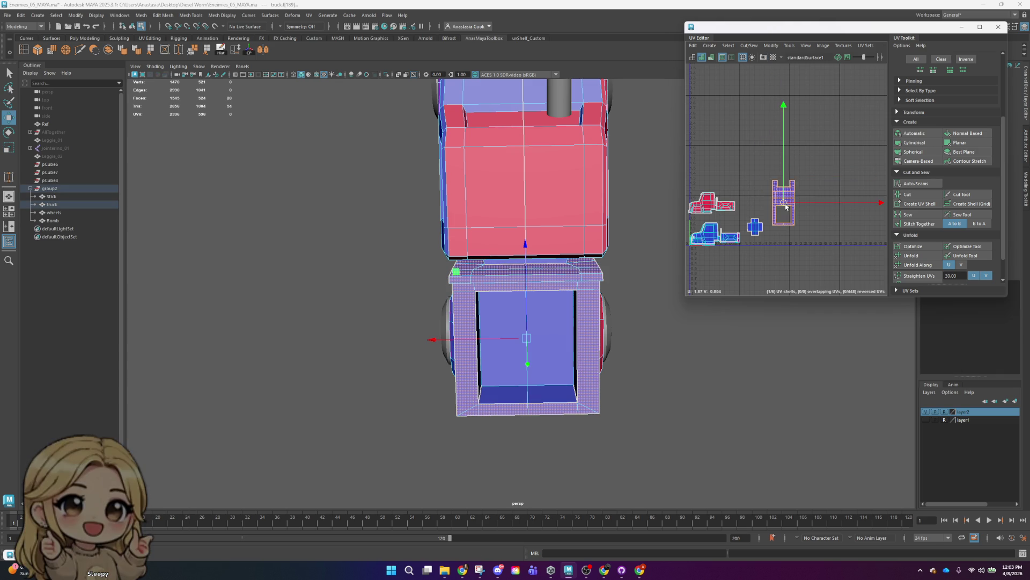
key(f)
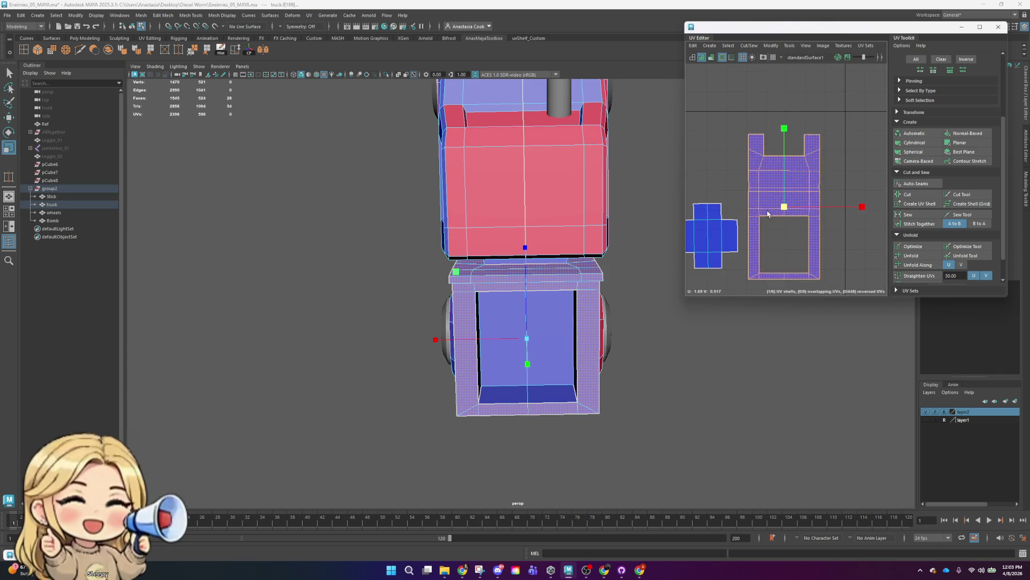
drag(796, 215, 801, 221)
alt+middle_drag(800, 221, 795, 185)
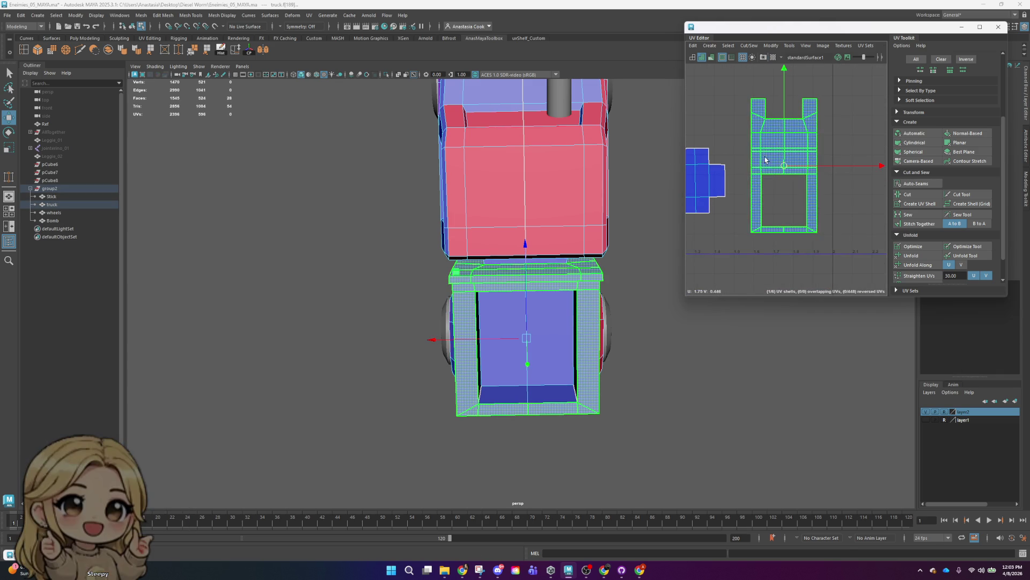
- Move the cross-shaped floor shell beside the box shell, alongside the truck's other shells
click(706, 191)
scroll(706, 191, down, 3)
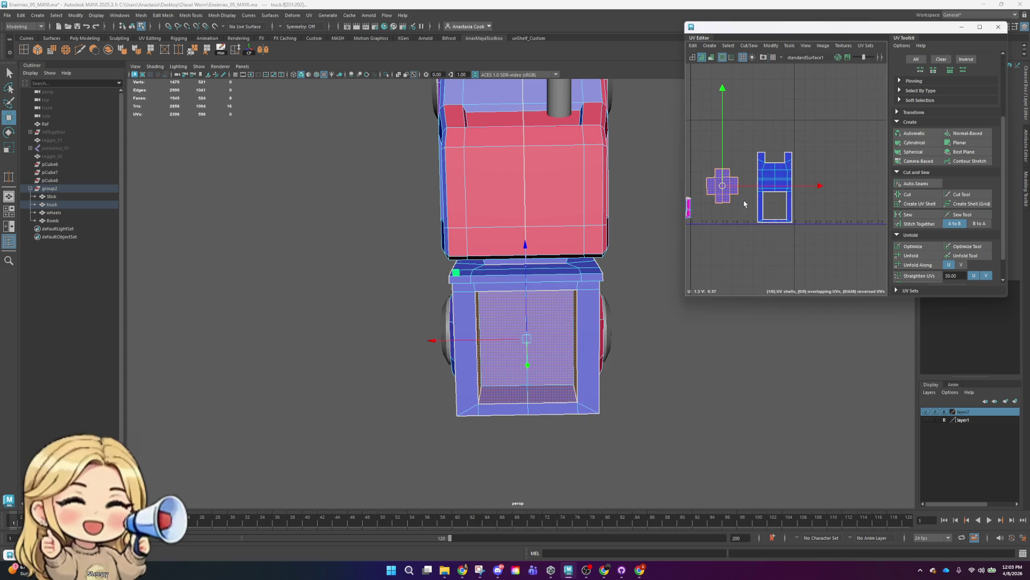
alt+middle_drag(727, 194, 749, 197)
drag(749, 197, 764, 208)
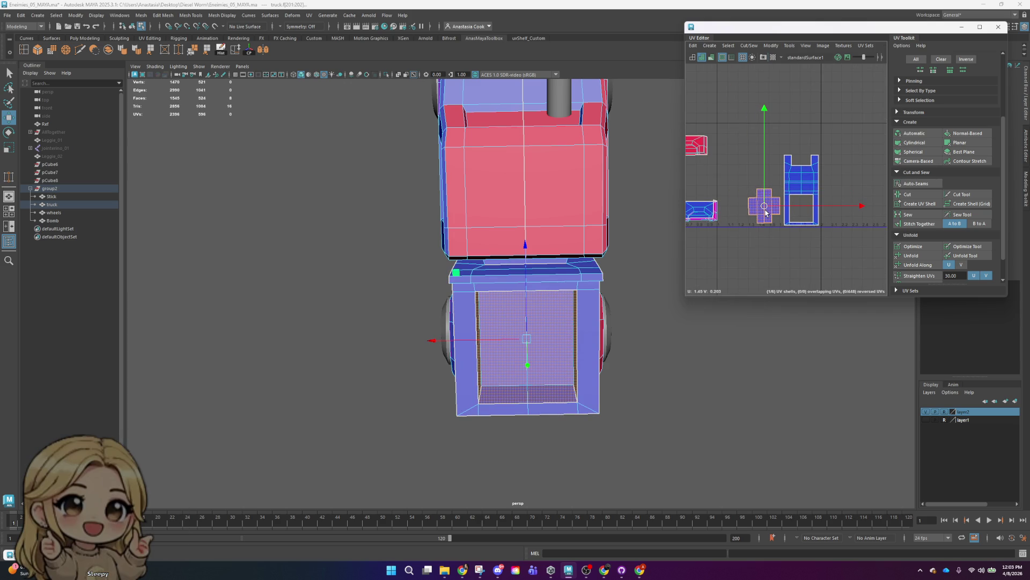
alt+middle_drag(745, 189, 859, 181)
mouse_move(483, 207)
alt+mouse_down()
mouse_move(602, 246)
mouse_move(483, 300)
alt+mouse_up()
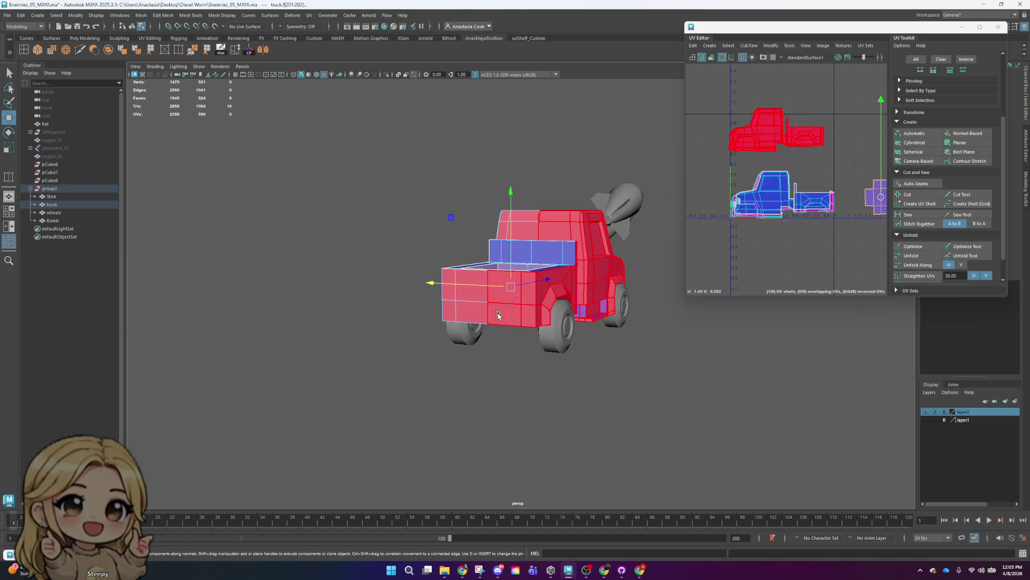
- Select two connected face regions of the truck plus its lower rear panel faces
double_click(461, 319)
shift+double_click(461, 319)
alt+drag(461, 318, 459, 333)
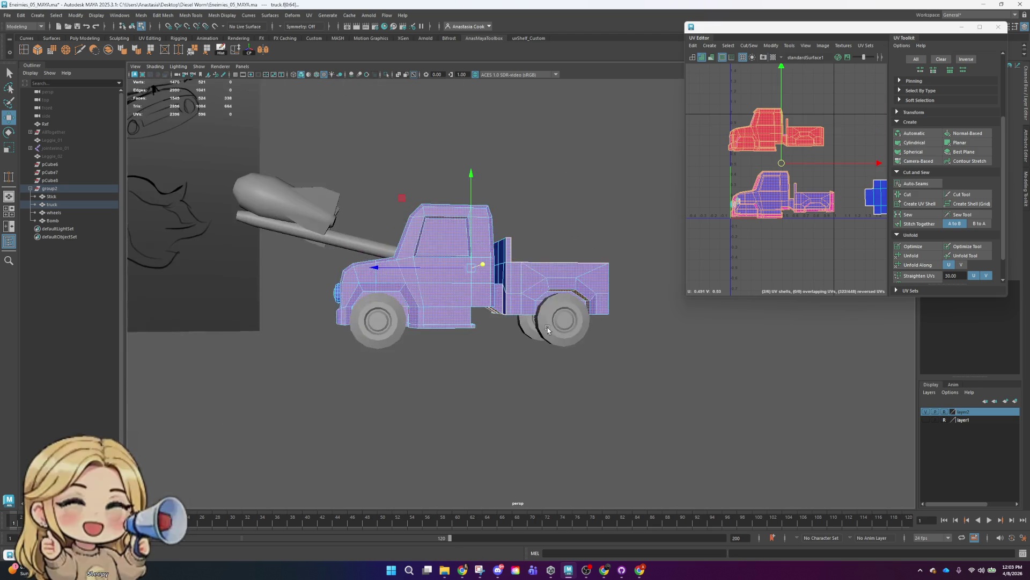
right_drag(499, 285, 499, 308)
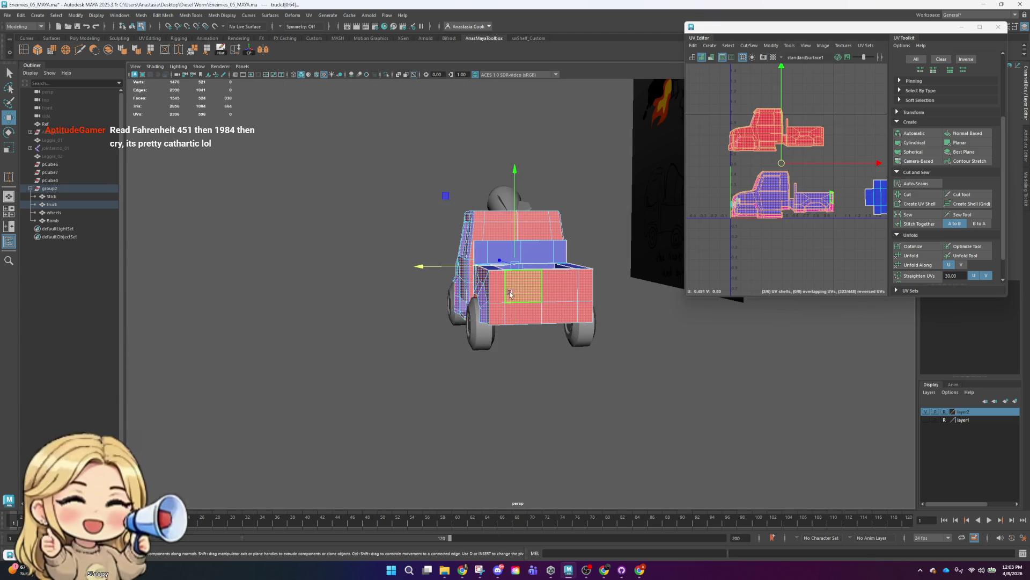
click(489, 293)
click(523, 319)
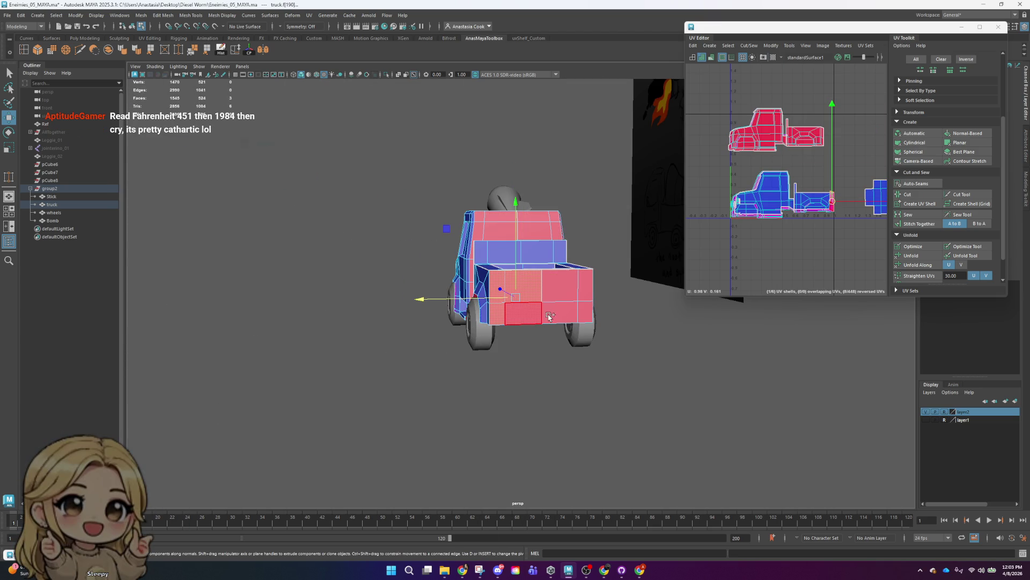
shift+click(578, 317)
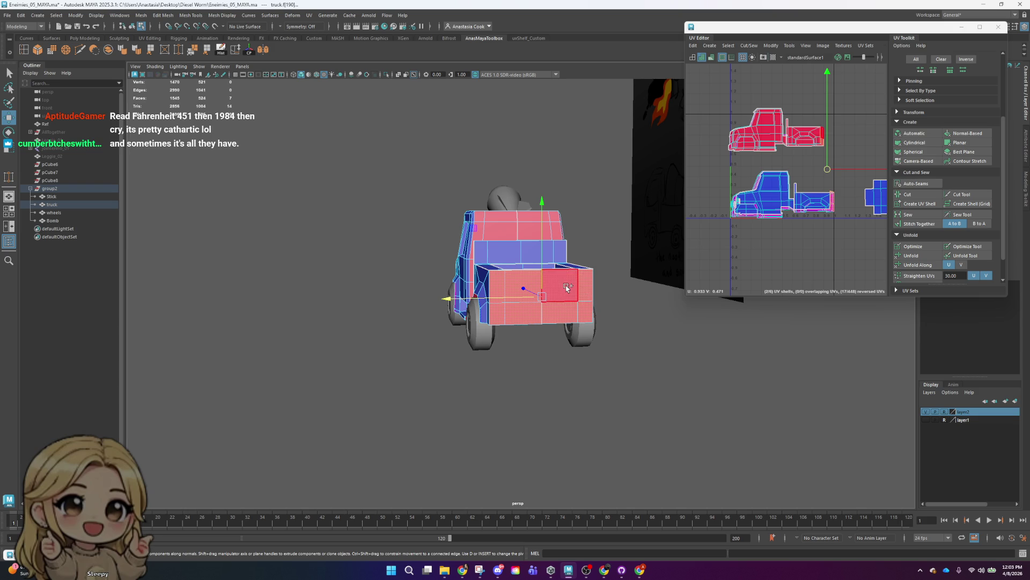
- From a top-down view, add more top faces and the strip beside the wheels
mouse_move(625, 334)
alt+mouse_down()
mouse_move(620, 296)
mouse_move(609, 292)
alt+mouse_up()
shift+click(553, 236)
shift+click(553, 237)
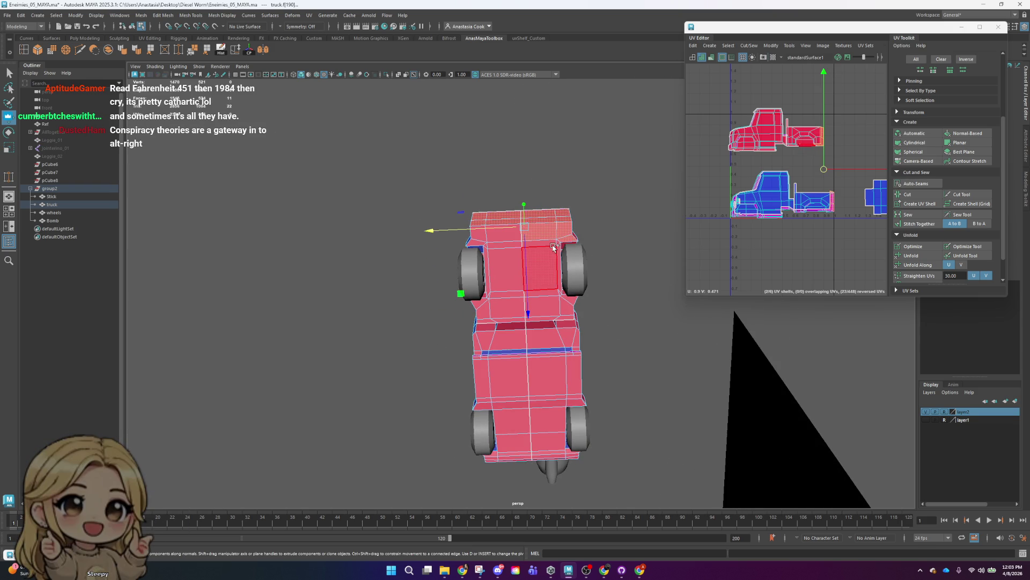
scroll(560, 252, up, 1)
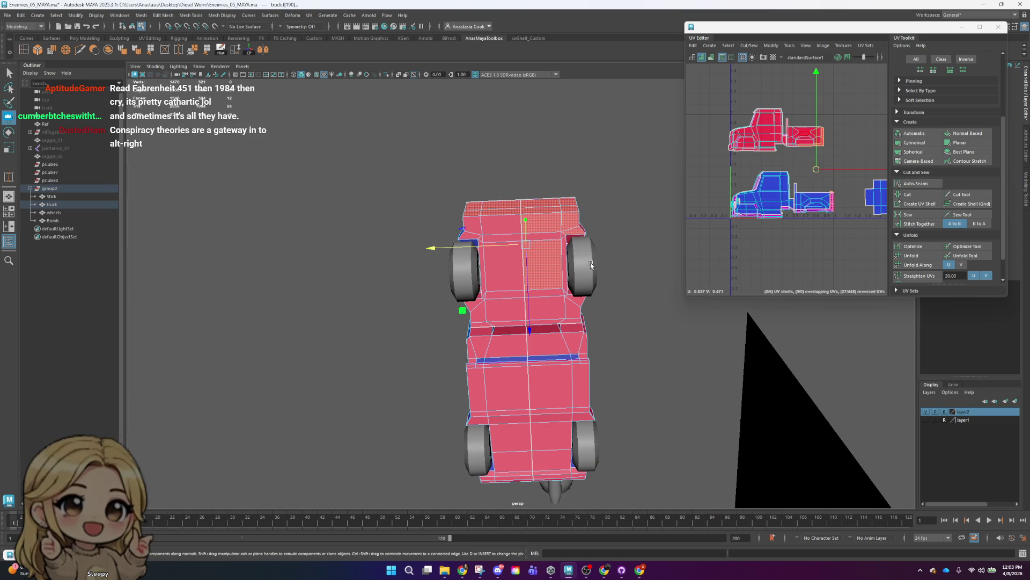
alt+middle_drag(496, 248, 498, 271)
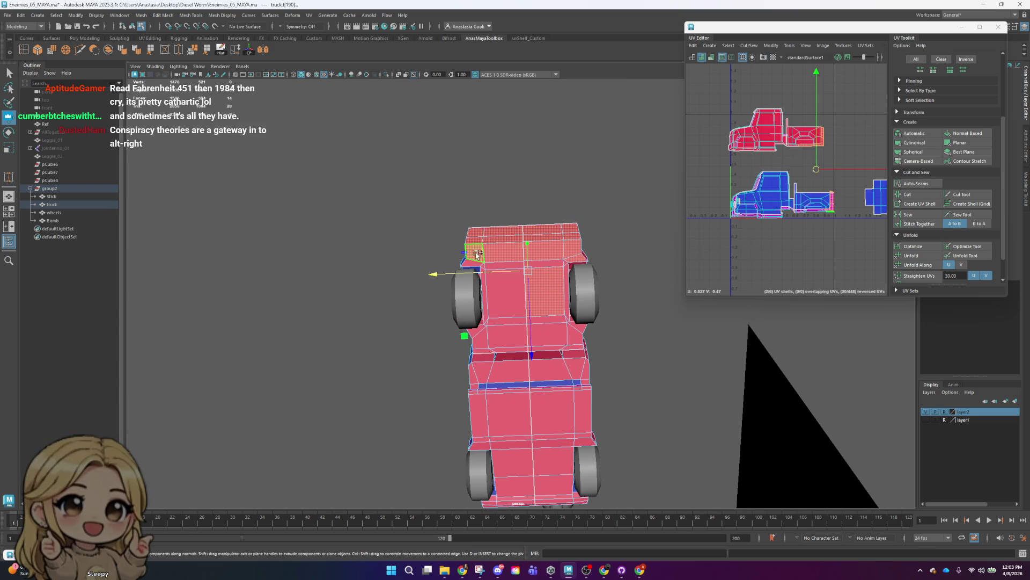
shift+click(484, 268)
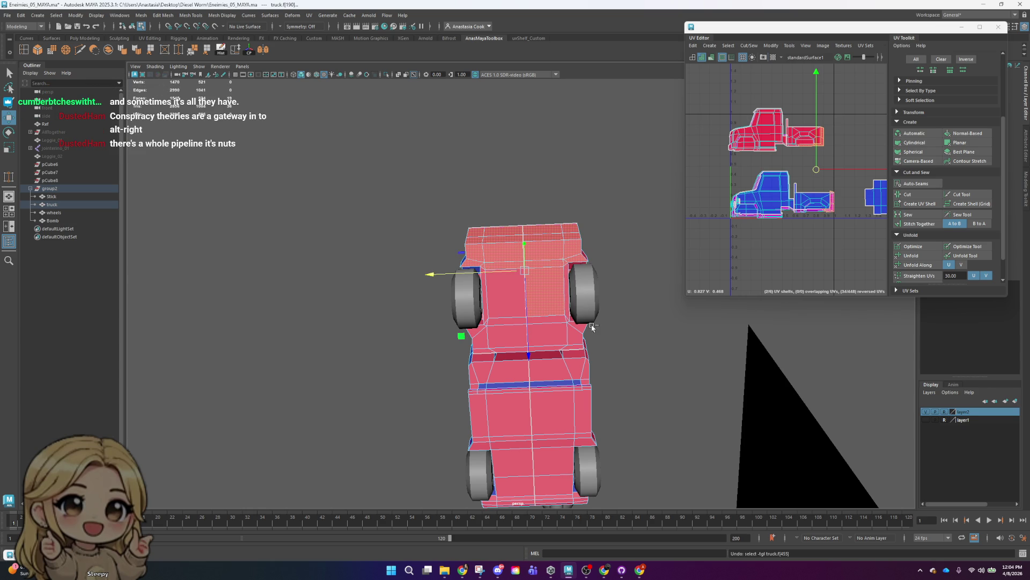
scroll(574, 309, up, 1)
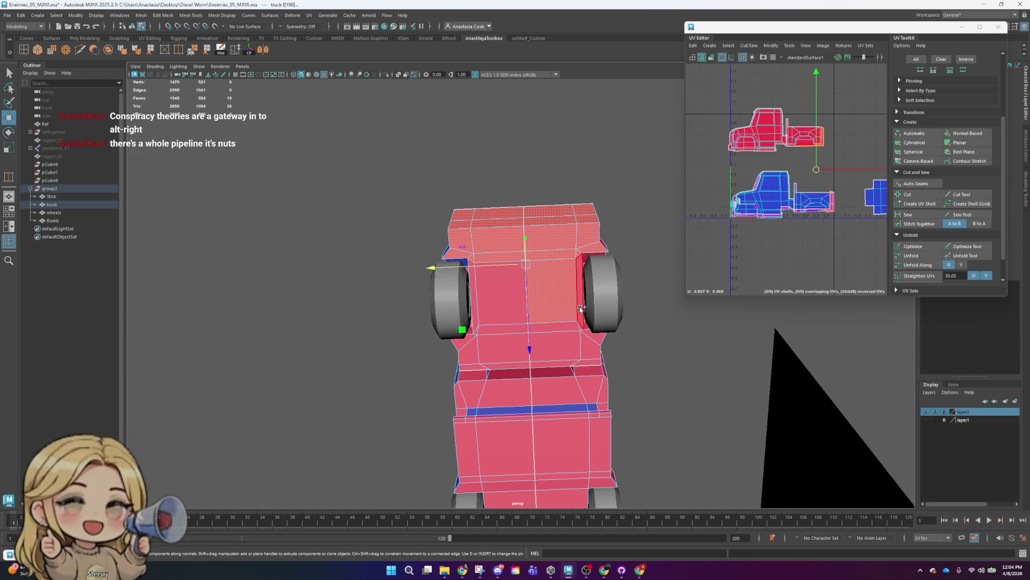
shift+click(522, 306)
shift+click(473, 309)
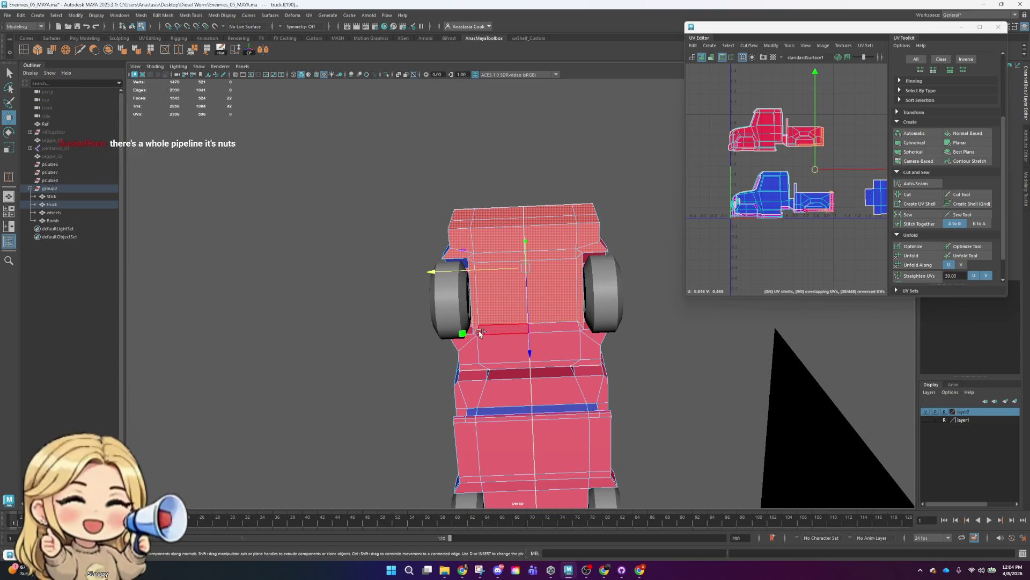
shift+click(581, 329)
- Add the faces between the wheels and next to the left wheel to the selection
alt+drag(606, 416, 631, 397)
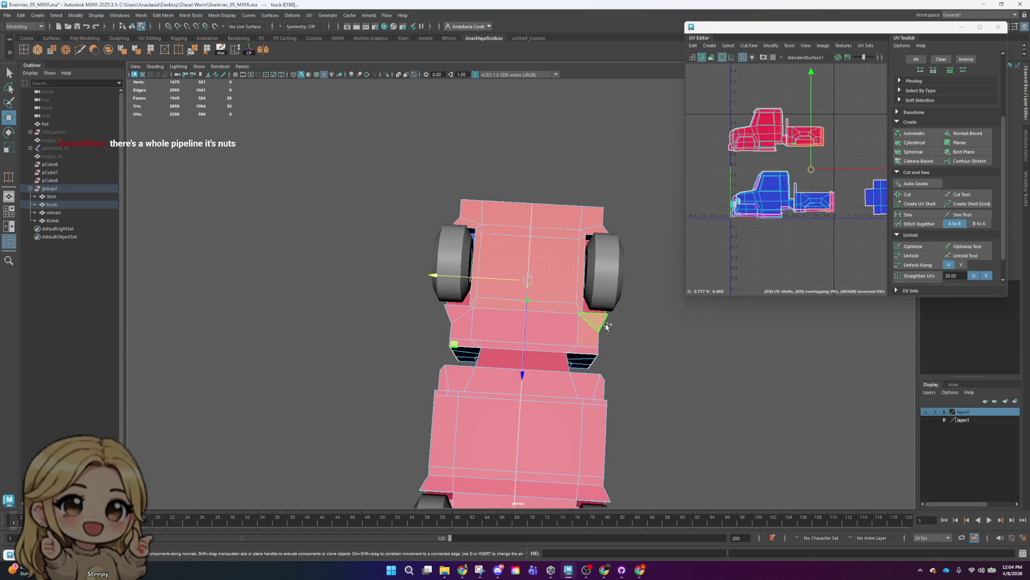
shift+click(549, 332)
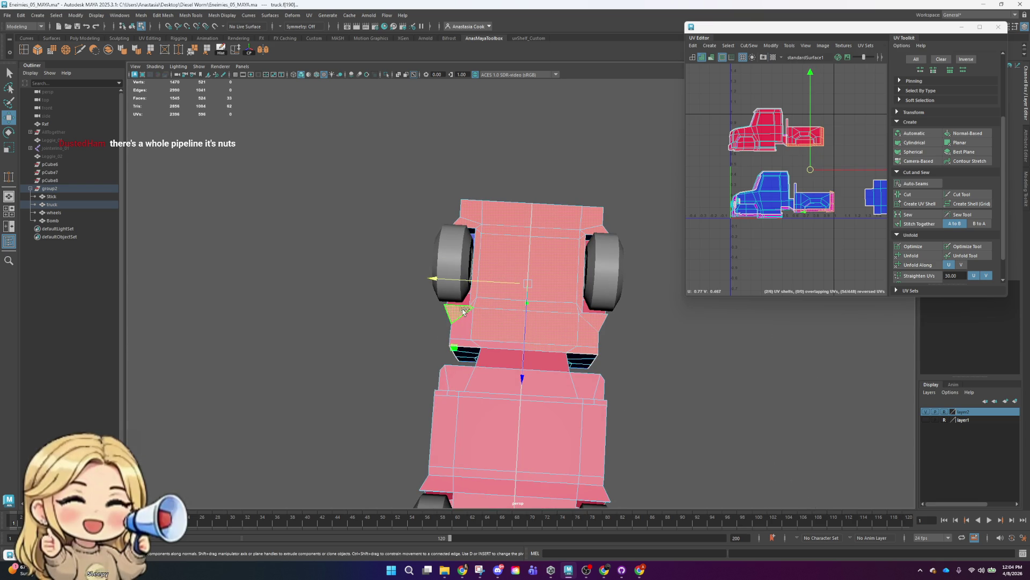
shift+click(501, 344)
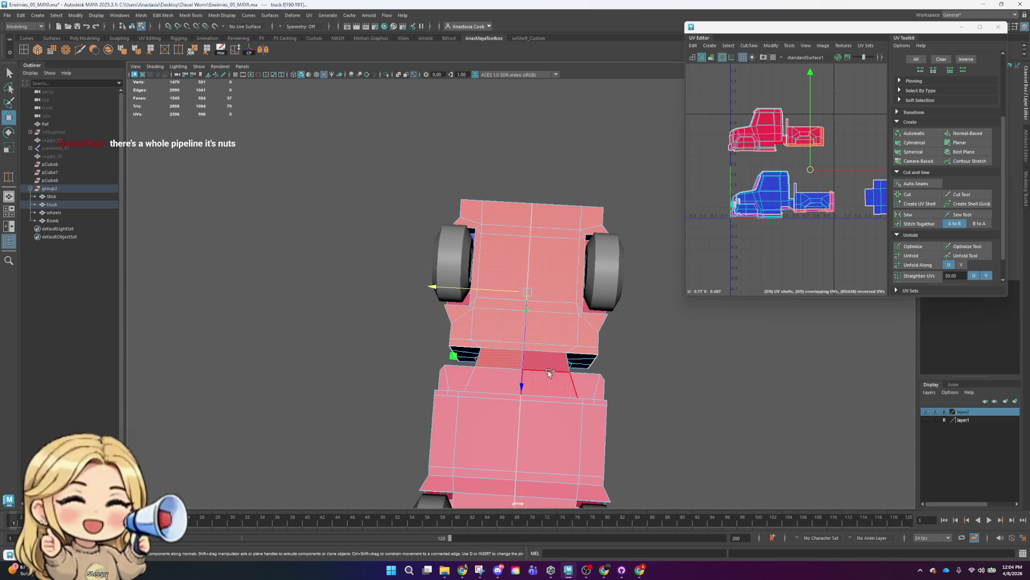
shift+click(551, 370)
shift+click(570, 388)
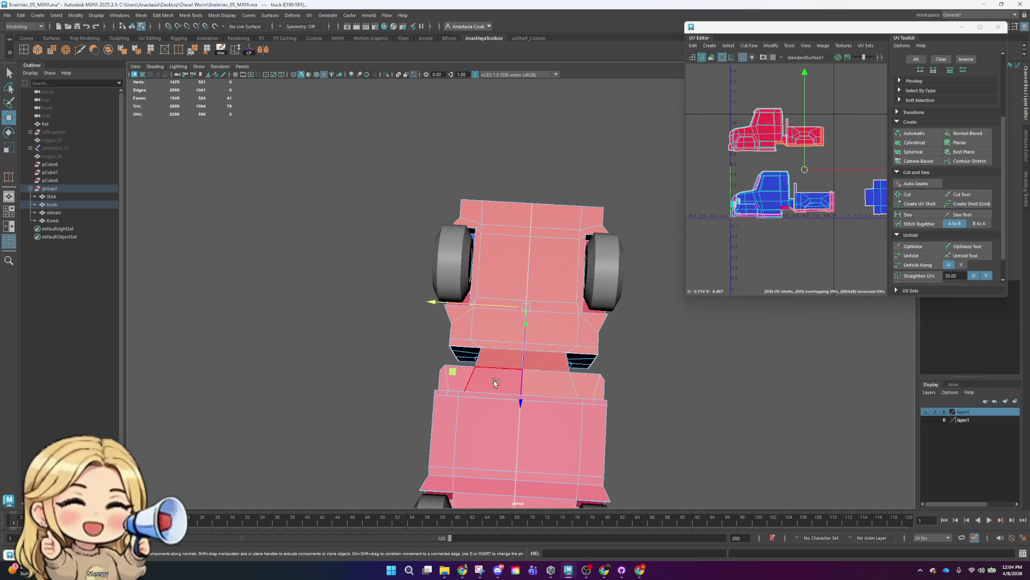
shift+click(445, 383)
- Add the lower front strip and the three lower panel faces to the selection
mouse_move(759, 380)
alt+mouse_down()
mouse_move(751, 359)
mouse_move(712, 376)
mouse_move(683, 372)
alt+mouse_up()
mouse_move(662, 325)
alt+mouse_down()
mouse_move(655, 348)
mouse_move(599, 351)
alt+mouse_up()
shift+click(573, 348)
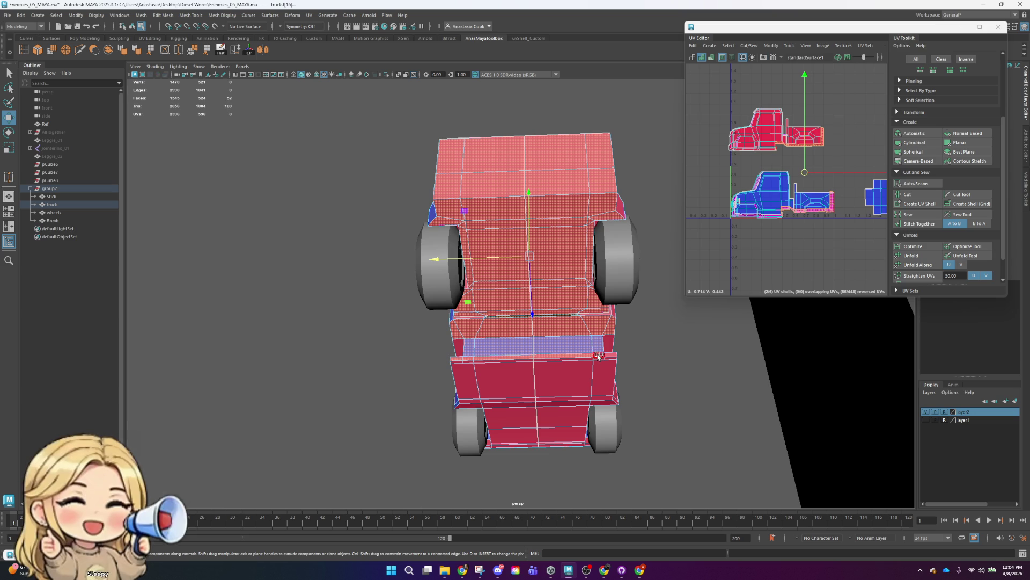
shift+click(612, 361)
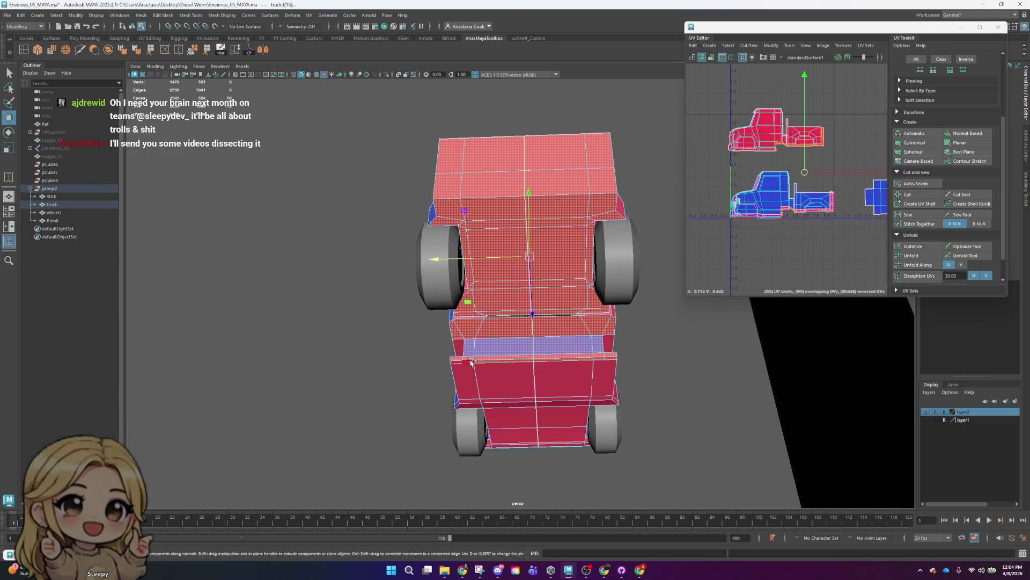
shift+click(460, 376)
shift+click(561, 373)
shift+click(604, 375)
- Add the remaining top faces and both rear bumper faces, ending on a top-down view
mouse_move(675, 418)
alt+mouse_down()
mouse_move(668, 393)
mouse_move(680, 392)
alt+mouse_up()
shift+click(601, 391)
shift+click(553, 387)
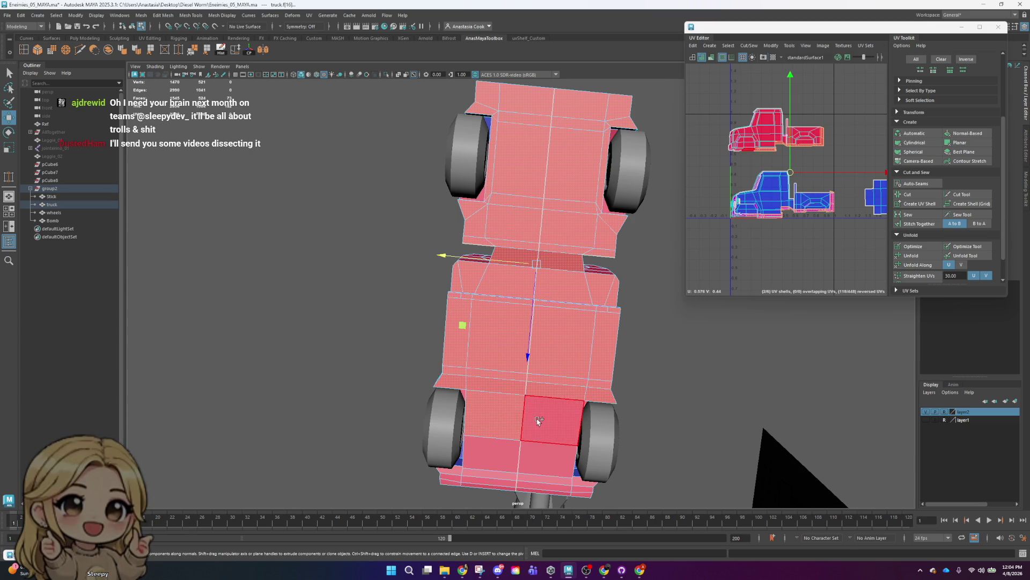
shift+click(511, 406)
mouse_move(510, 406)
alt+mouse_down()
mouse_move(525, 384)
mouse_move(654, 320)
alt+mouse_up()
shift+click(524, 384)
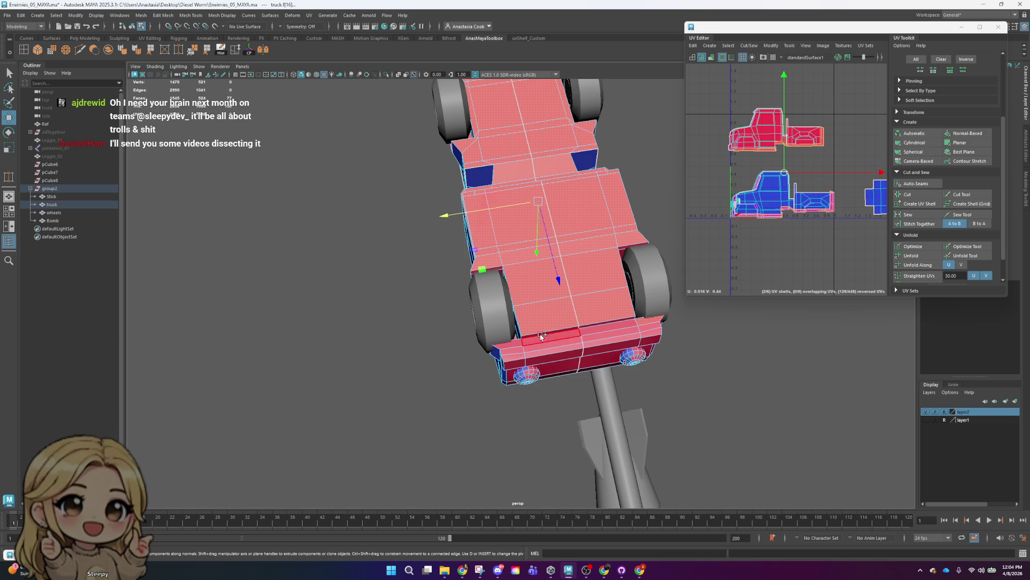
shift+click(515, 345)
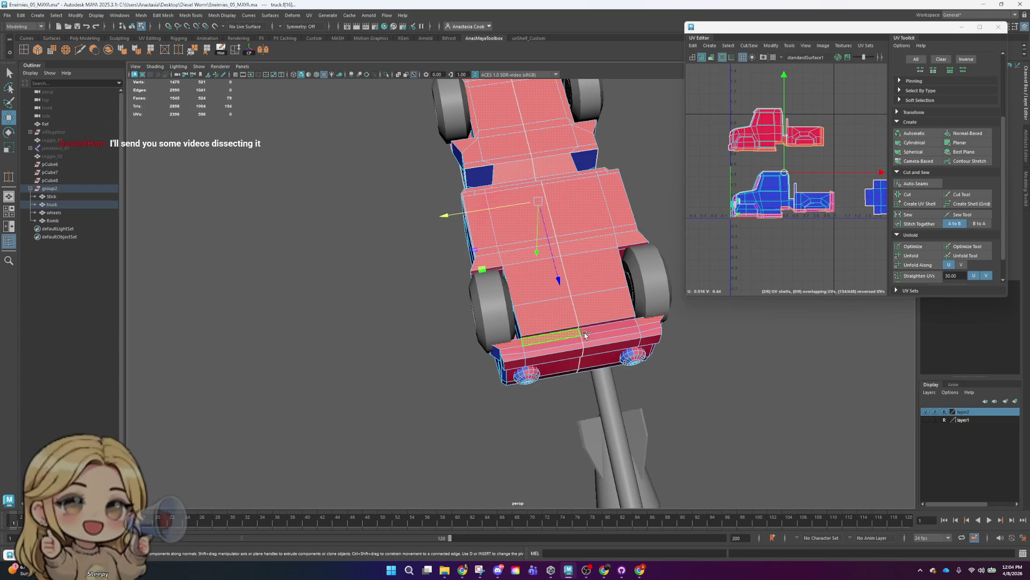
shift+click(656, 335)
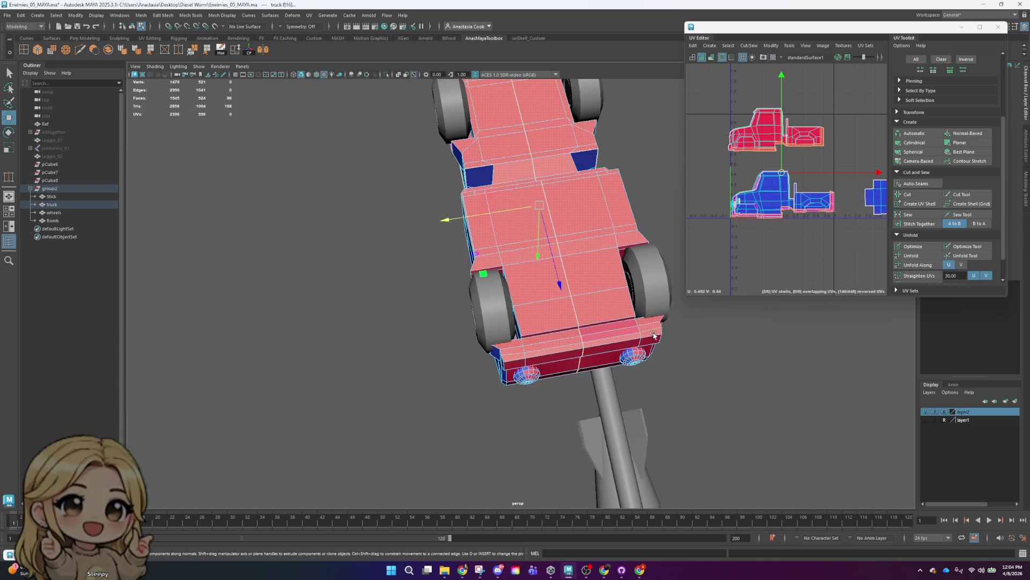
alt+drag(629, 335, 731, 406)
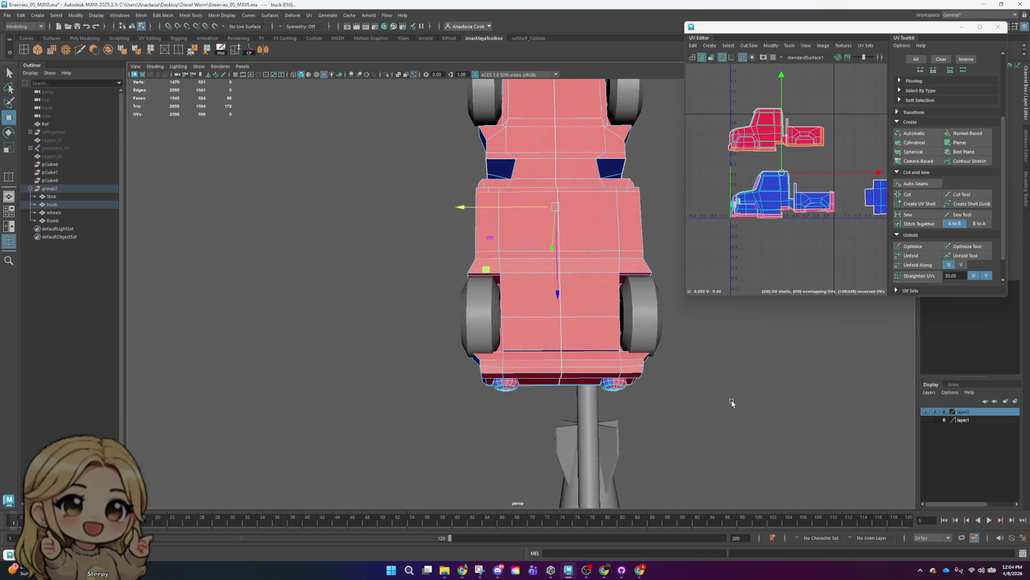
- Camera-project the framed truck faces into a new UV shell and move it aside
key(f)
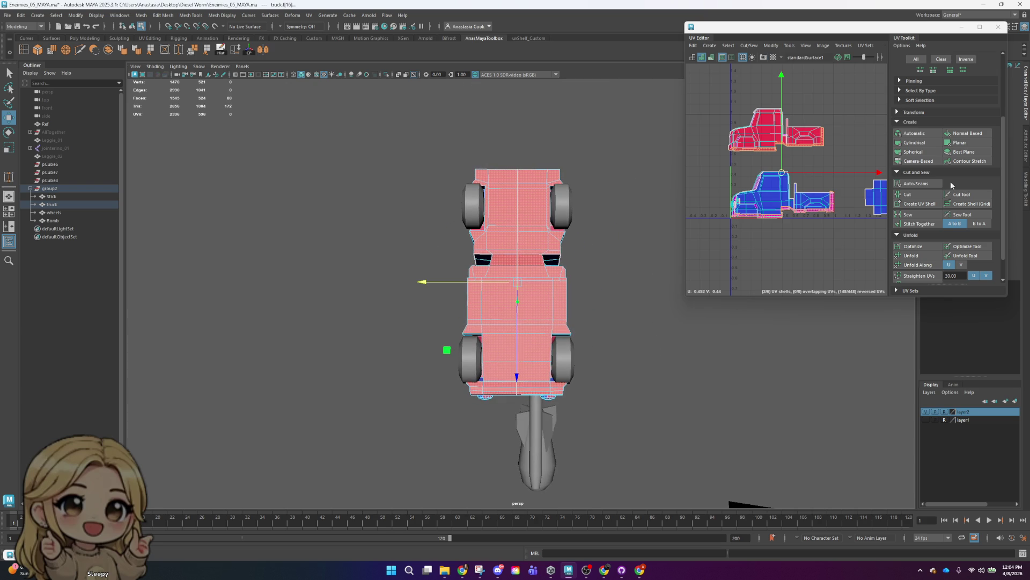
click(926, 161)
scroll(786, 162, down, 3)
drag(763, 164, 720, 164)
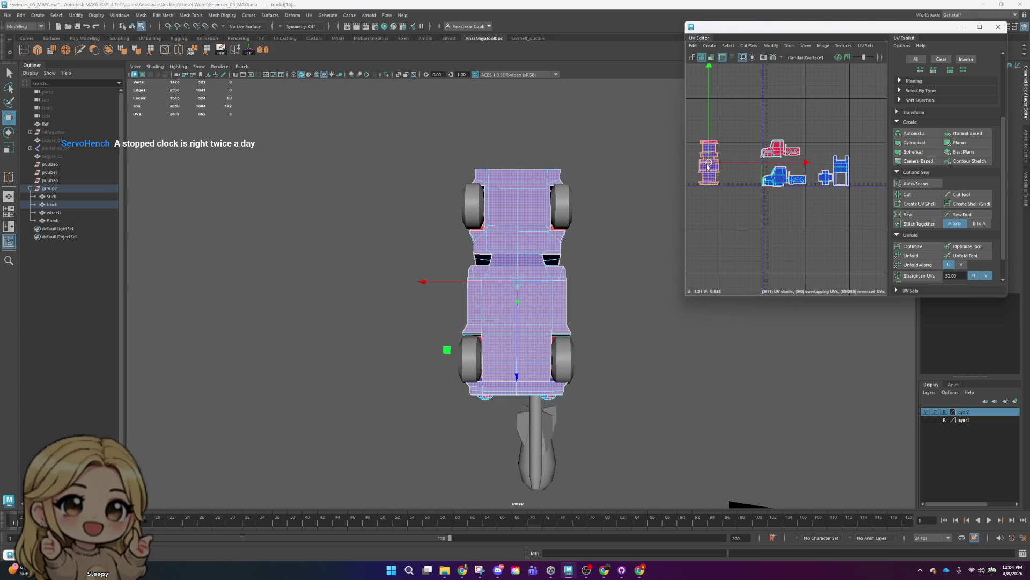
- Unfold the new shell, choosing Fix for the non-manifold geometry
click(911, 255)
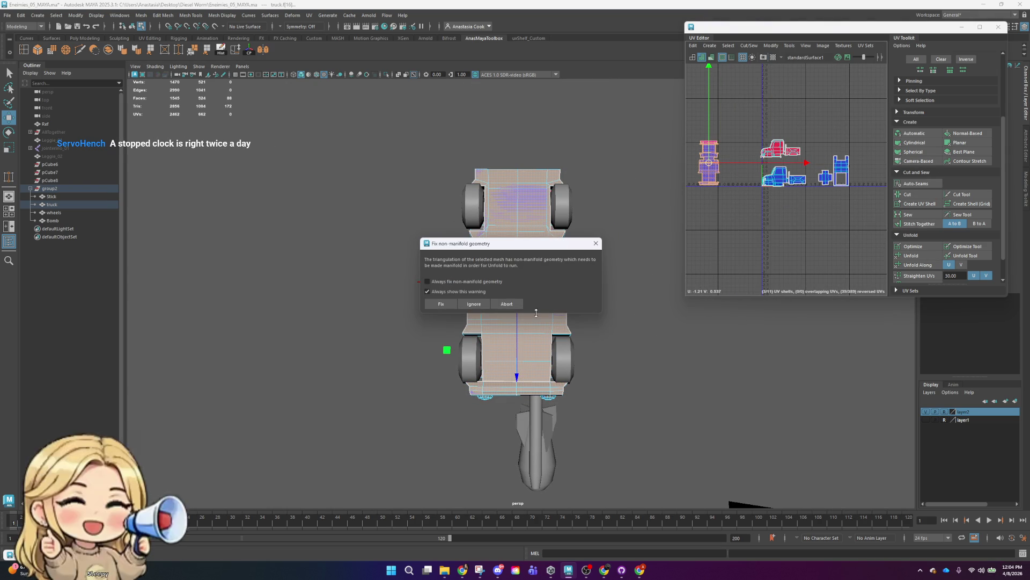
click(442, 304)
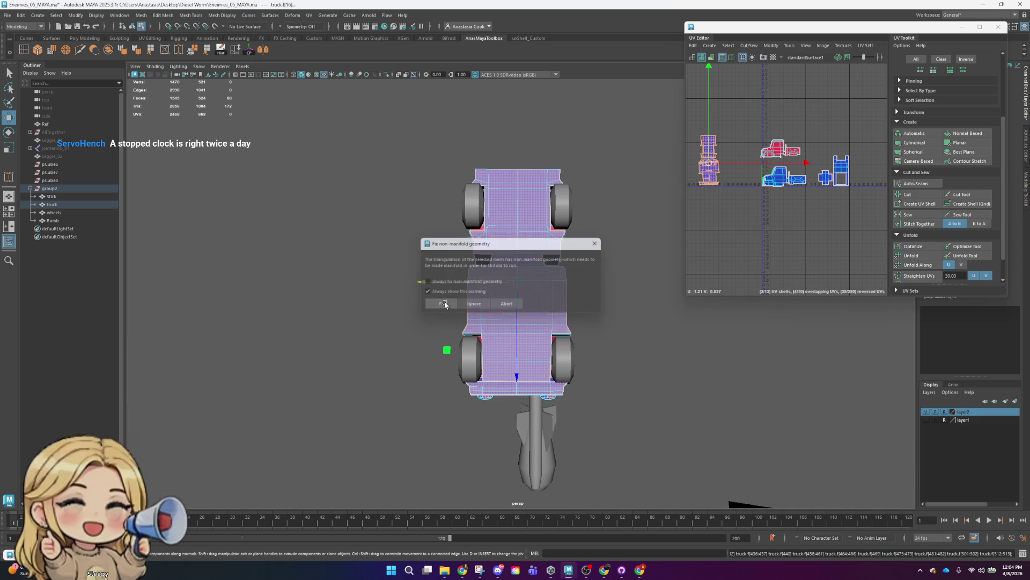
scroll(590, 303, up, 3)
scroll(623, 295, up, 3)
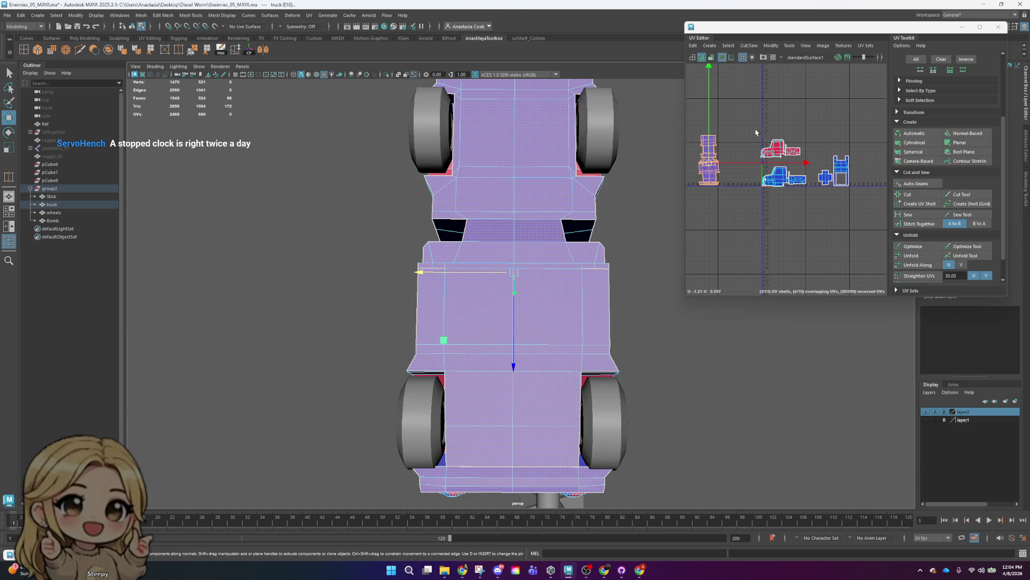
scroll(759, 130, down, 2)
mouse_move(626, 356)
alt+mouse_down()
mouse_move(563, 352)
mouse_move(596, 330)
alt+mouse_up()
scroll(596, 330, up, 3)
right_click(587, 328)
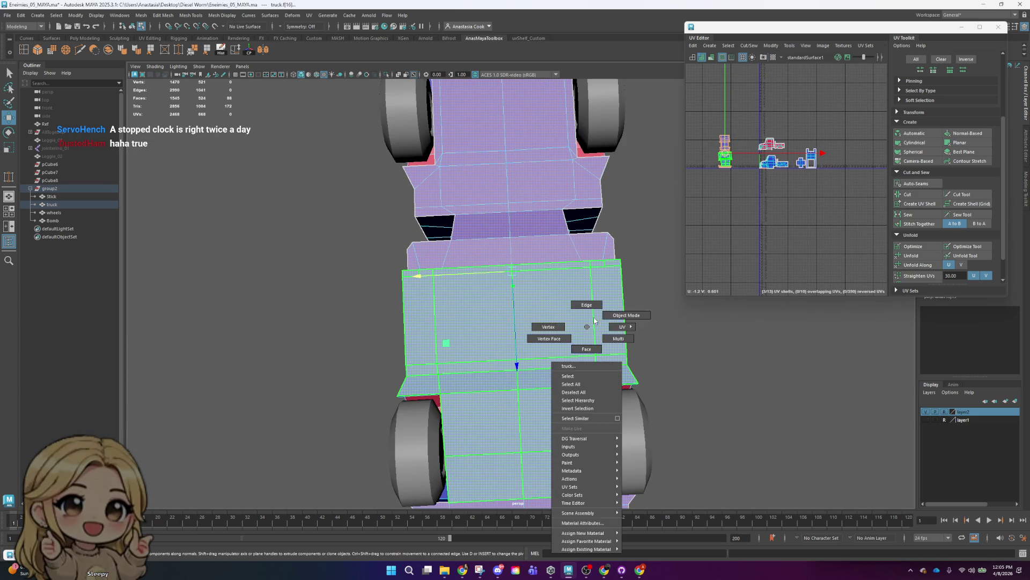
- Back in Object Mode, add new Multi-Cut edges across the truck's front panels
click(626, 315)
click(491, 270)
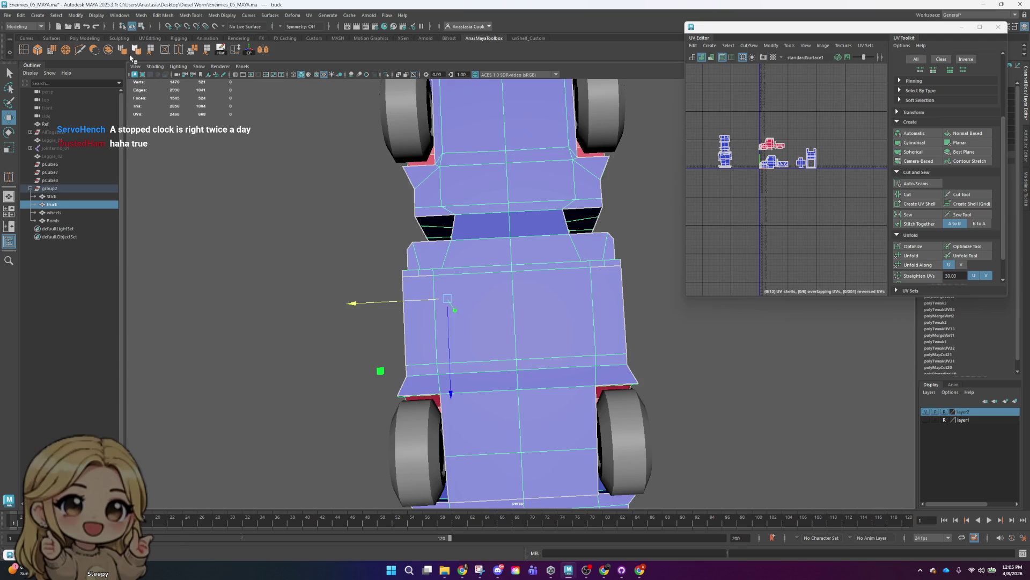
click(80, 51)
click(478, 320)
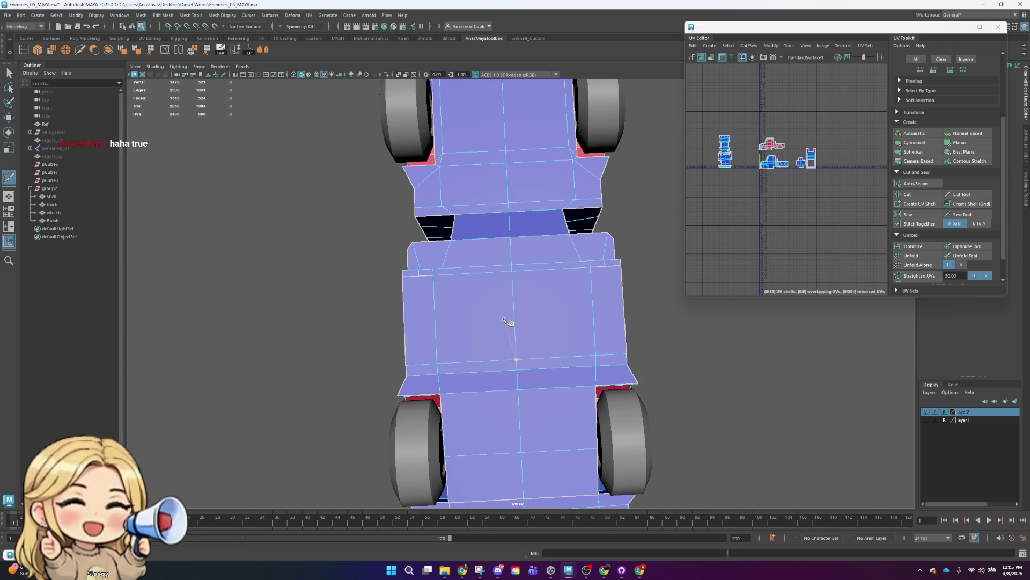
alt+middle_drag(508, 322, 529, 320)
click(464, 359)
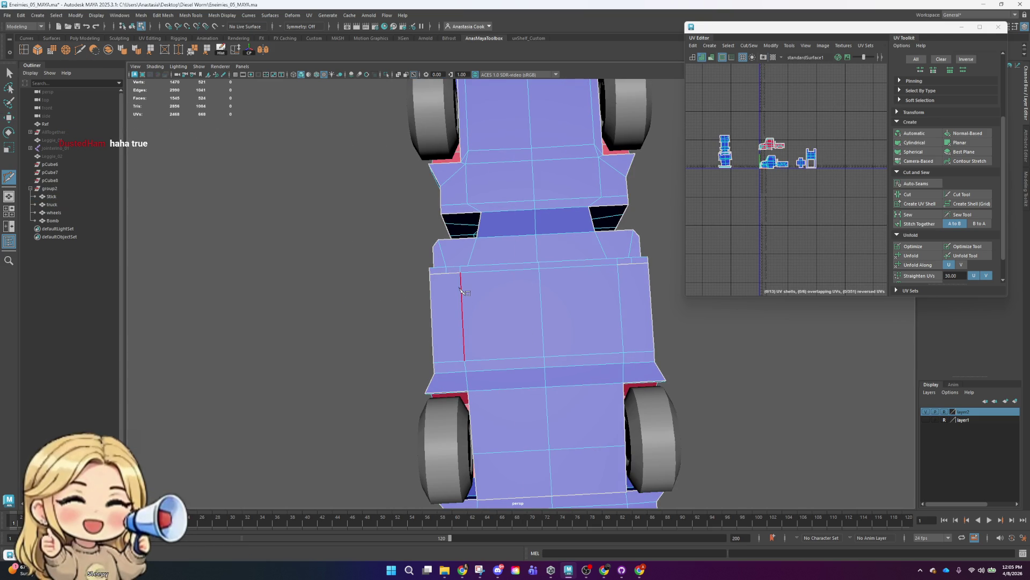
key(Return)
click(544, 356)
mouse_move(503, 322)
alt+mouse_down()
mouse_move(625, 330)
mouse_move(610, 291)
alt+mouse_up()
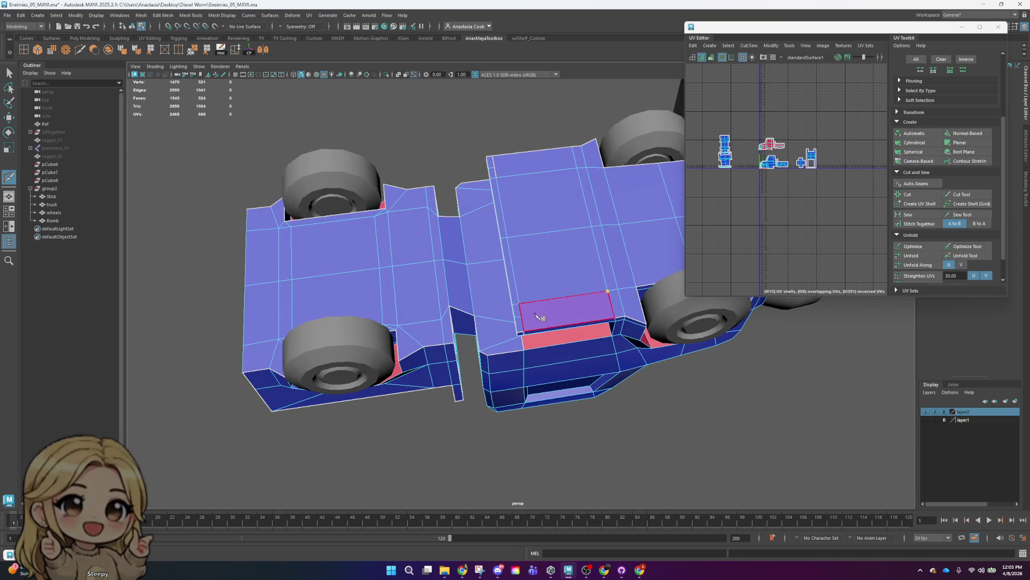
scroll(536, 317, up, 2)
scroll(570, 271, up, 1)
scroll(571, 271, up, 1)
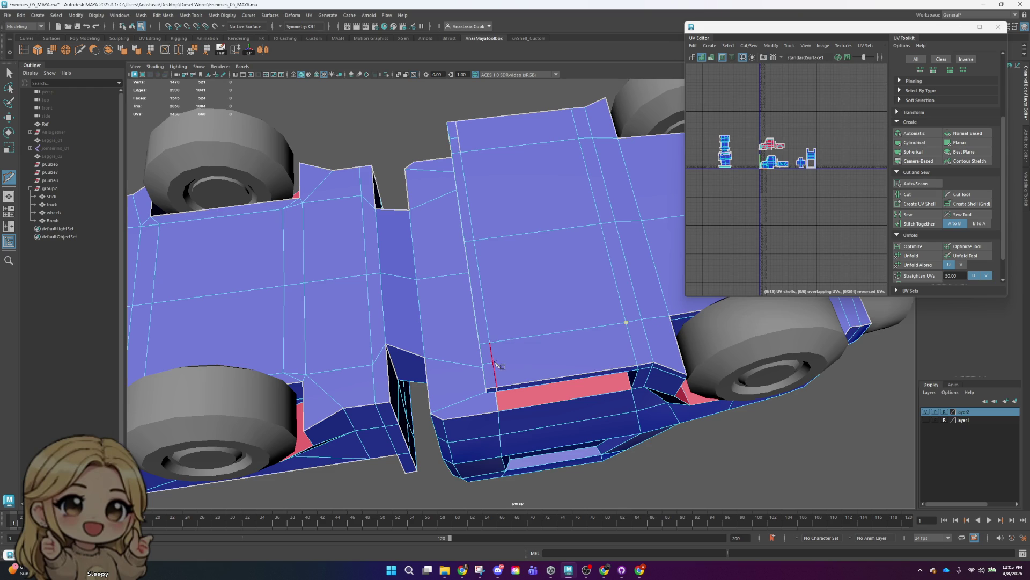
alt+drag(492, 365, 595, 336)
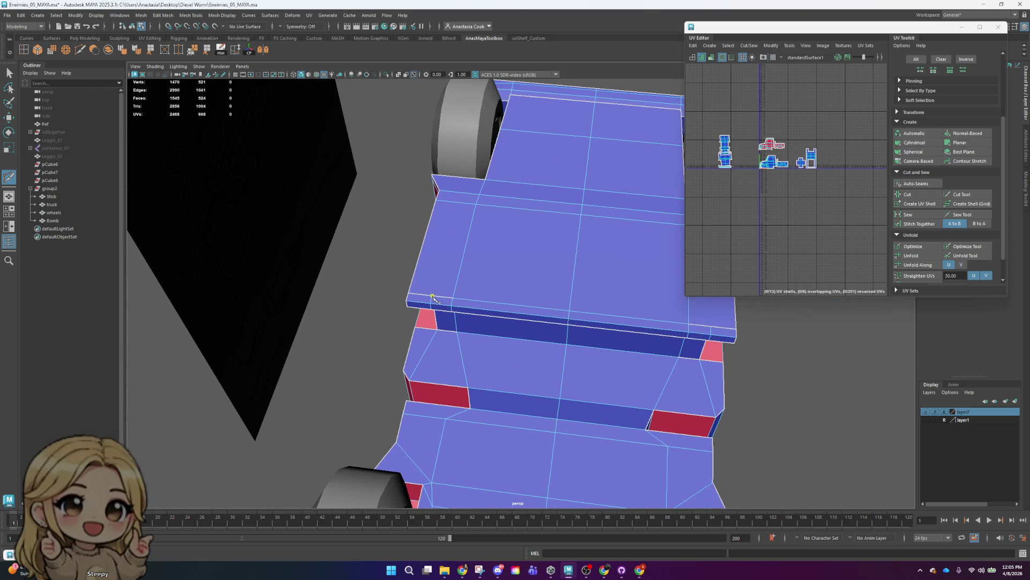
mouse_move(509, 266)
alt+mouse_down()
mouse_move(527, 333)
mouse_move(513, 332)
alt+mouse_up()
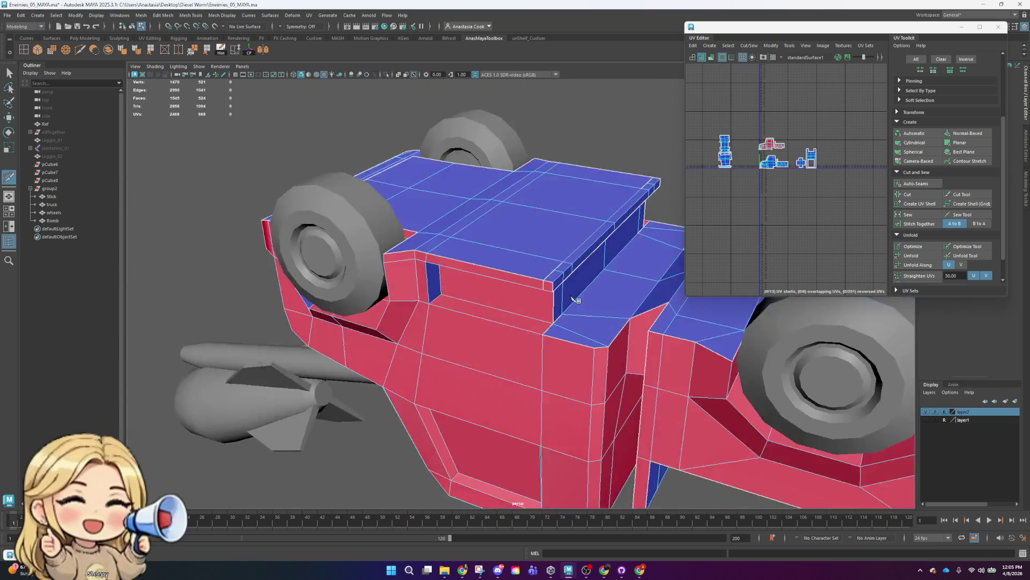
- Check the panel edges, then target-weld the stray vertex onto its neighbour
key(q)
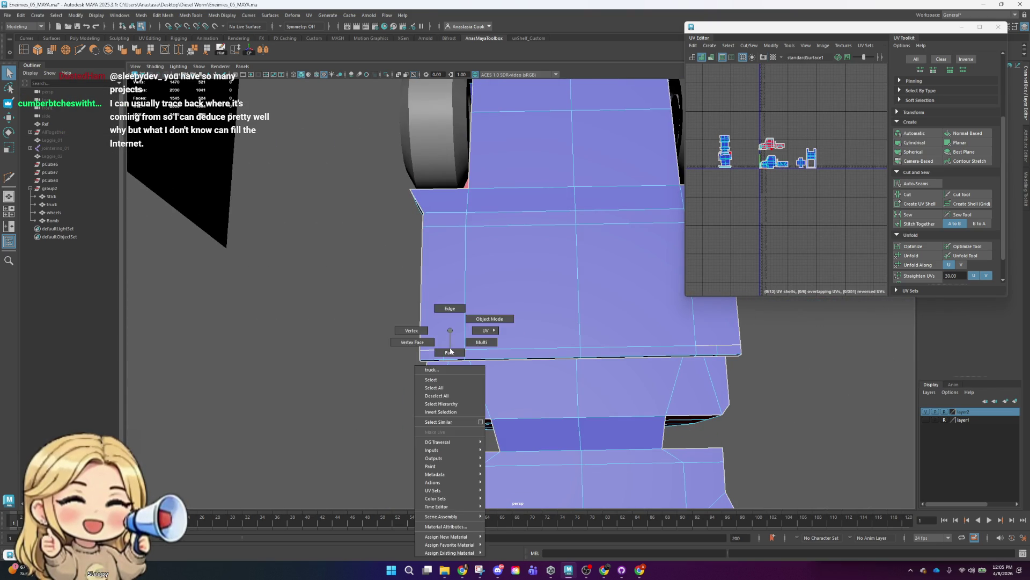
right_drag(450, 351, 458, 318)
click(447, 359)
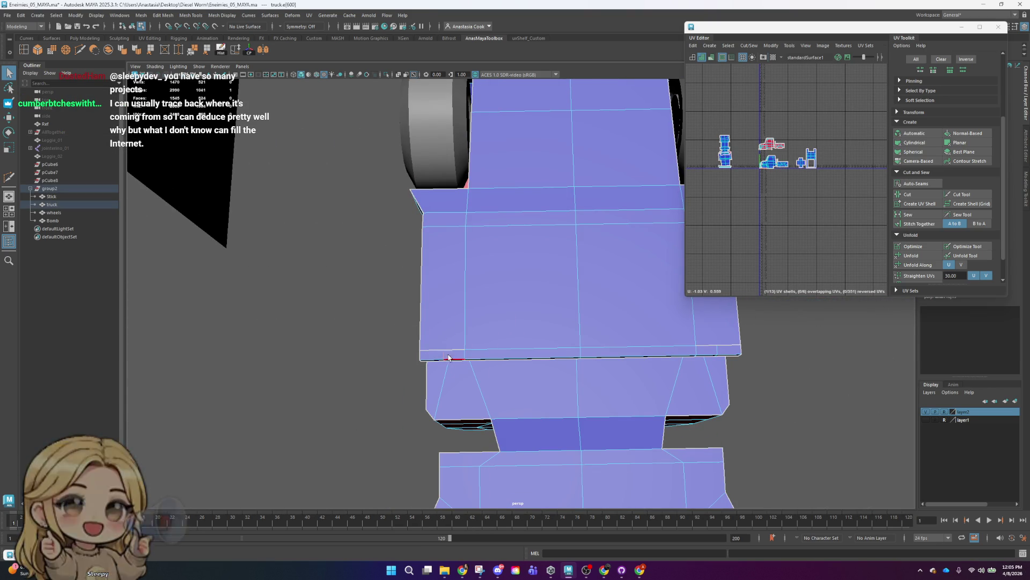
alt+drag(478, 348, 456, 289)
right_drag(456, 285, 472, 269)
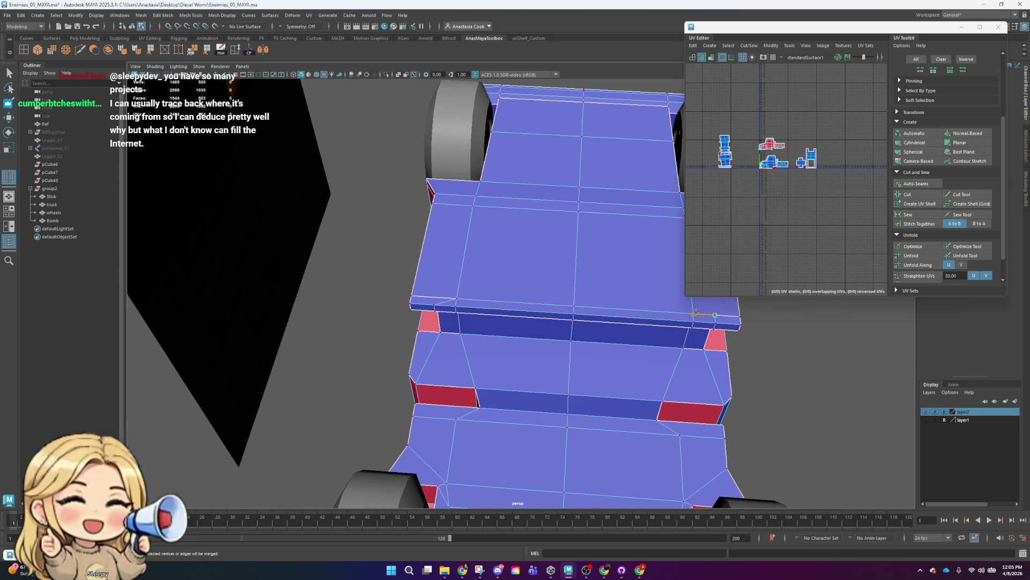
mouse_move(725, 322)
alt+mouse_down()
mouse_move(759, 329)
mouse_move(609, 359)
alt+mouse_up()
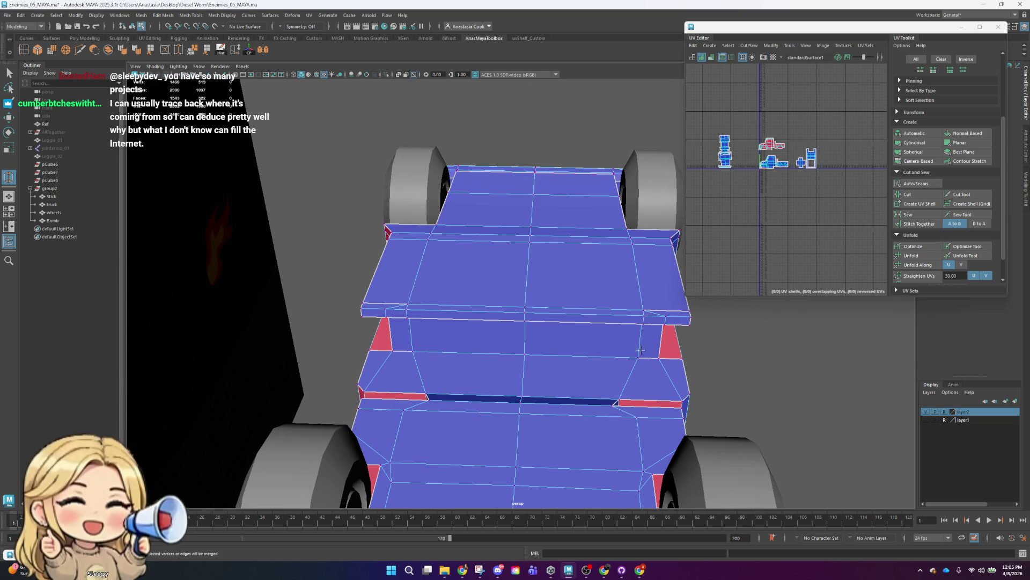
drag(638, 316, 644, 316)
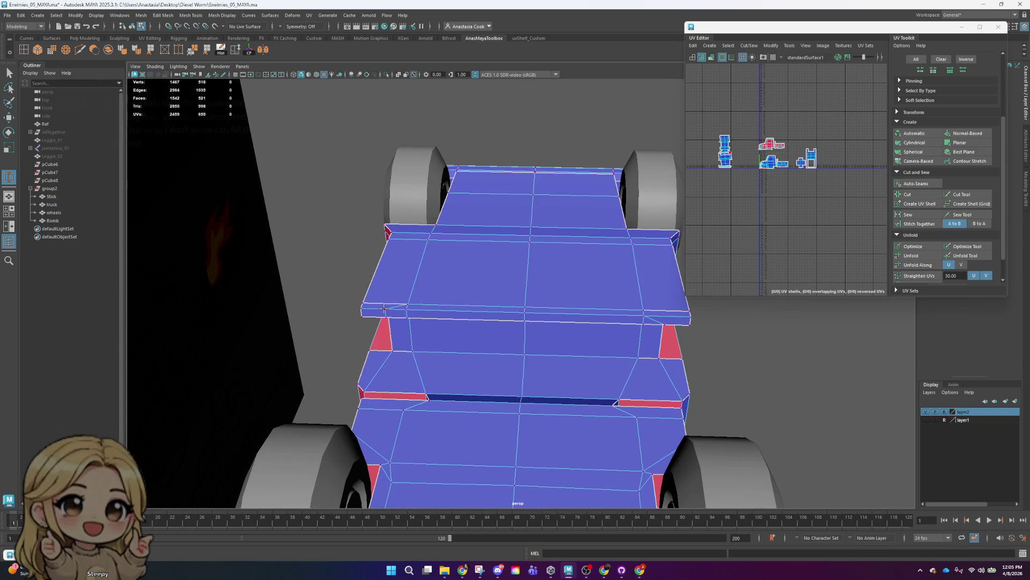
- Look over the truck from several angles and save Enemies_05_MAYA.ma
mouse_move(406, 308)
alt+mouse_down()
mouse_move(534, 313)
mouse_move(499, 226)
mouse_move(553, 246)
alt+mouse_up()
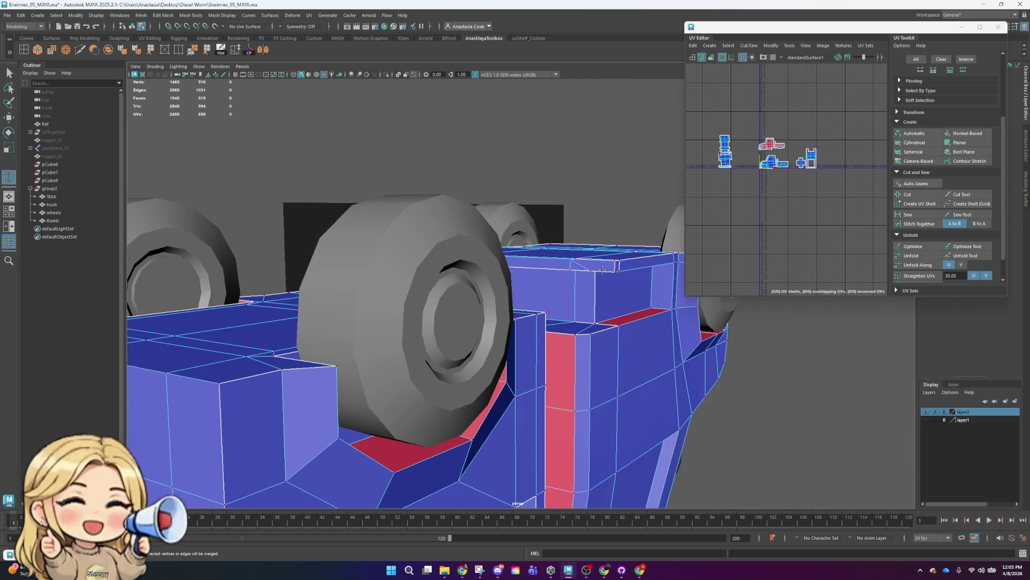
mouse_move(605, 312)
alt+mouse_down()
mouse_move(578, 292)
mouse_move(575, 322)
mouse_move(636, 348)
alt+mouse_up()
mouse_move(505, 408)
alt+mouse_down()
mouse_move(497, 372)
mouse_move(510, 414)
mouse_move(533, 413)
mouse_move(582, 361)
mouse_move(566, 345)
mouse_move(483, 362)
mouse_move(312, 425)
mouse_move(462, 340)
alt+mouse_up()
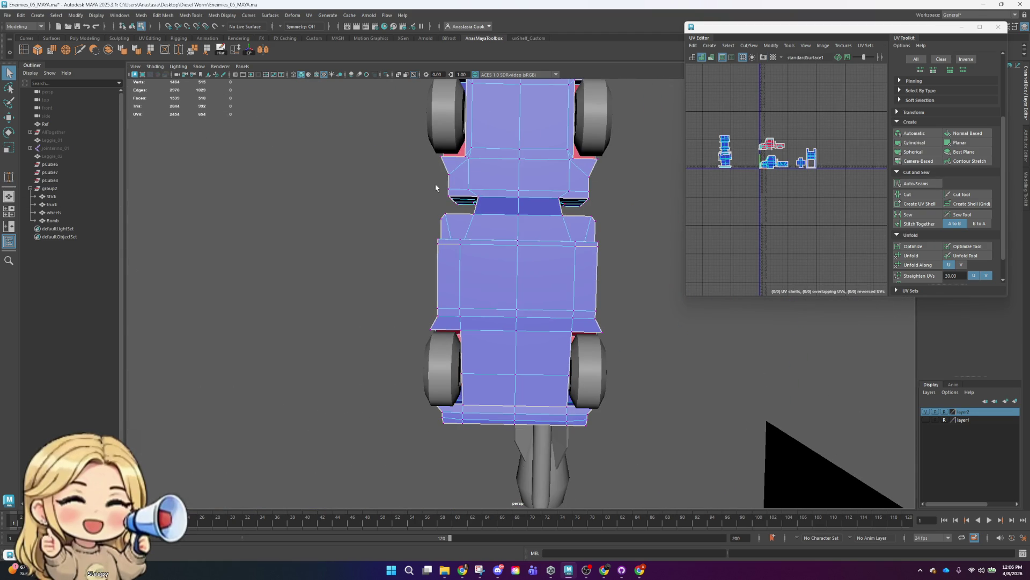
key(ctrl+s)
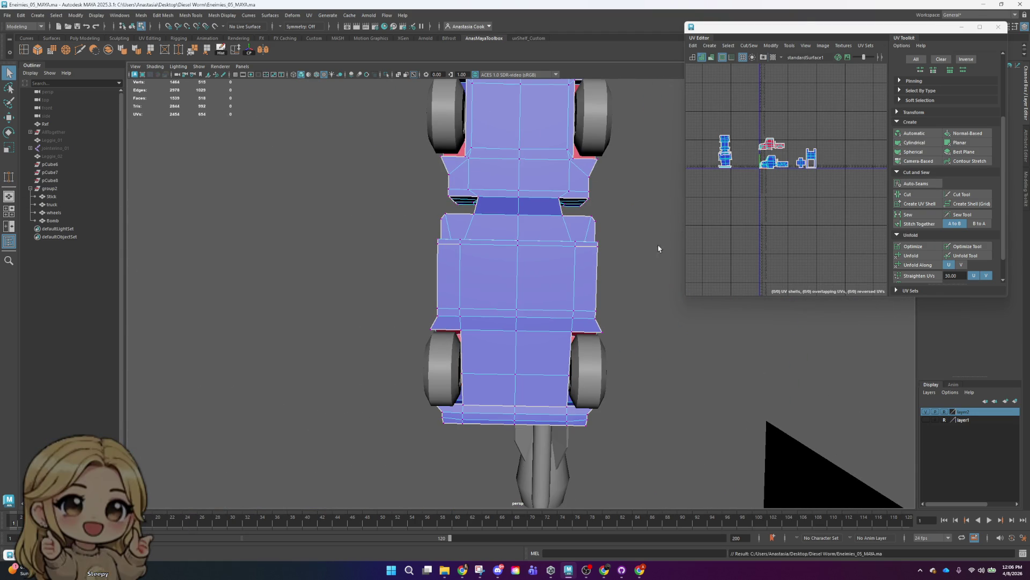
- Move a truck UV shell to the right, then select its UVs and unfold it
scroll(737, 186, up, 5)
scroll(737, 187, up, 2)
right_click(733, 176)
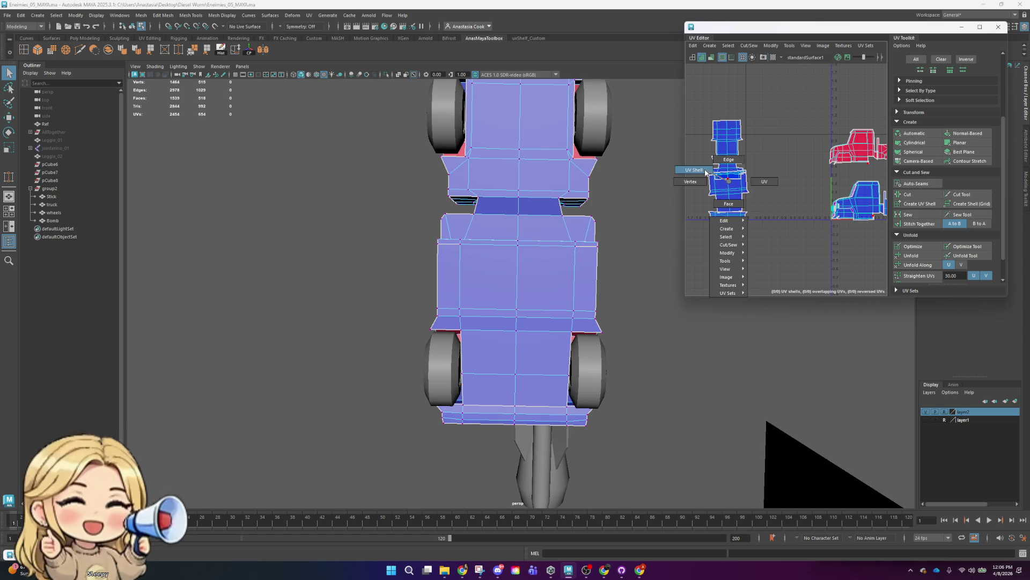
click(733, 176)
key(e)
key(r)
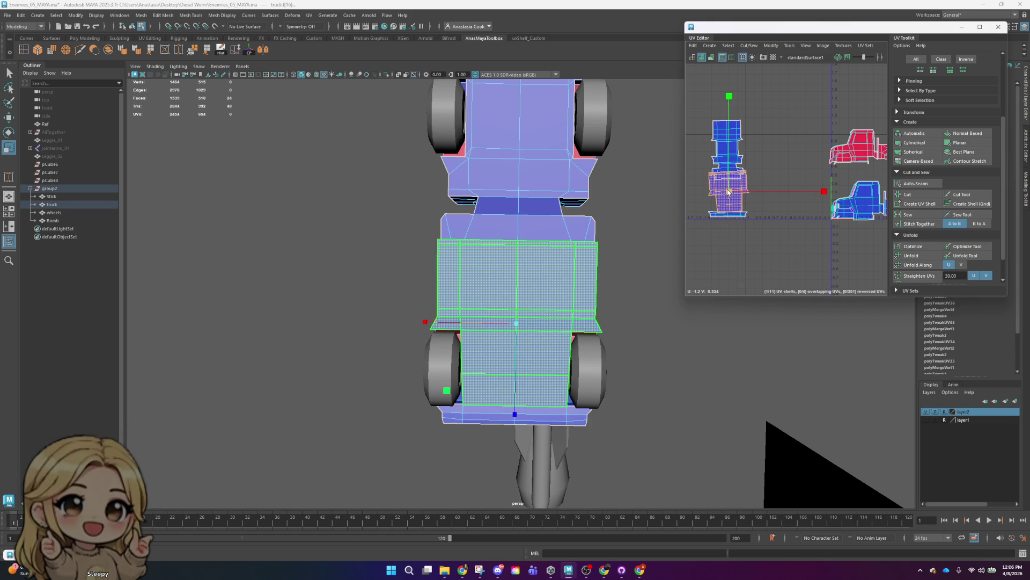
key(w)
drag(720, 195, 776, 202)
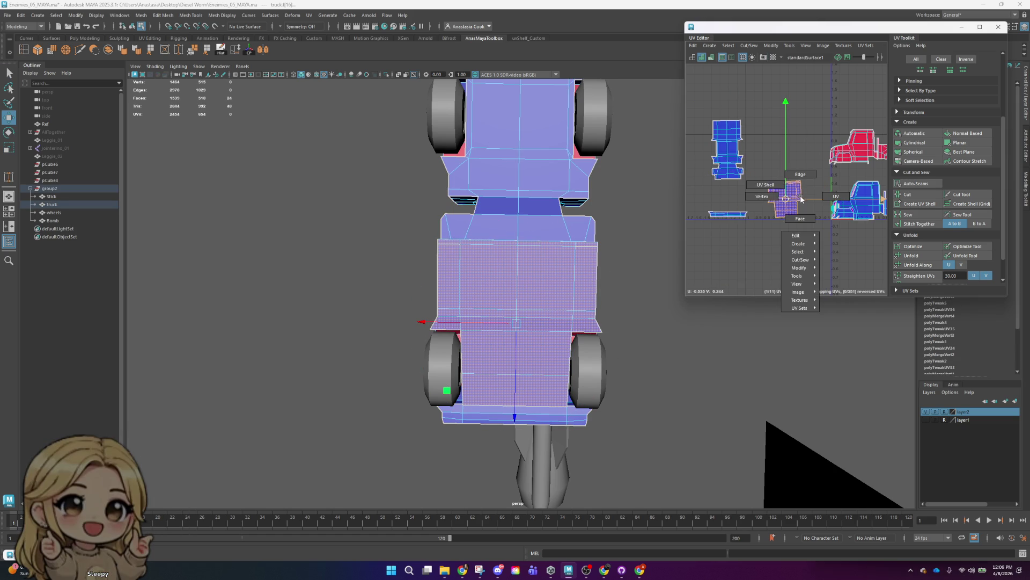
right_drag(797, 217, 795, 200)
click(793, 200)
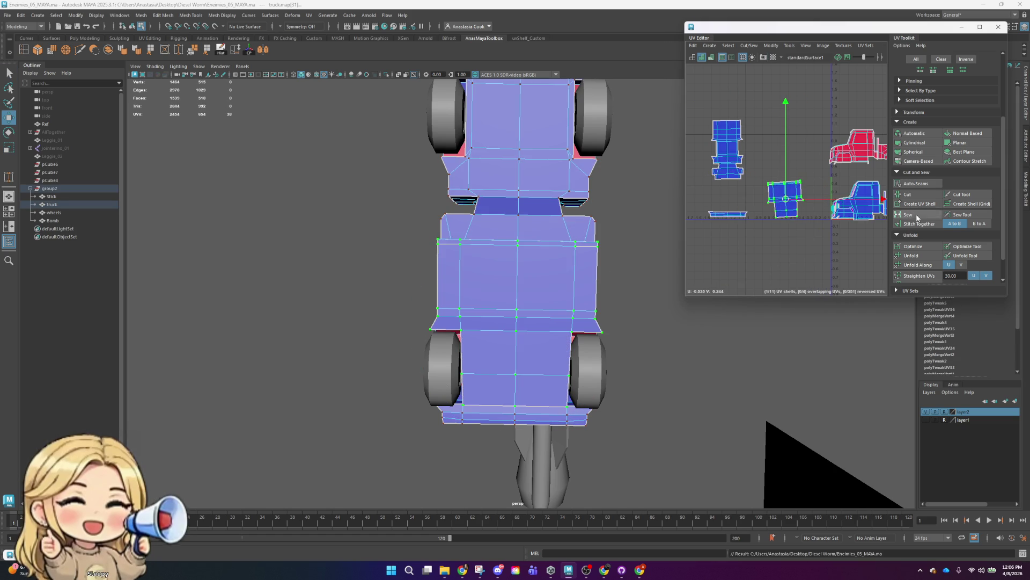
click(923, 259)
- Rotate and shrink the tall left UV shell, then shrink the middle shell
key(e)
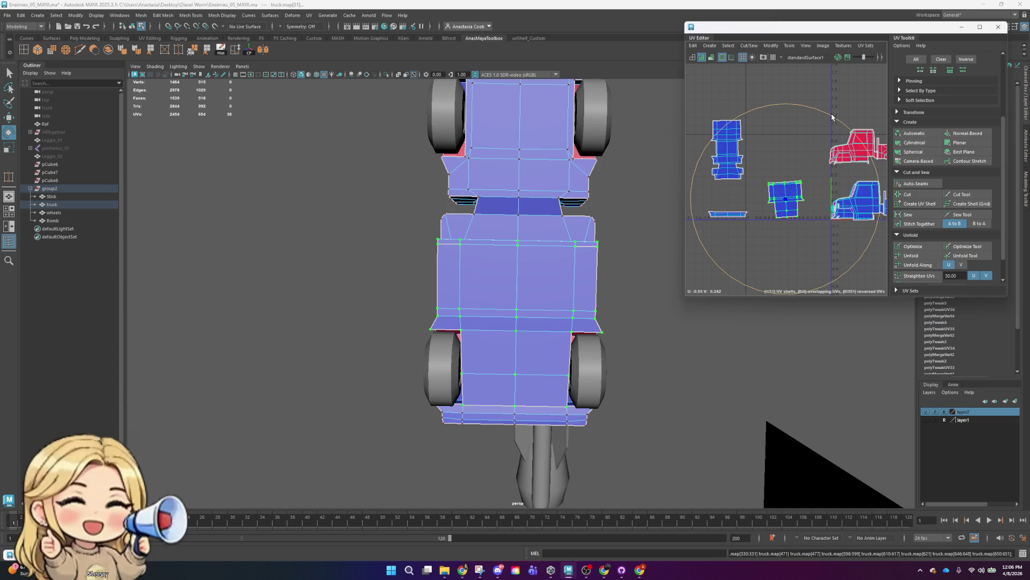
click(740, 158)
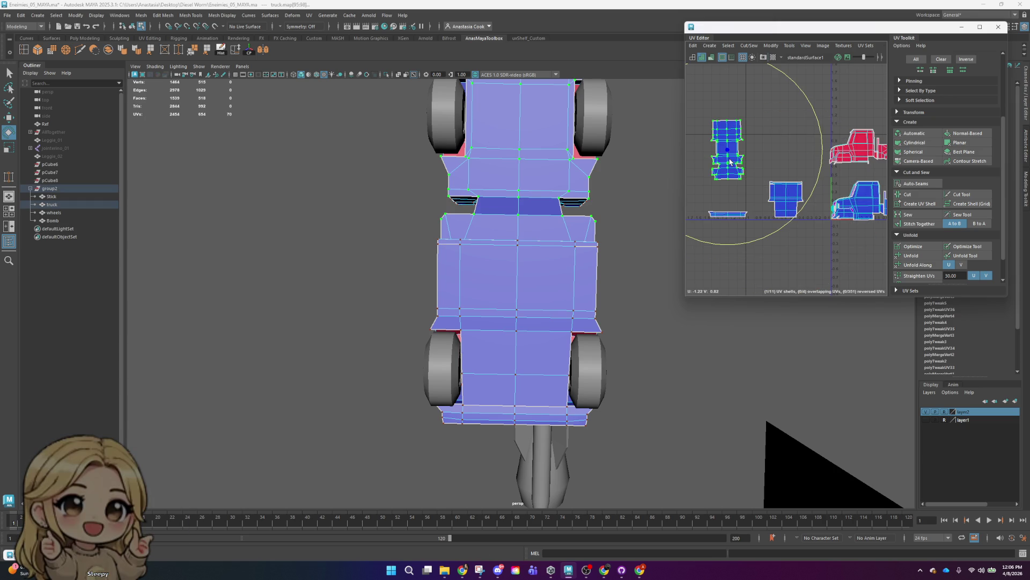
drag(809, 104, 810, 107)
key(r)
mouse_move(731, 161)
mouse_down()
mouse_move(714, 160)
mouse_move(763, 159)
mouse_up()
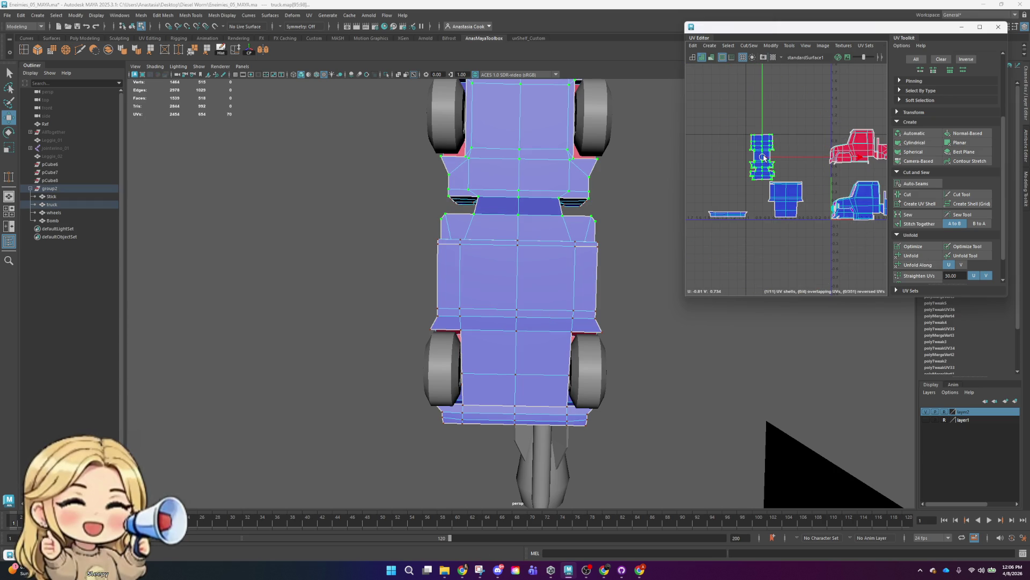
right_drag(790, 198, 754, 194)
drag(789, 200, 764, 203)
key(w)
- Unfold the flat strip's UV shell and move it up and slightly right
right_drag(741, 210, 741, 236)
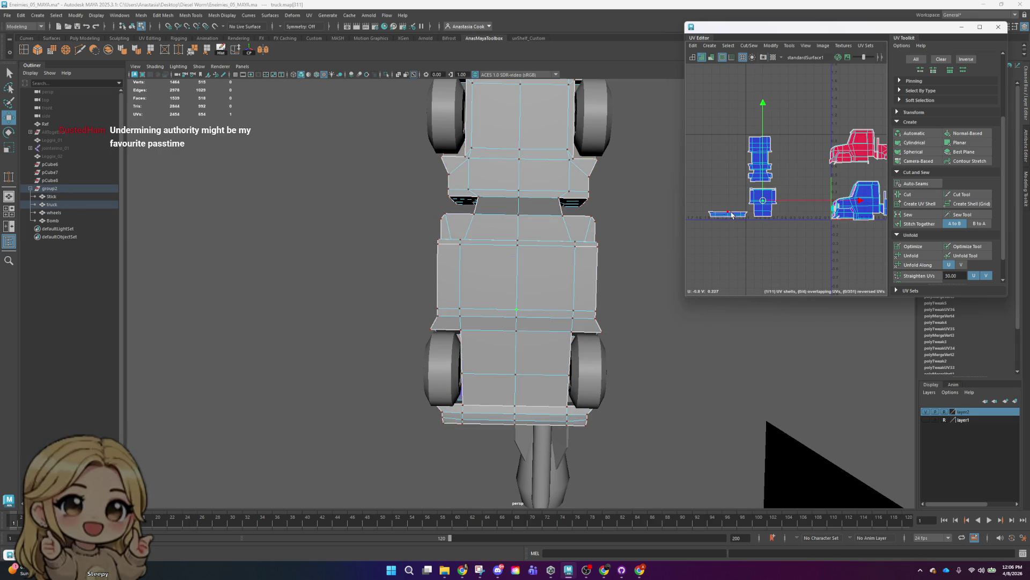
click(912, 256)
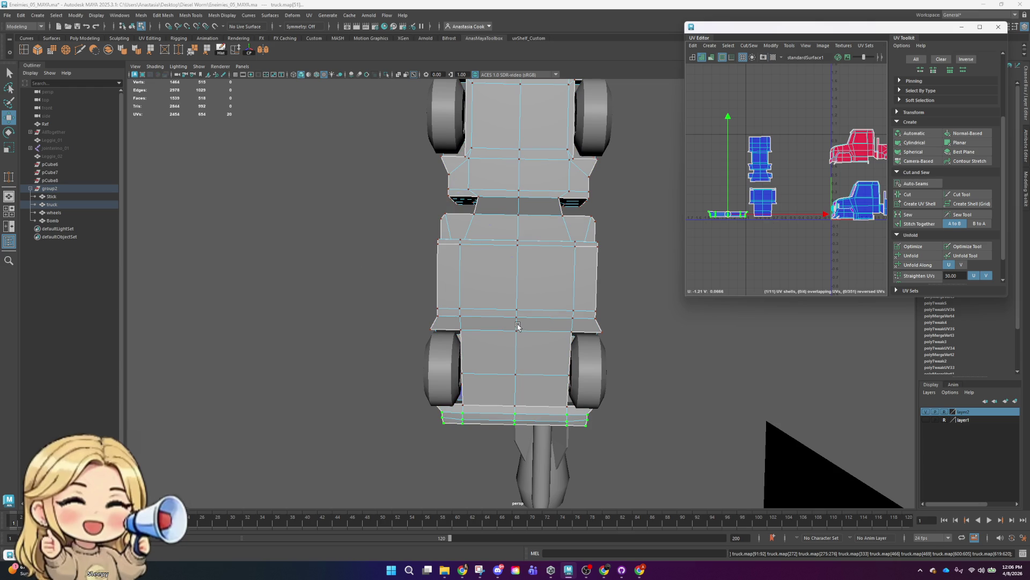
scroll(525, 324, down, 2)
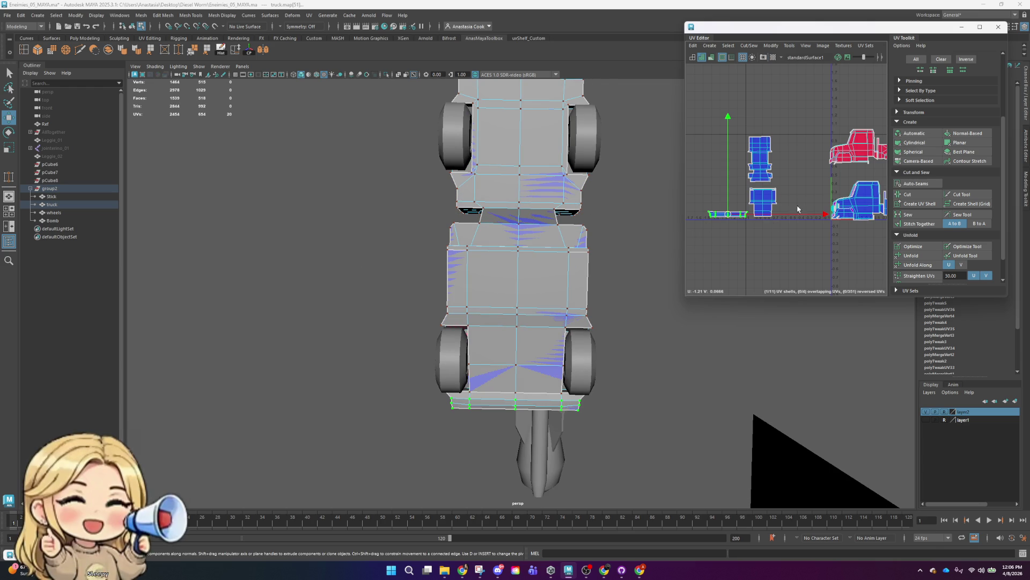
scroll(752, 224, up, 3)
alt+middle_drag(754, 224, 833, 227)
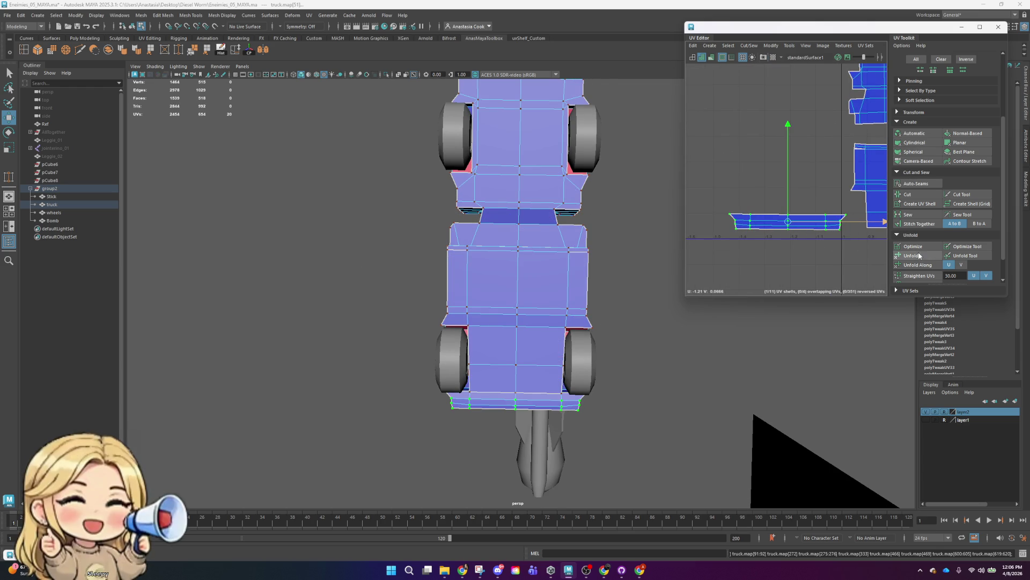
scroll(839, 226, down, 5)
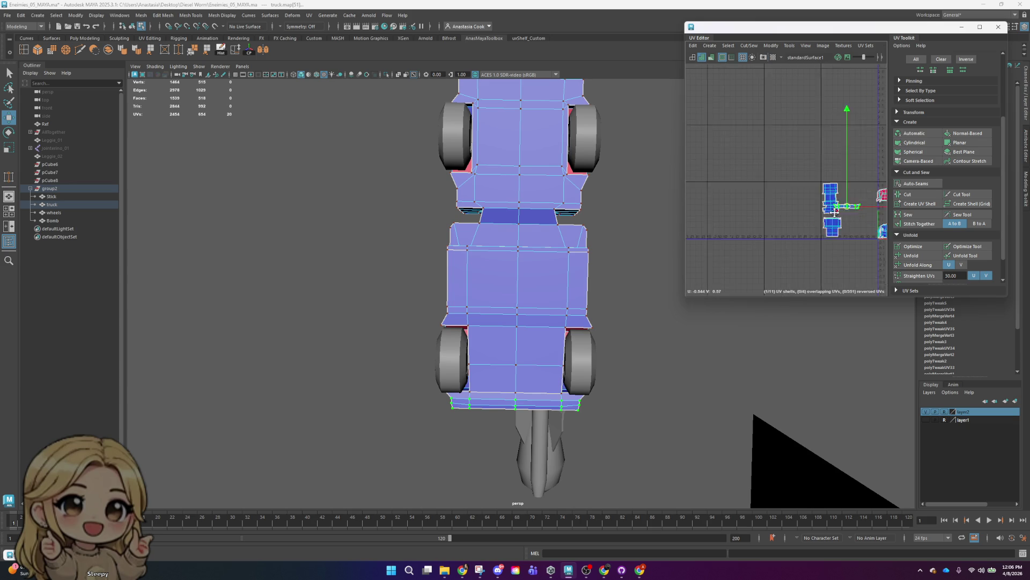
scroll(829, 229, up, 2)
scroll(830, 231, up, 3)
scroll(730, 232, down, 2)
drag(717, 239, 730, 197)
- Rotate the flat strip shell so it lies level
key(e)
scroll(786, 166, up, 2)
scroll(812, 168, up, 2)
scroll(822, 175, up, 2)
drag(821, 175, 821, 176)
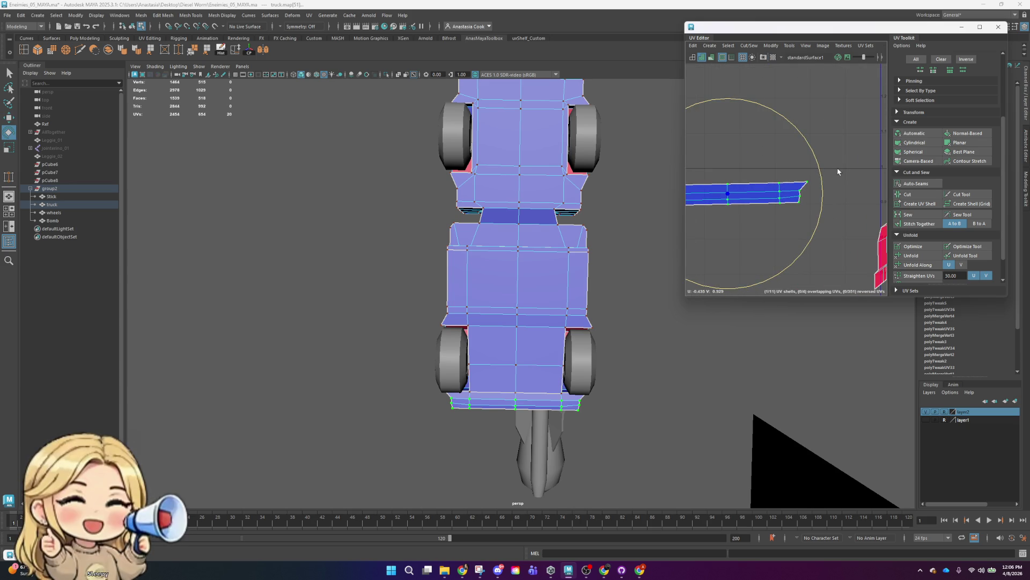
key(w)
scroll(833, 231, down, 5)
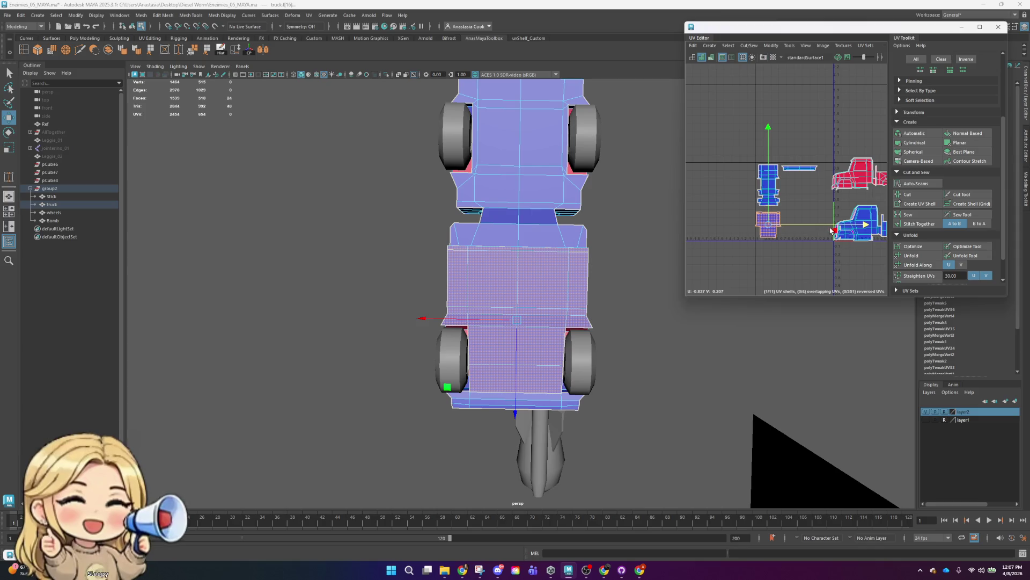
- Clear the selection and pick individual faces on the truck's cab
click(509, 246)
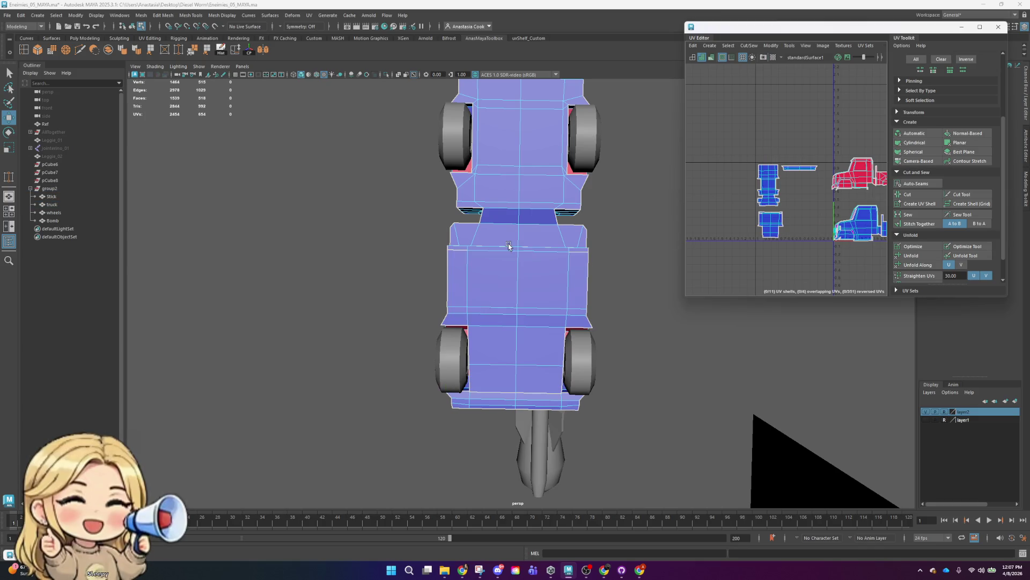
alt+drag(581, 252, 575, 193)
click(576, 193)
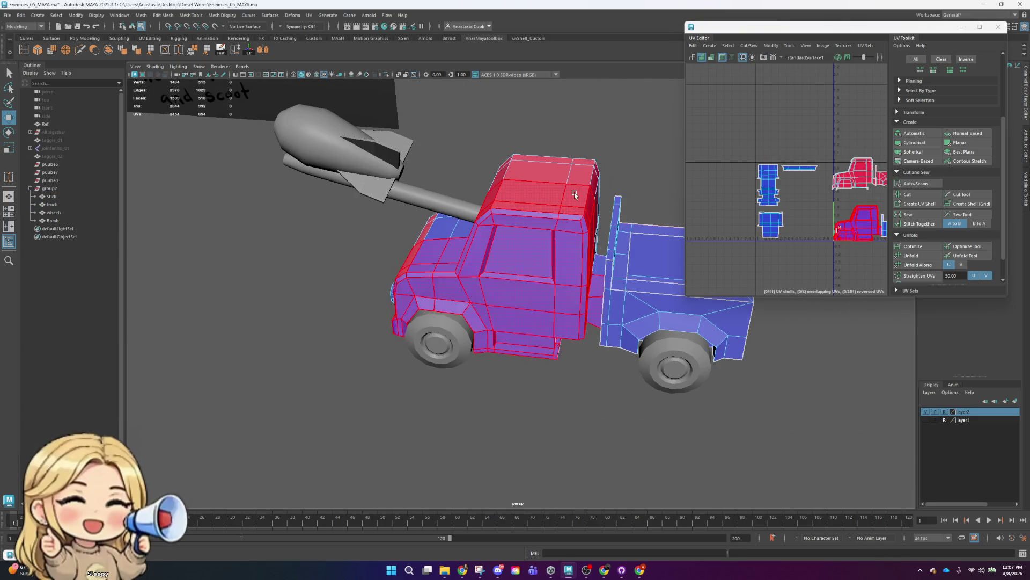
click(570, 196)
right_click(568, 195)
click(567, 215)
click(557, 211)
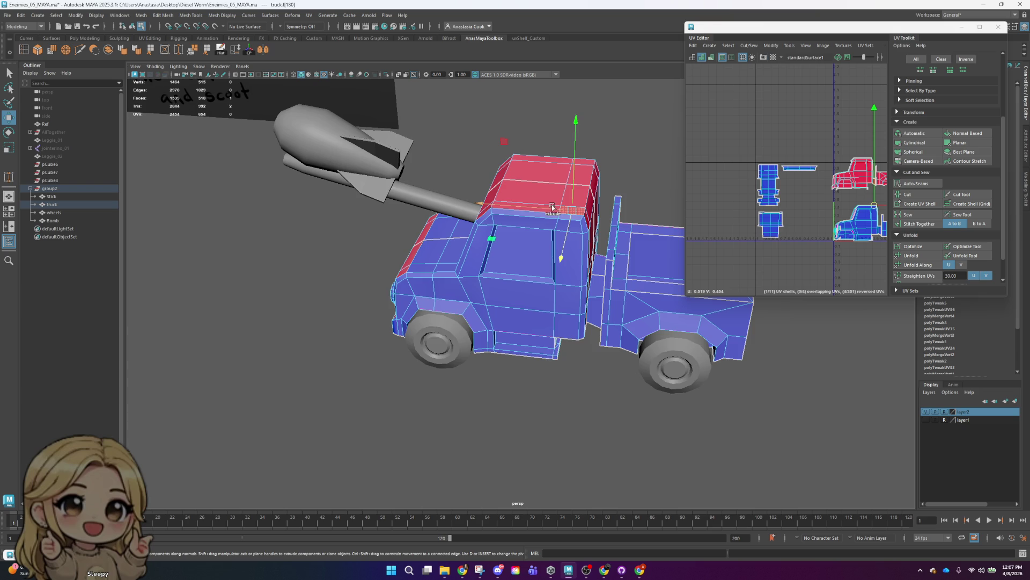
alt+drag(552, 207, 568, 231)
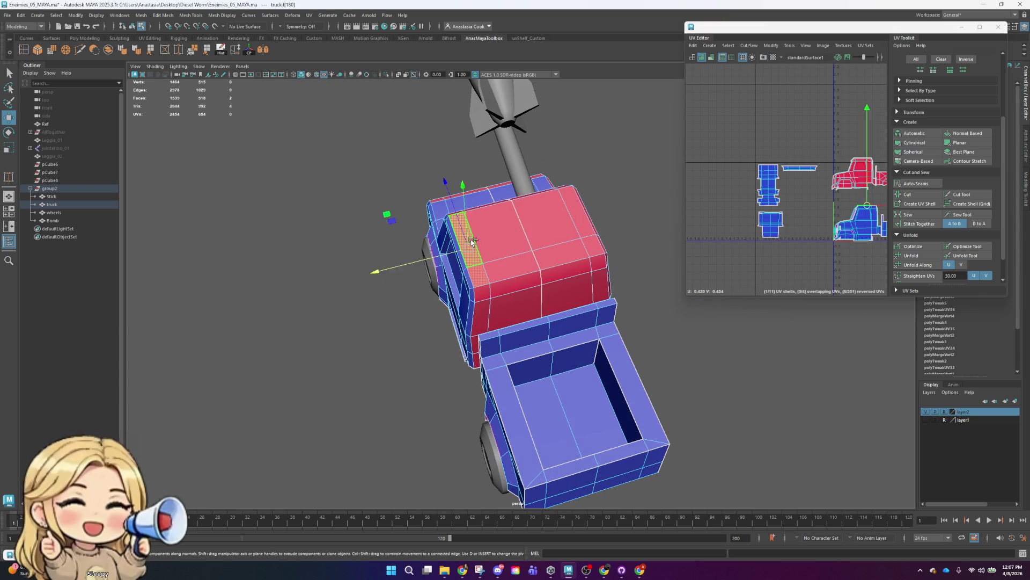
- Select face loops across the cab top, corner and bed, dropping unwanted UV shells
double_click(517, 293)
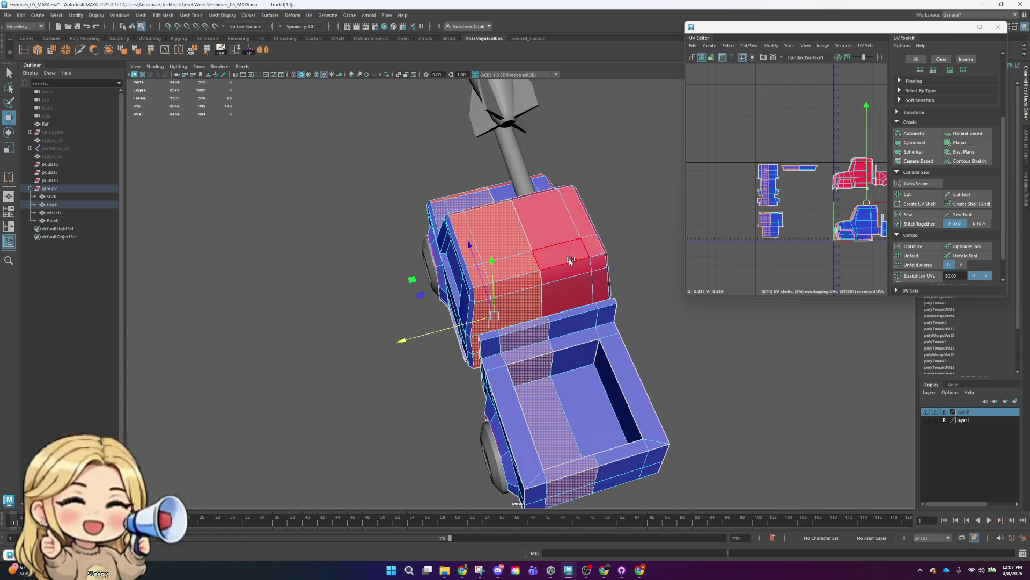
shift+double_click(570, 261)
shift+double_click(600, 268)
mouse_move(600, 269)
alt+mouse_down()
mouse_move(579, 320)
mouse_move(583, 376)
alt+mouse_up()
drag(740, 124, 806, 231)
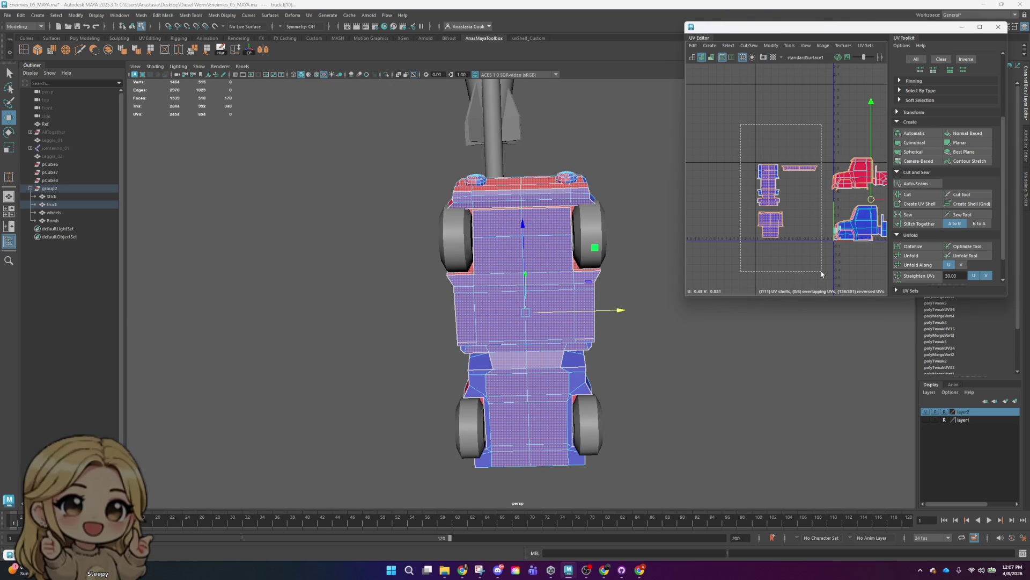
ctrl+drag(822, 275, 821, 274)
alt+middle_drag(865, 252, 765, 234)
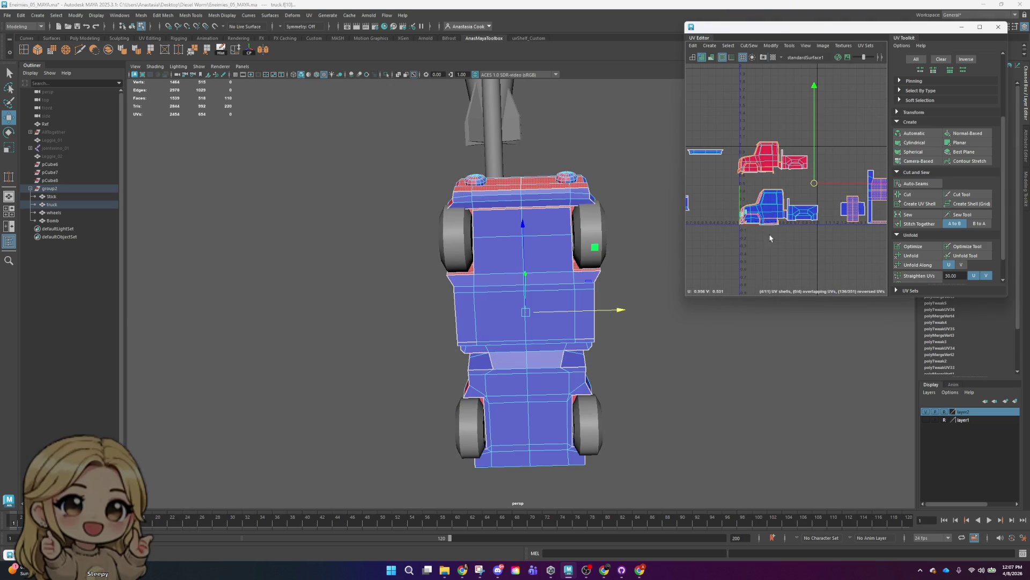
alt+middle_drag(847, 237, 769, 232)
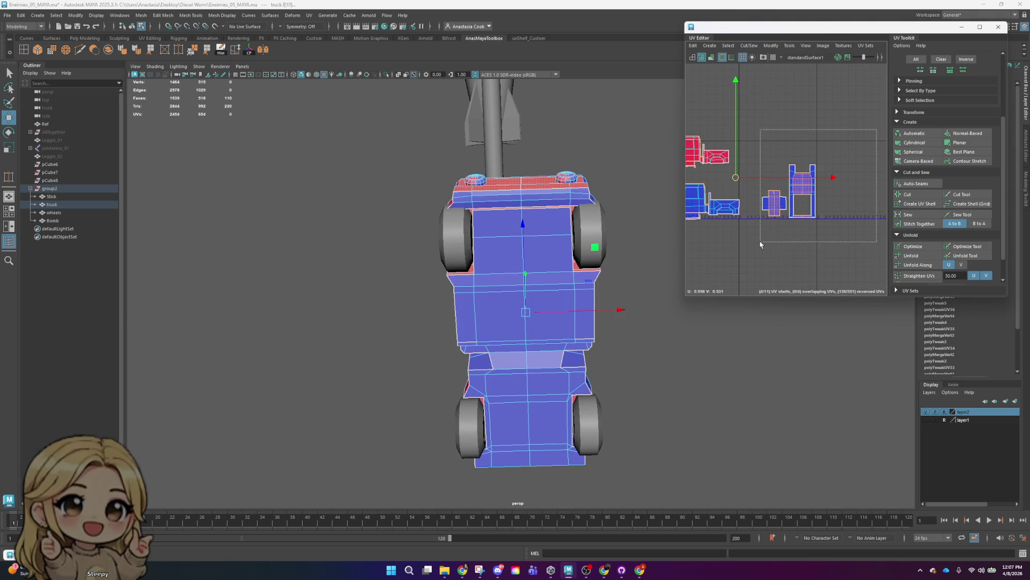
ctrl+drag(760, 244, 760, 245)
alt+drag(651, 156, 475, 279)
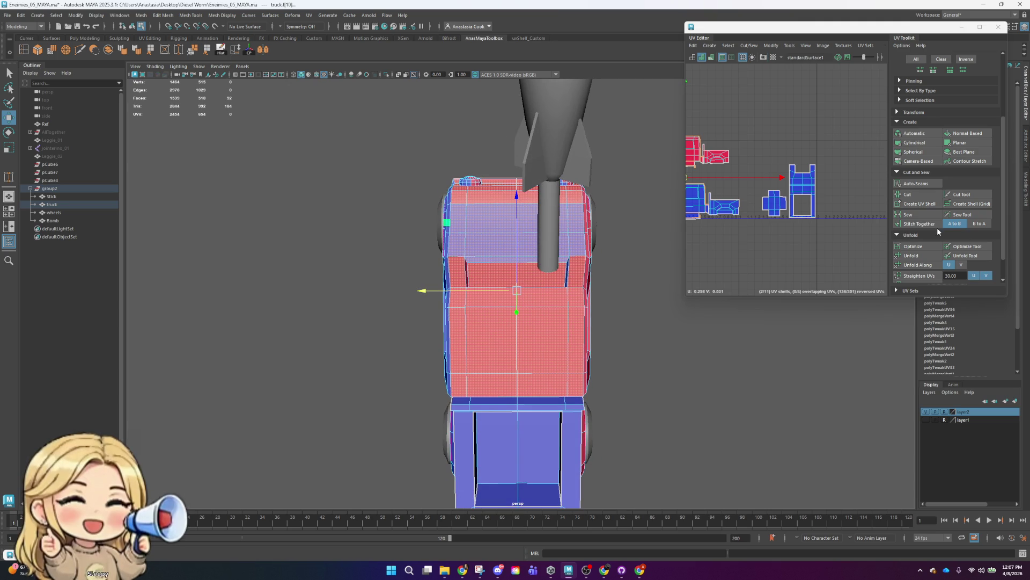
- Project fresh UVs onto the cab faces and move the new shell aside
click(919, 161)
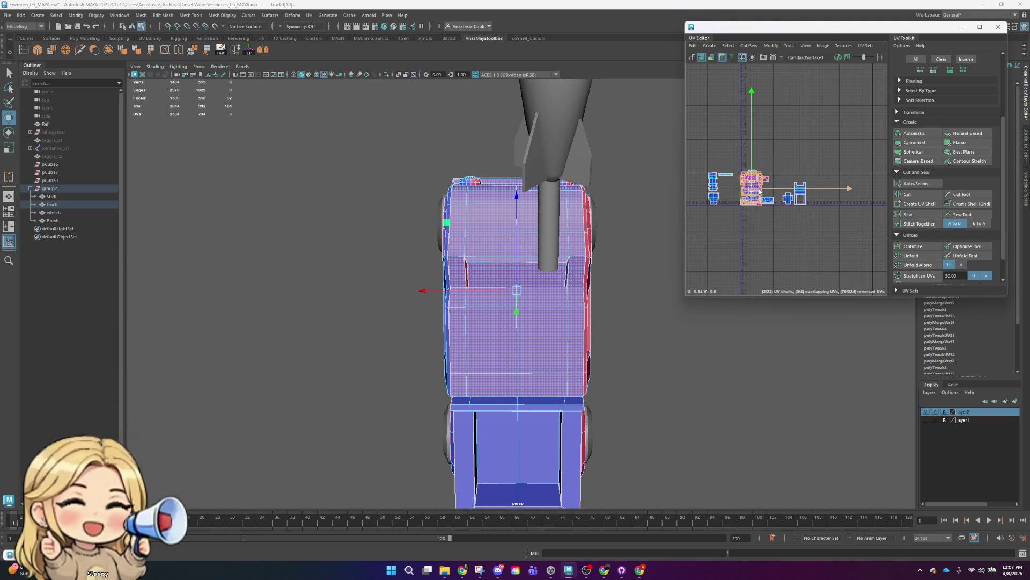
drag(767, 193, 781, 144)
key(f)
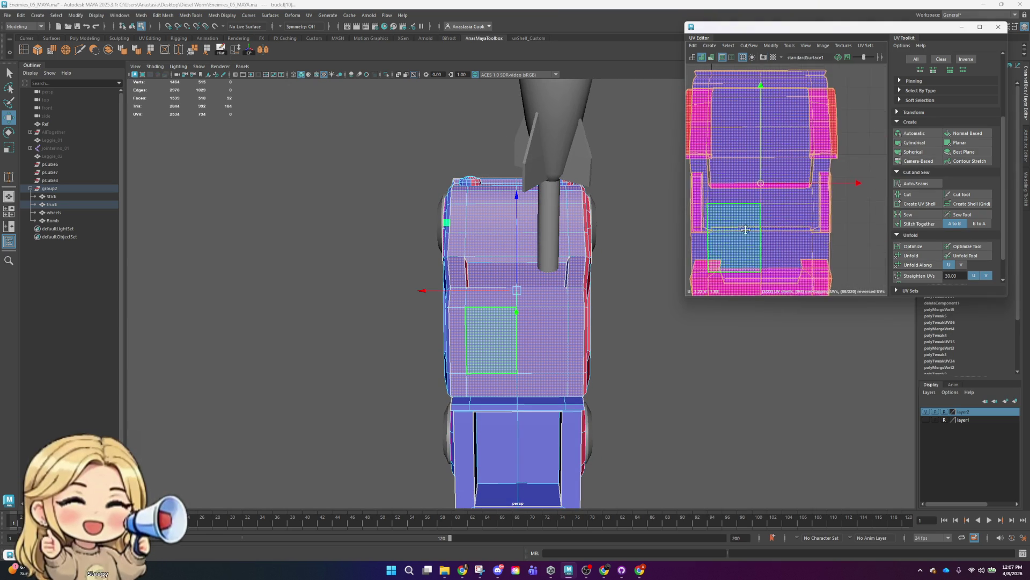
right_drag(751, 223, 771, 240)
scroll(773, 216, down, 5)
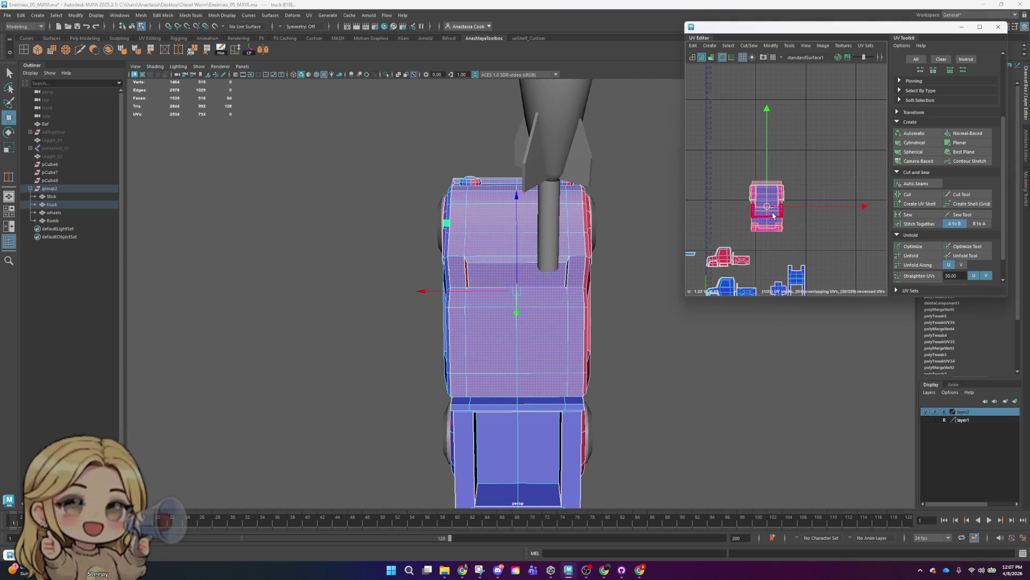
drag(773, 216, 836, 222)
alt+middle_drag(823, 241, 754, 222)
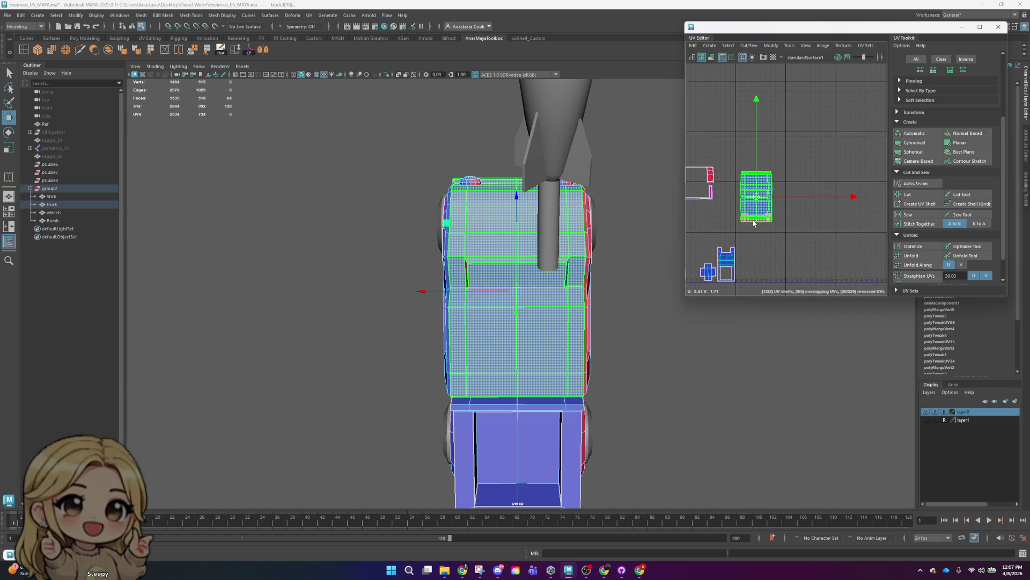
- Unfold the cab shell, fixing non-manifold geometry, and rotate it upright
key(ctrl+F11)
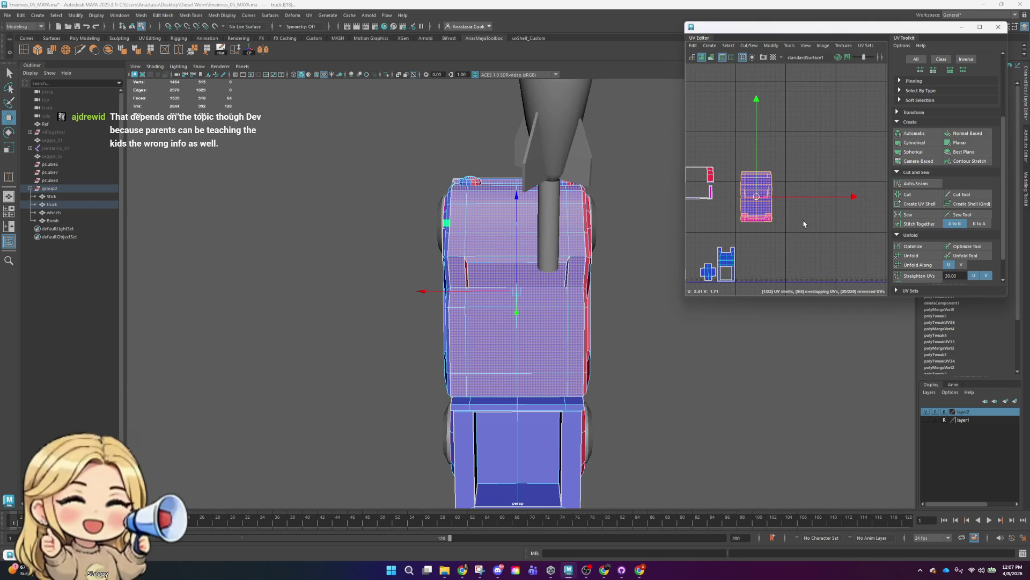
right_drag(761, 209, 789, 206)
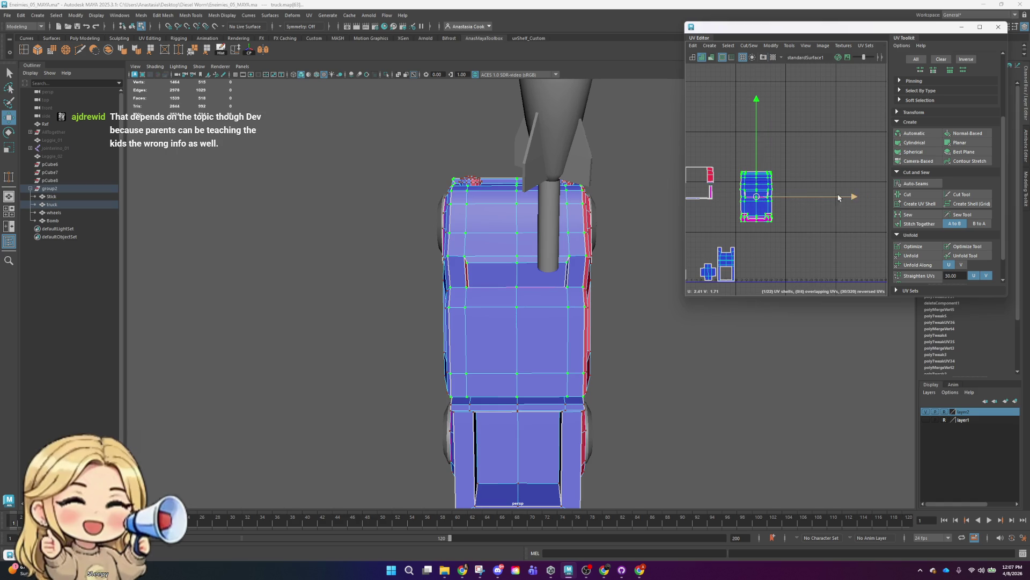
click(912, 259)
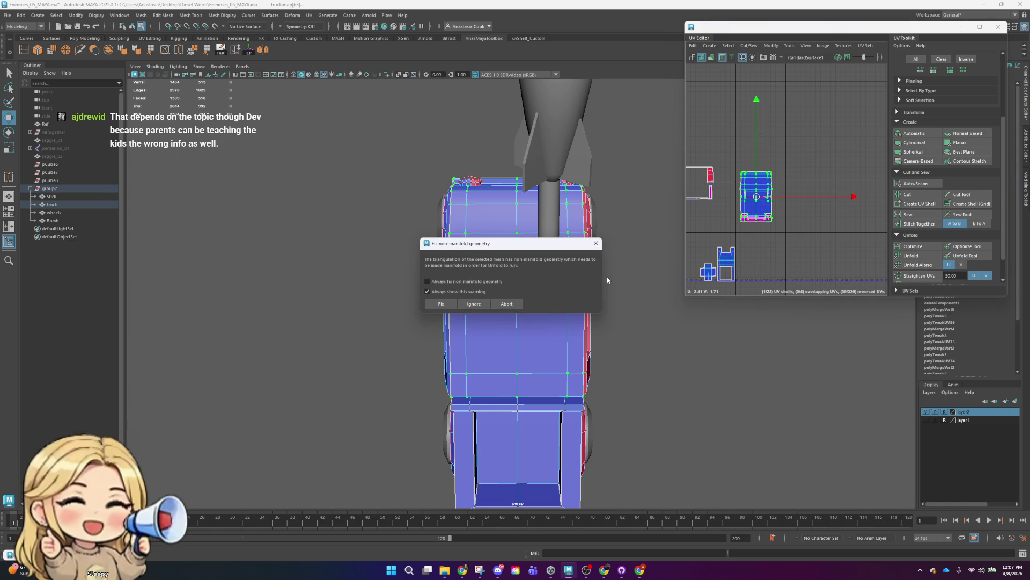
click(441, 304)
key(e)
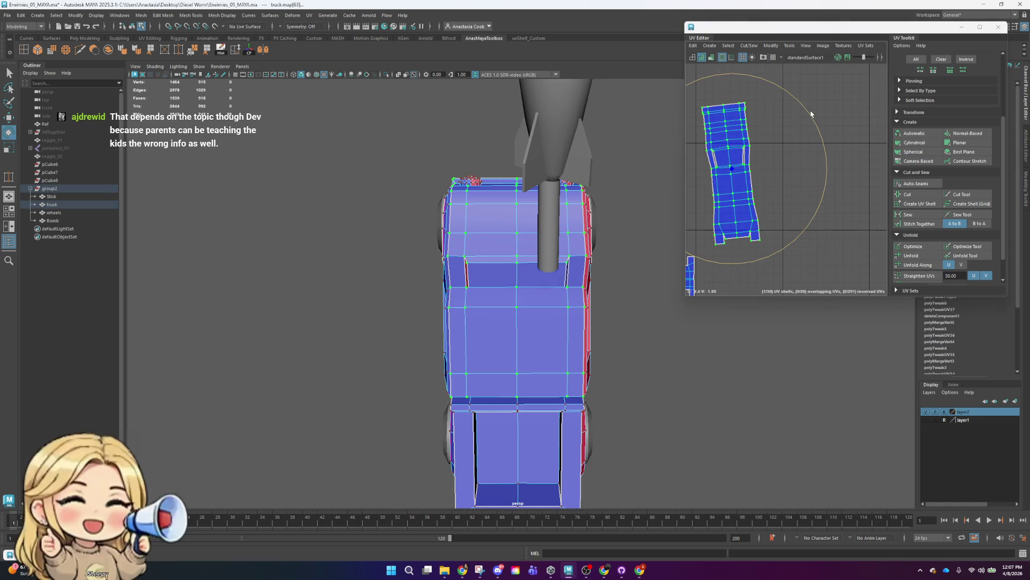
drag(811, 114, 830, 118)
scroll(778, 131, up, 3)
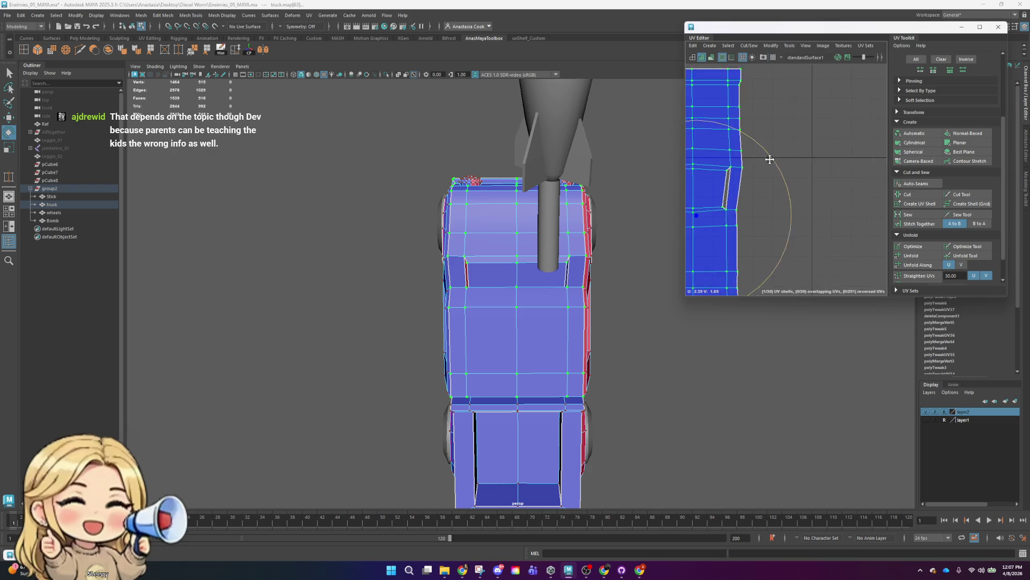
scroll(776, 211, down, 5)
- Scale the cab shell down and place it beside the cross-shaped shell
key(r)
drag(761, 193, 722, 207)
alt+middle_drag(786, 234, 853, 174)
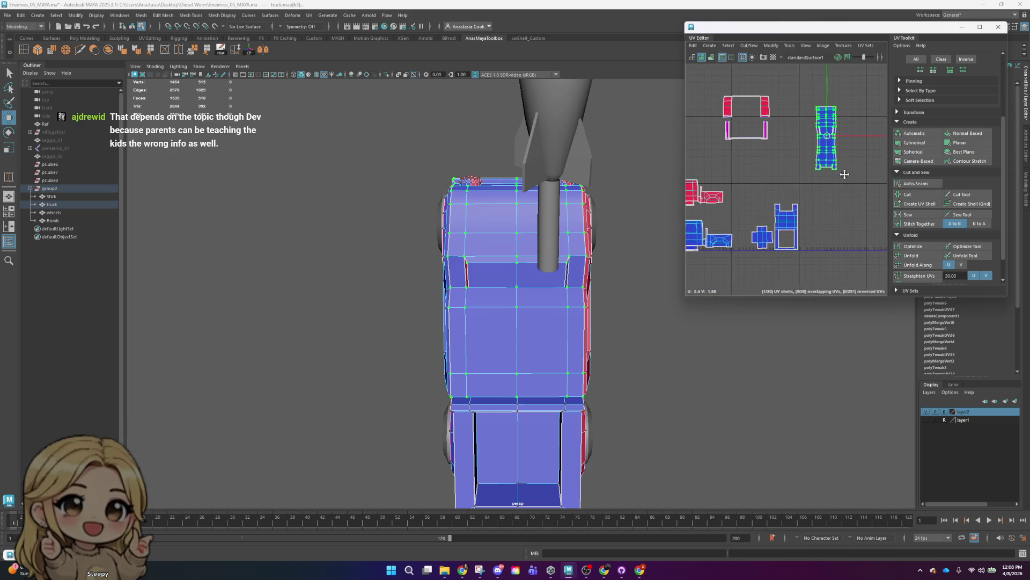
drag(828, 133, 741, 216)
scroll(741, 216, up, 5)
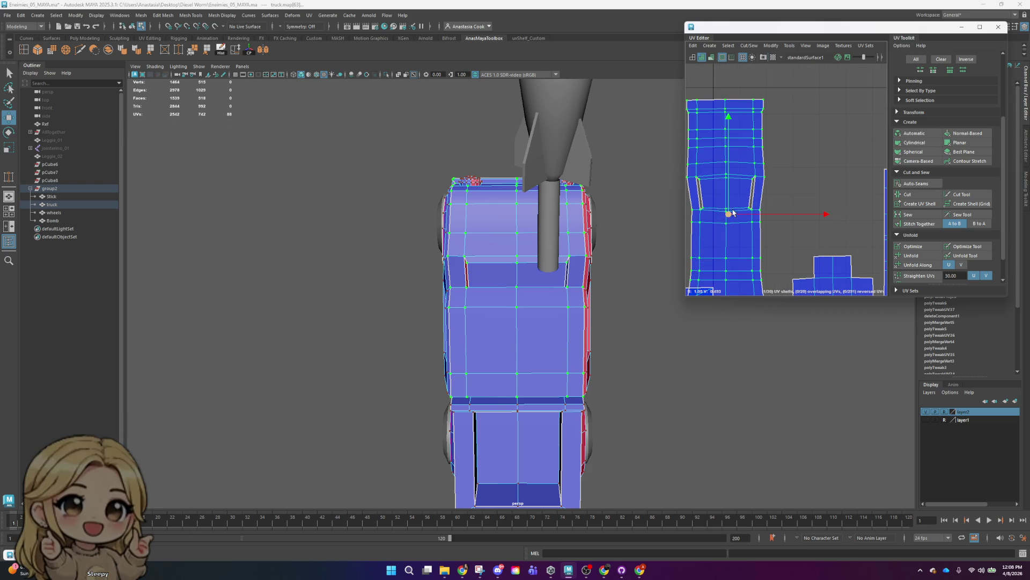
scroll(729, 216, down, 2)
scroll(725, 220, down, 3)
drag(723, 226, 729, 214)
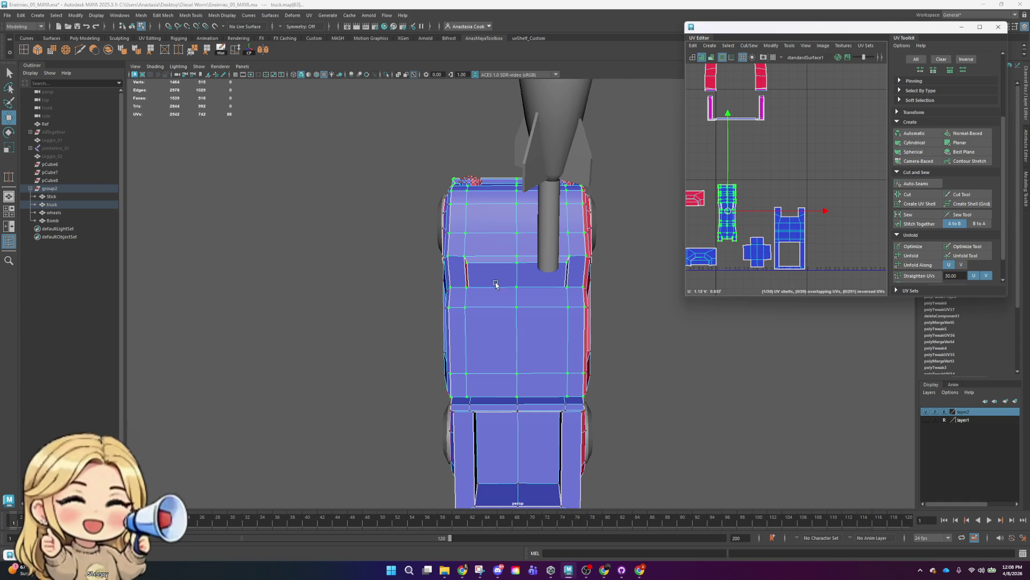
alt+drag(503, 265, 614, 252)
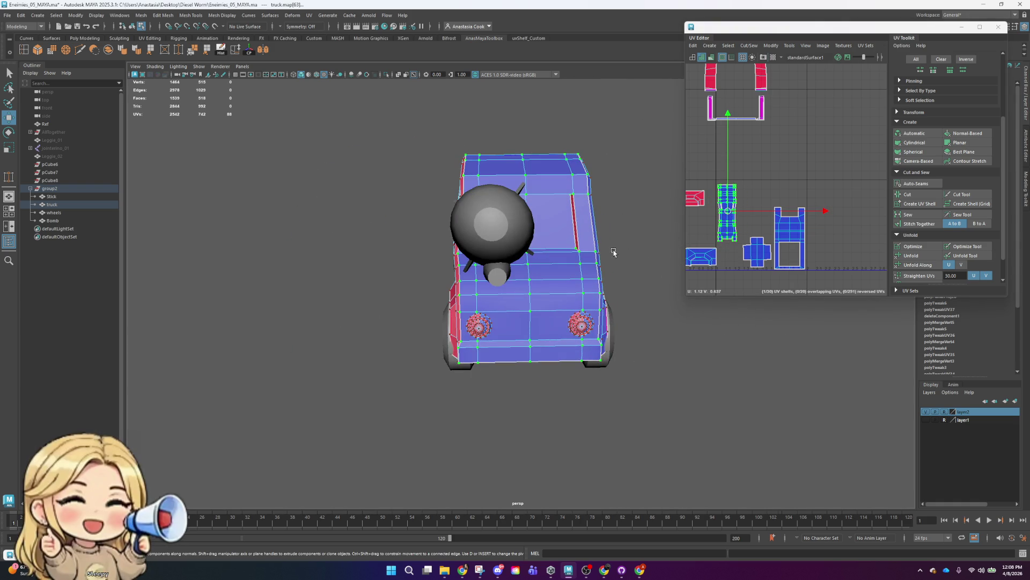
scroll(614, 252, up, 2)
right_click(604, 188)
- Select the windshield faces and sew the seam into one UV shell
click(607, 207)
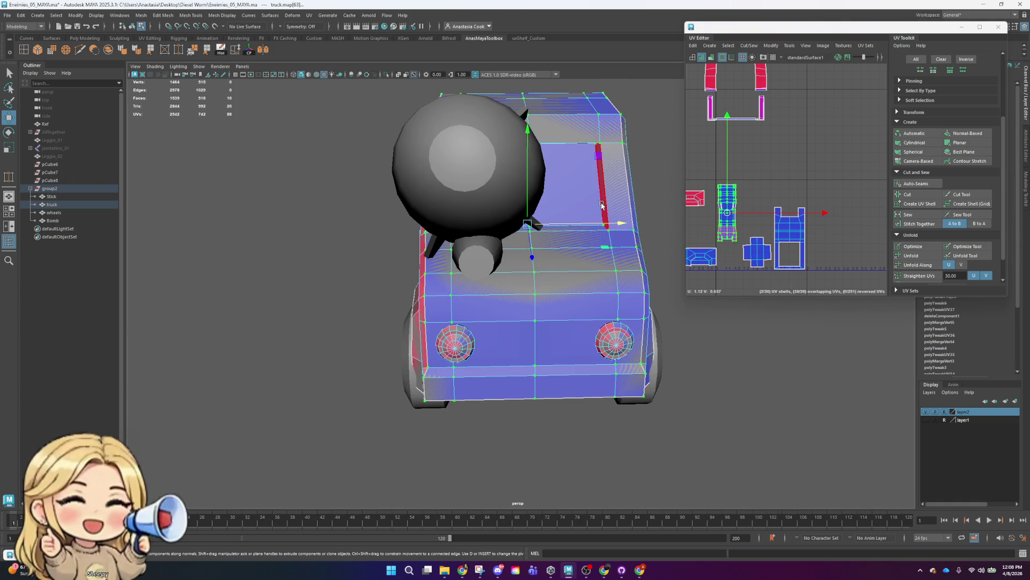
click(596, 212)
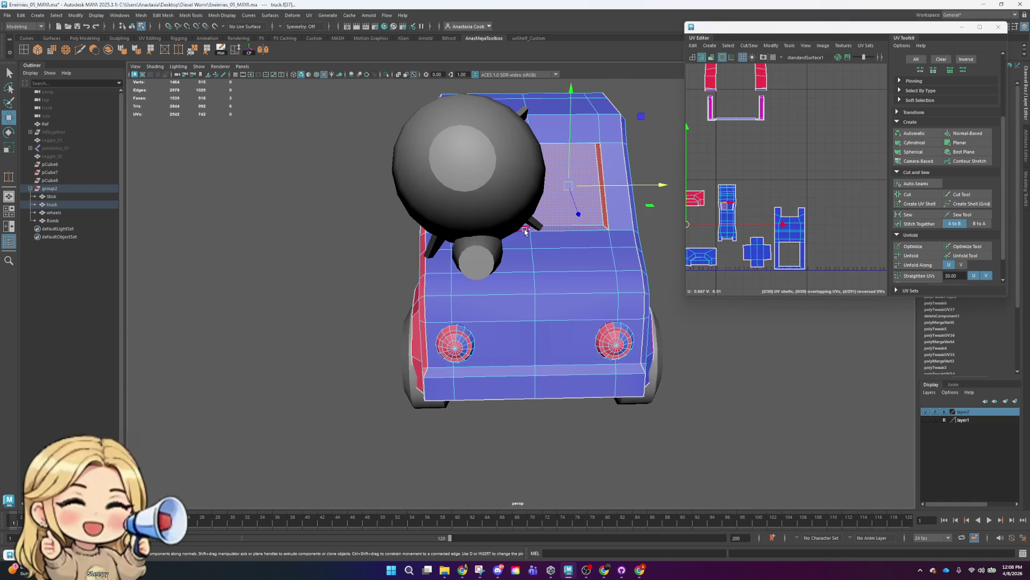
mouse_move(525, 231)
alt+mouse_down()
mouse_move(638, 239)
mouse_move(602, 235)
alt+mouse_up()
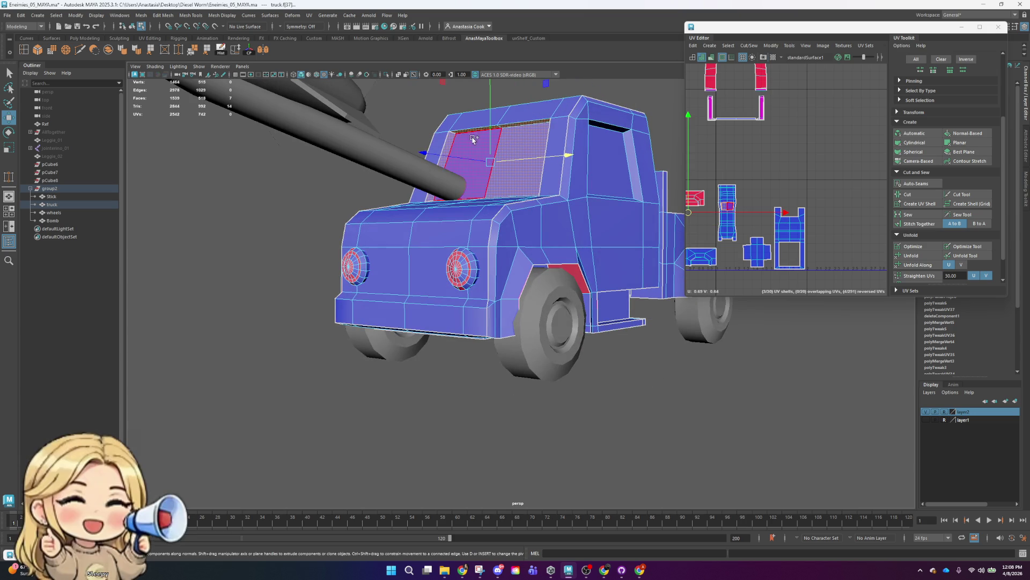
mouse_move(473, 138)
alt+mouse_down()
mouse_move(560, 256)
mouse_move(559, 246)
alt+mouse_up()
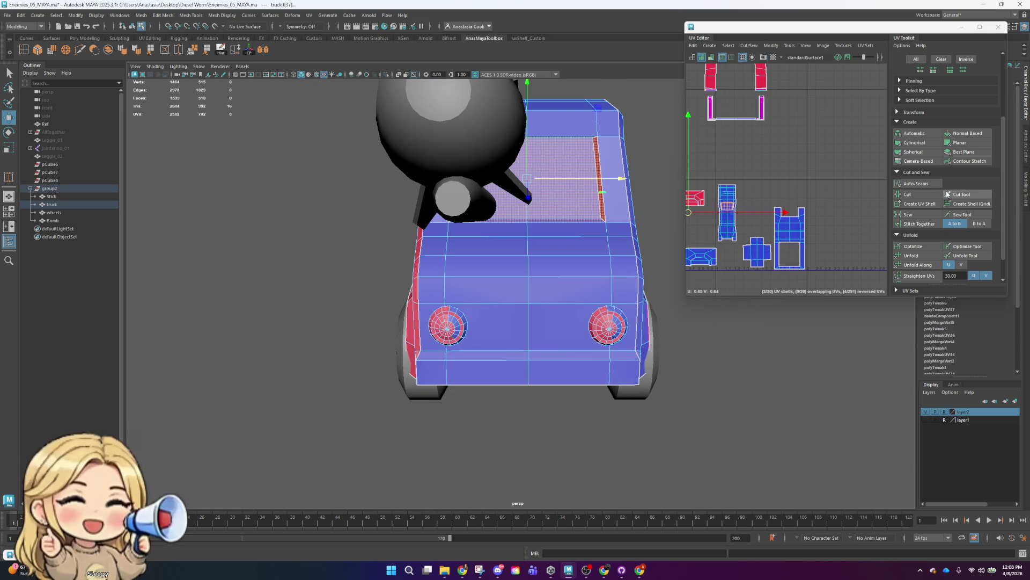
click(907, 214)
- Move the windshield shell out of the corner and scale it down
scroll(697, 250, down, 3)
mouse_move(693, 254)
mouse_down()
mouse_move(735, 213)
mouse_move(701, 223)
mouse_up()
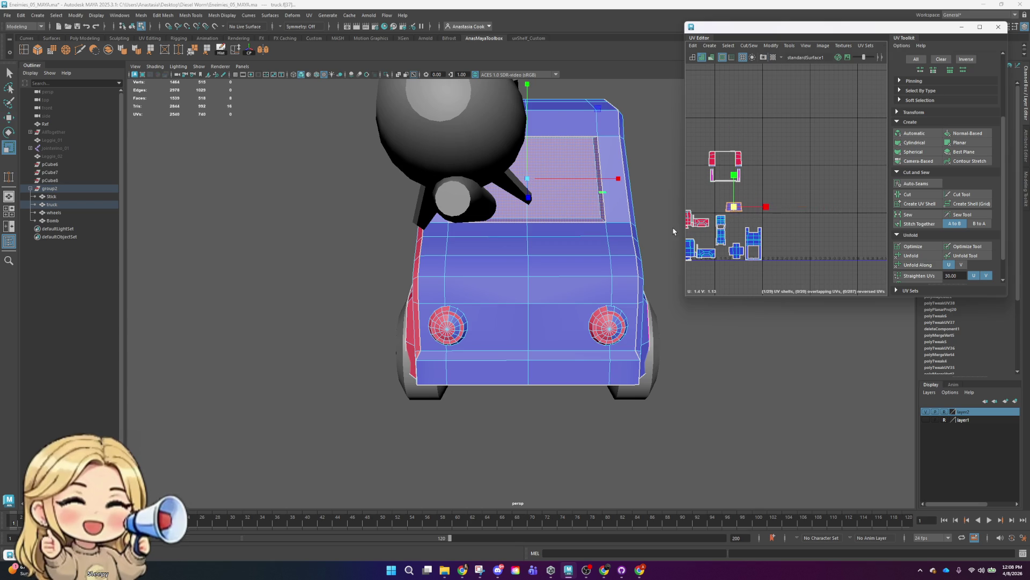
scroll(746, 222, up, 5)
scroll(743, 215, down, 3)
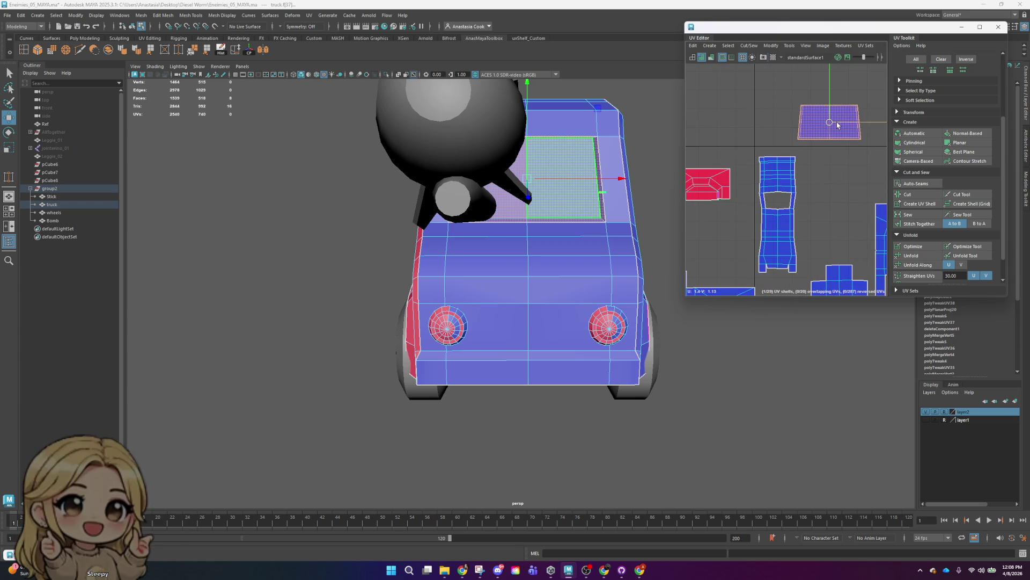
key(r)
drag(850, 119, 832, 125)
- Optimize the windshield shell and move it down into the 0–1 UV square
right_click(832, 124)
right_drag(832, 125, 848, 117)
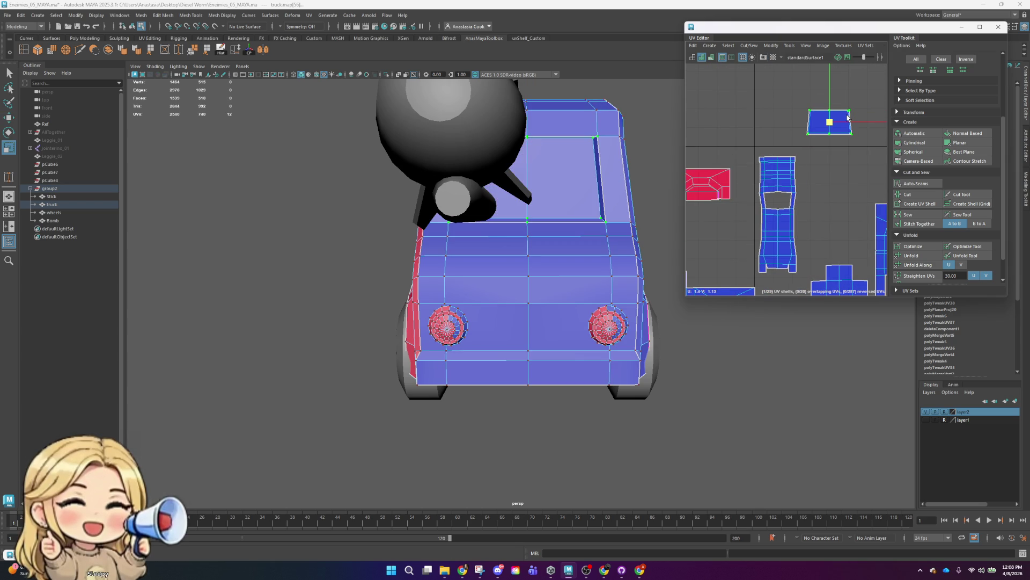
click(913, 245)
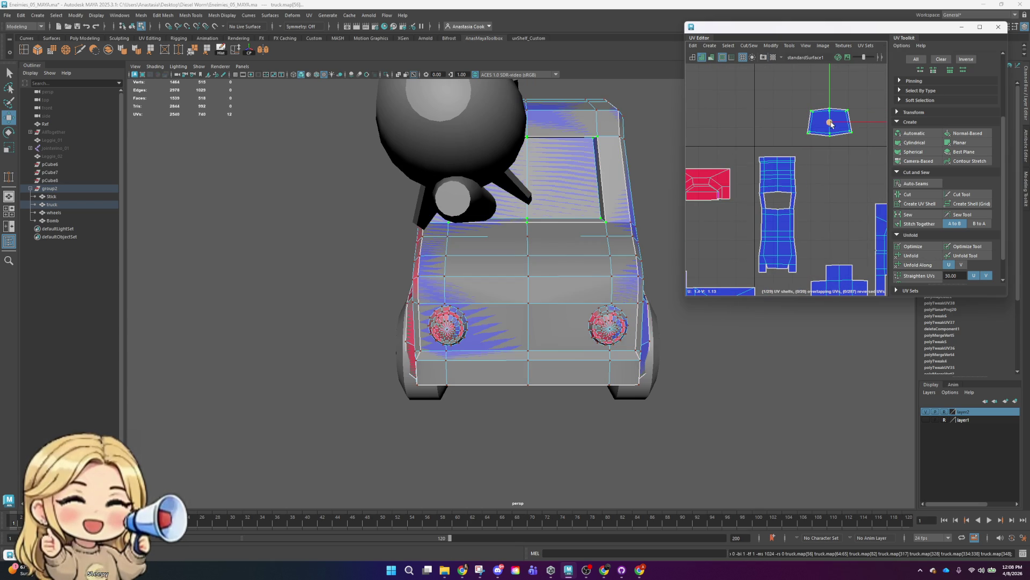
key(w)
drag(832, 123, 822, 168)
scroll(792, 177, down, 3)
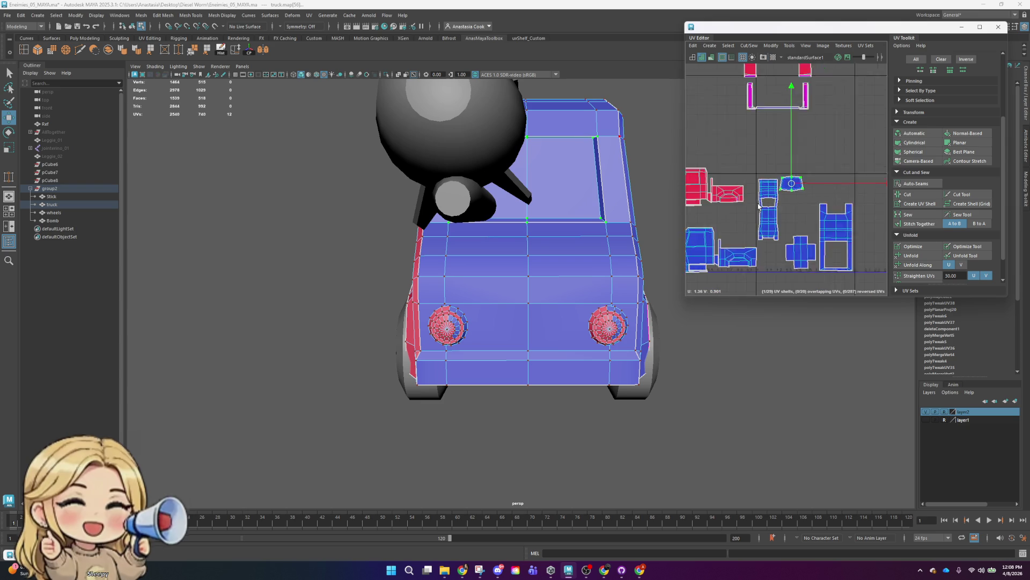
alt+middle_drag(726, 195, 790, 174)
alt+drag(617, 252, 522, 250)
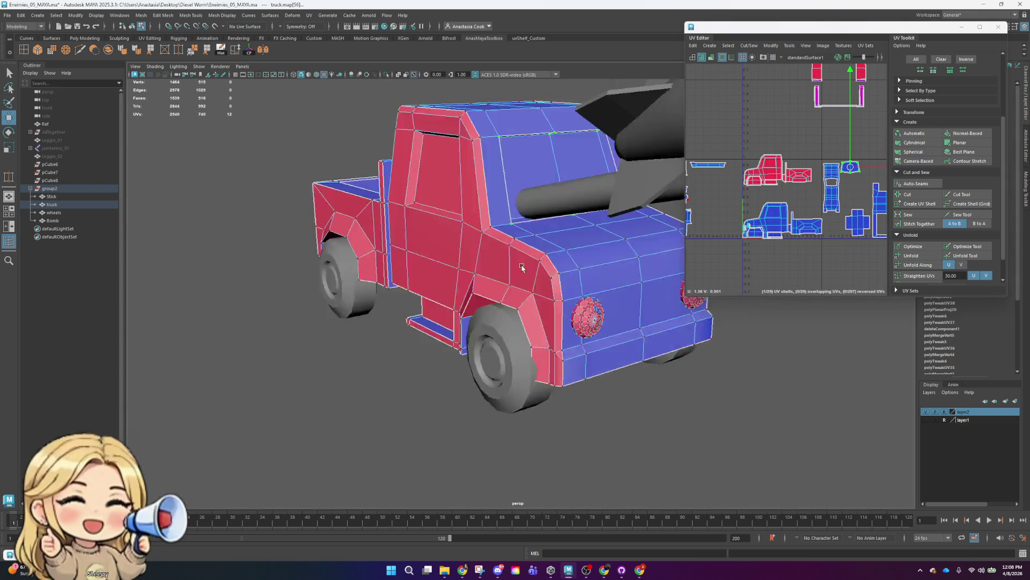
right_click(522, 250)
- Select faces on the rear wheel arch and cab to locate the small step's UV shell
click(531, 275)
click(240, 258)
key(f)
scroll(777, 182, down, 3)
click(799, 154)
right_click(800, 154)
click(771, 144)
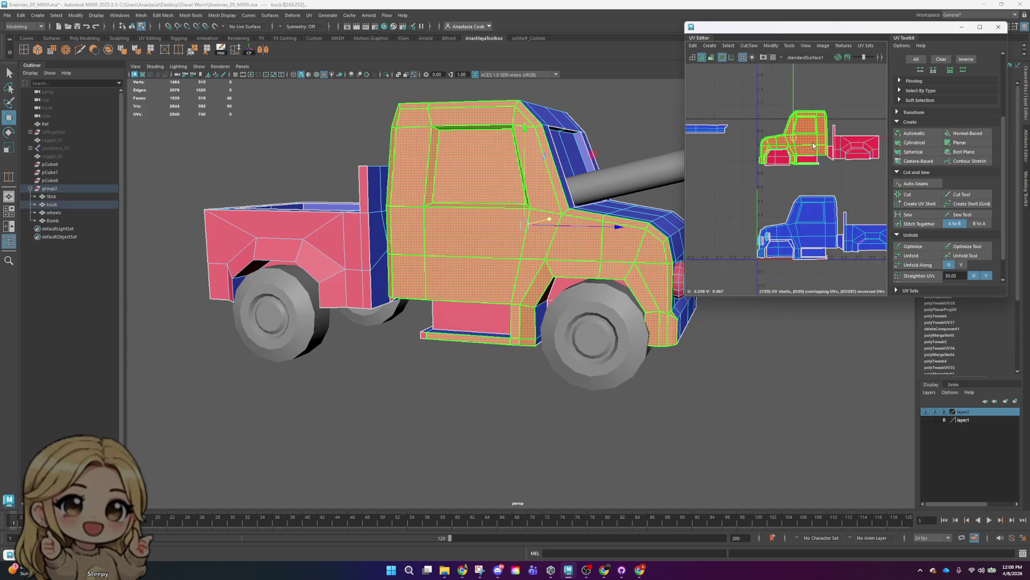
scroll(800, 151, up, 3)
click(799, 151)
alt+drag(499, 279, 543, 309)
right_click(568, 331)
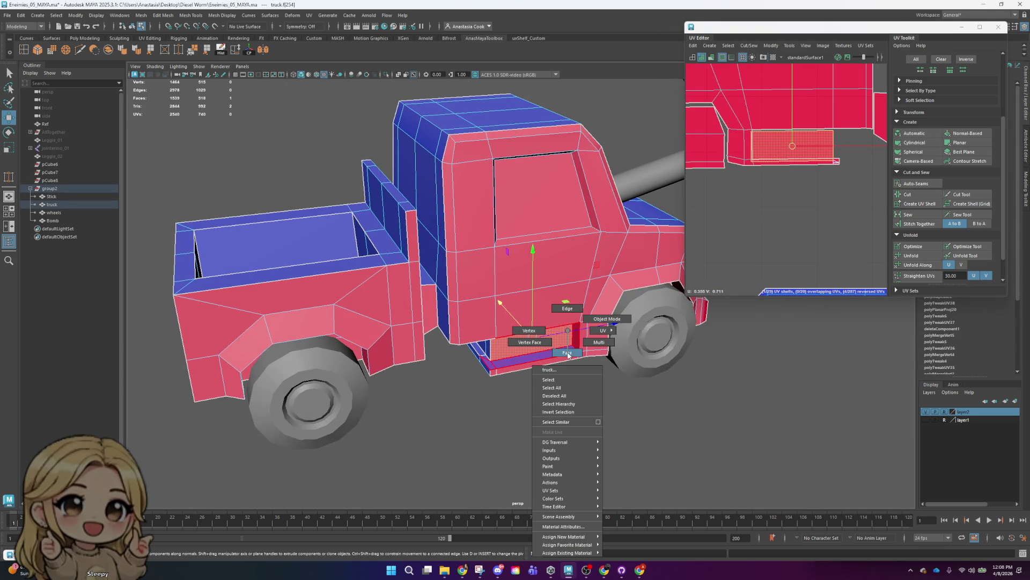
click(616, 305)
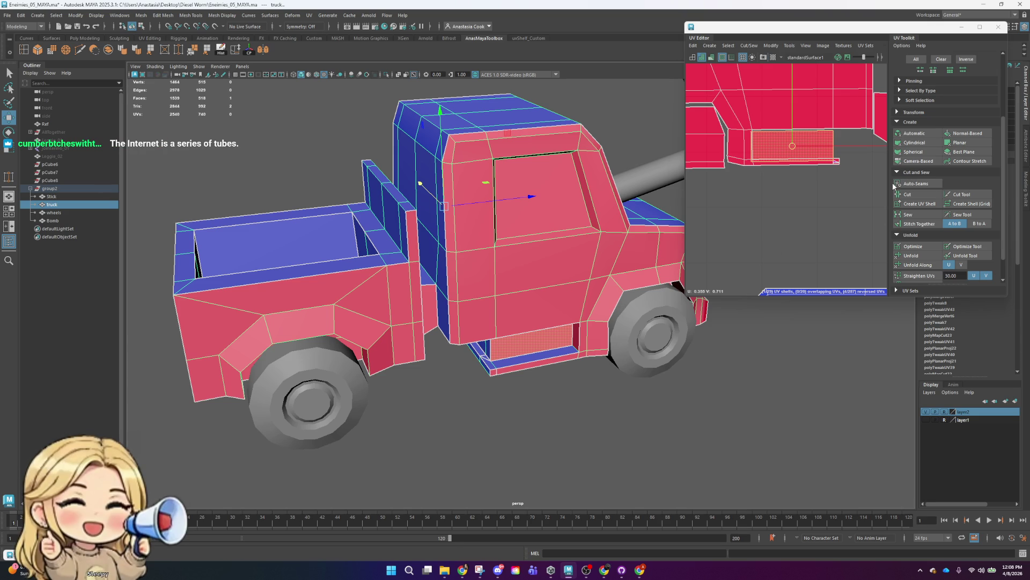
- Move the step's single UV face above the red side shell and clear the selection
scroll(758, 223, down, 3)
scroll(757, 223, down, 2)
scroll(764, 239, down, 1)
scroll(773, 255, down, 2)
mouse_move(808, 205)
right_down()
mouse_move(792, 204)
mouse_move(808, 227)
right_up()
click(770, 271)
drag(778, 267, 819, 176)
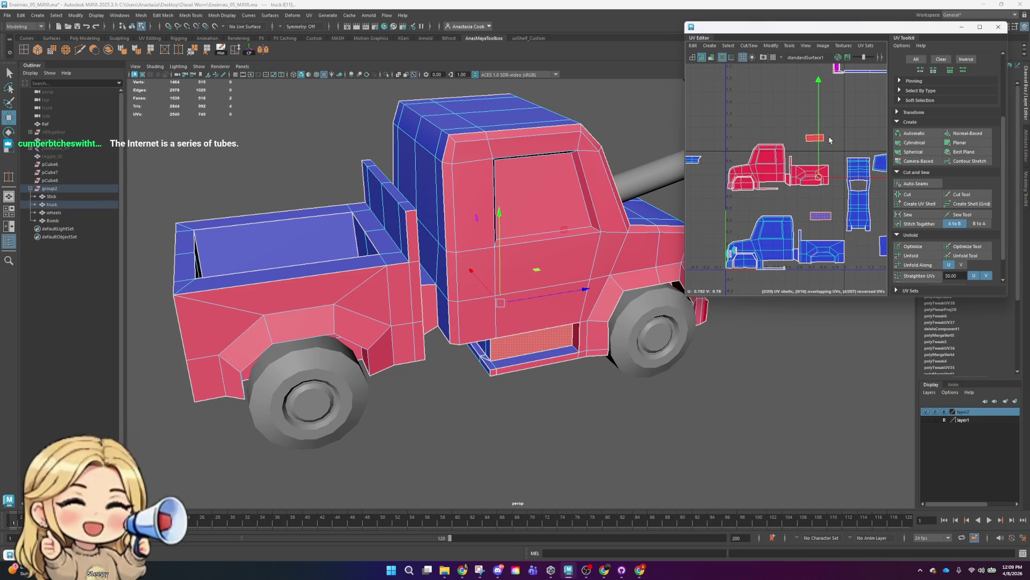
click(858, 124)
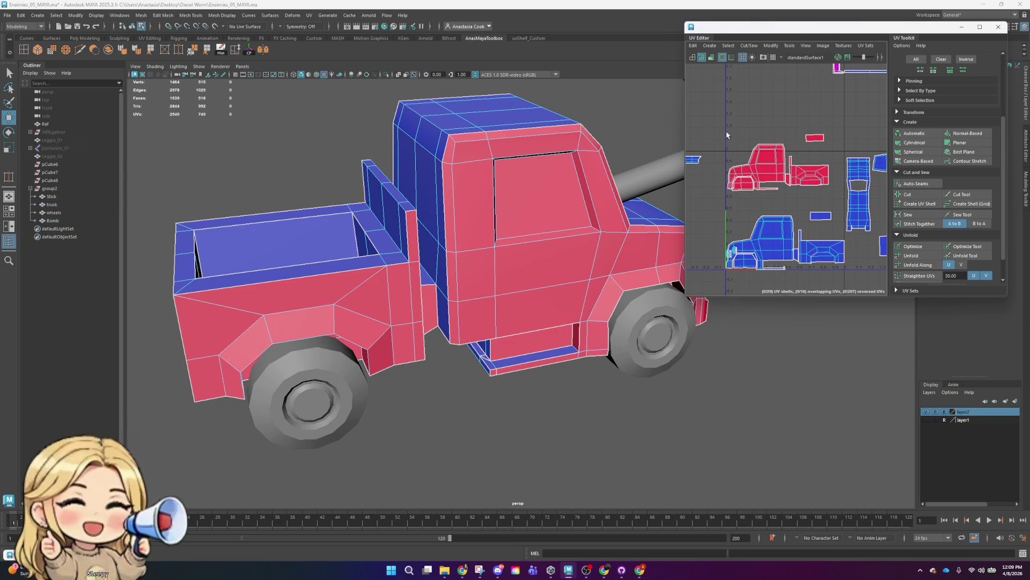
drag(727, 131, 836, 201)
scroll(953, 174, up, 2)
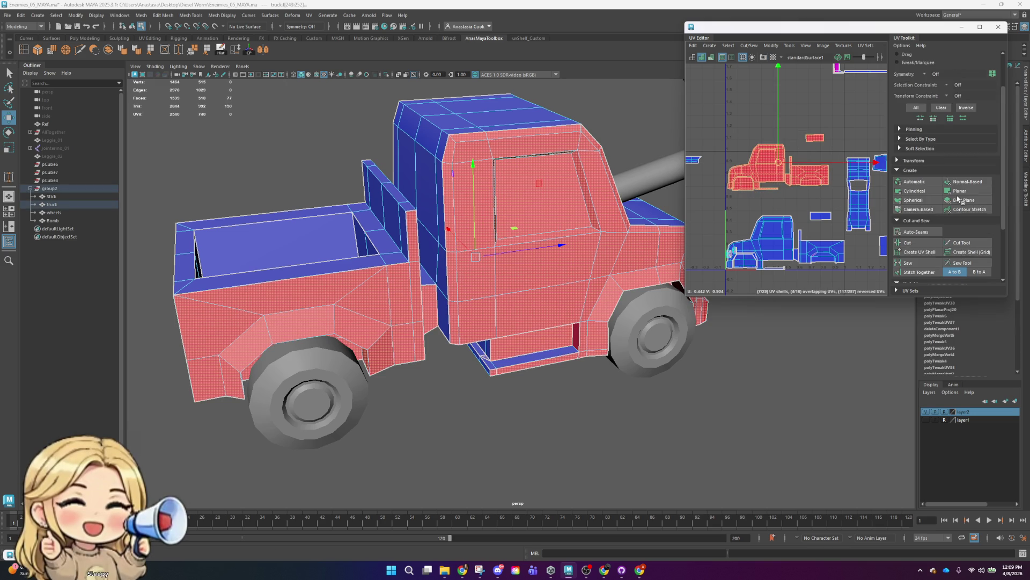
- Flip the red truck-side UV shell horizontally with the UV Toolkit Flip command
scroll(953, 175, up, 2)
click(914, 209)
scroll(923, 225, down, 1)
scroll(934, 236, down, 1)
scroll(945, 252, down, 1)
scroll(952, 262, down, 1)
click(937, 236)
- Select a cab UV shell and unfold it
scroll(832, 161, down, 1)
scroll(827, 146, down, 1)
click(818, 165)
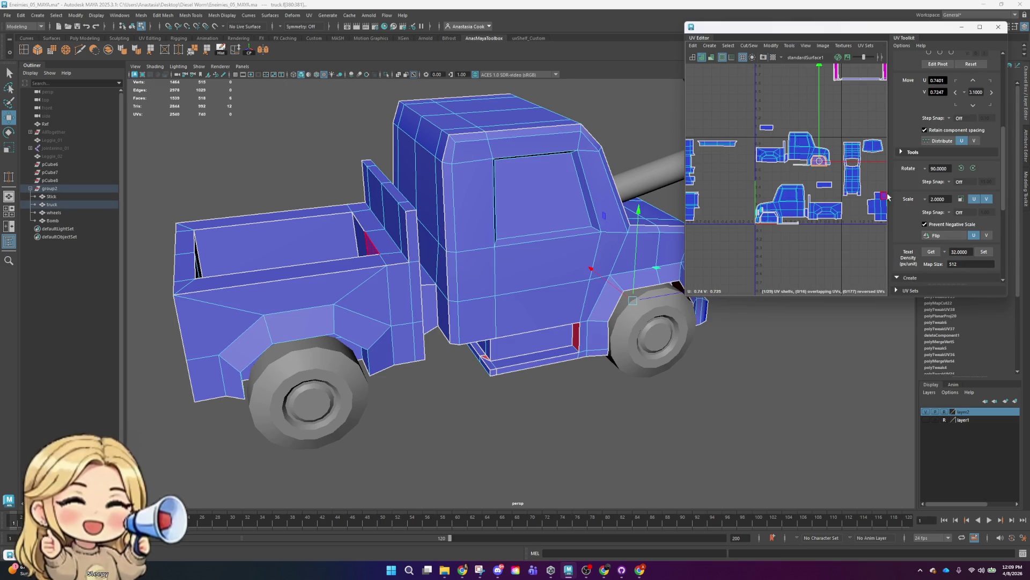
click(911, 277)
scroll(920, 258, down, 3)
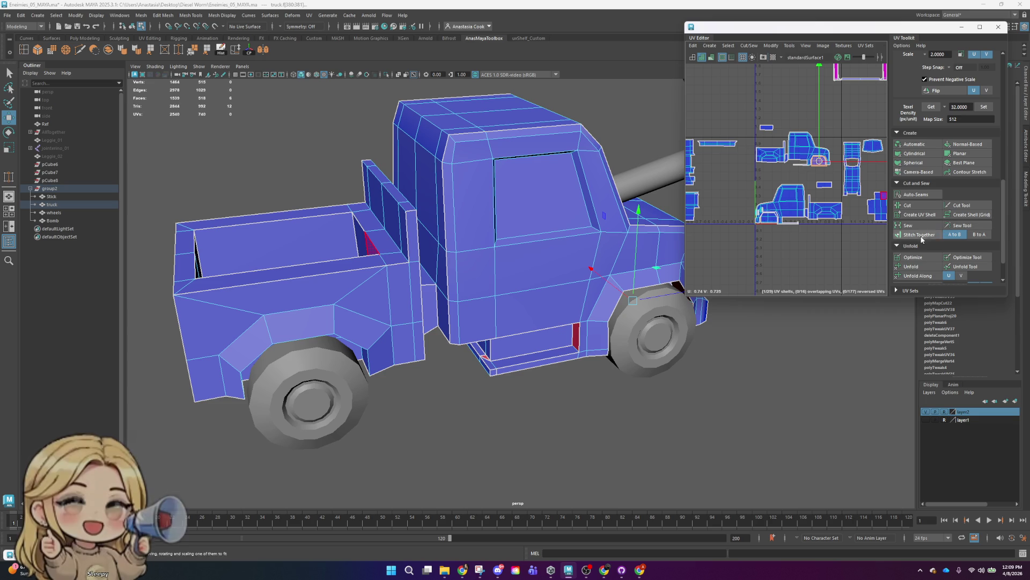
click(916, 266)
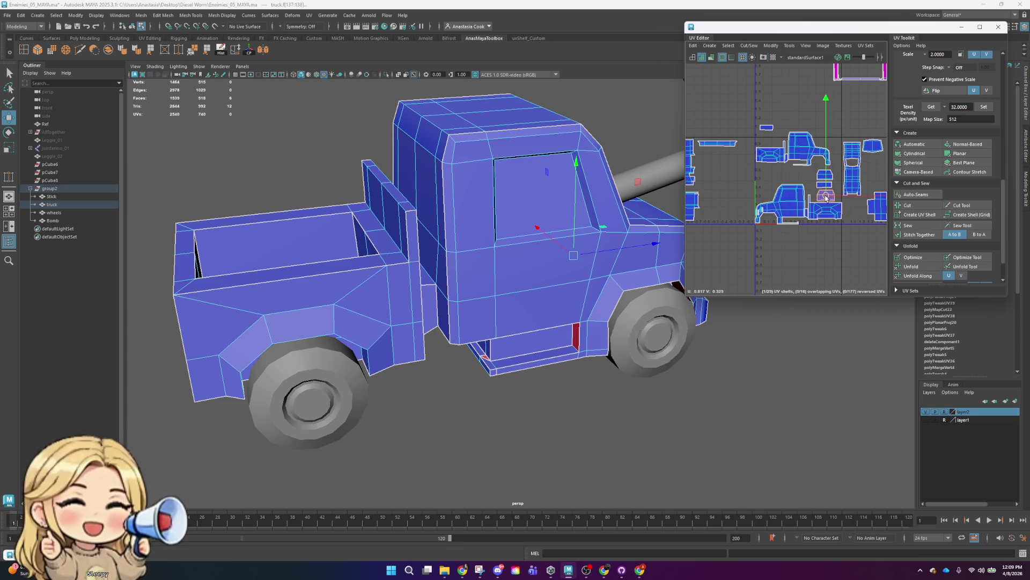
- Move the three small UV shells right and up; an extra shell move is undone
scroll(825, 197, up, 5)
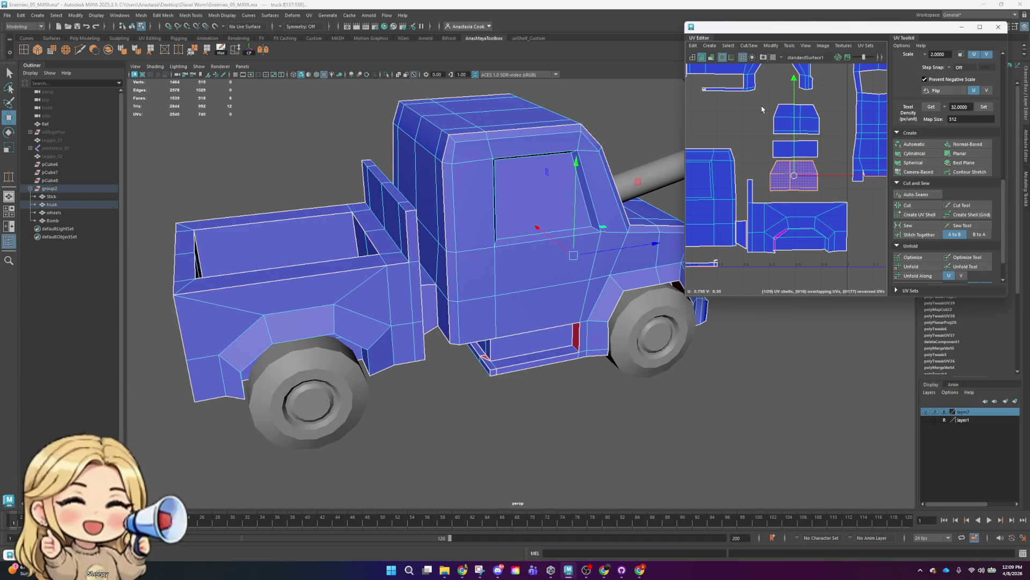
drag(839, 189, 839, 190)
drag(794, 152, 821, 146)
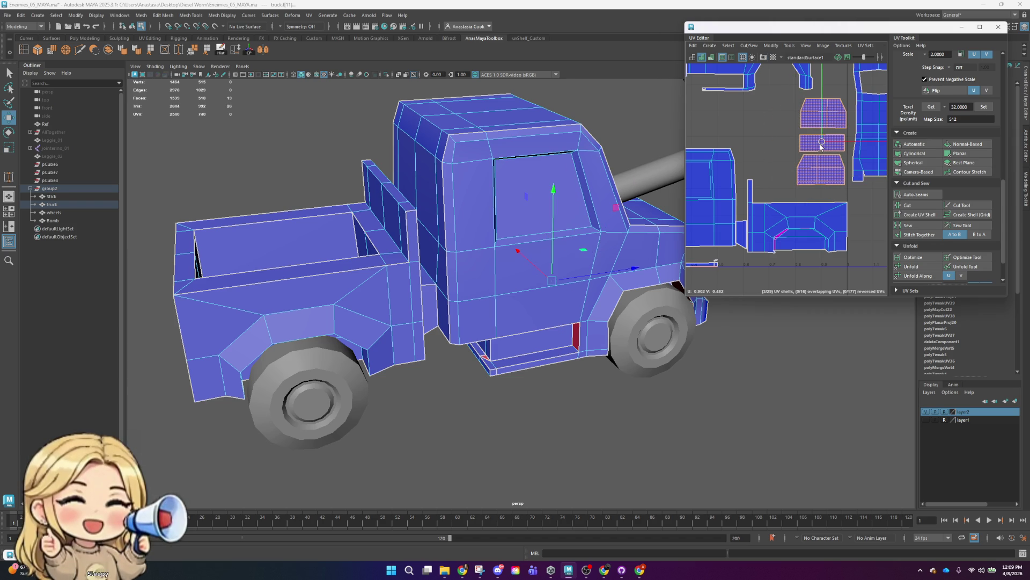
scroll(821, 147, down, 2)
scroll(820, 207, down, 2)
click(784, 224)
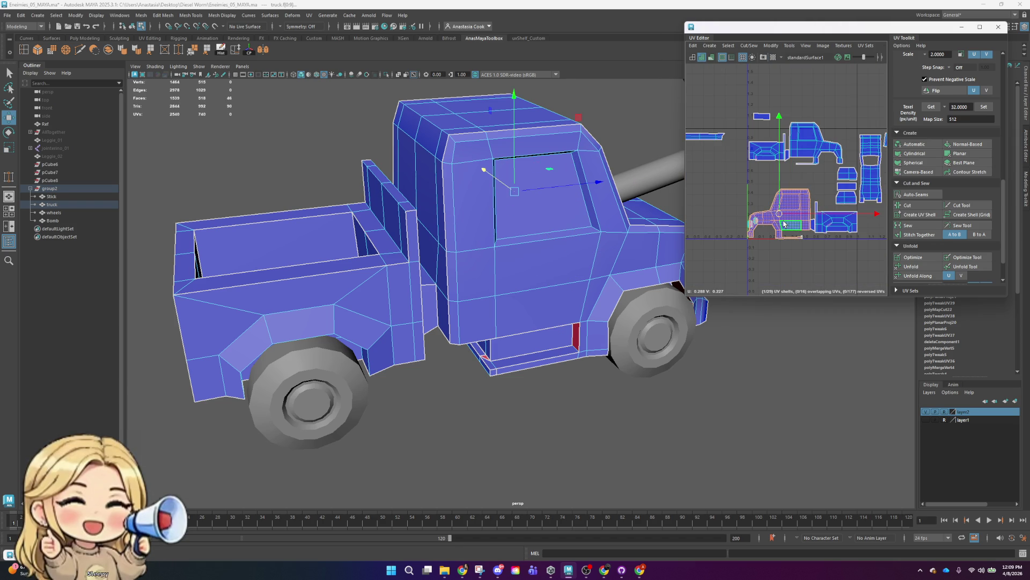
drag(780, 213, 783, 179)
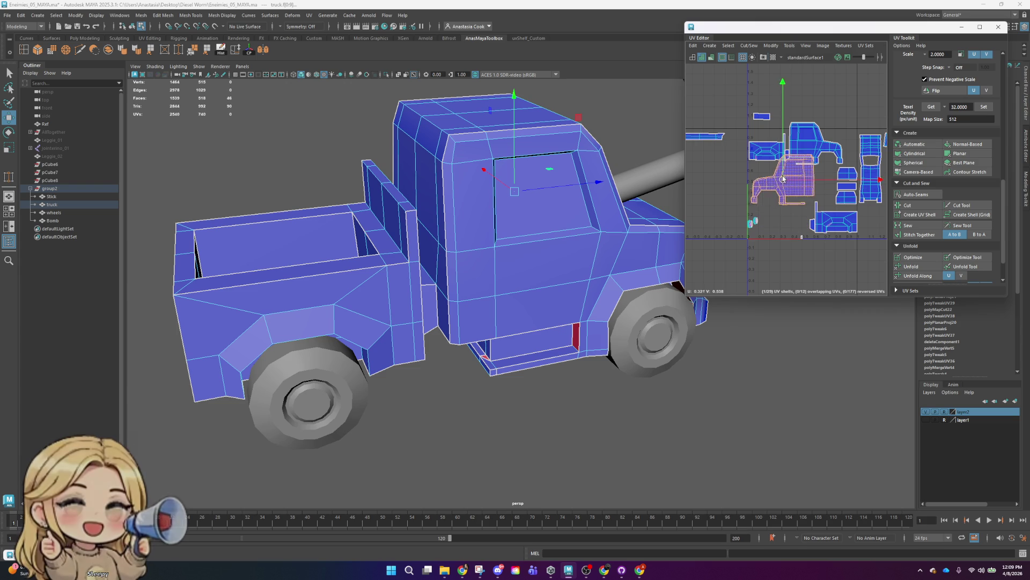
key(ctrl+z)
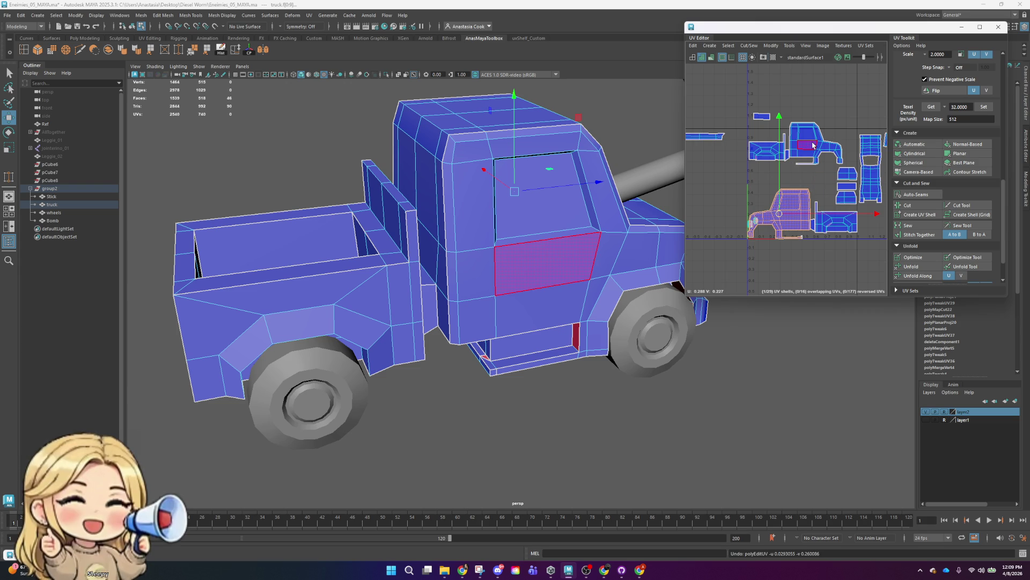
- Move the cab-side UV shell to the lower left of the layout
click(813, 145)
key(e)
key(r)
key(w)
drag(816, 145, 783, 278)
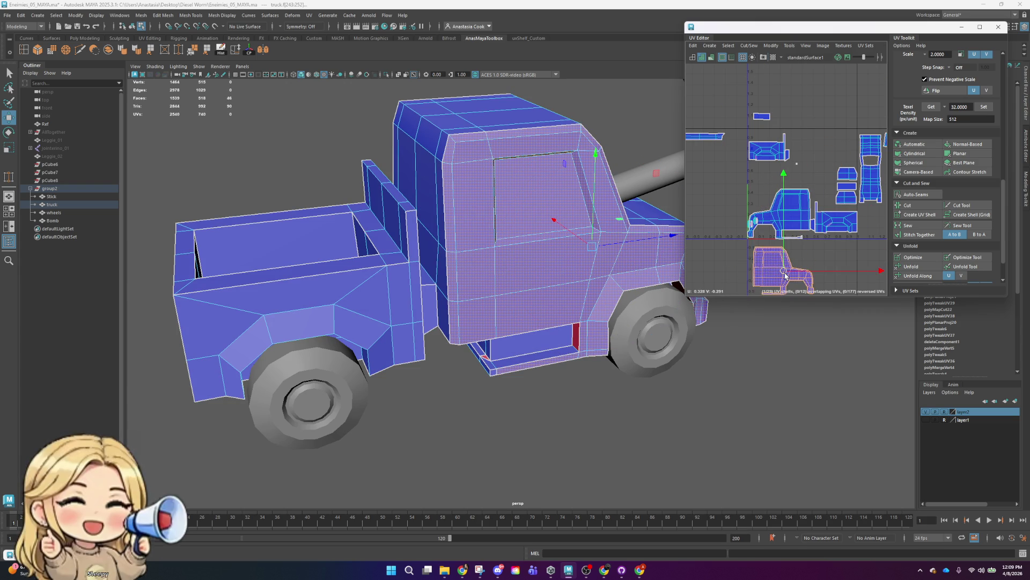
alt+middle_drag(782, 272, 810, 130)
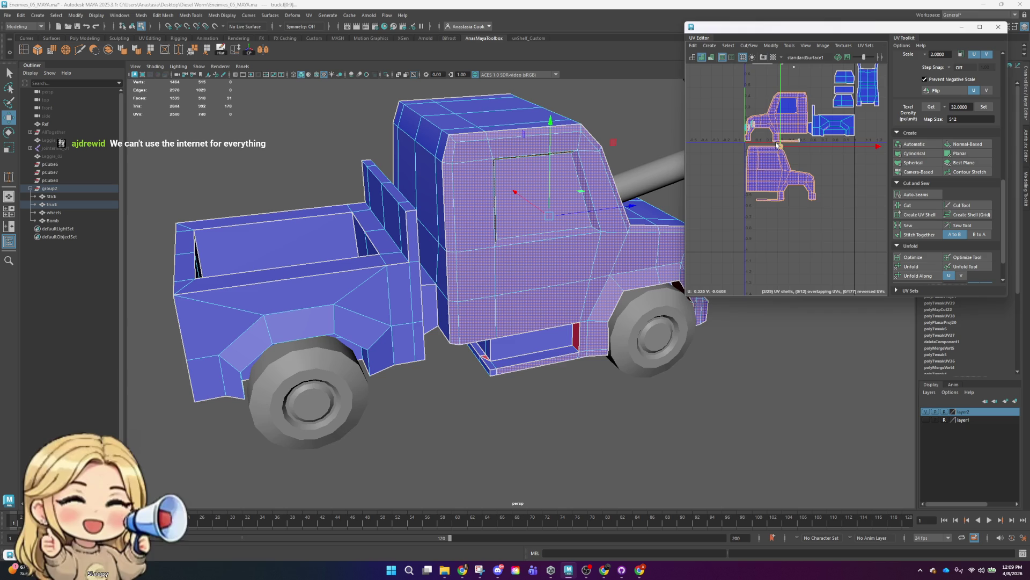
drag(777, 144, 779, 207)
key(ctrl+z)
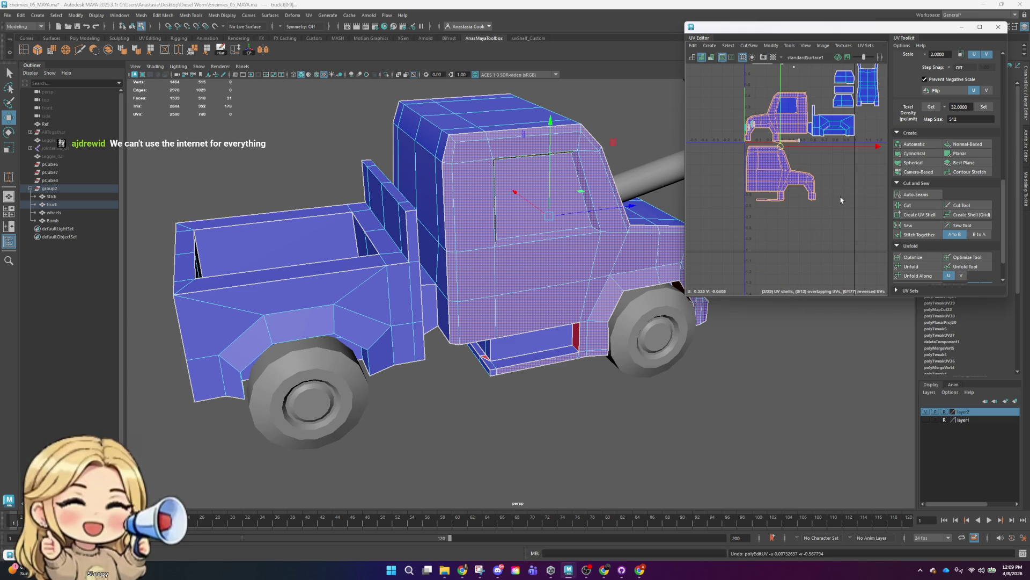
scroll(778, 139, up, 3)
scroll(751, 134, up, 3)
click(744, 135)
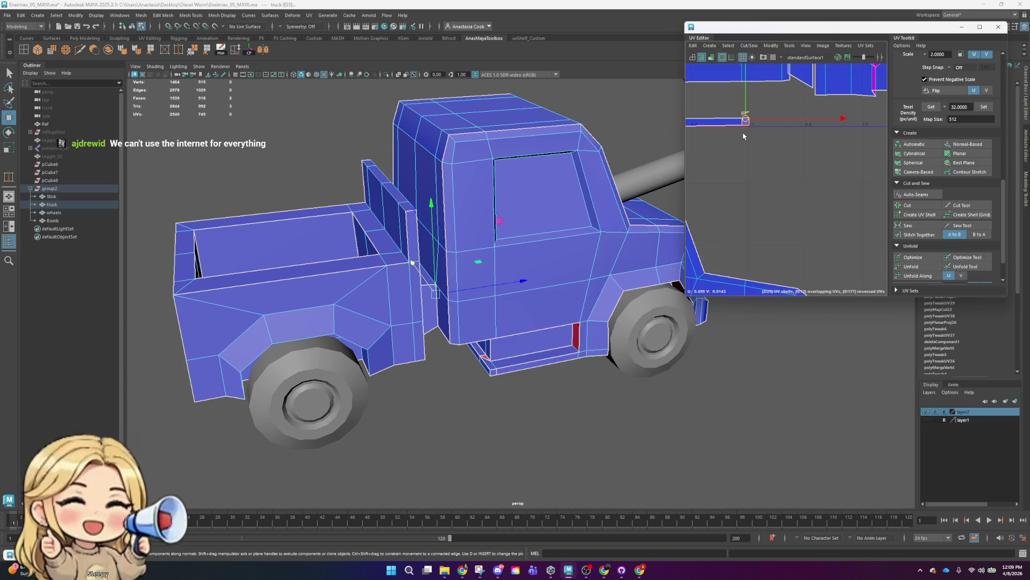
- Orbit around the truck's underside and switch to face selection mode
alt+drag(615, 355, 682, 337)
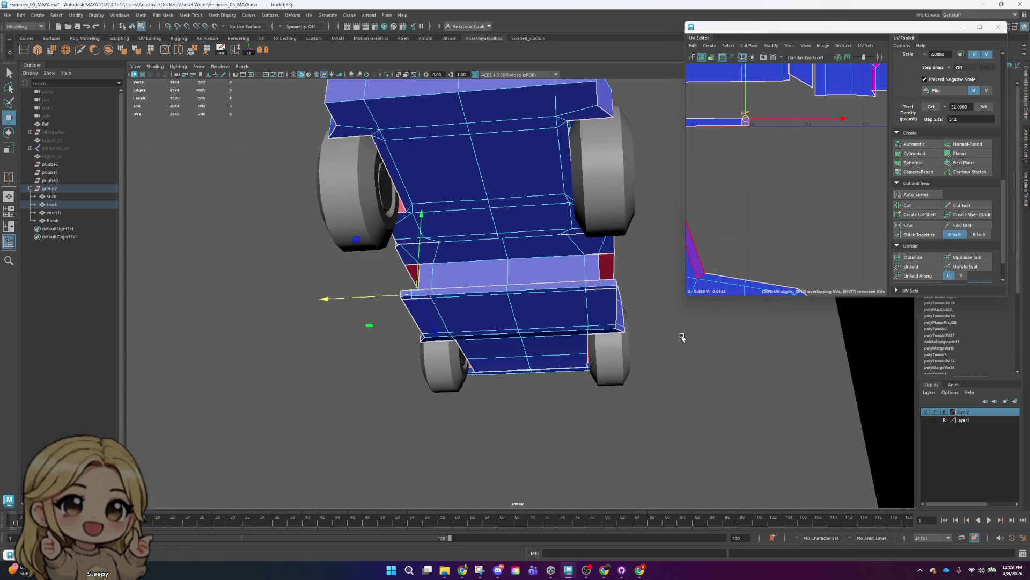
mouse_move(483, 316)
alt+mouse_down()
mouse_move(547, 295)
mouse_move(510, 265)
alt+mouse_up()
right_click(547, 296)
click(584, 282)
scroll(584, 239, up, 5)
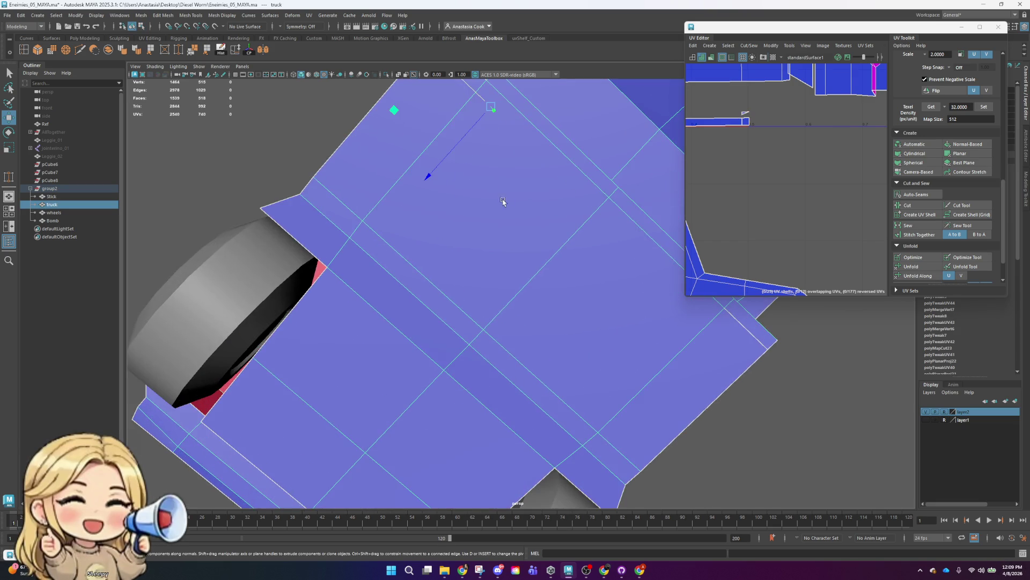
mouse_move(584, 239)
alt+mouse_down()
mouse_move(596, 269)
mouse_move(405, 284)
mouse_move(698, 230)
mouse_move(543, 335)
mouse_move(508, 329)
mouse_move(596, 260)
mouse_move(582, 246)
alt+mouse_up()
right_click(773, 114)
click(773, 134)
click(510, 289)
mouse_move(510, 288)
alt+mouse_down()
mouse_move(520, 294)
mouse_move(513, 314)
mouse_move(511, 295)
alt+mouse_up()
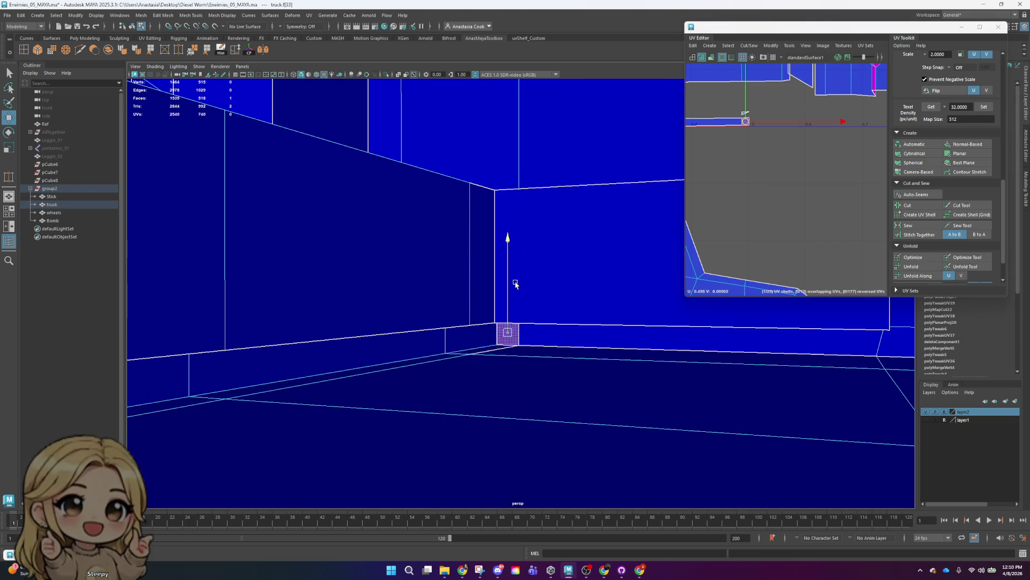
key(ctrl+z)
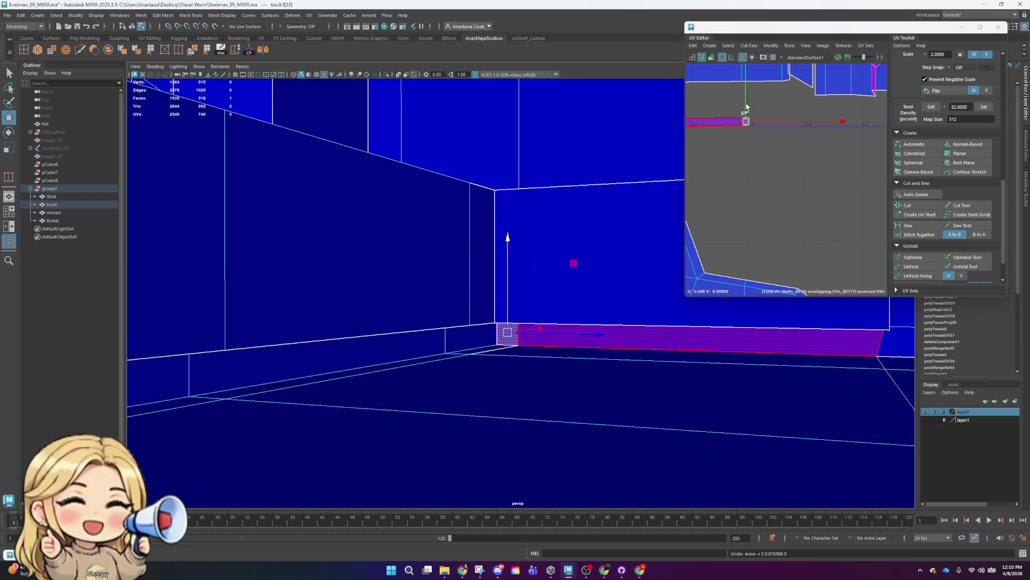
- Select the first headlight's faces and add the second headlight to the selection
click(491, 350)
alt+drag(491, 350, 514, 326)
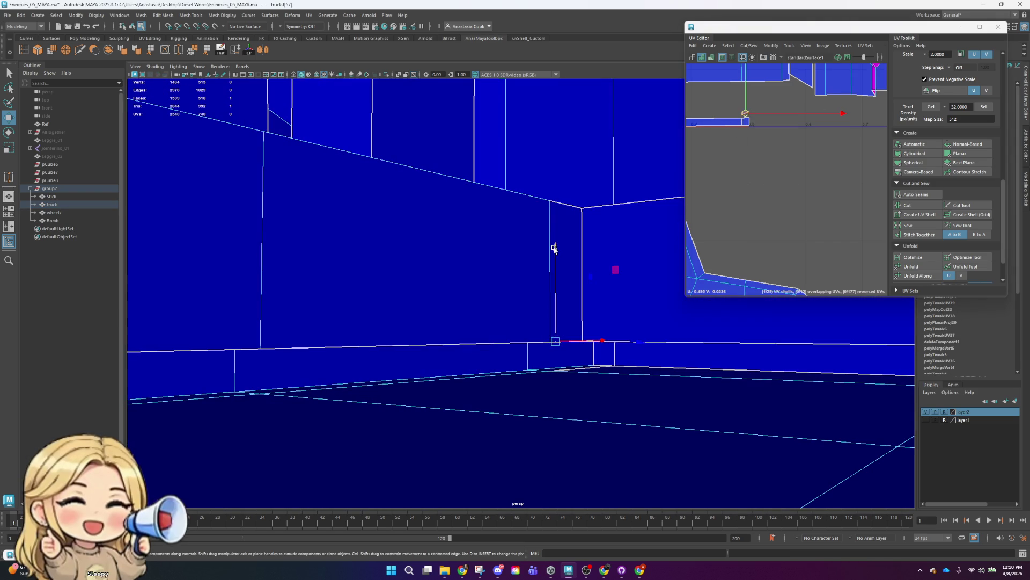
mouse_move(554, 278)
alt+mouse_down()
mouse_move(598, 188)
mouse_move(492, 306)
mouse_move(539, 297)
alt+mouse_up()
scroll(565, 245, up, 5)
scroll(568, 216, down, 5)
shift+click(441, 290)
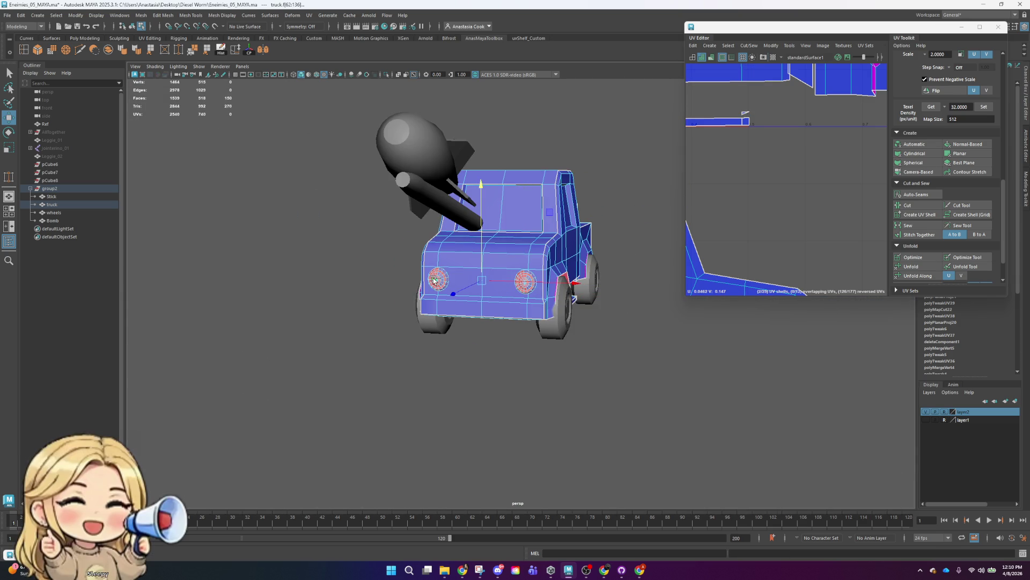
- Turn the viewport to face the truck head-on and frame every UV shell
alt+drag(660, 249, 633, 253)
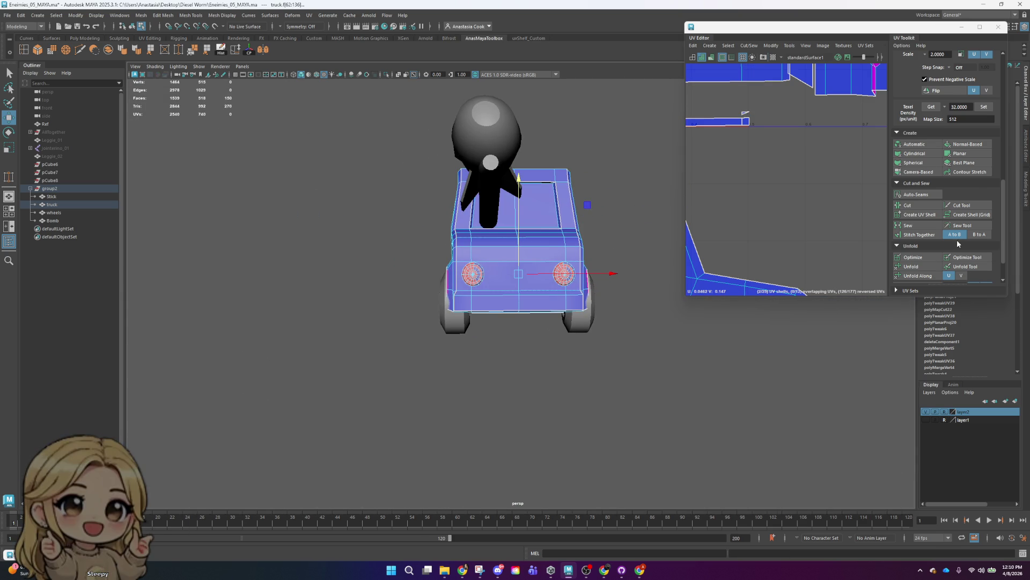
key(a)
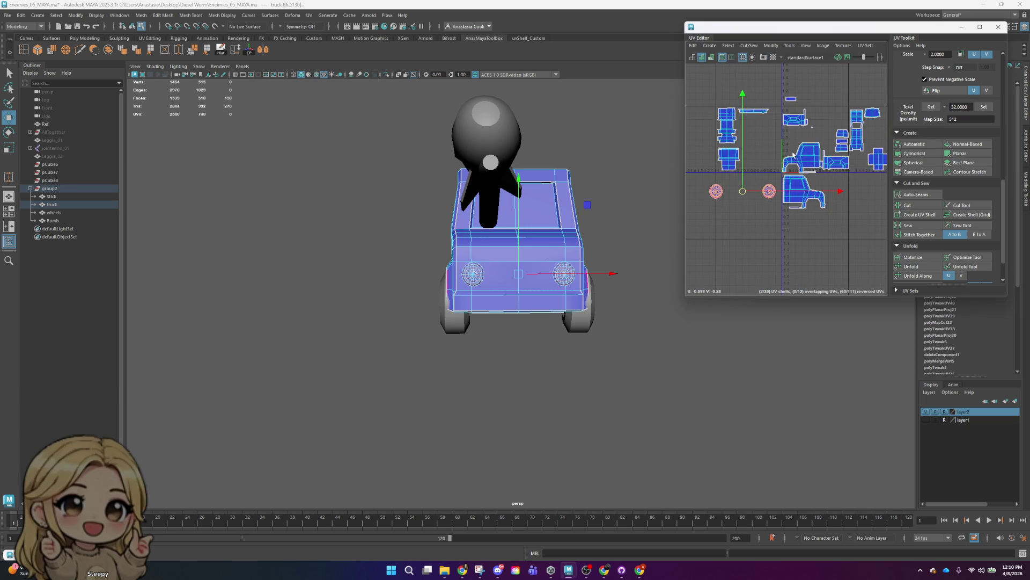
scroll(818, 185, up, 3)
- Switch to UV selection, marquee both round headlight shells and unfold them
scroll(805, 210, down, 3)
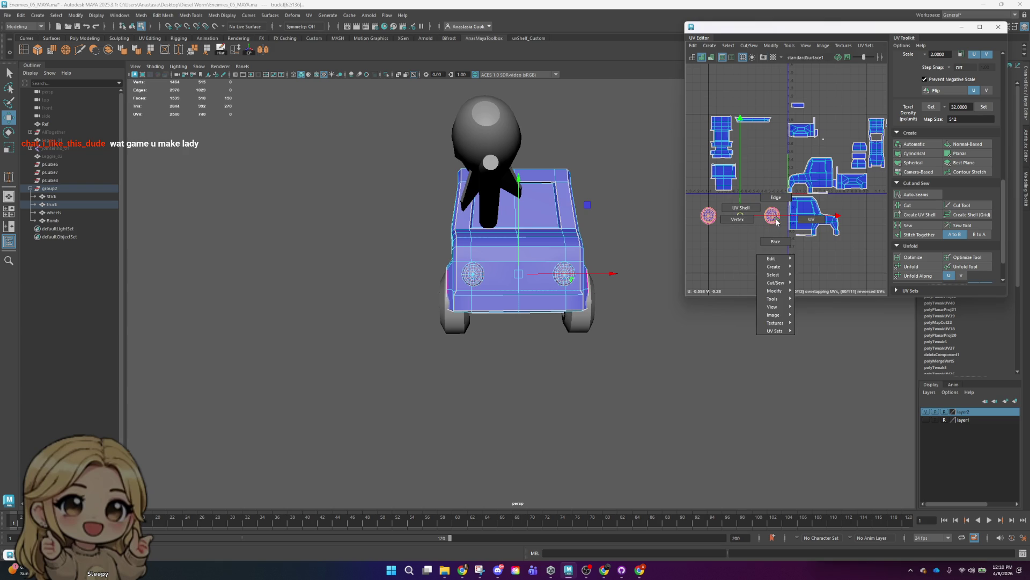
key(ctrl+F12)
mouse_move(696, 205)
shift+mouse_down()
mouse_move(720, 226)
mouse_move(784, 204)
shift+mouse_up()
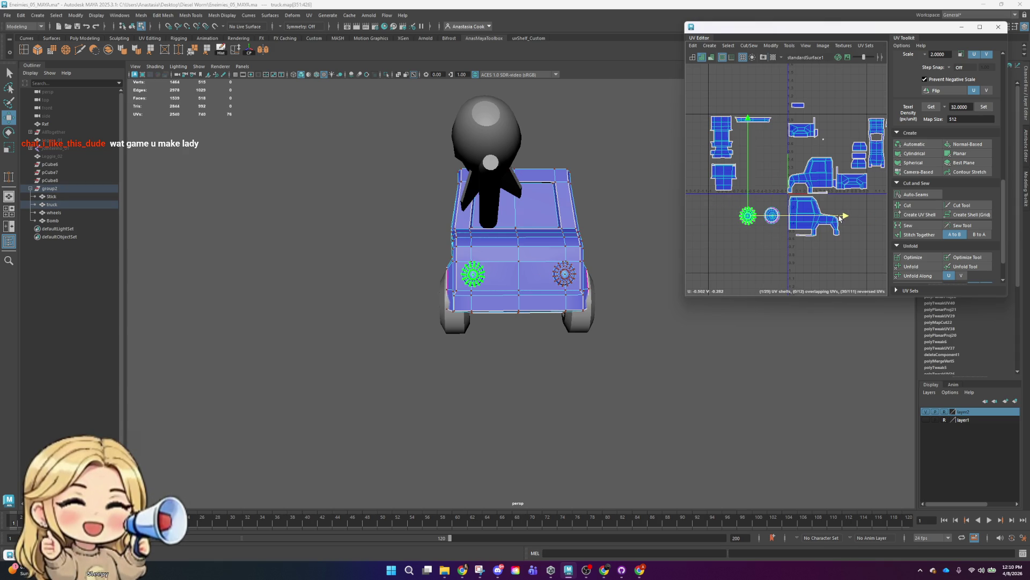
scroll(840, 217, up, 5)
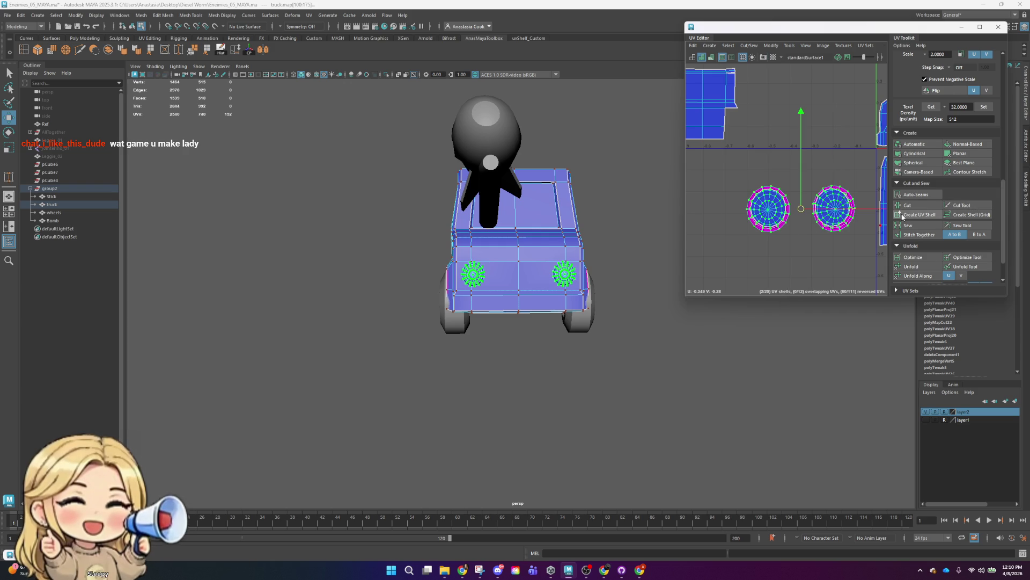
scroll(907, 210, up, 1)
scroll(942, 216, down, 2)
click(911, 242)
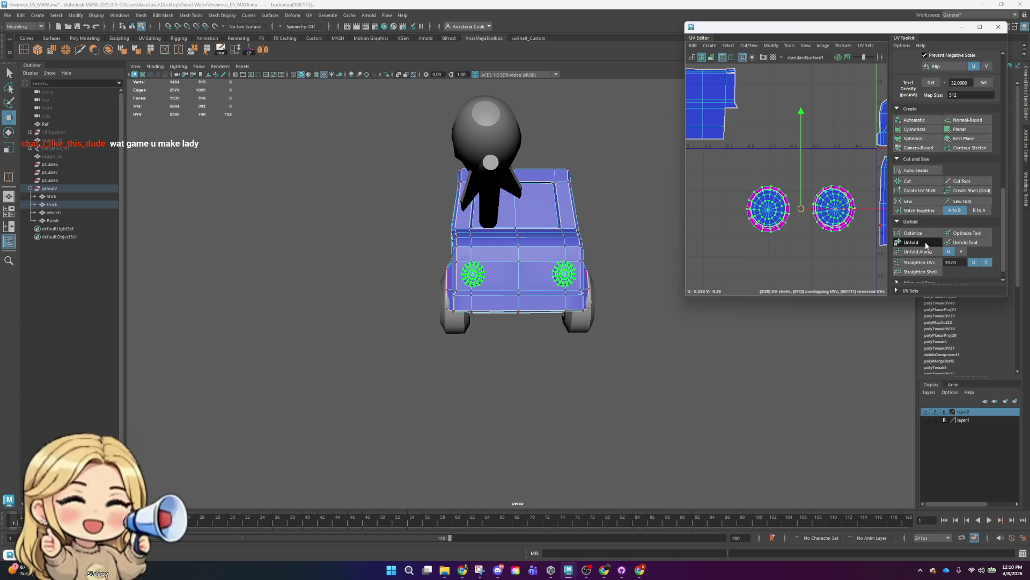
scroll(854, 179, down, 2)
- Unfold the right and left headlight UV shells individually
click(784, 204)
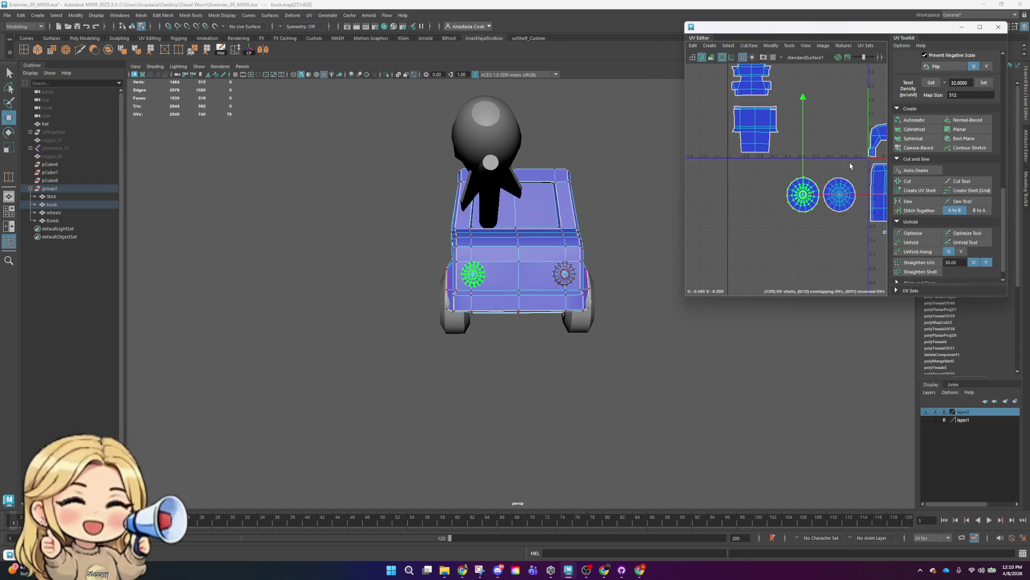
scroll(850, 166, up, 1)
scroll(854, 195, up, 1)
scroll(853, 195, down, 1)
click(854, 197)
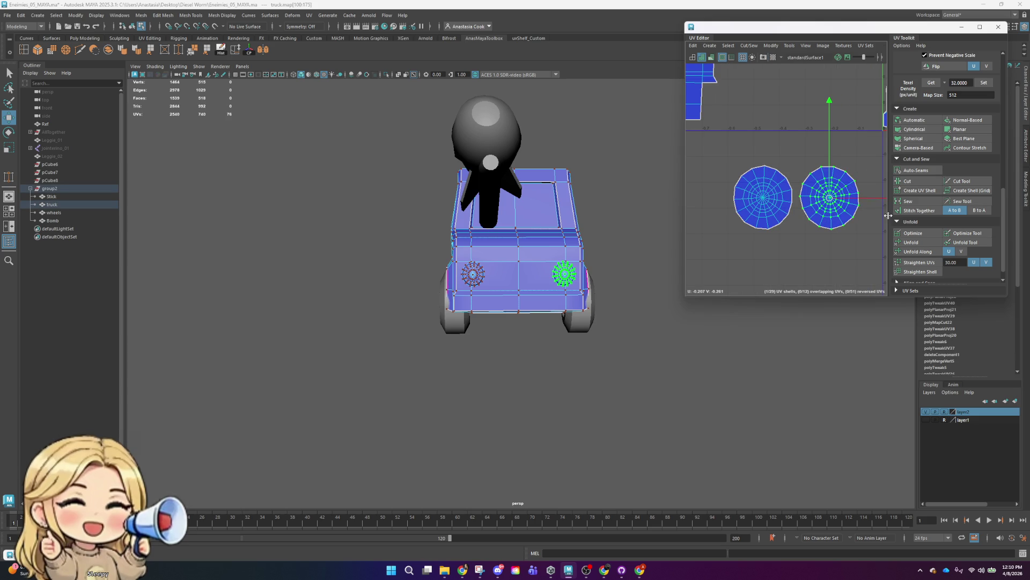
click(922, 243)
click(931, 244)
- Place the headlight shells beside the truck shells, then bring up Unity Hub
drag(770, 197, 759, 205)
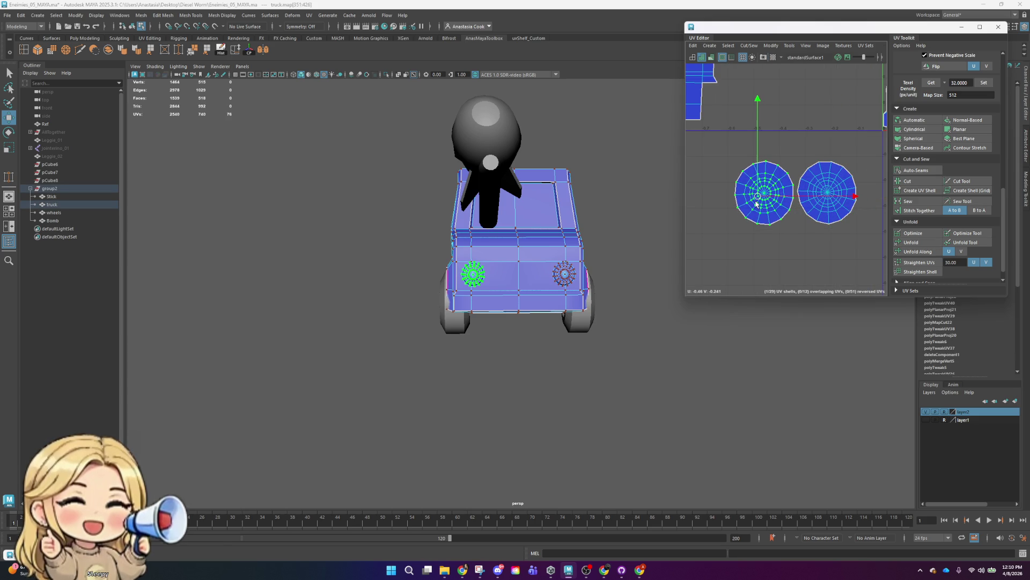
click(807, 155)
click(773, 192)
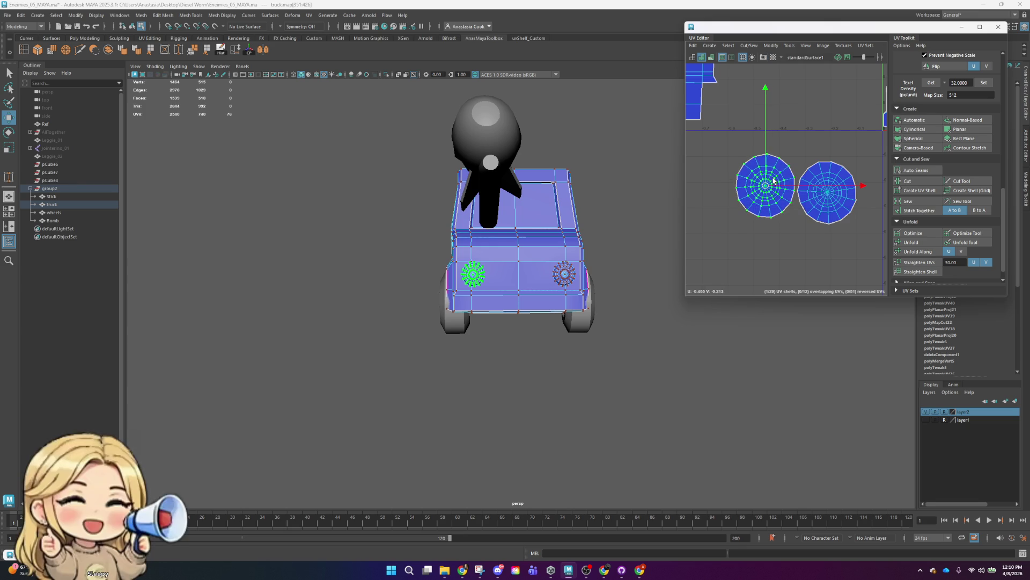
click(835, 143)
scroll(835, 142, down, 4)
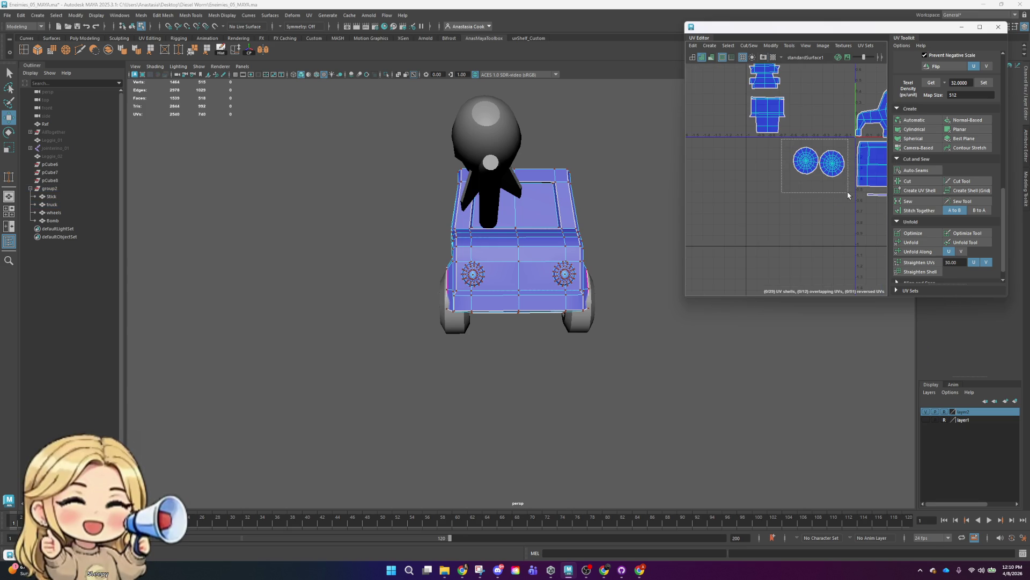
drag(848, 194, 848, 195)
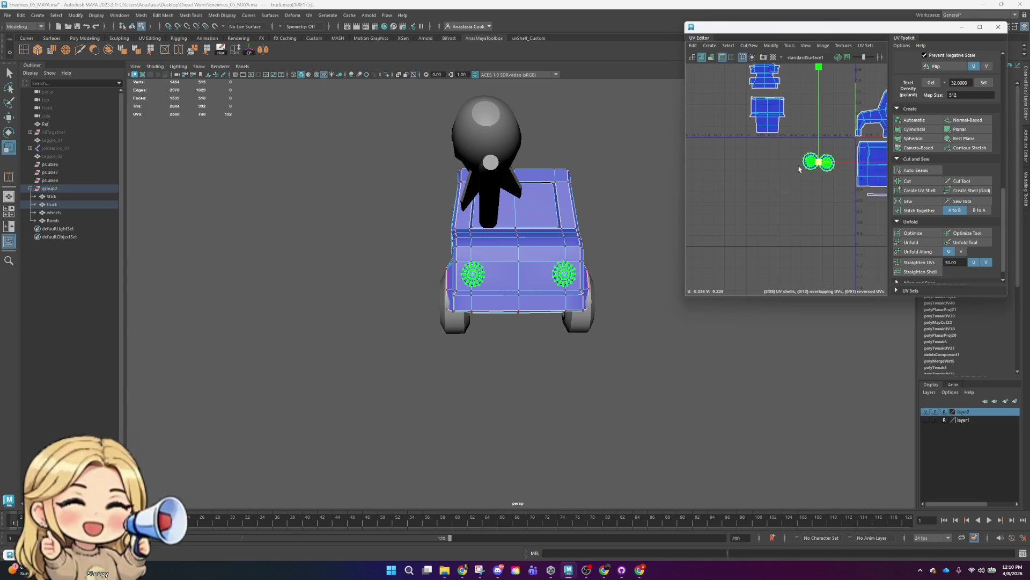
click(803, 127)
scroll(804, 127, up, 4)
alt+middle_drag(762, 161, 777, 180)
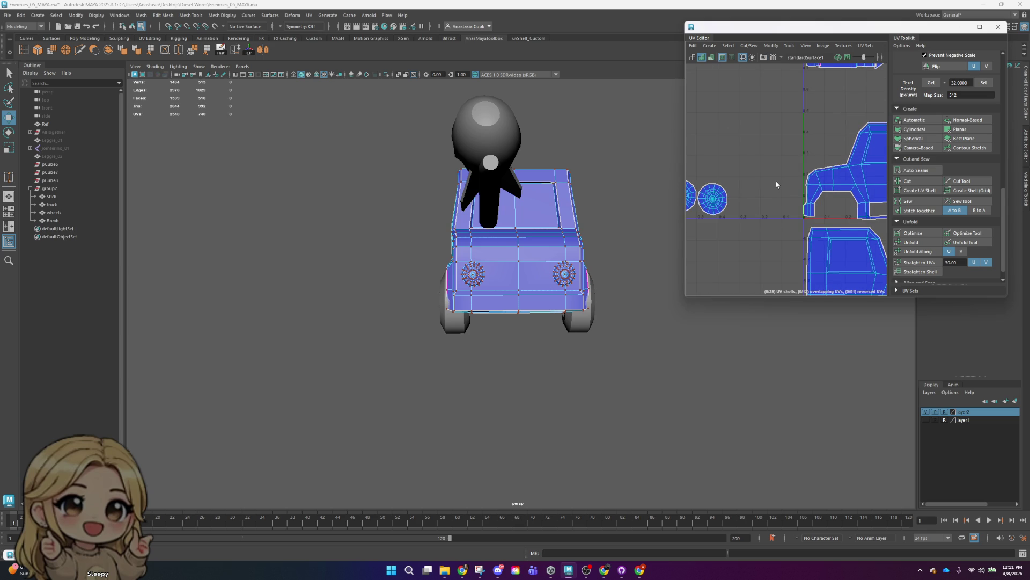
scroll(778, 176, down, 4)
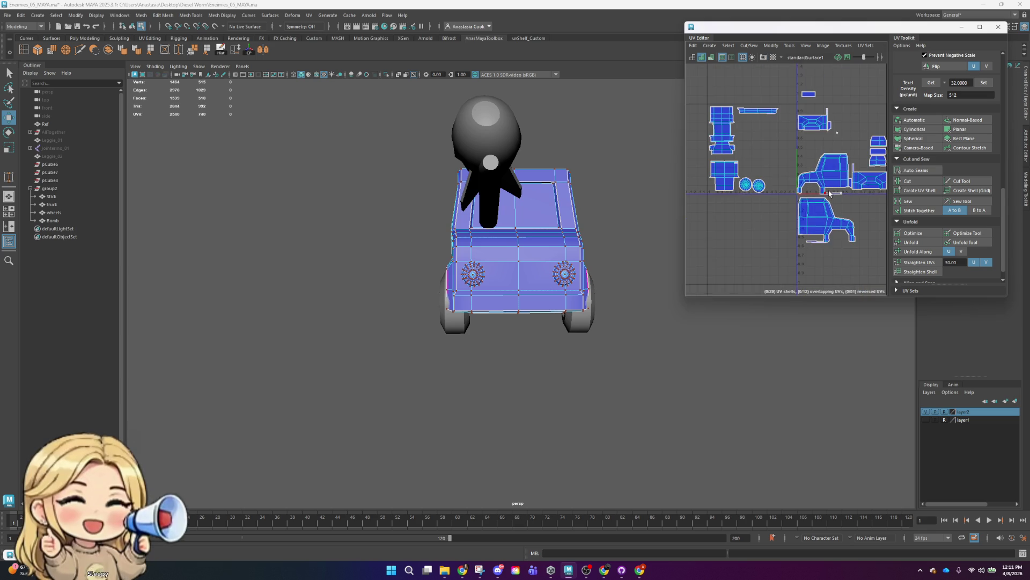
alt+middle_drag(833, 165, 814, 187)
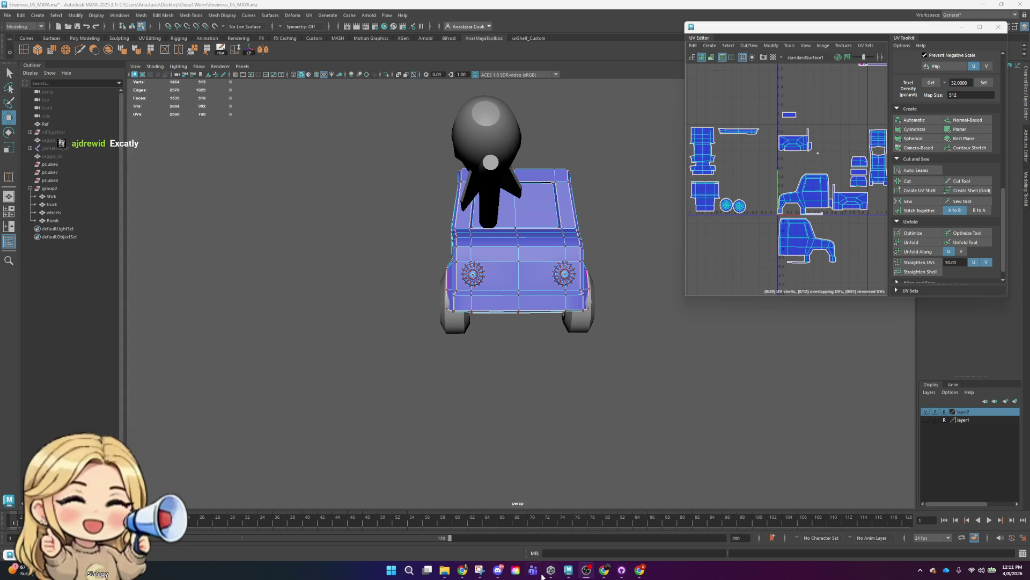
click(514, 572)
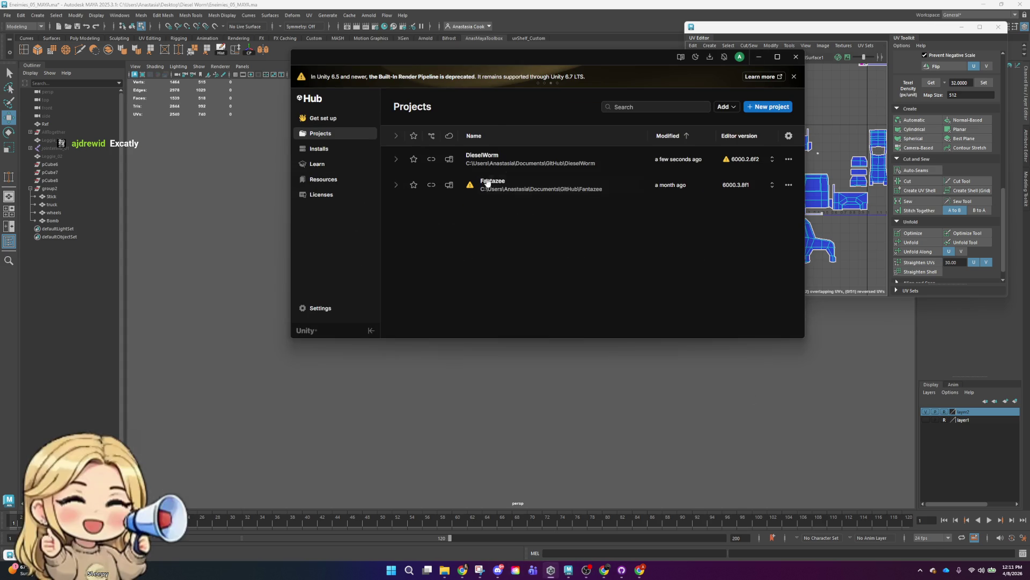
- Open the DieselWorm project, maximize the Unity editor, and start Play mode
click(528, 161)
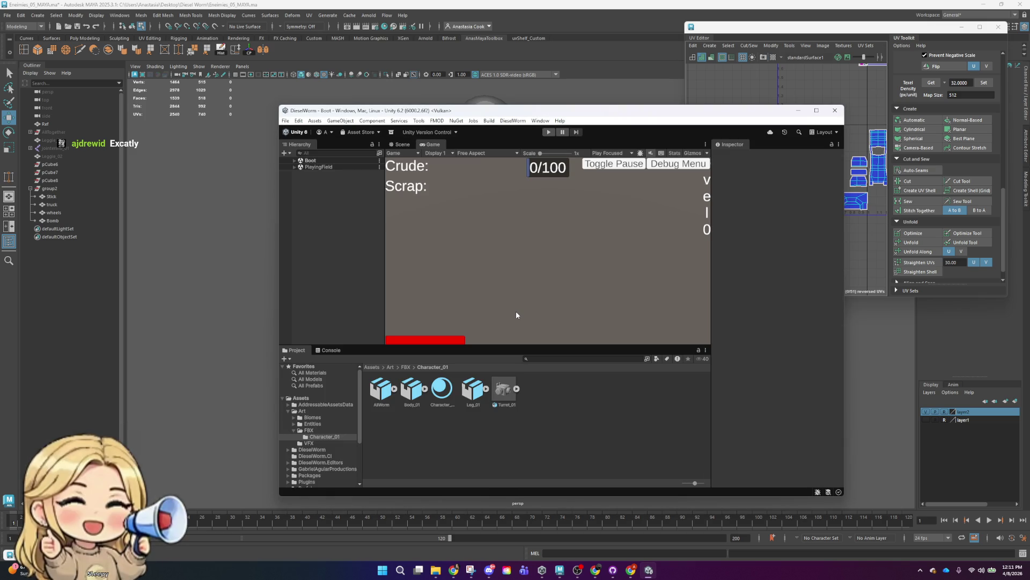
double_click(616, 116)
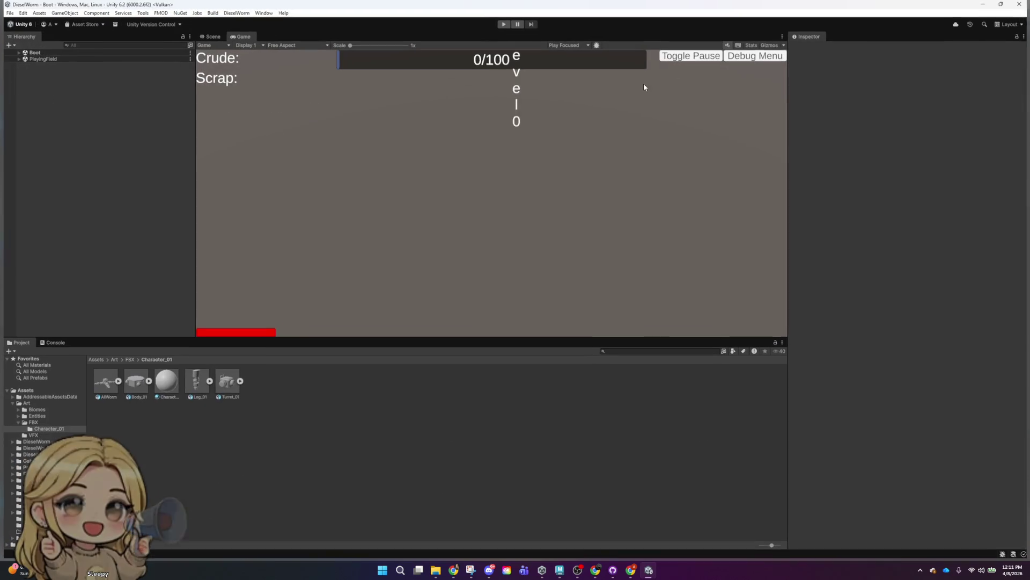
click(506, 26)
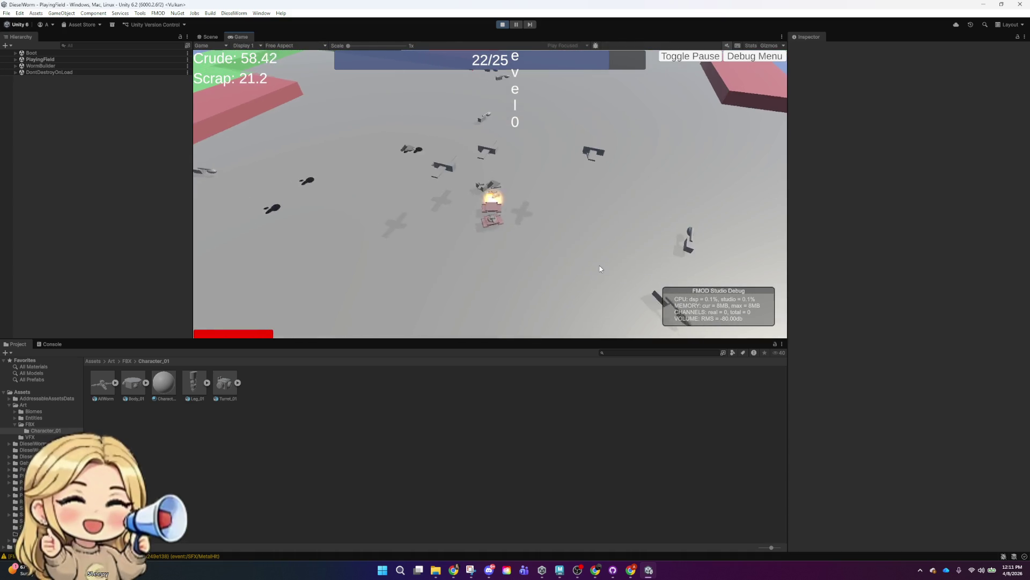
- Play-test DieselWorm, pick an upgrade card, then minimize Unity to return to Maya
click(342, 218)
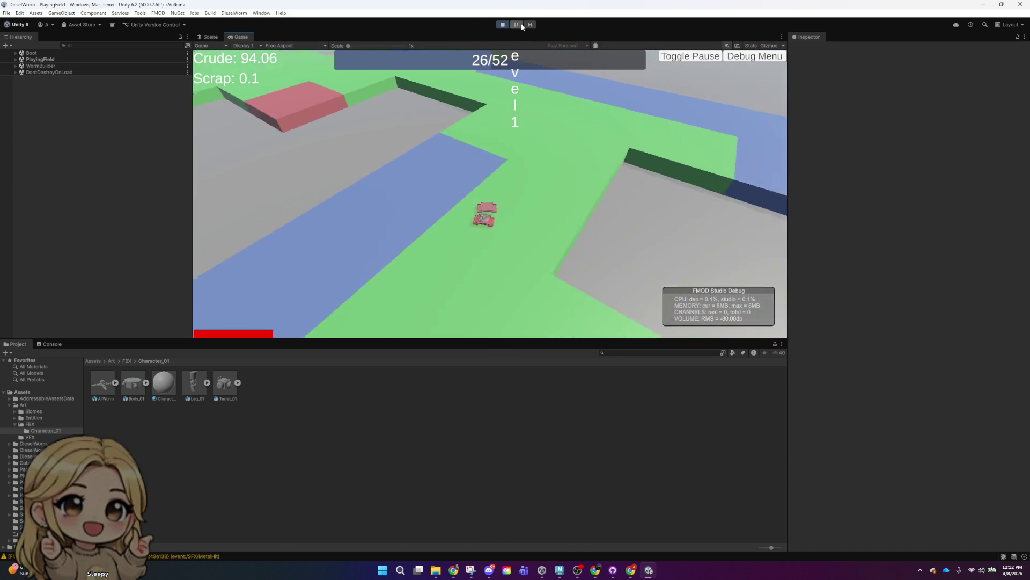
click(983, 4)
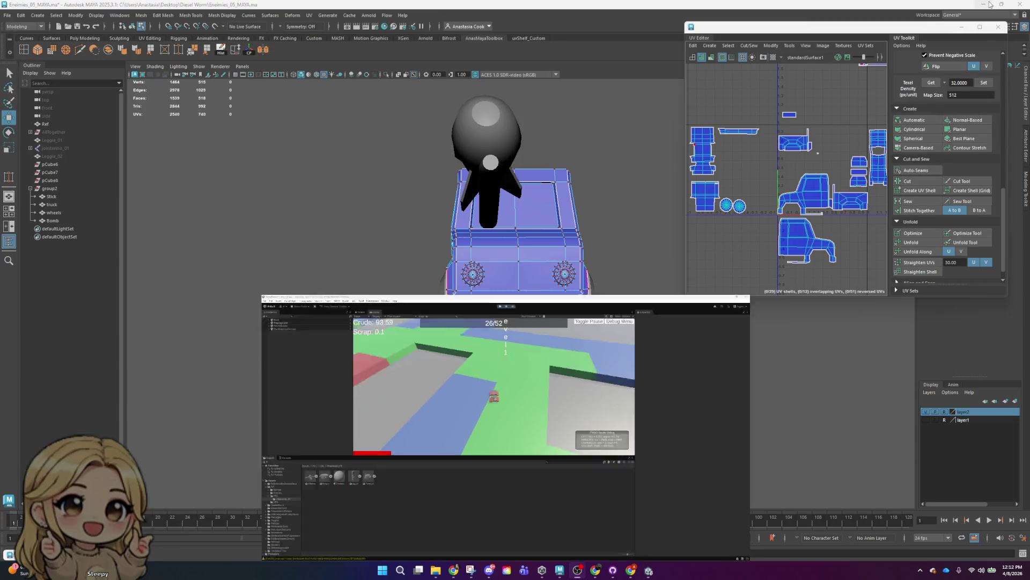
- Pan the UV view left and switch from face to UV selection on a truck body shell
scroll(834, 189, down, 3)
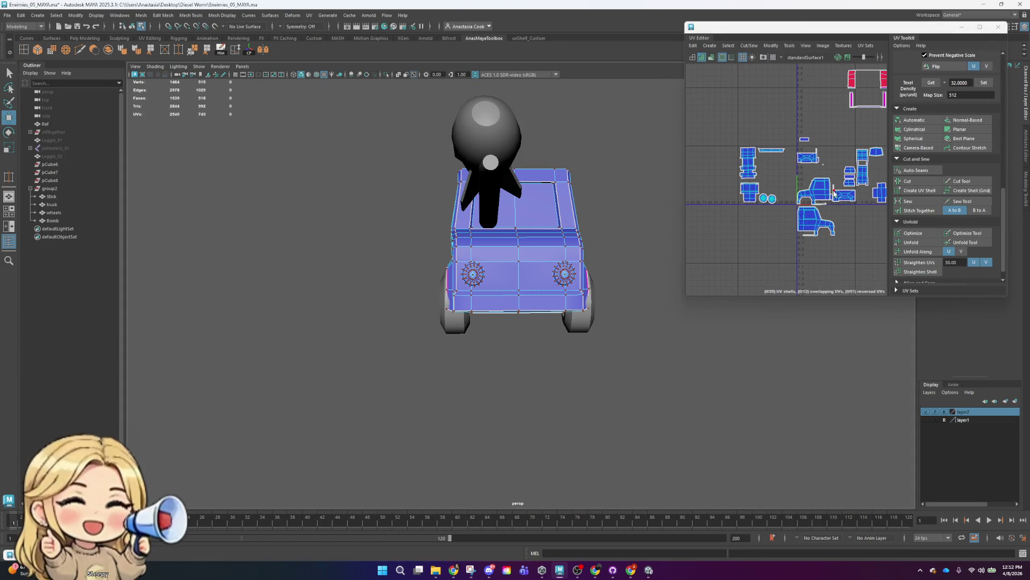
alt+middle_drag(831, 199, 750, 213)
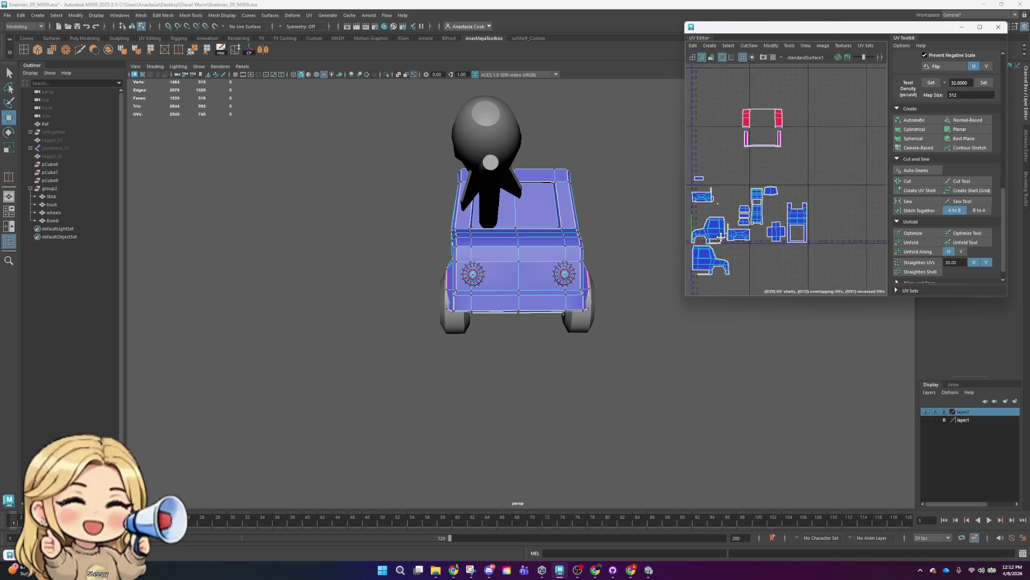
scroll(749, 213, up, 2)
scroll(757, 204, up, 2)
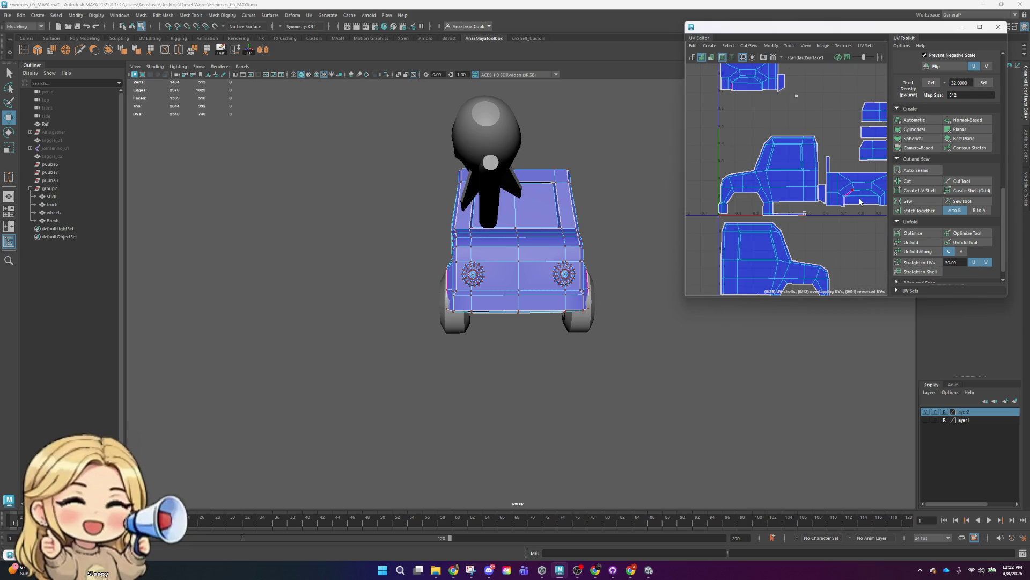
scroll(768, 190, up, 2)
click(794, 203)
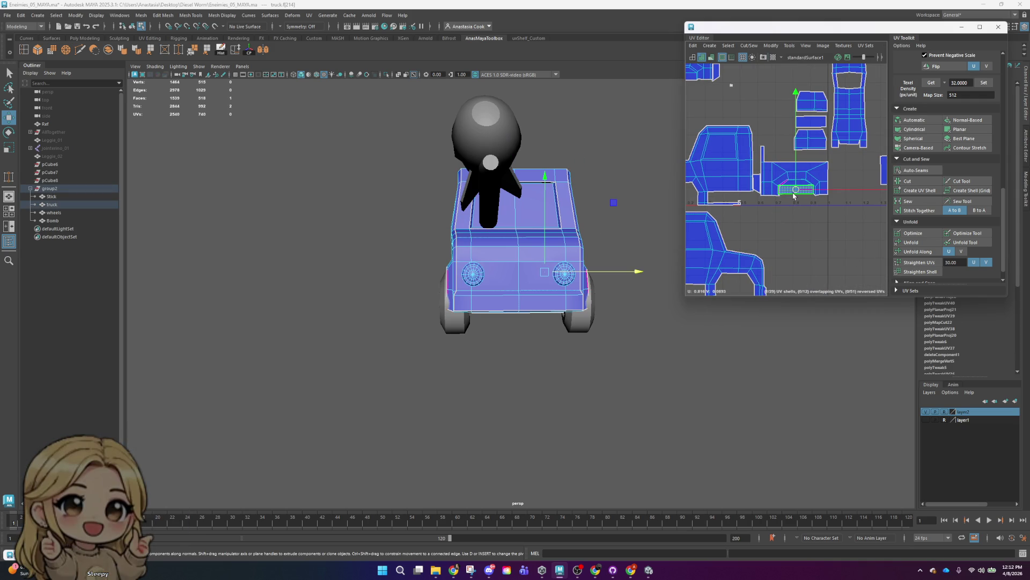
right_drag(790, 180, 806, 176)
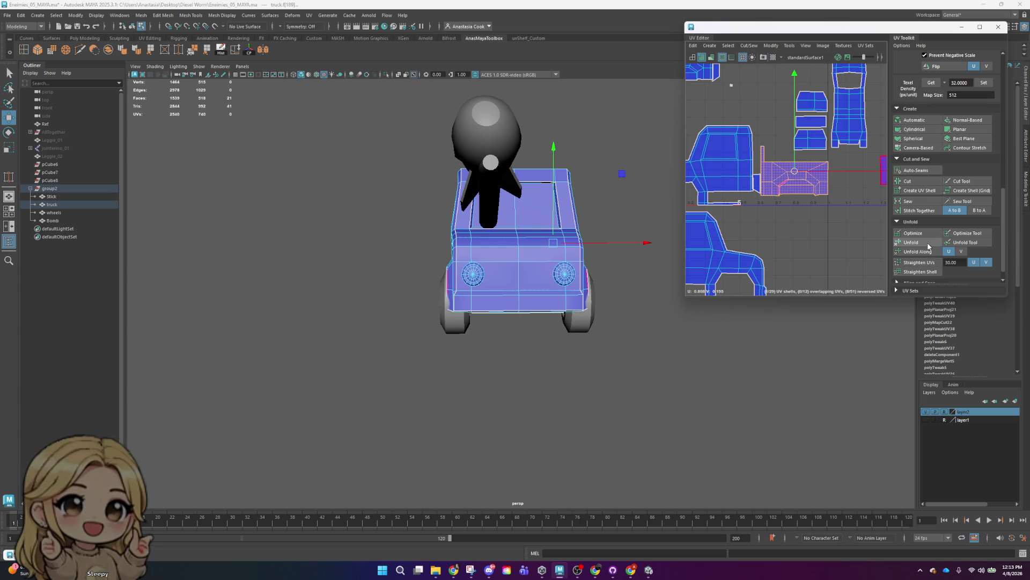
scroll(857, 187, down, 3)
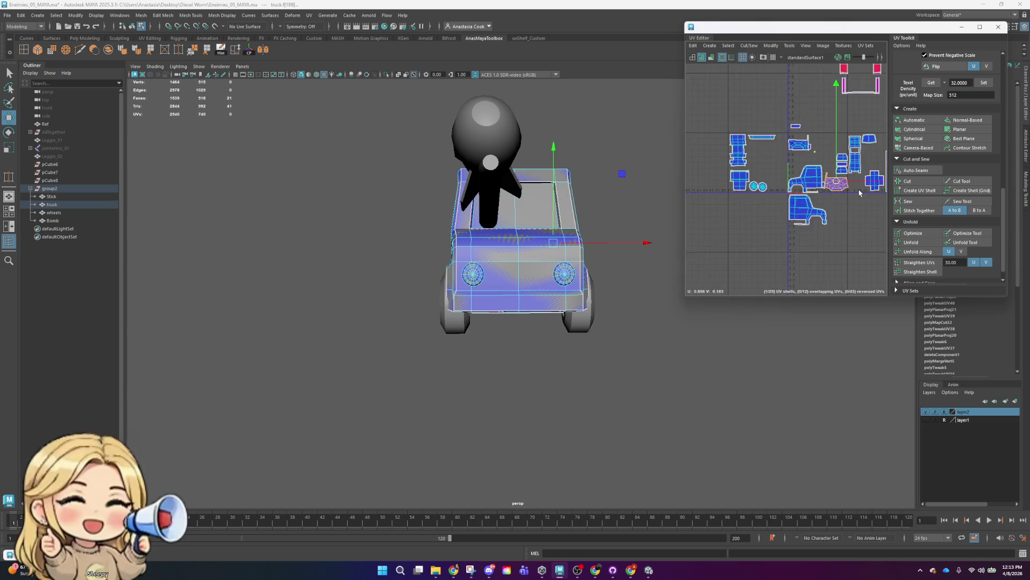
scroll(806, 203, down, 2)
- Select a small UV shell, toggle Scale and Move, then box-select two small shells
click(749, 158)
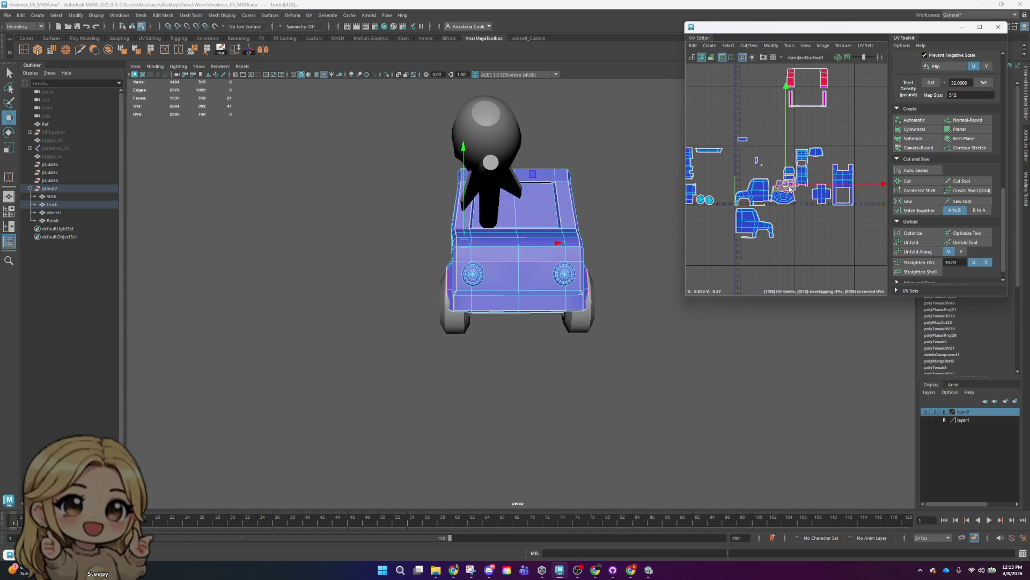
key(r)
key(w)
scroll(794, 183, up, 5)
scroll(791, 176, down, 5)
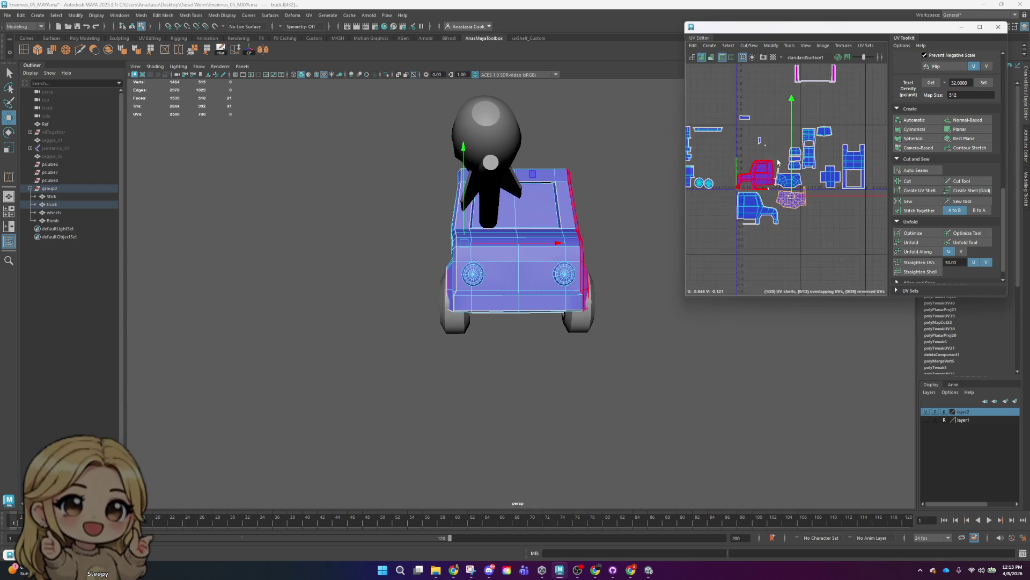
scroll(789, 161, up, 4)
drag(739, 86, 817, 157)
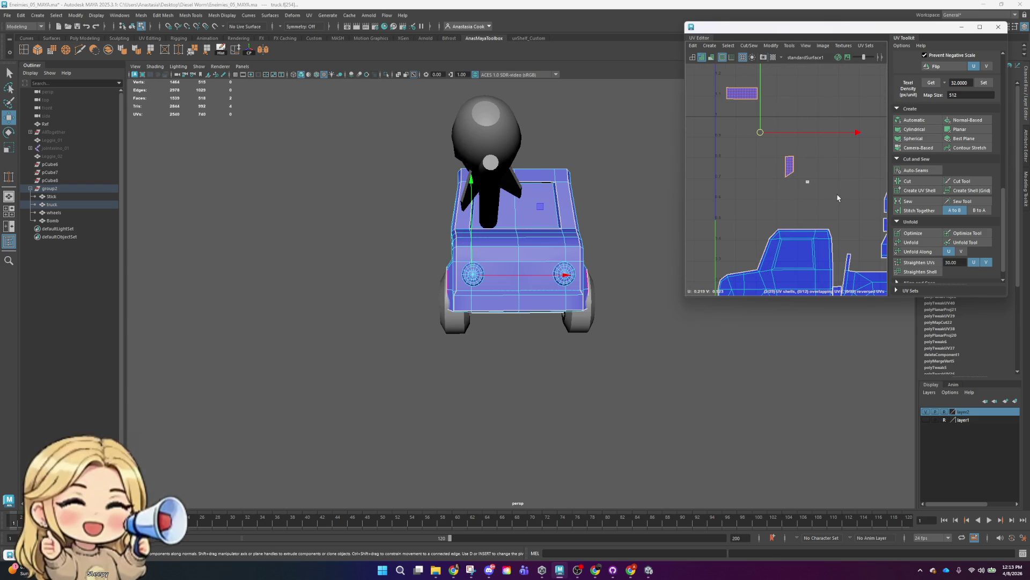
alt+drag(537, 300, 640, 301)
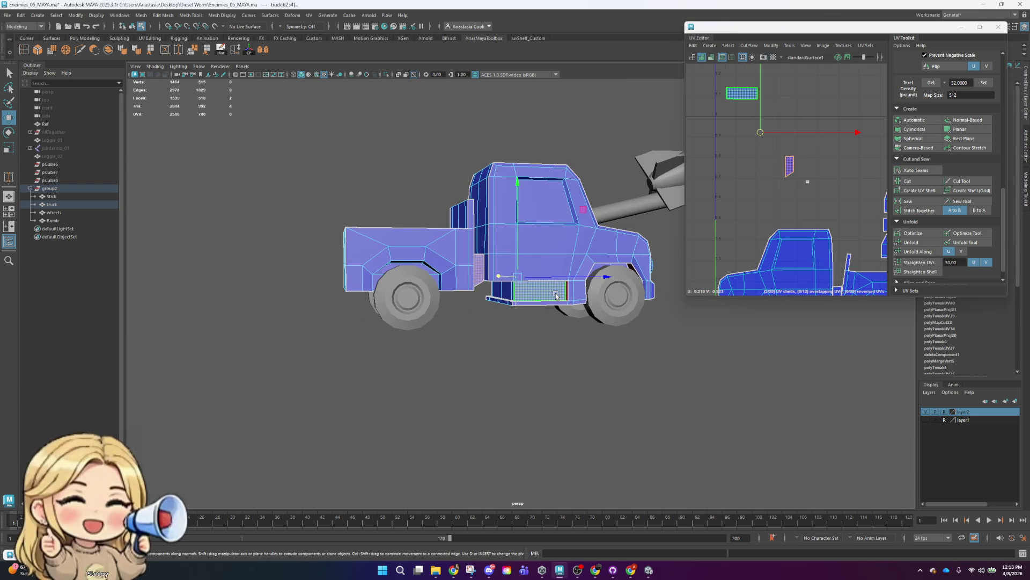
mouse_move(557, 320)
alt+mouse_down()
mouse_move(552, 334)
mouse_move(579, 290)
alt+mouse_up()
key(a)
alt+drag(674, 258, 591, 358)
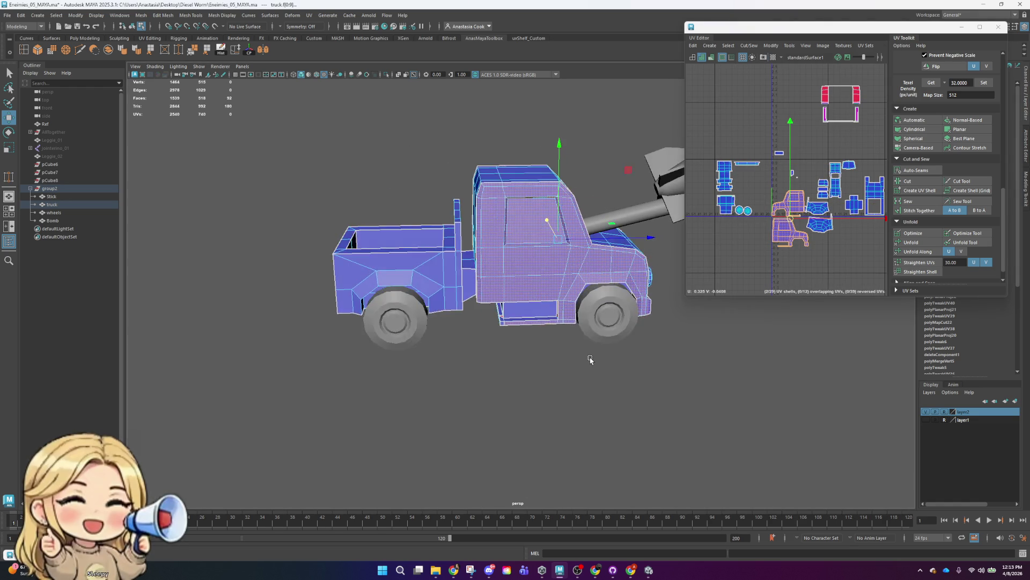
click(524, 322)
shift+click(525, 322)
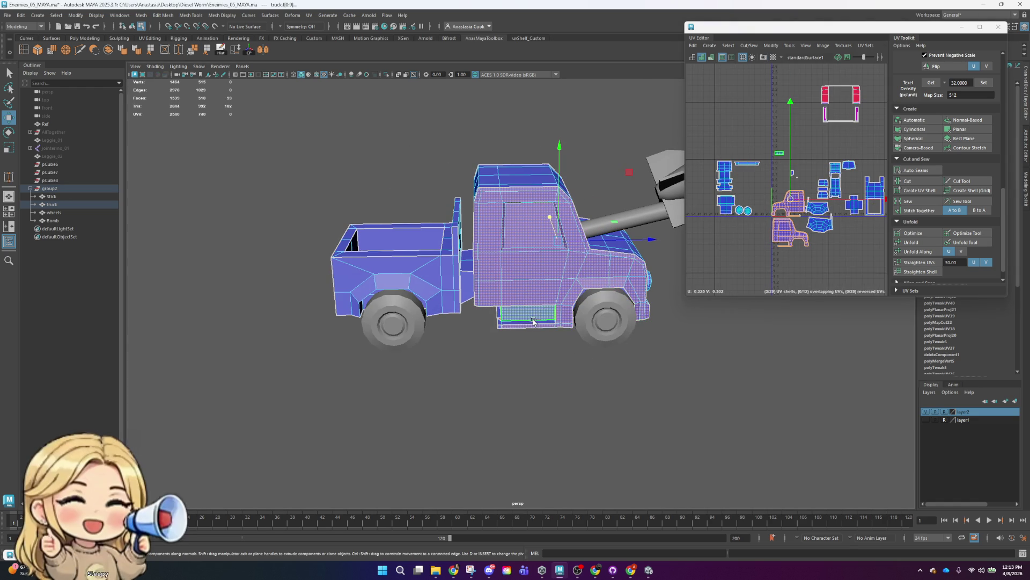
mouse_move(531, 331)
alt+mouse_down()
mouse_move(584, 293)
mouse_move(560, 284)
mouse_move(565, 350)
alt+mouse_up()
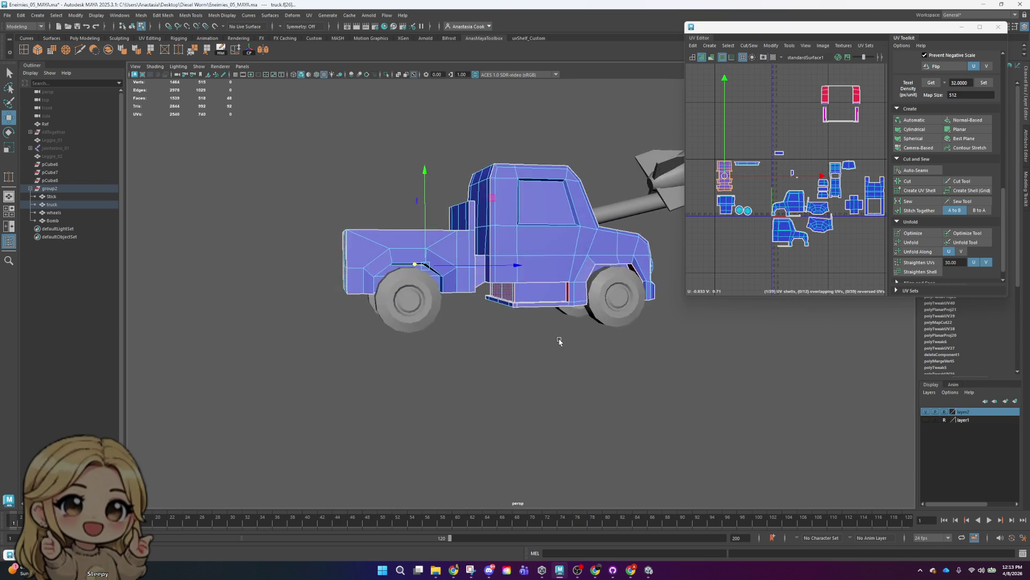
scroll(531, 368, up, 5)
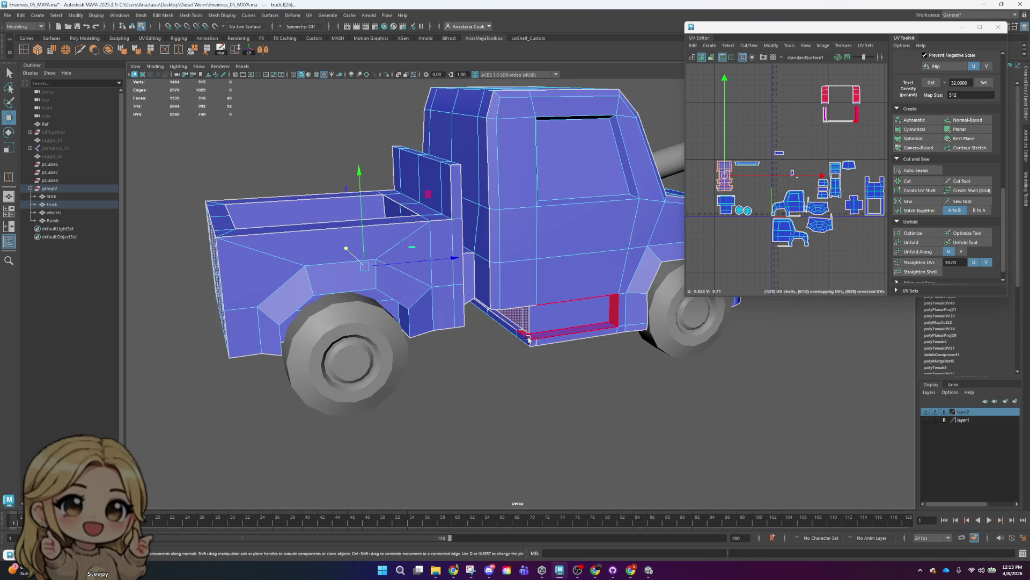
scroll(522, 336, up, 5)
click(524, 377)
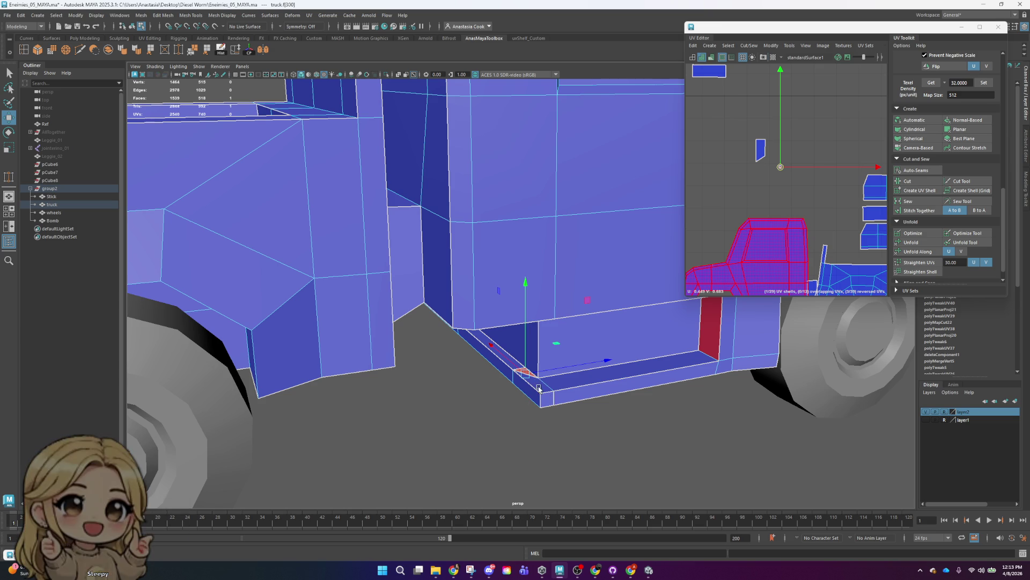
shift+double_click(540, 386)
scroll(528, 399, down, 5)
key(ctrl+z)
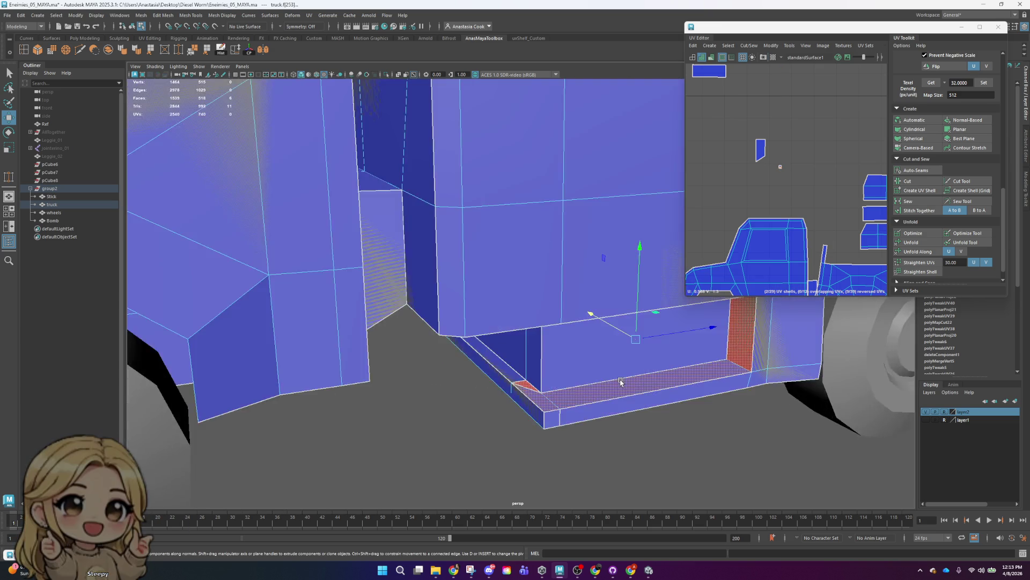
key(ctrl+z)
key(ctrl+z)
key(ctrl+z)
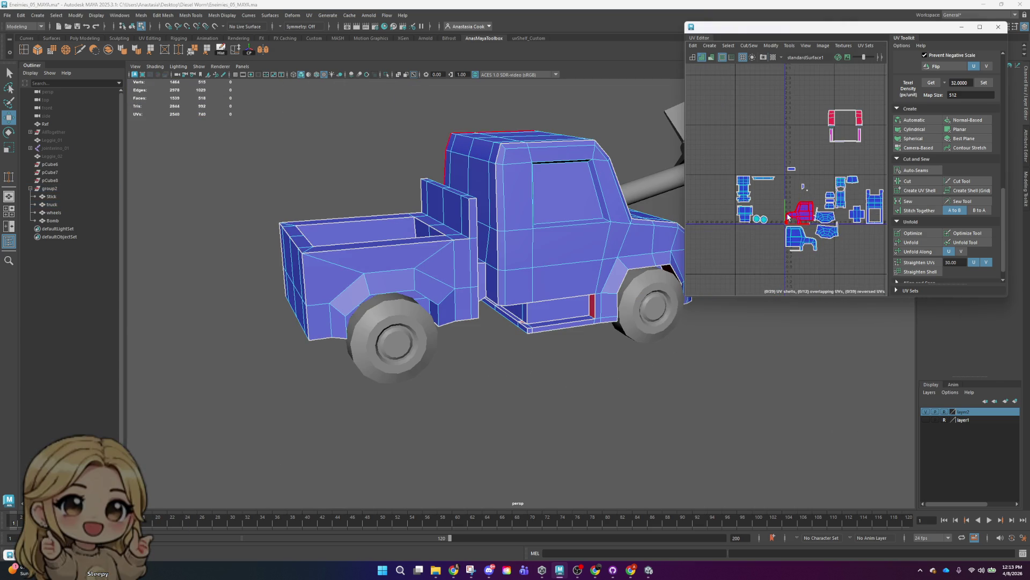
scroll(784, 189, up, 3)
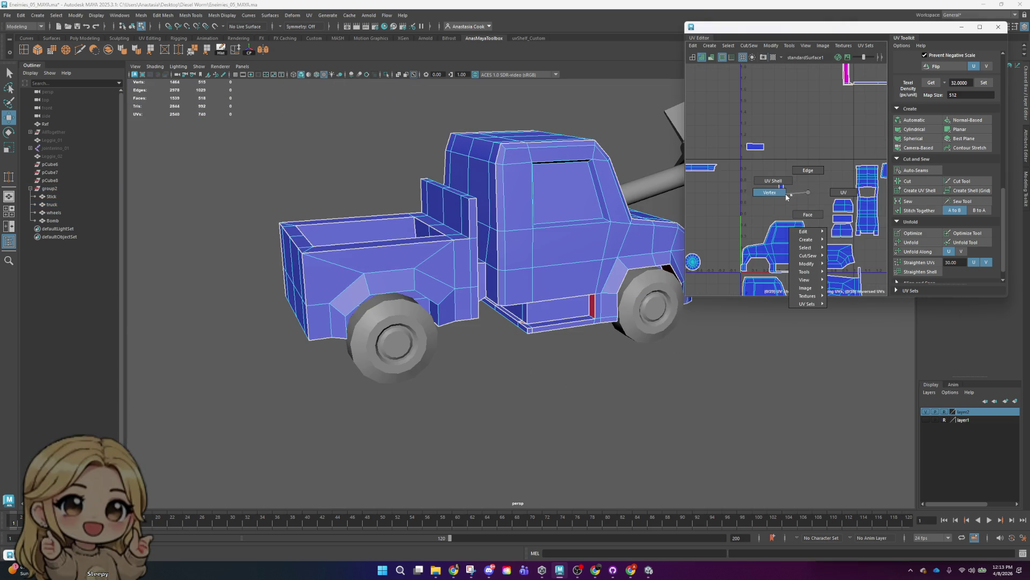
- Pick a small UV piece and select the block of faces on the truck's rear bed
right_drag(787, 197, 788, 198)
click(781, 186)
mouse_move(520, 330)
alt+mouse_down()
mouse_move(511, 292)
mouse_move(583, 283)
alt+mouse_up()
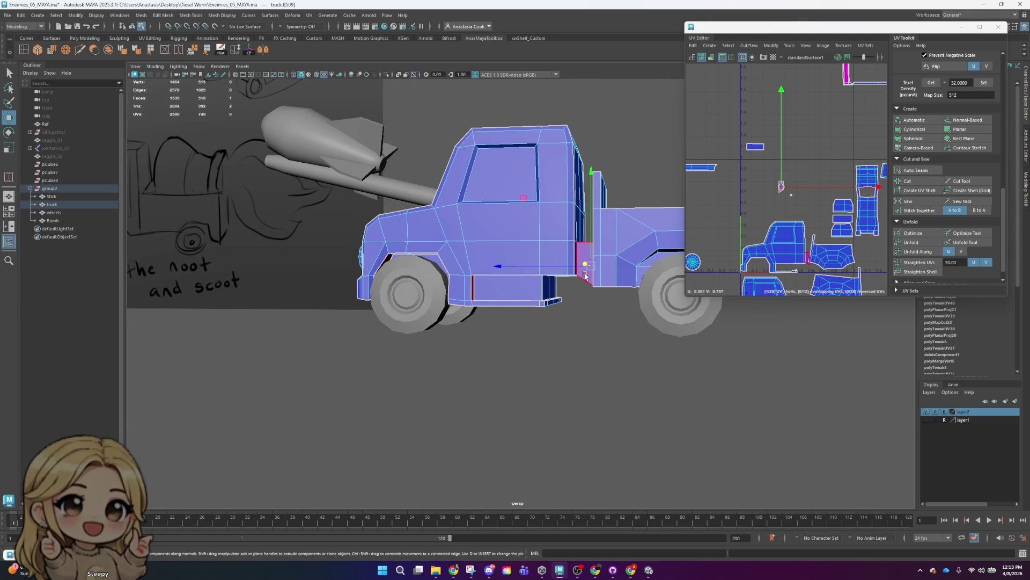
alt+middle_drag(818, 229, 750, 86)
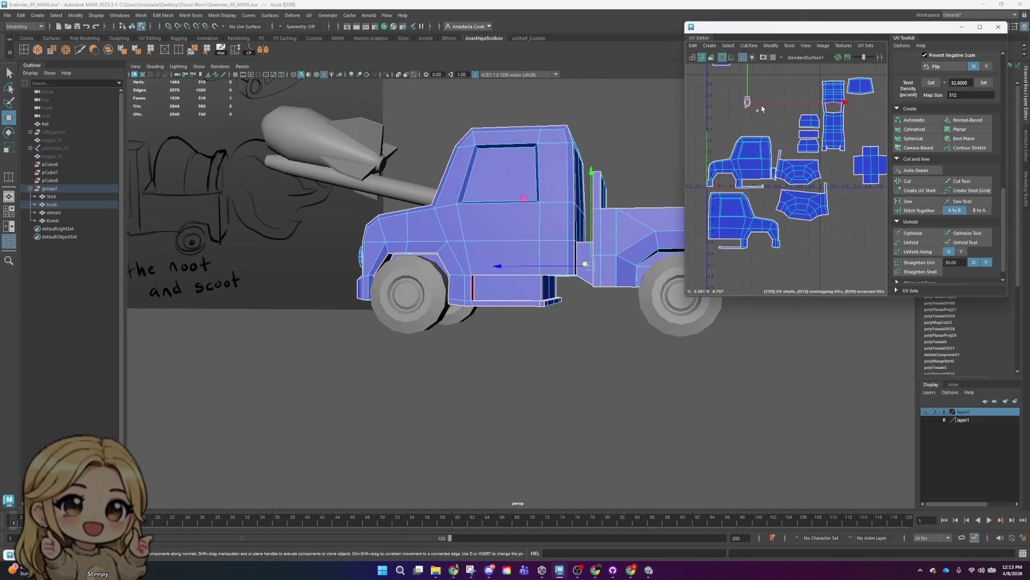
drag(746, 108, 770, 118)
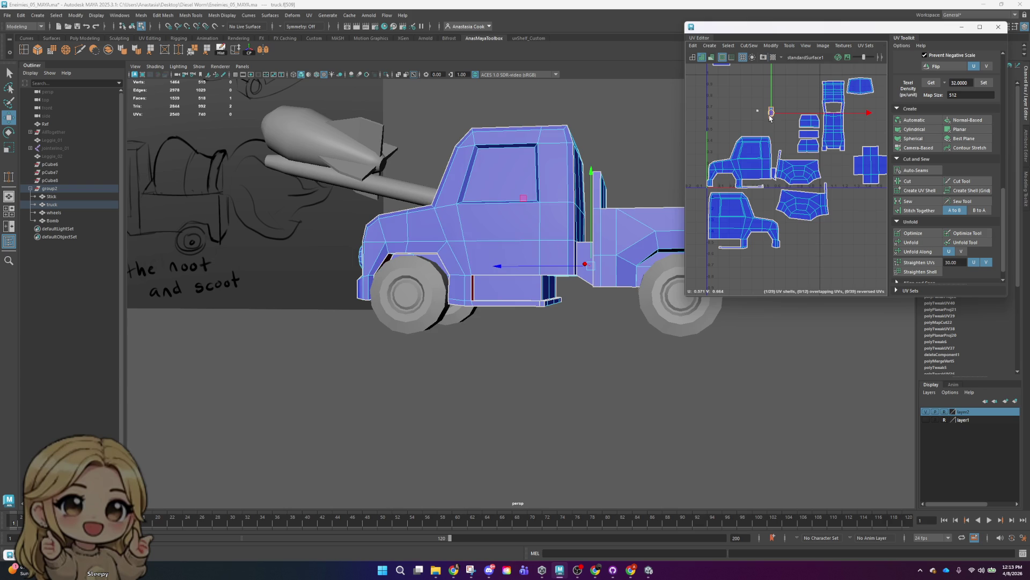
alt+drag(589, 231, 651, 210)
double_click(609, 303)
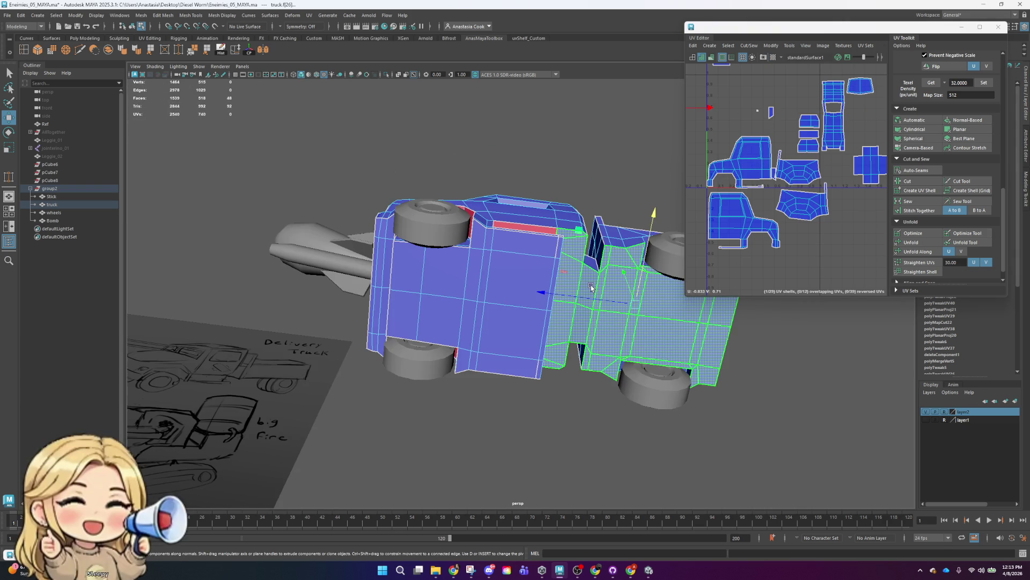
alt+drag(609, 302, 593, 338)
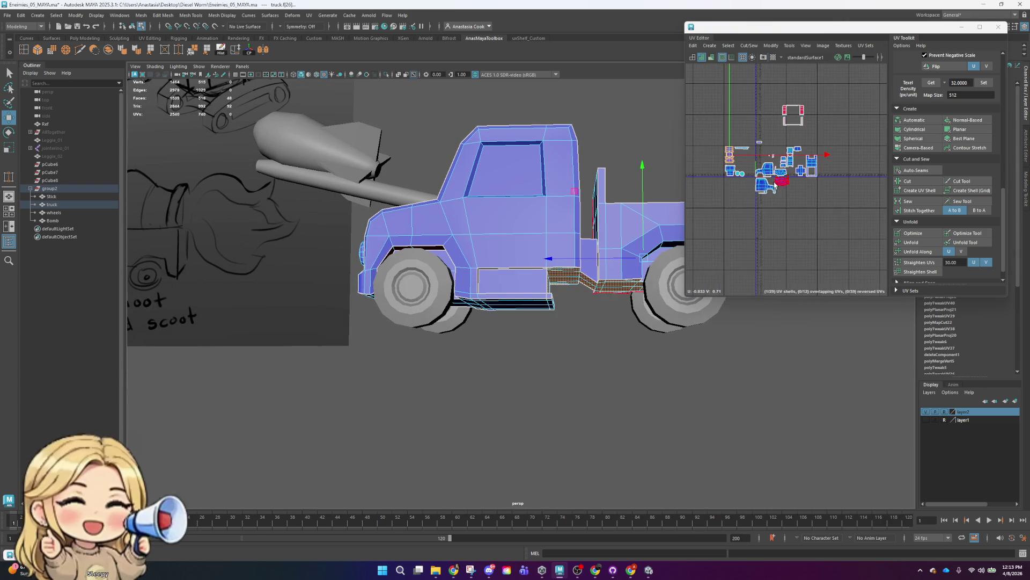
- Select the truck-side and grille UV shells and their edges, framing the UV view on them
scroll(788, 213, up, 4)
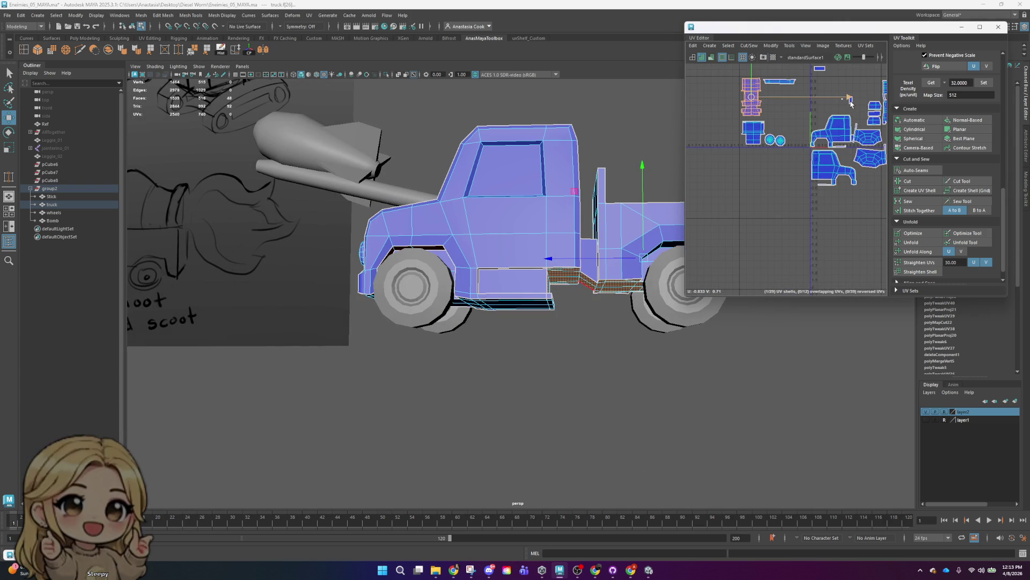
click(853, 174)
scroll(853, 175, up, 3)
click(820, 119)
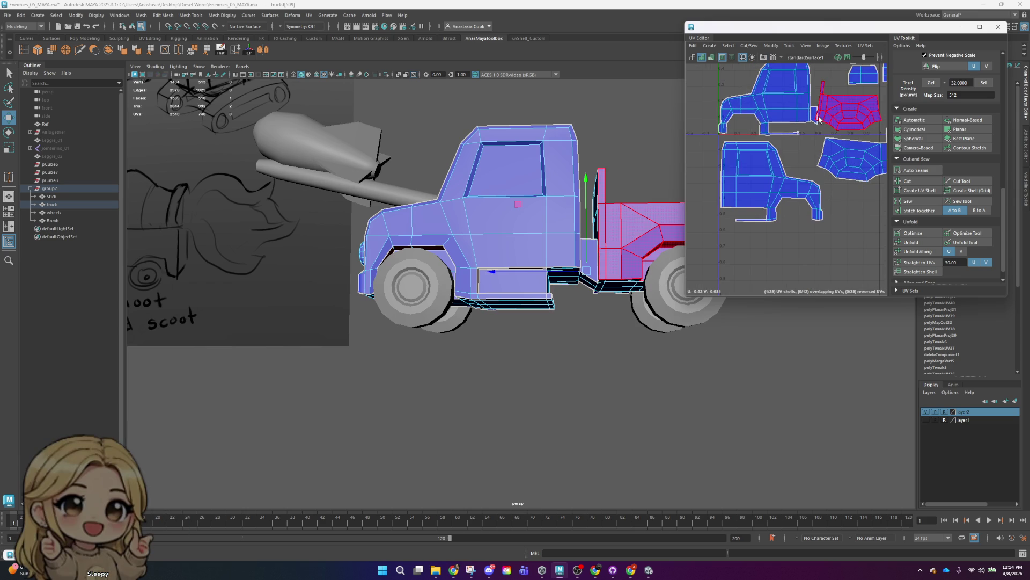
click(815, 115)
scroll(818, 125, down, 5)
scroll(773, 86, up, 5)
click(805, 135)
click(776, 170)
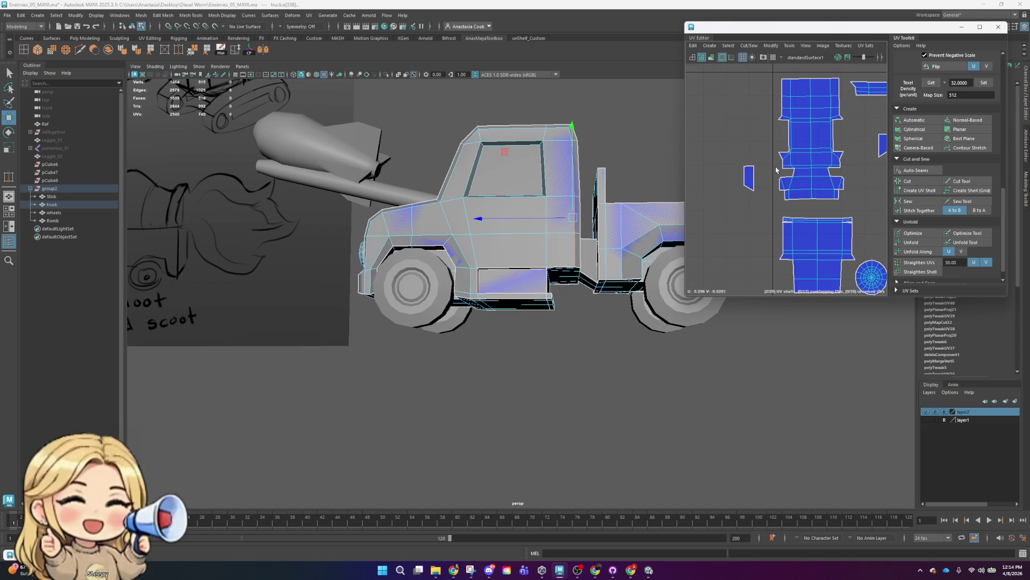
click(758, 173)
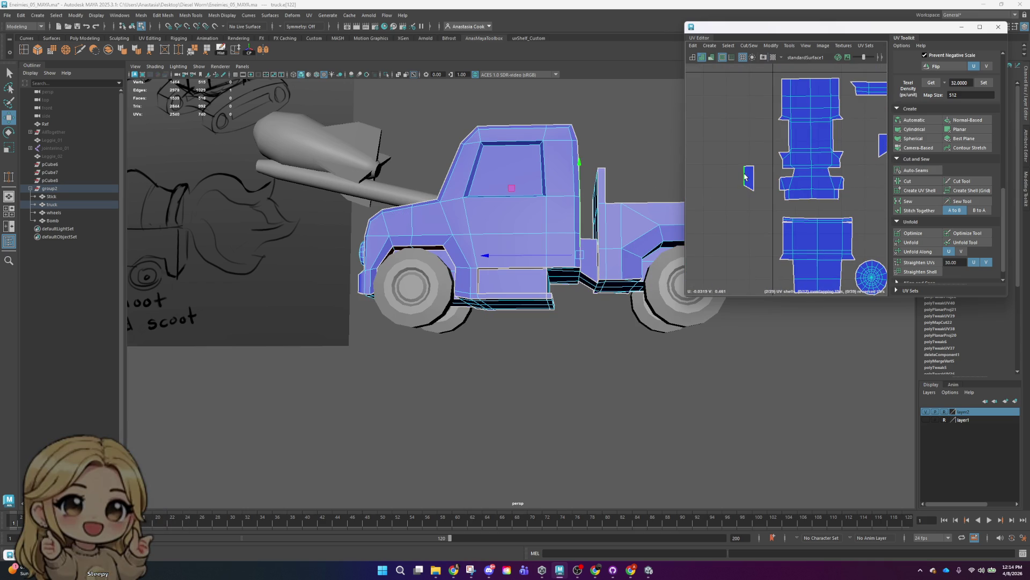
key(f)
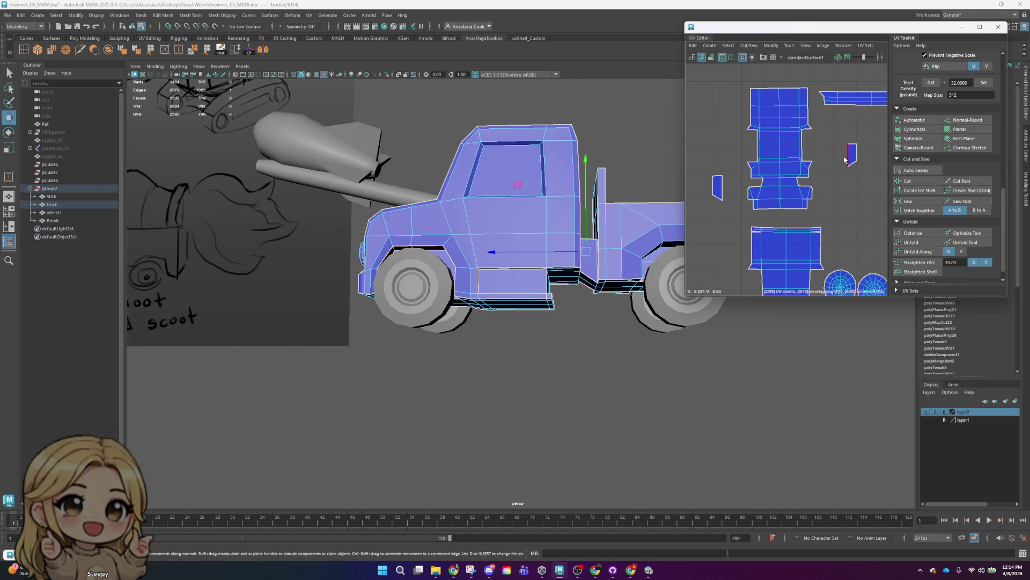
scroll(872, 172, down, 2)
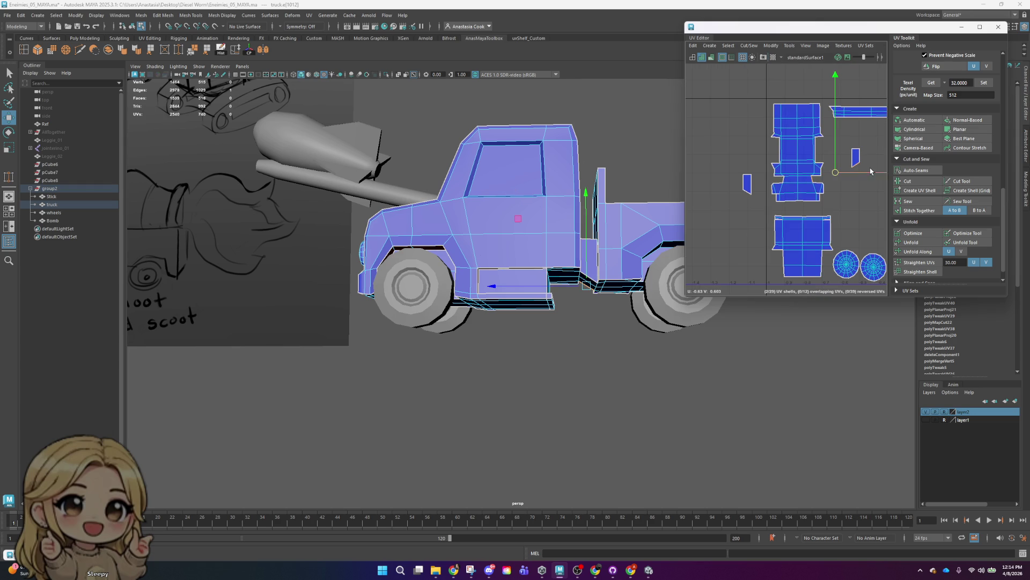
alt+drag(648, 278, 523, 269)
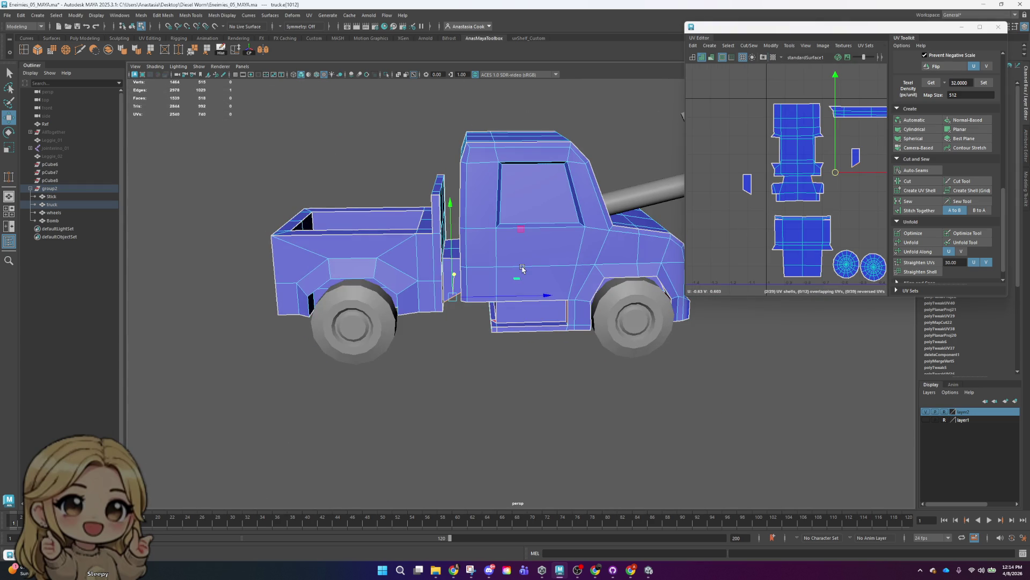
scroll(818, 207, up, 3)
scroll(869, 159, down, 2)
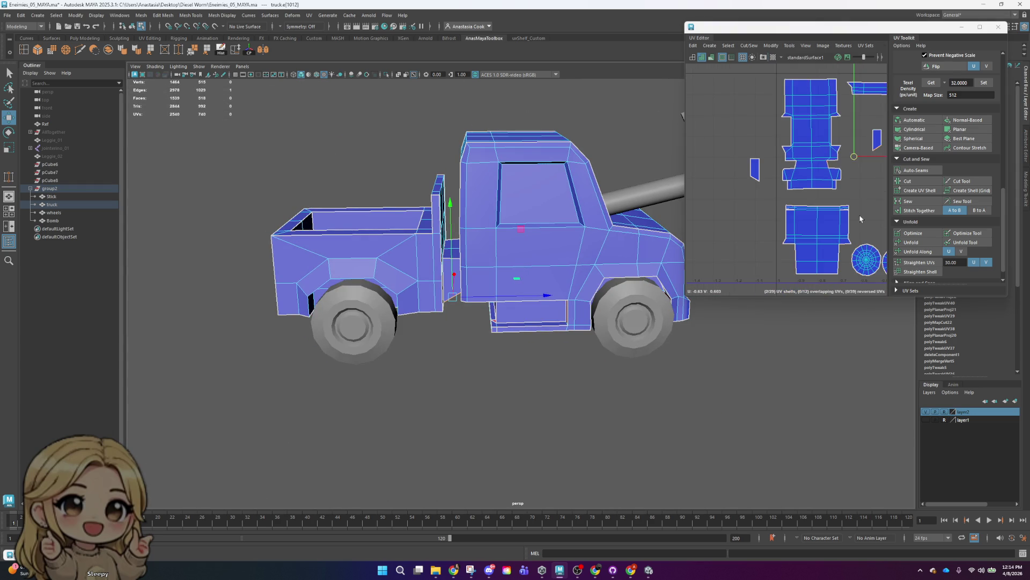
alt+middle_drag(845, 212, 817, 238)
- Rotate the small step shell and move it beside the large bed shell
drag(853, 94, 844, 161)
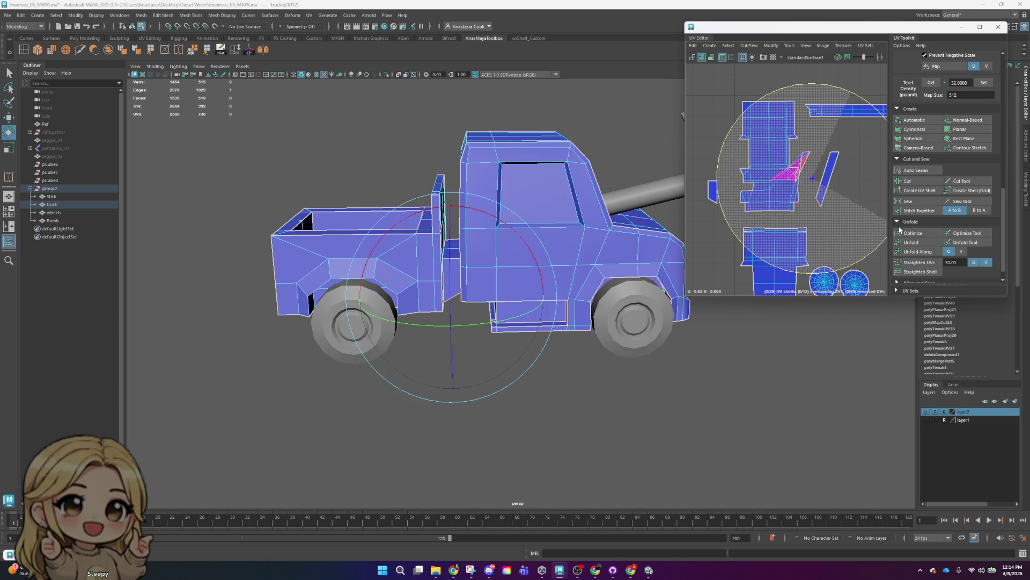
key(ctrl+z)
click(838, 165)
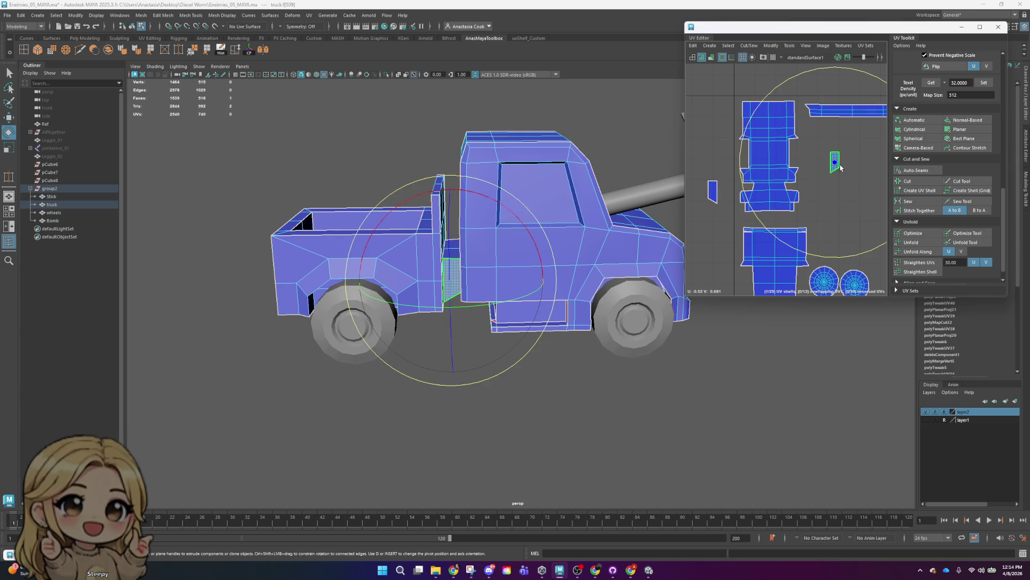
drag(861, 72, 904, 101)
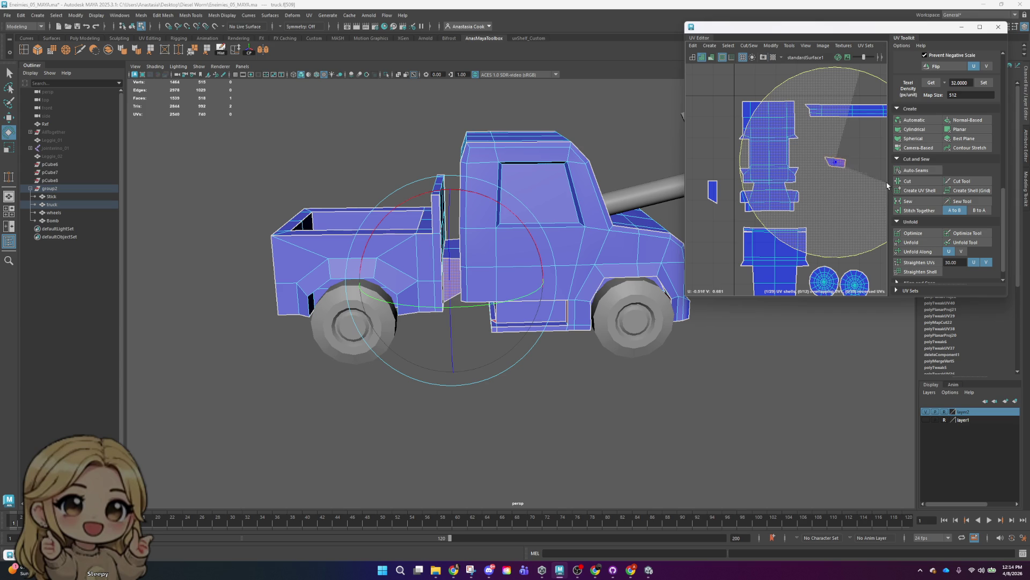
key(w)
drag(837, 162, 797, 190)
scroll(797, 190, up, 5)
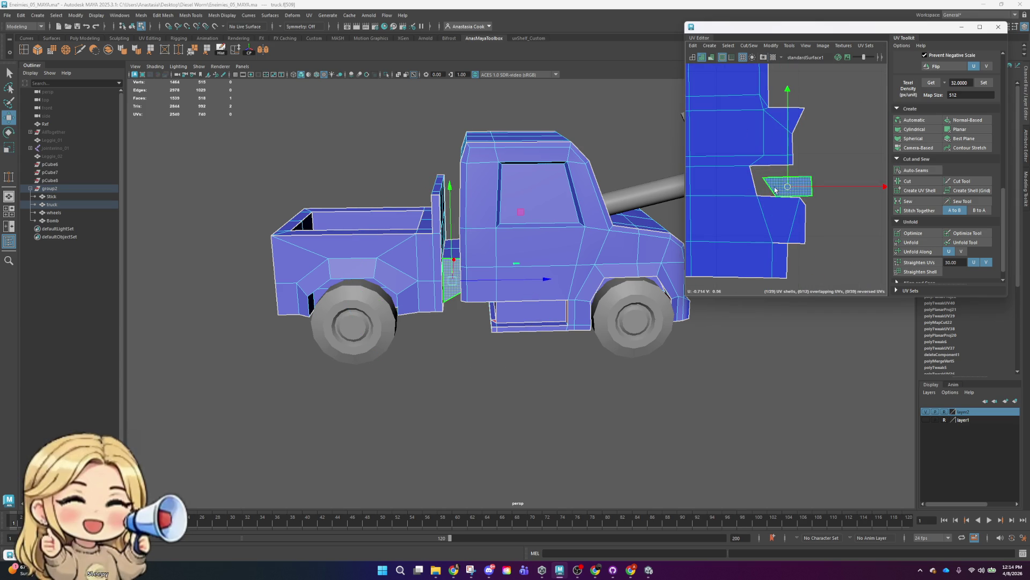
scroll(779, 180, down, 3)
mouse_move(778, 181)
mouse_down()
mouse_move(739, 200)
mouse_move(666, 166)
mouse_move(705, 201)
mouse_move(789, 179)
mouse_up()
key(e)
key(w)
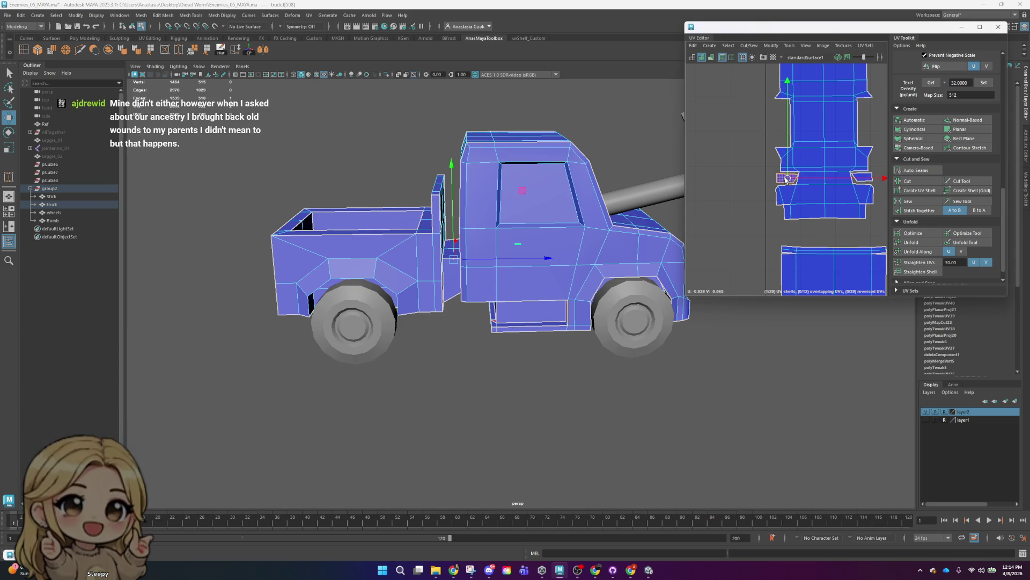
- Sew the small shell's shared edge onto the large bed shell
right_drag(830, 185, 796, 190)
click(799, 180)
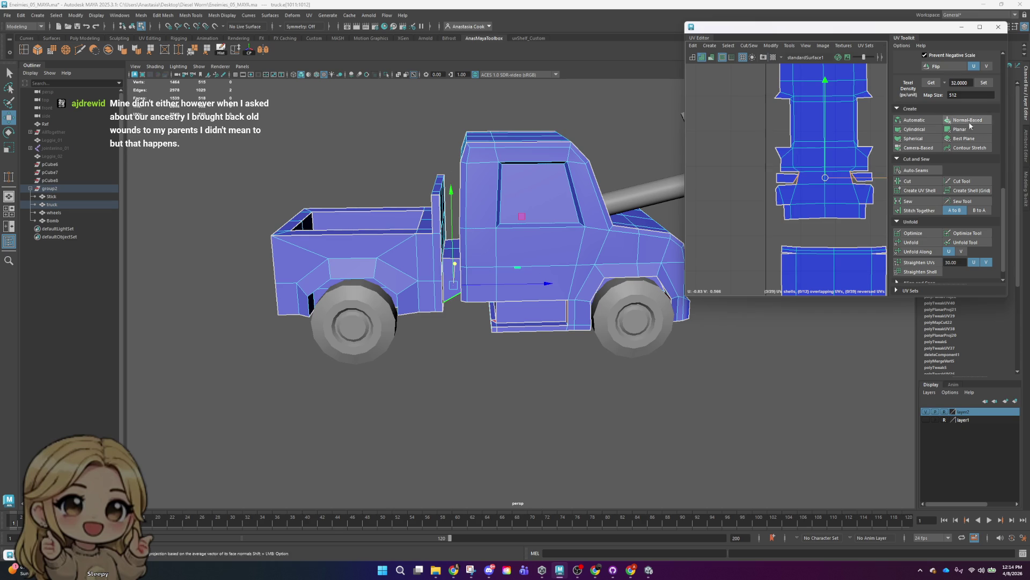
click(927, 200)
scroll(828, 194, up, 4)
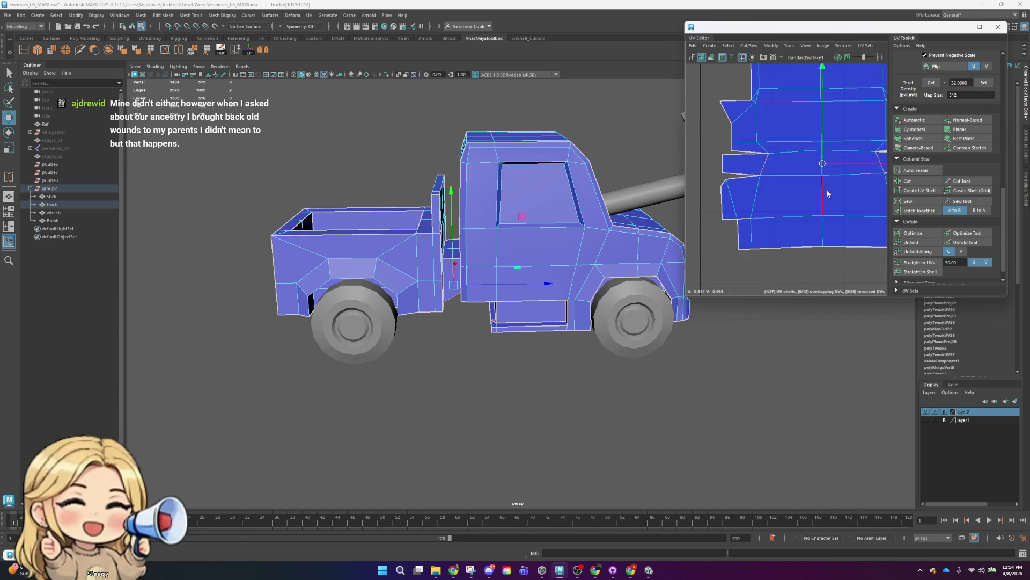
- Select the whole merged shell and unfold it flat
double_click(741, 161)
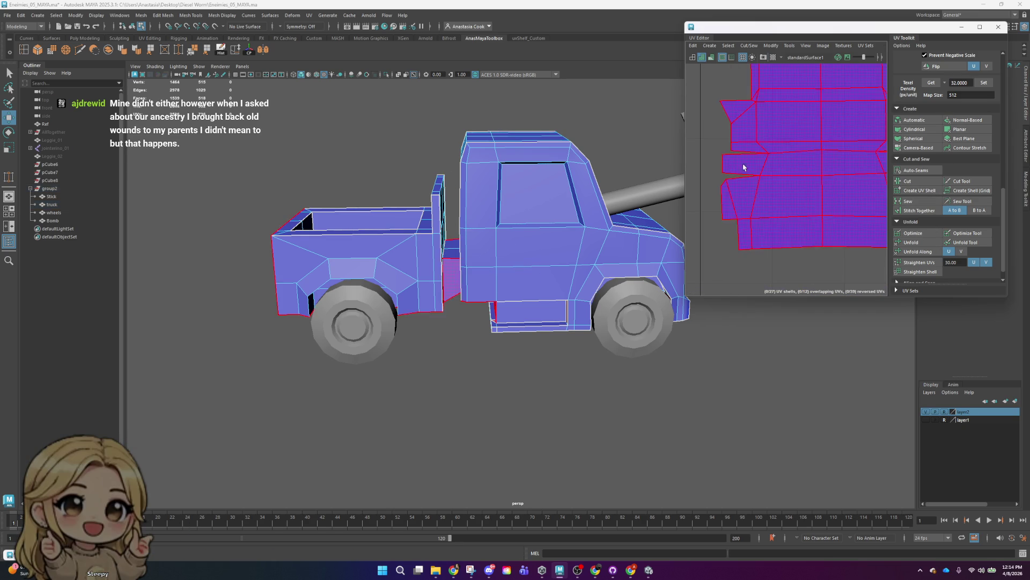
key(f)
click(907, 243)
- Nudge the unfolded truck-side UV shell slightly upward in the layout
key(f)
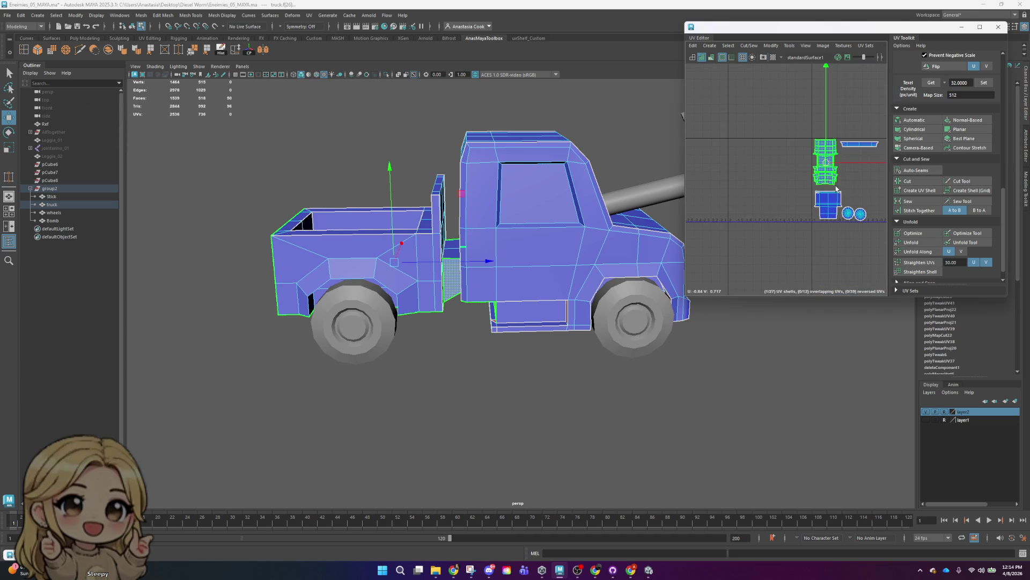
scroll(834, 199, up, 3)
right_drag(858, 194, 885, 196)
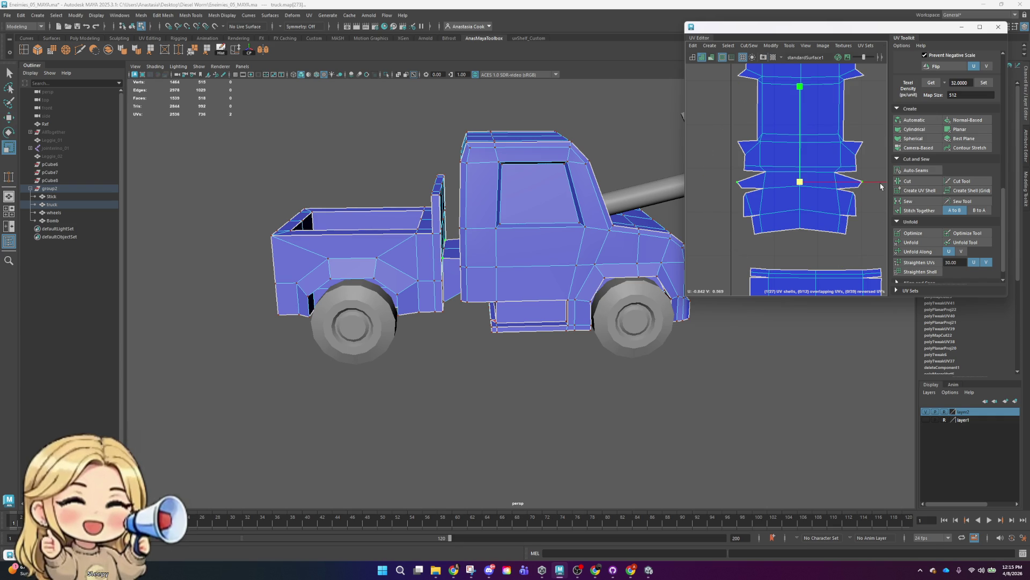
key(w)
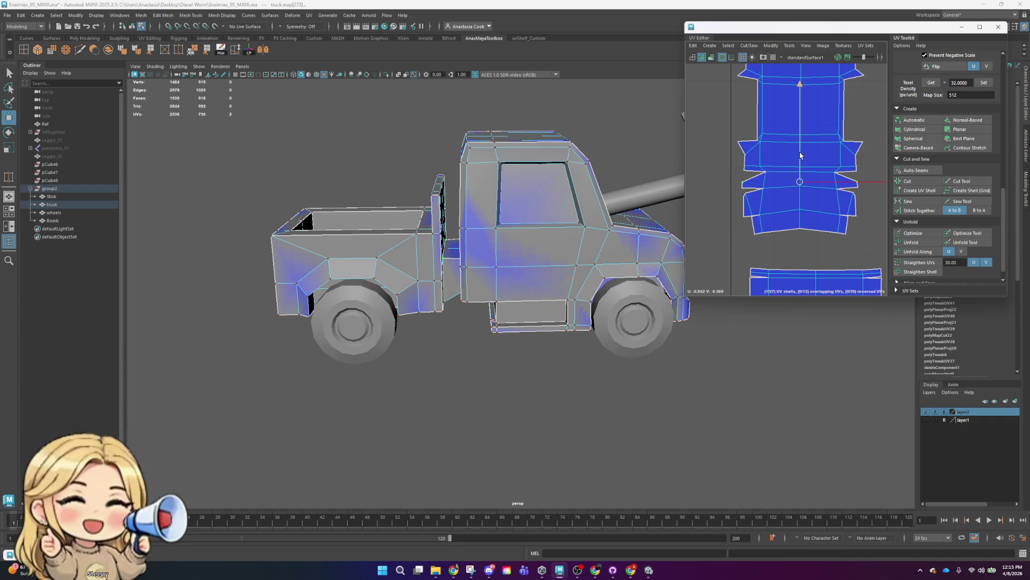
drag(800, 155, 801, 152)
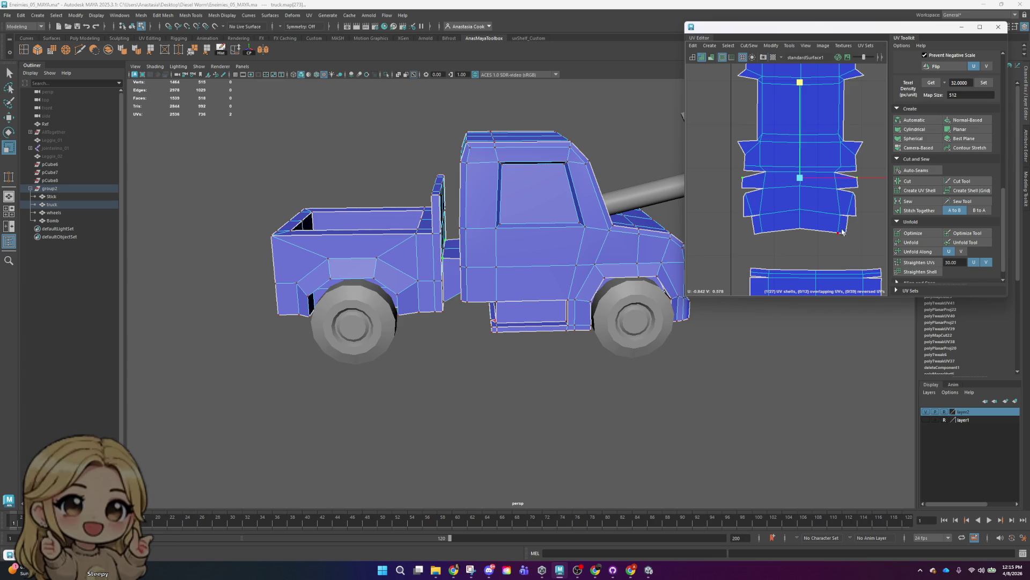
- Select several faces on the truck's underside in face mode
right_drag(767, 198, 767, 175)
click(750, 192)
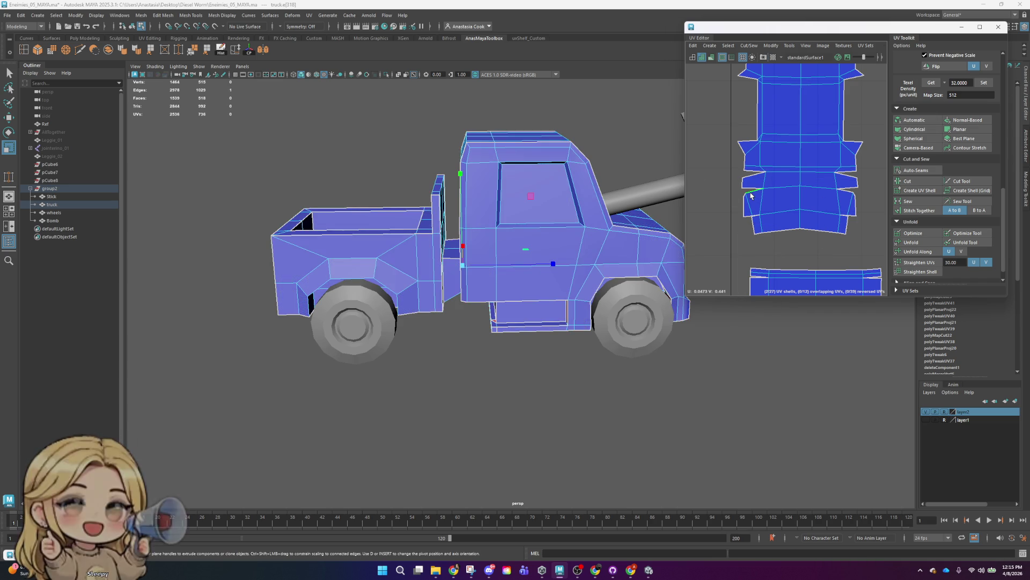
mouse_move(552, 333)
alt+mouse_down()
mouse_move(556, 343)
mouse_move(546, 314)
alt+mouse_up()
right_click(598, 258)
click(598, 279)
click(602, 265)
shift+click(580, 252)
alt+drag(580, 252, 562, 302)
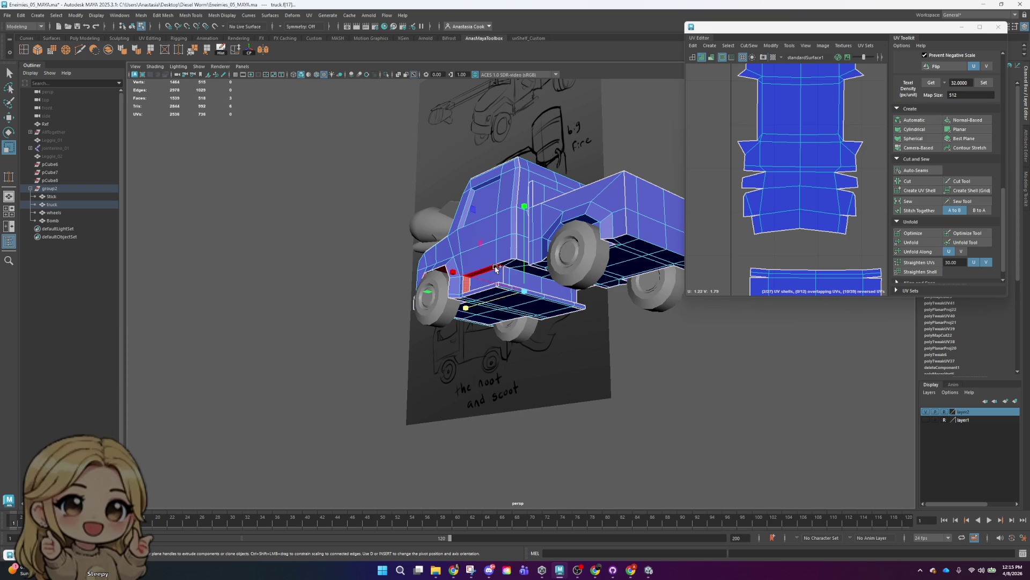
- Add one more underside face and select a group of twelve faces, framing their UV shell
shift+click(495, 269)
scroll(727, 192, down, 5)
alt+middle_drag(727, 192, 748, 209)
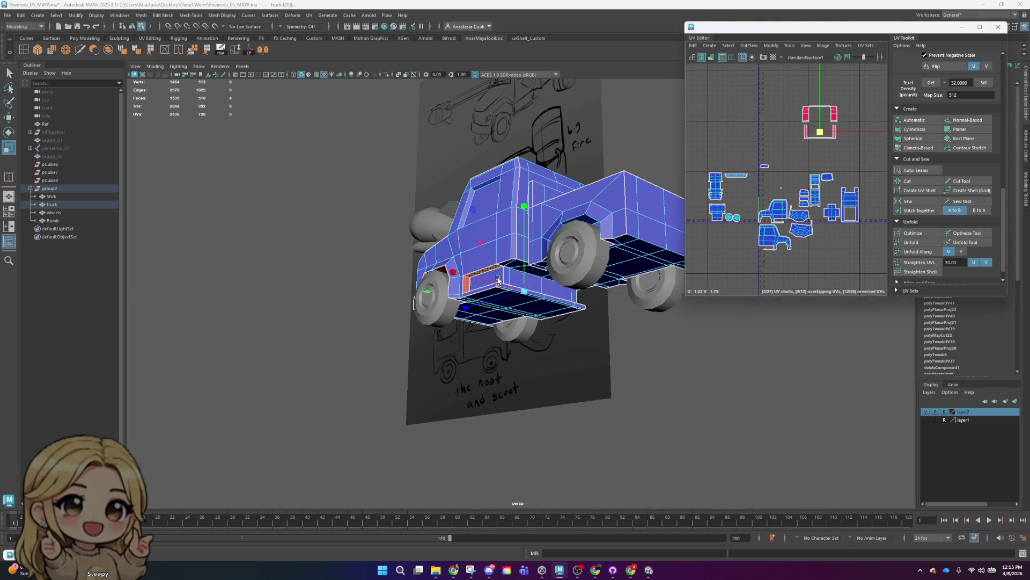
scroll(835, 208, up, 5)
scroll(835, 207, down, 2)
alt+middle_drag(827, 204, 829, 161)
scroll(829, 136, up, 3)
drag(800, 107, 828, 153)
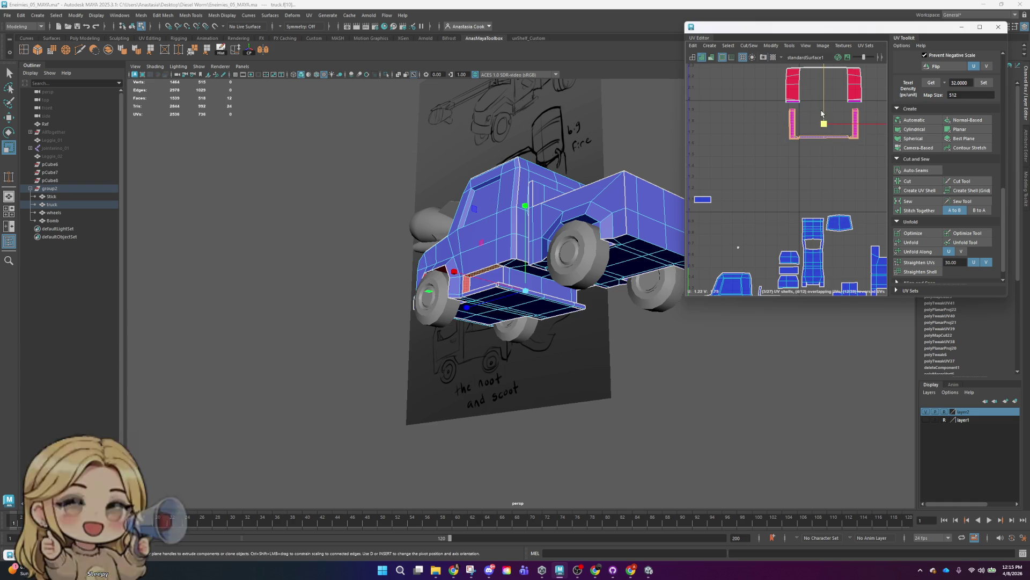
alt+drag(537, 269, 510, 322)
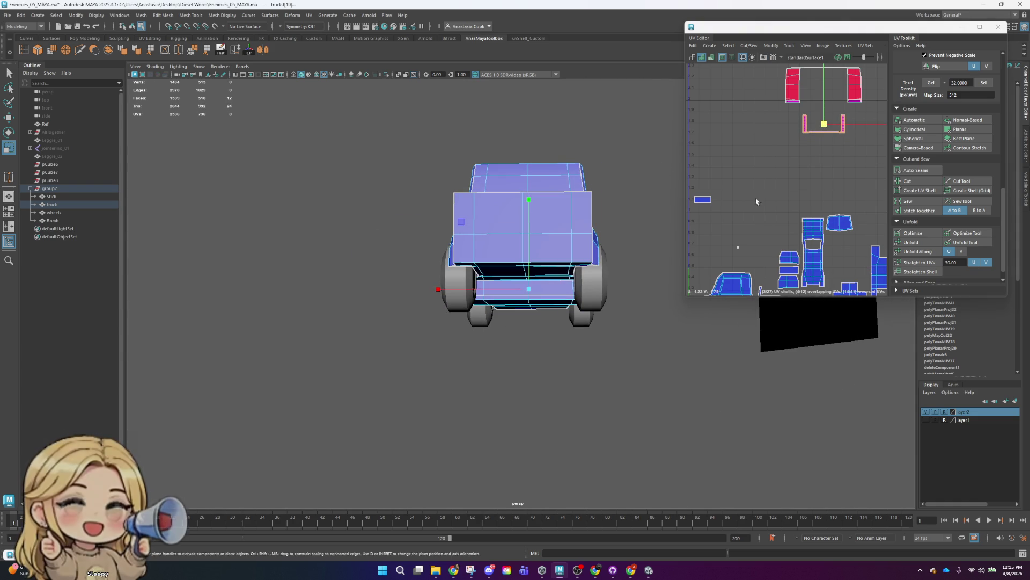
scroll(816, 247, down, 3)
key(e)
key(w)
key(f)
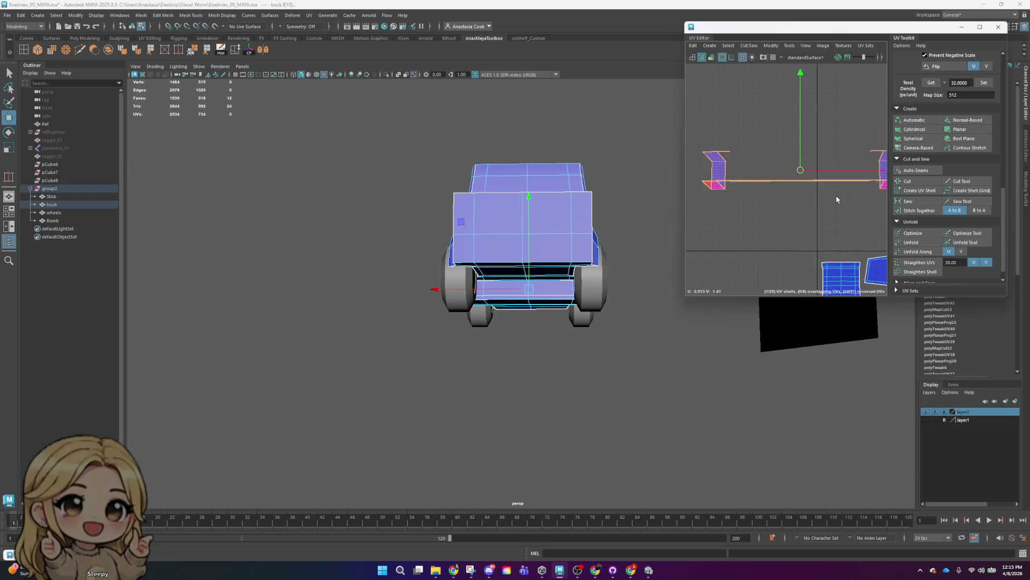
- Select a face on the lower side panel and convert the selection to UVs
right_drag(777, 180, 776, 172)
click(771, 177)
mouse_move(531, 241)
alt+mouse_down()
mouse_move(637, 249)
mouse_move(560, 291)
mouse_move(590, 225)
alt+mouse_up()
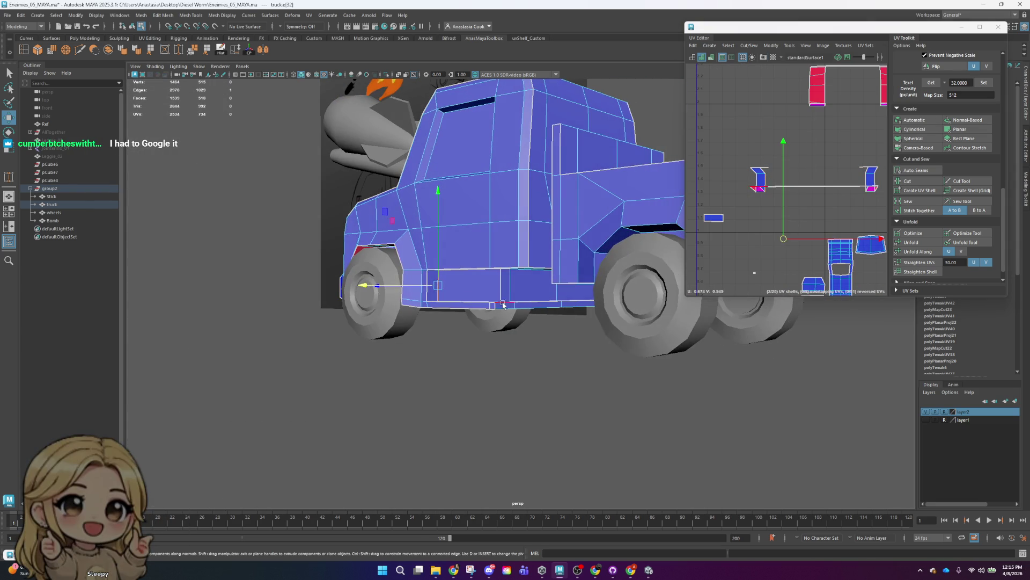
key(a)
scroll(825, 227, up, 3)
scroll(825, 228, up, 3)
right_drag(773, 161, 766, 163)
click(766, 163)
scroll(813, 210, down, 5)
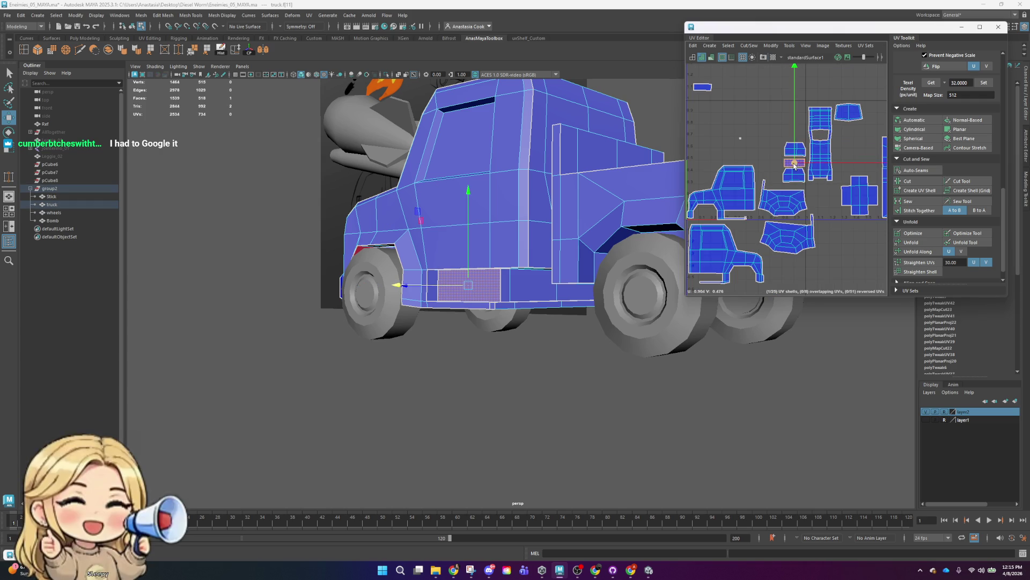
key(ctrl+F12)
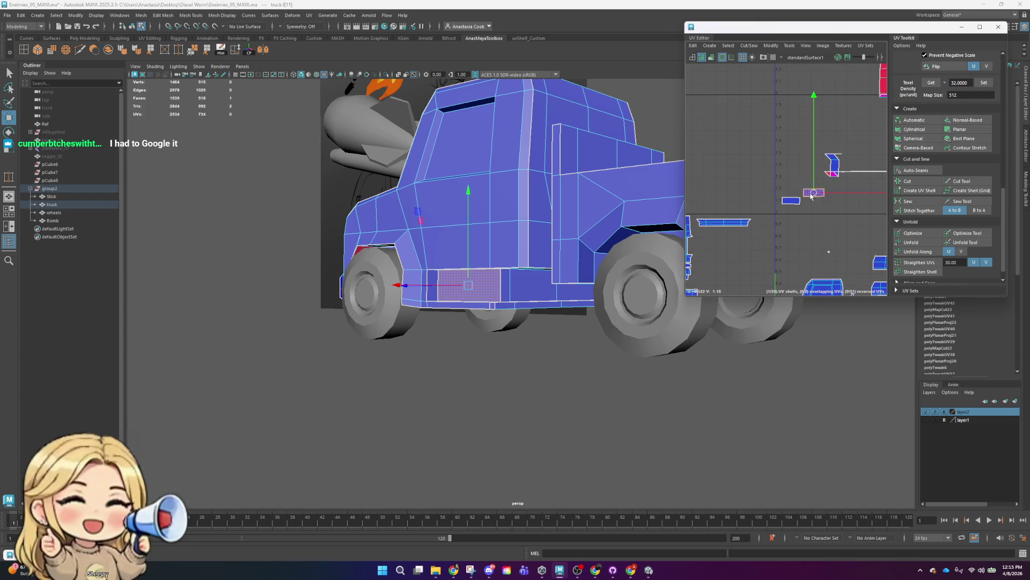
scroll(843, 138, down, 3)
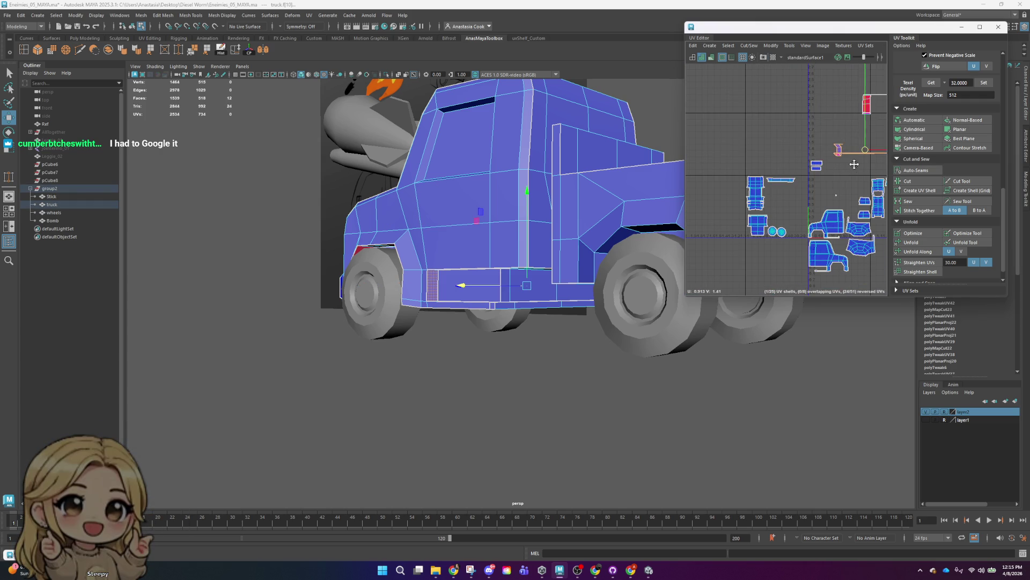
alt+middle_drag(855, 167, 810, 189)
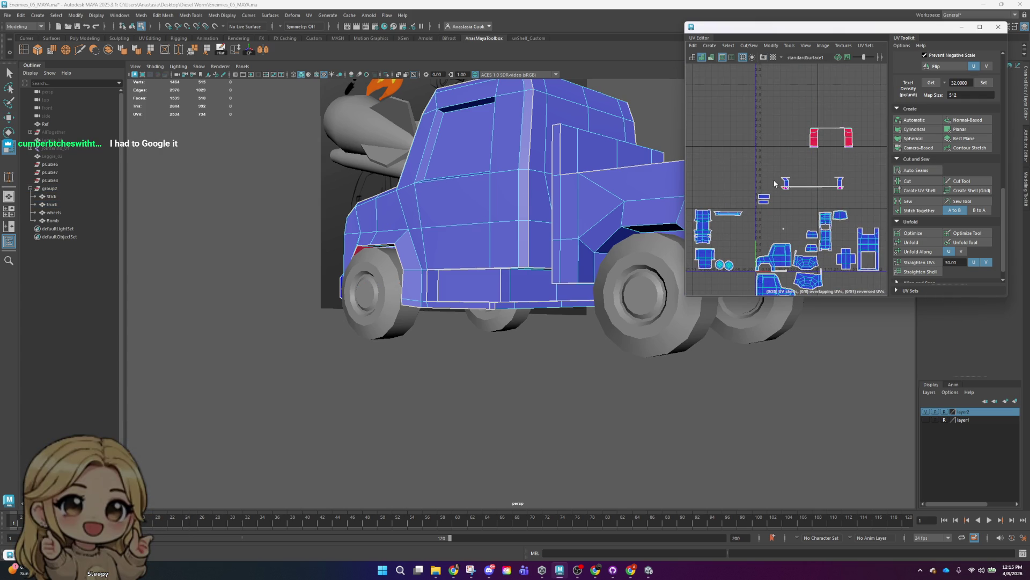
- Maximize the UV Editor, then shrink the two small step shells and shift them left
drag(766, 21, 271, 105)
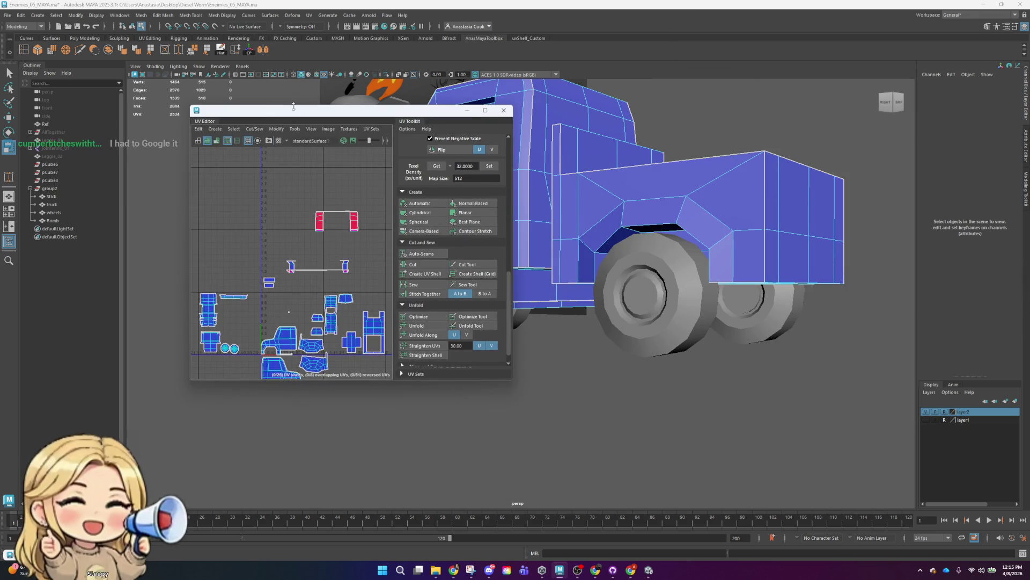
key(super+Up)
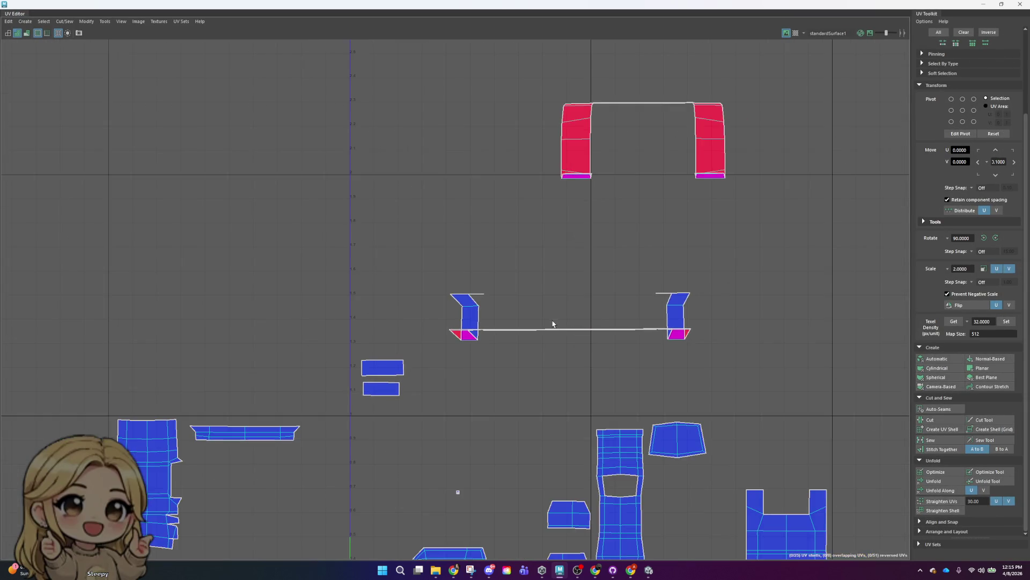
drag(380, 251, 775, 368)
key(w)
mouse_move(592, 310)
mouse_down()
mouse_move(591, 322)
mouse_move(420, 311)
mouse_up()
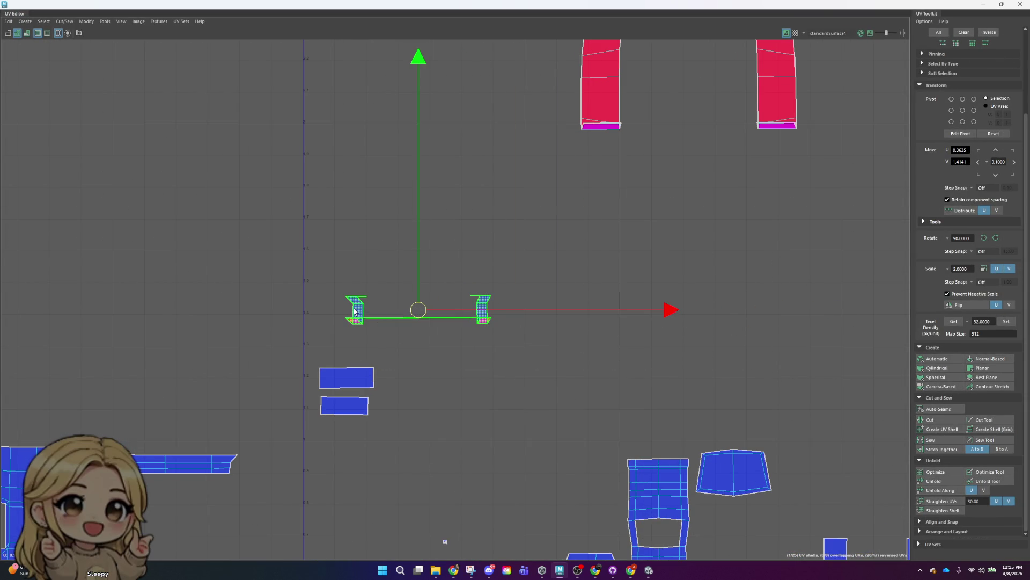
scroll(559, 297, up, 2)
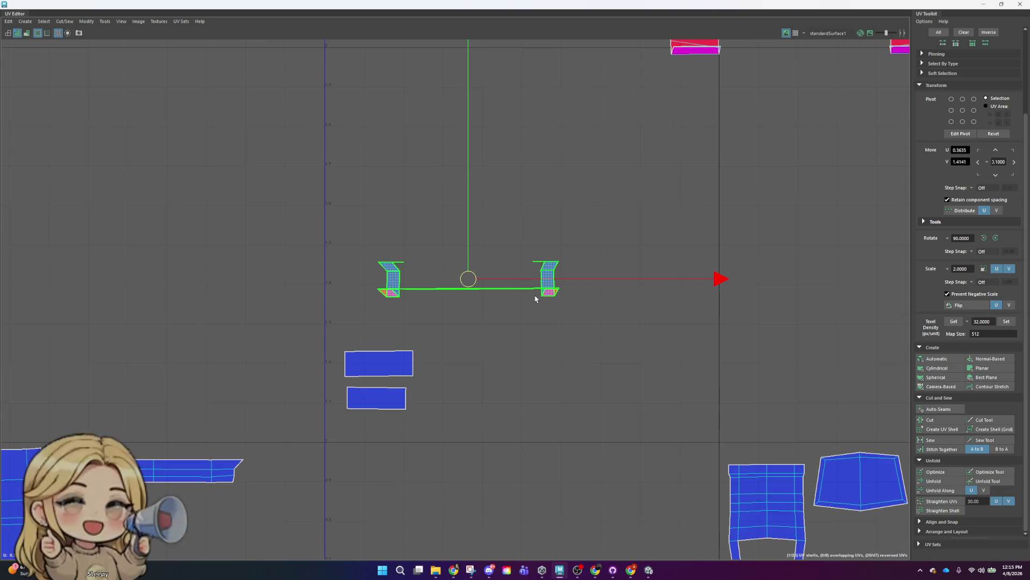
right_drag(535, 294, 555, 303)
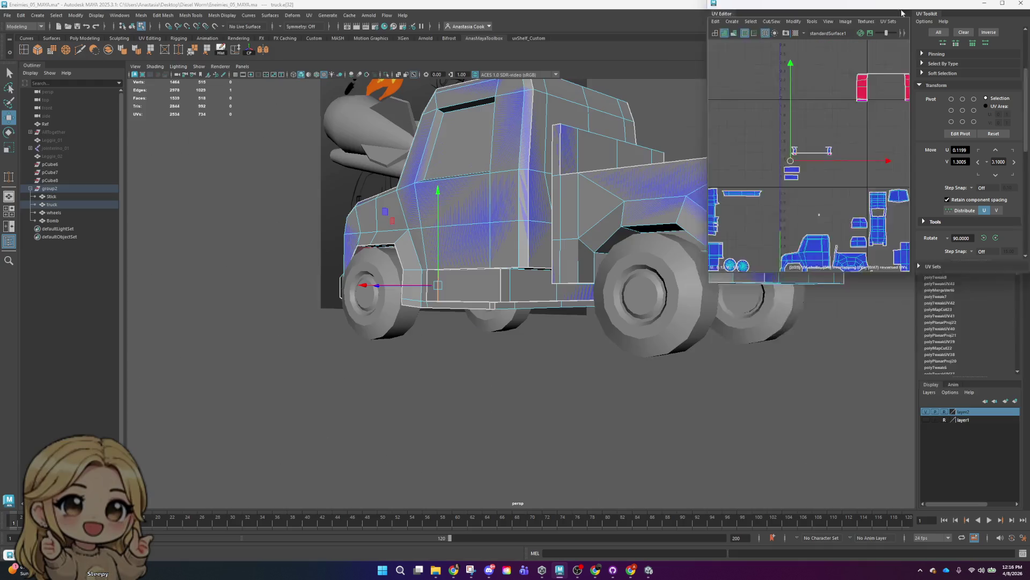
- Restore the UV Editor beside the viewport and select the side step faces
alt+drag(483, 268, 343, 370)
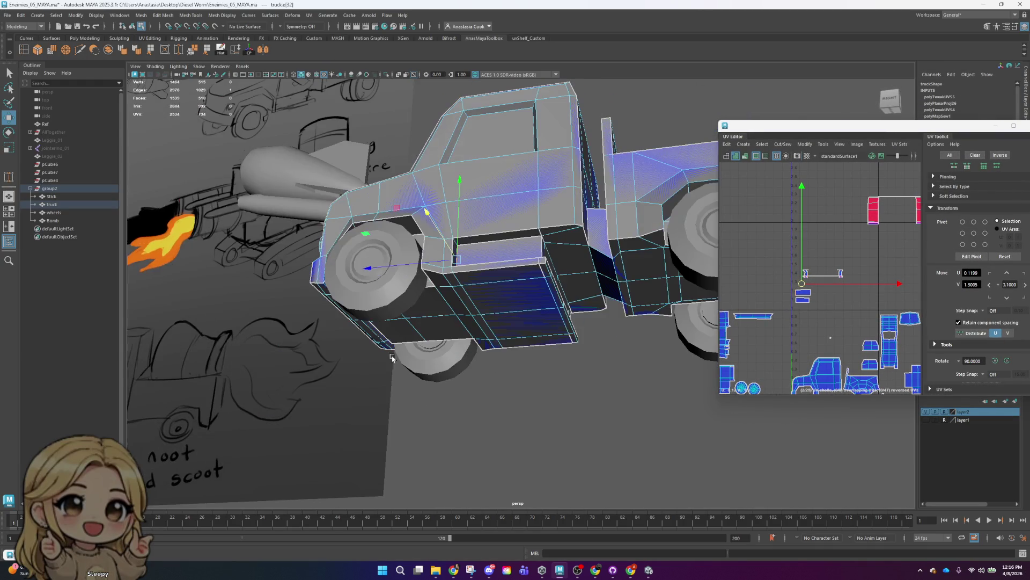
right_drag(826, 276, 829, 230)
click(825, 279)
mouse_move(617, 322)
alt+mouse_down()
mouse_move(539, 313)
mouse_move(399, 330)
mouse_move(528, 332)
alt+mouse_up()
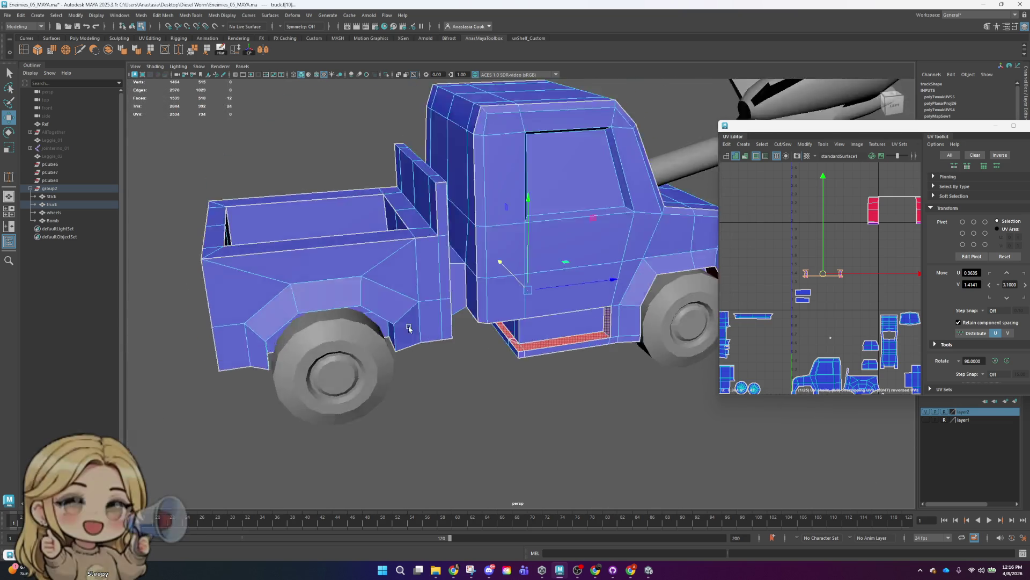
right_drag(529, 331, 528, 352)
mouse_move(528, 352)
alt+mouse_down()
mouse_move(543, 374)
mouse_move(529, 370)
mouse_move(581, 439)
alt+mouse_up()
shift+click(529, 370)
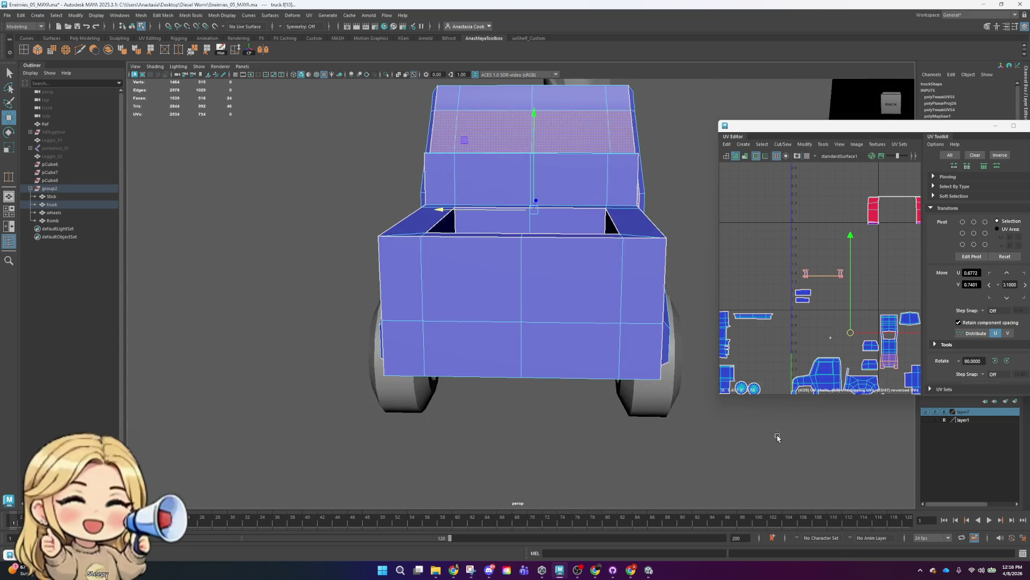
alt+drag(707, 447, 741, 446)
click(915, 383)
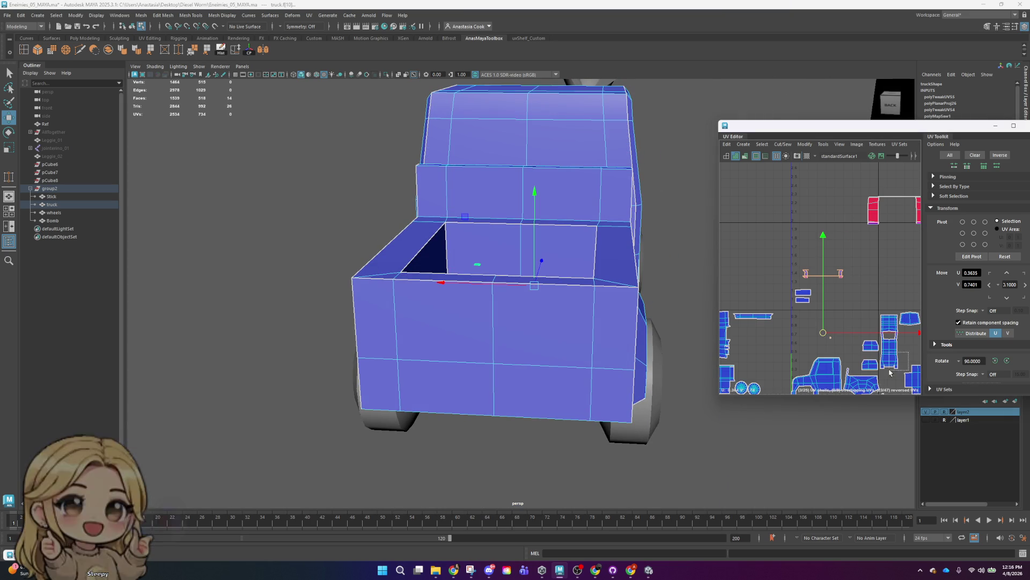
alt+drag(664, 361, 617, 356)
scroll(977, 346, down, 2)
scroll(977, 347, down, 3)
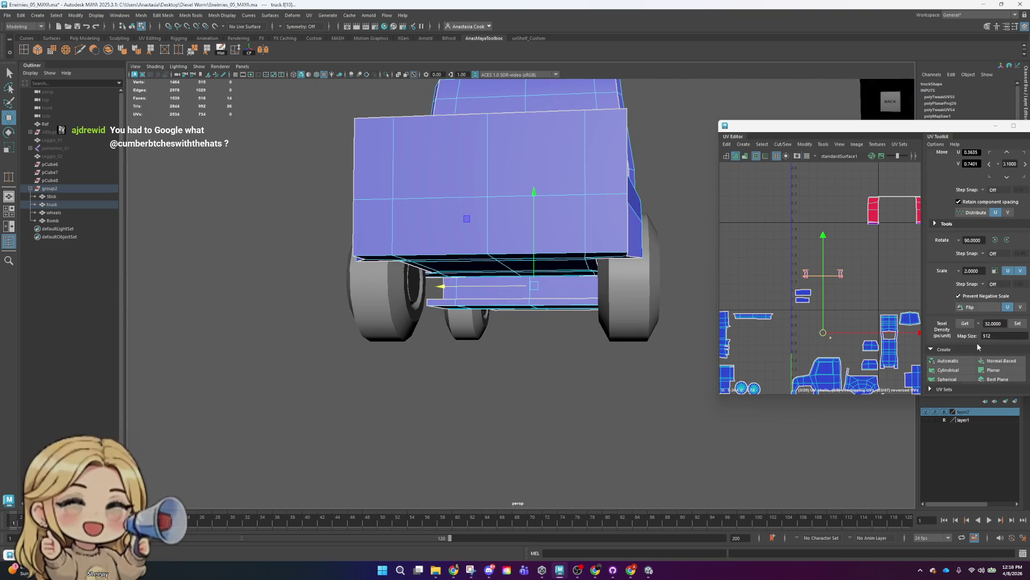
scroll(977, 346, down, 2)
- Apply a planar projection to the step faces and move the shell up and left
click(992, 321)
mouse_move(835, 345)
mouse_down()
mouse_move(841, 247)
mouse_move(829, 267)
mouse_up()
mouse_move(569, 333)
alt+mouse_down()
mouse_move(572, 376)
mouse_move(651, 395)
alt+mouse_up()
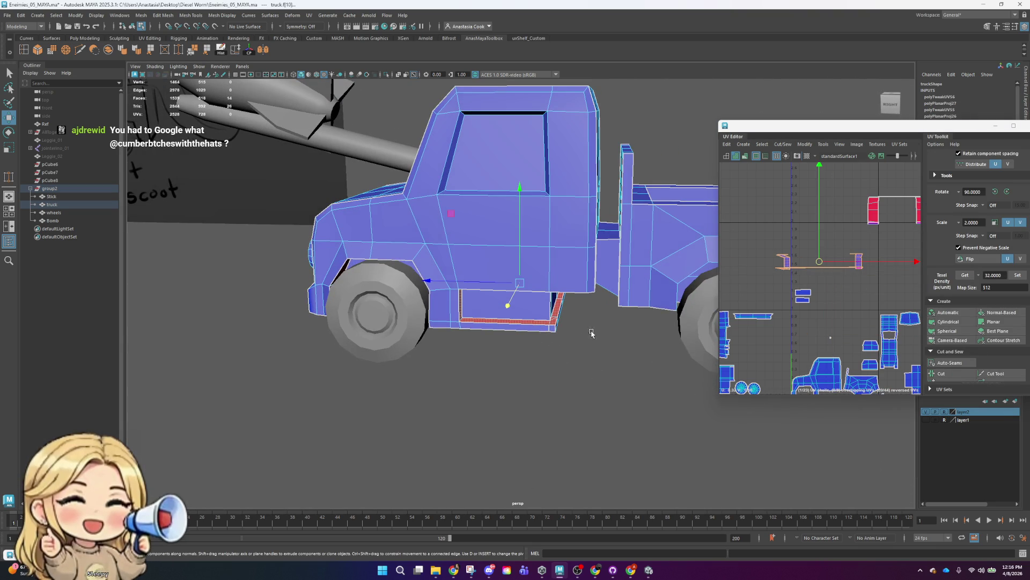
- Cut a UV seam along a corner edge of the side step
right_drag(590, 332, 585, 317)
key(f)
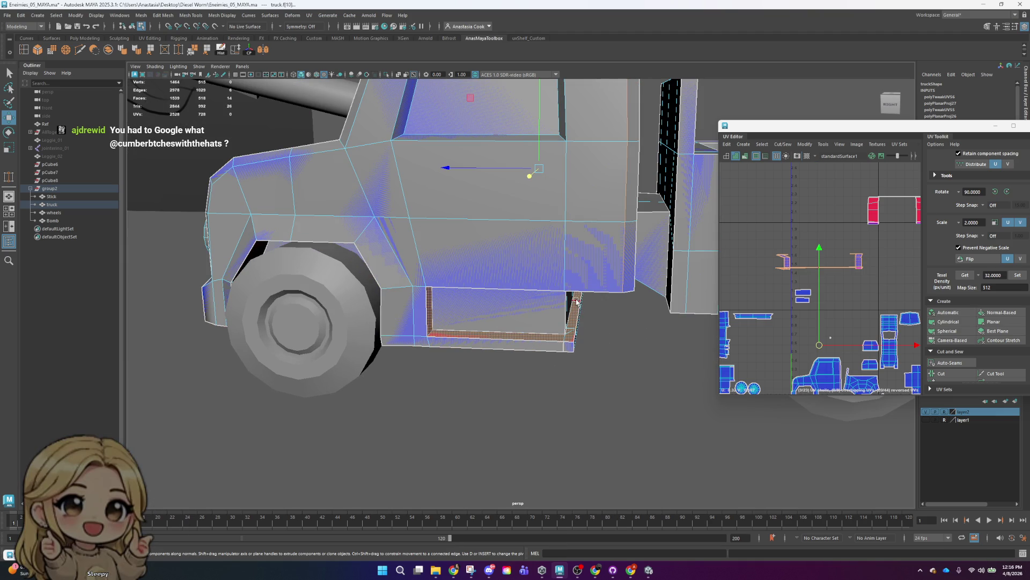
click(577, 302)
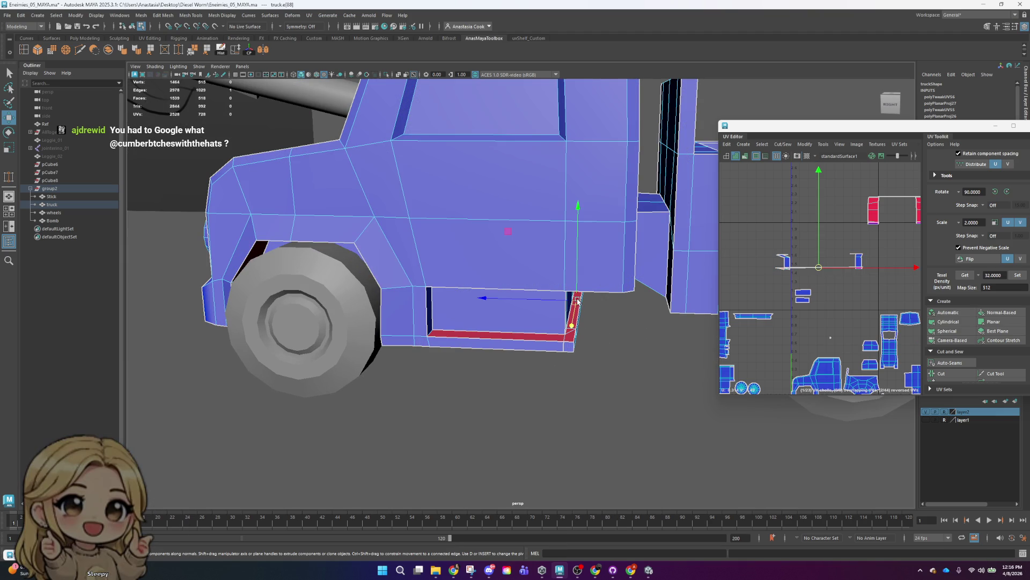
click(956, 374)
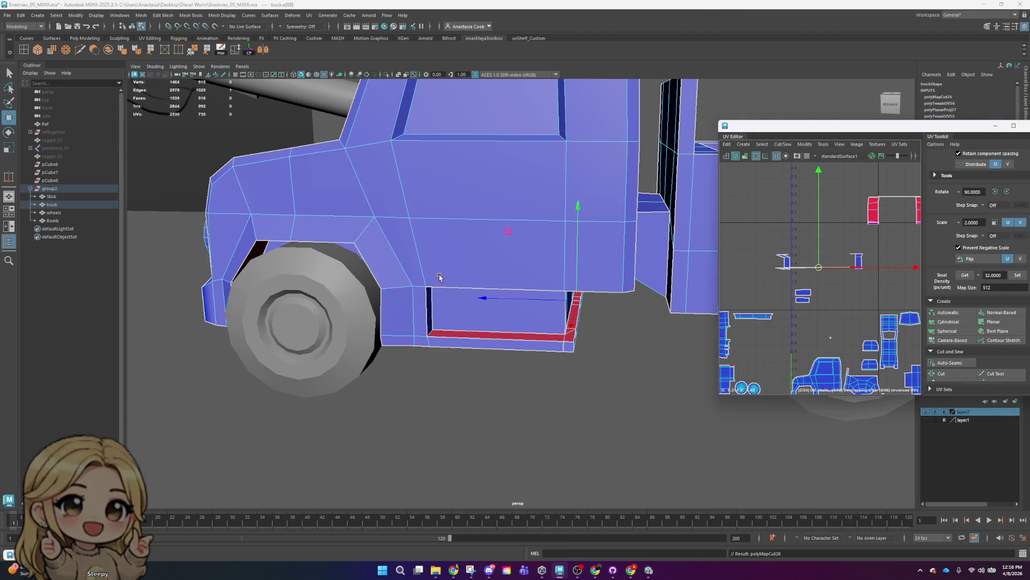
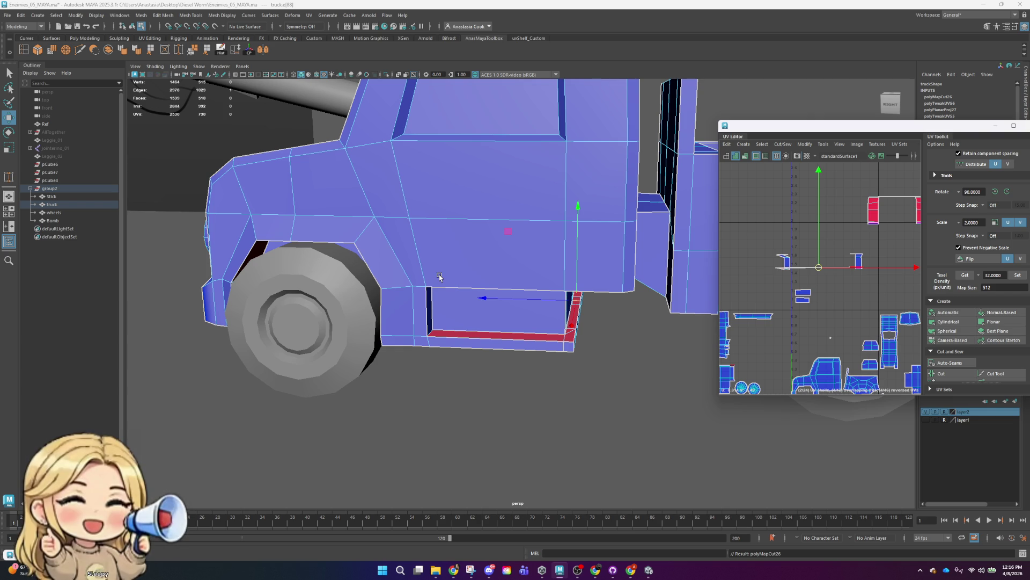
- Maximize the UV Editor to fill the screen
alt+middle_drag(802, 294, 800, 293)
scroll(799, 294, up, 5)
drag(851, 136, 638, 3)
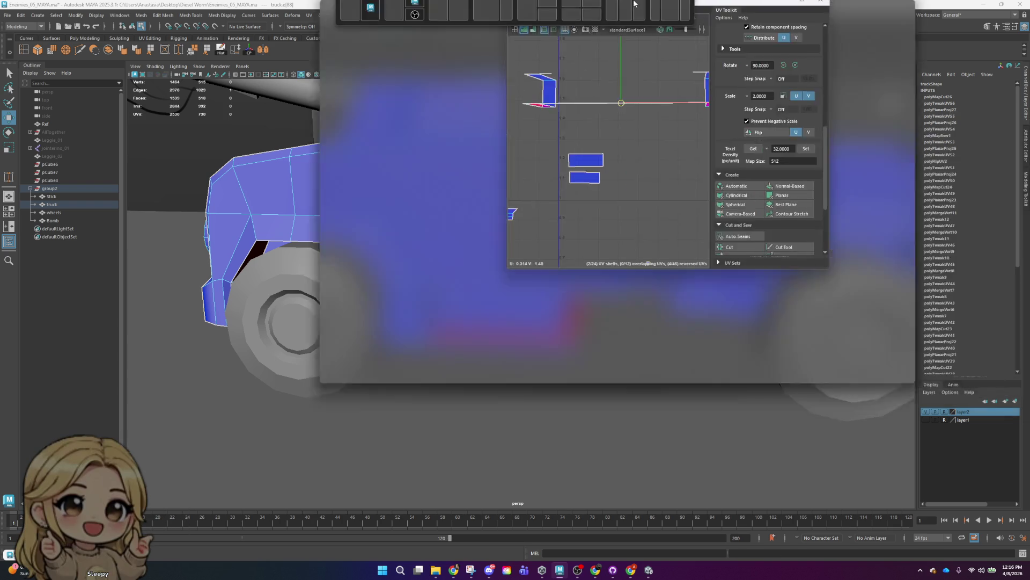
scroll(512, 229, down, 2)
scroll(512, 230, down, 1)
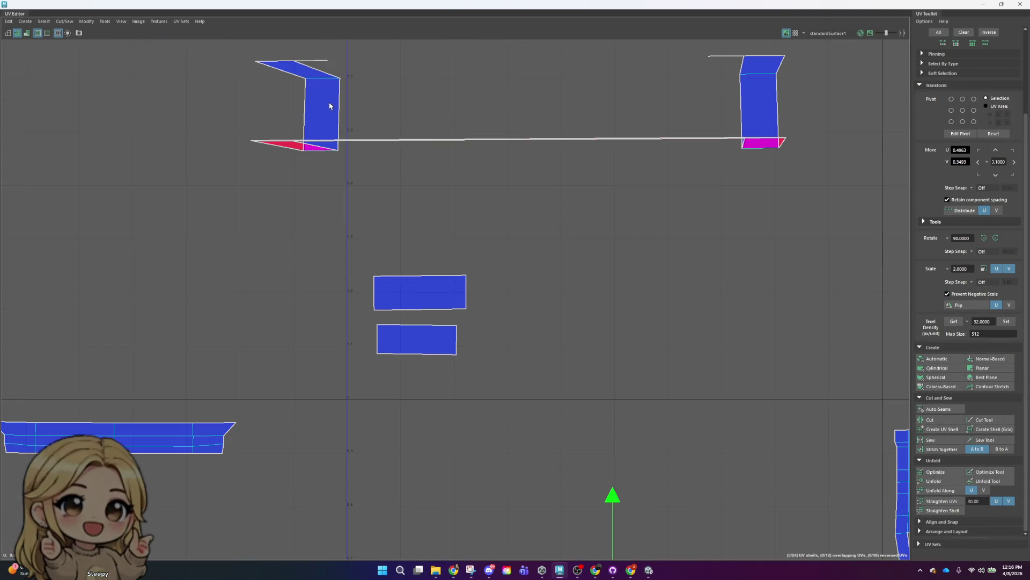
- In UV shell selection mode, move the right side shell toward the middle and select both side shells
right_drag(298, 97, 294, 93)
click(309, 97)
scroll(381, 160, down, 2)
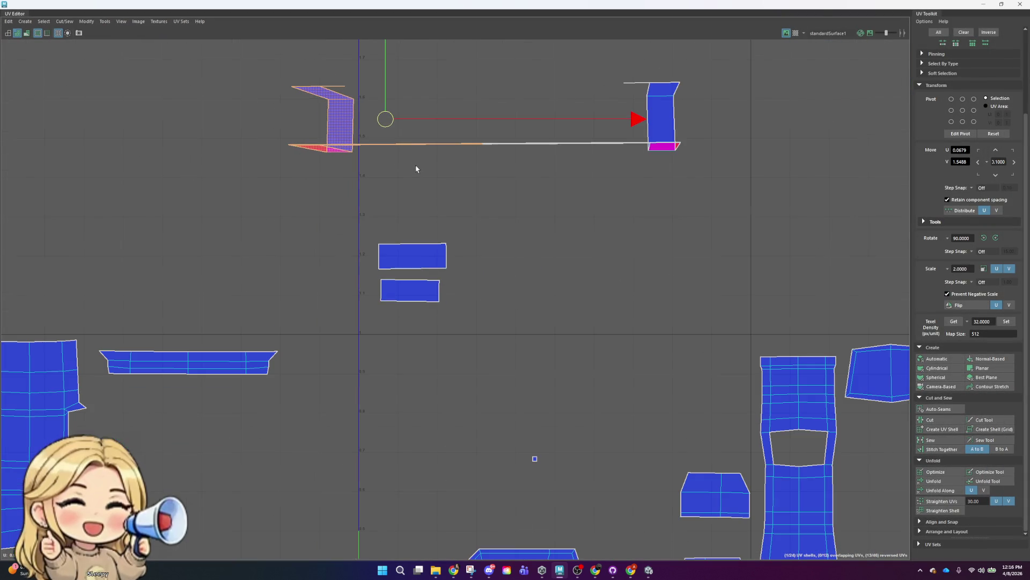
drag(387, 120, 327, 230)
key(ctrl+z)
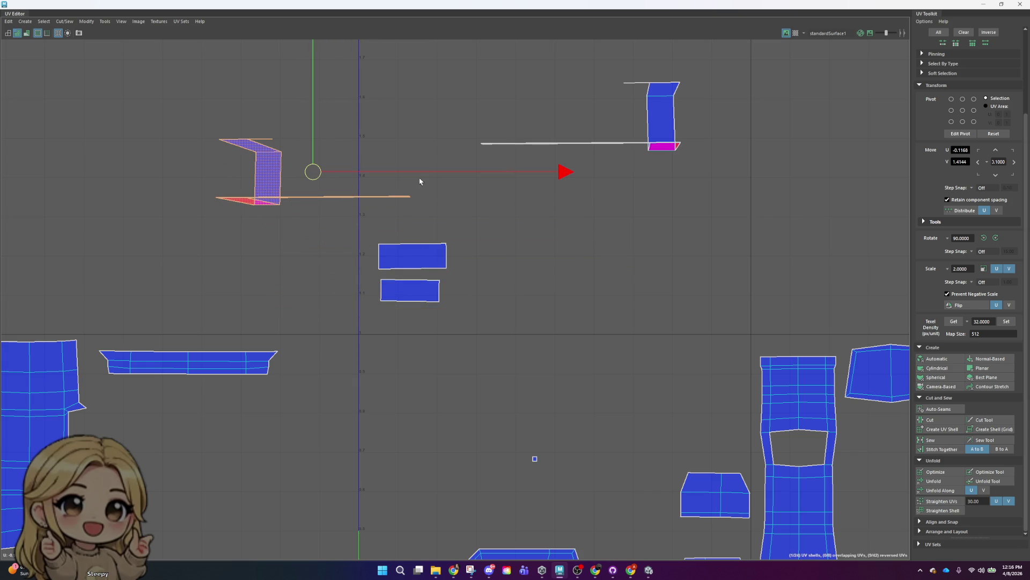
click(656, 115)
drag(577, 121, 531, 175)
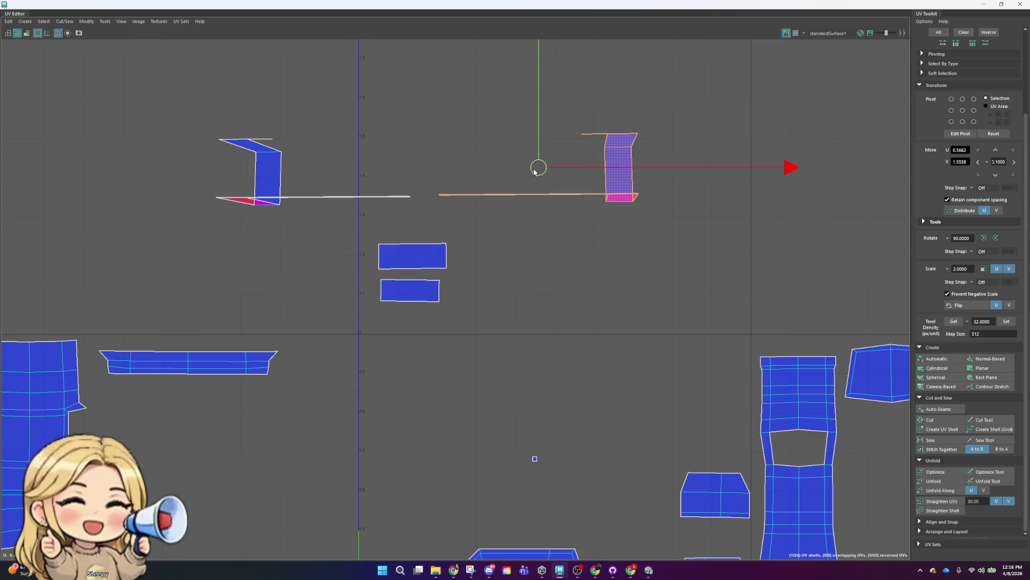
shift+click(263, 173)
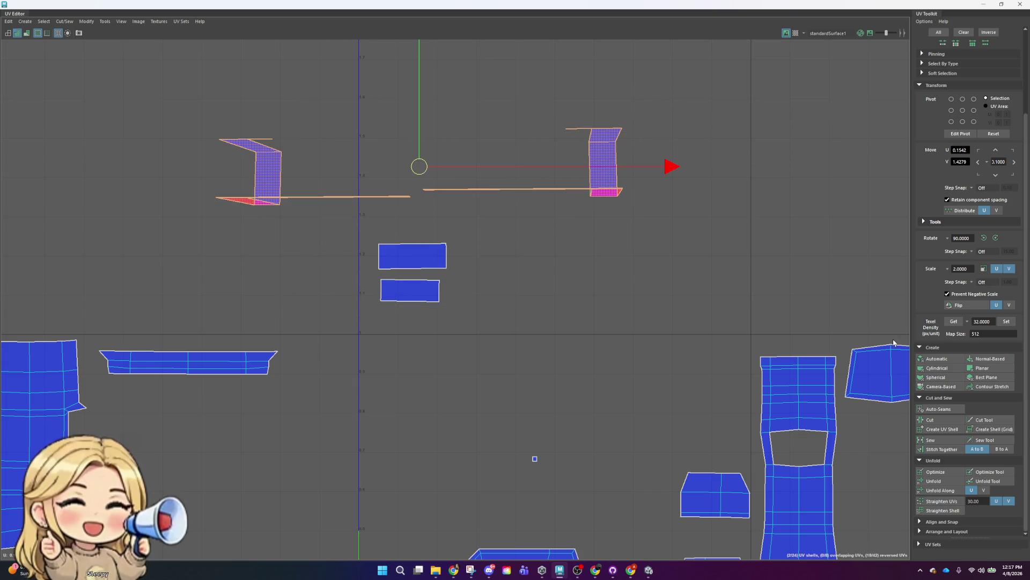
- Unfold both side shells, rotate the left shell upright, and shift it slightly right
click(957, 481)
key(e)
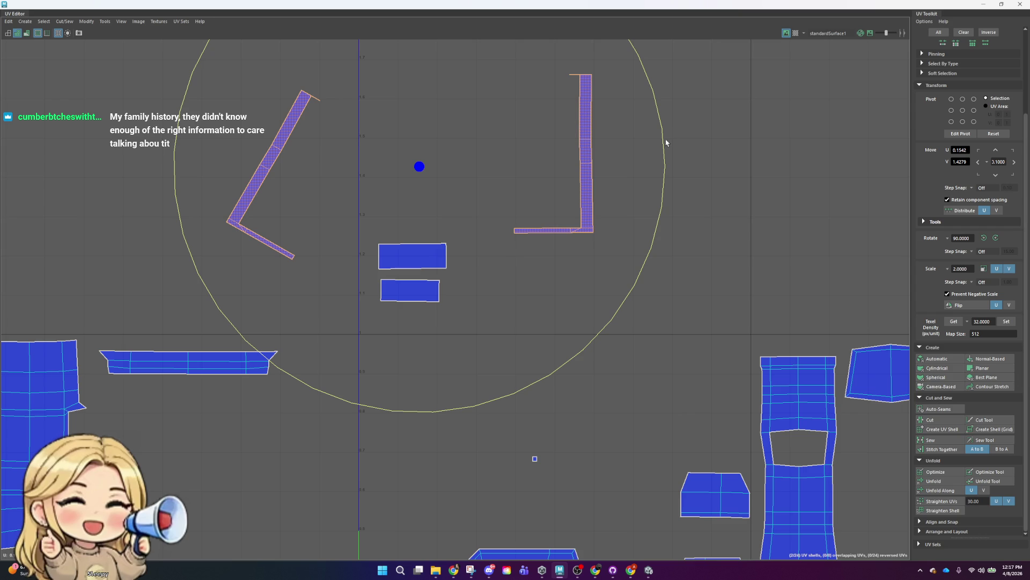
click(297, 110)
drag(518, 149, 437, 62)
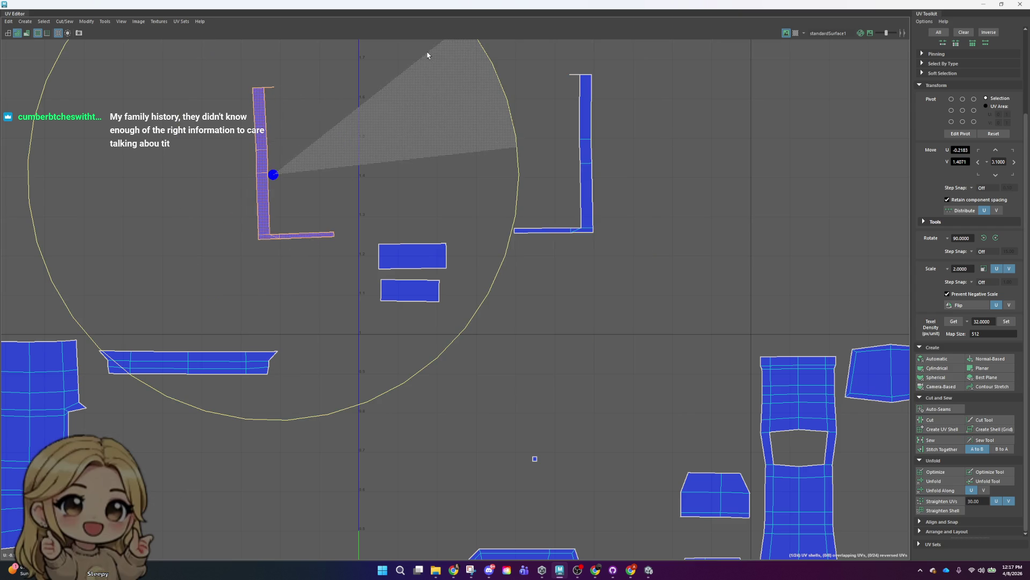
key(w)
drag(273, 175, 331, 174)
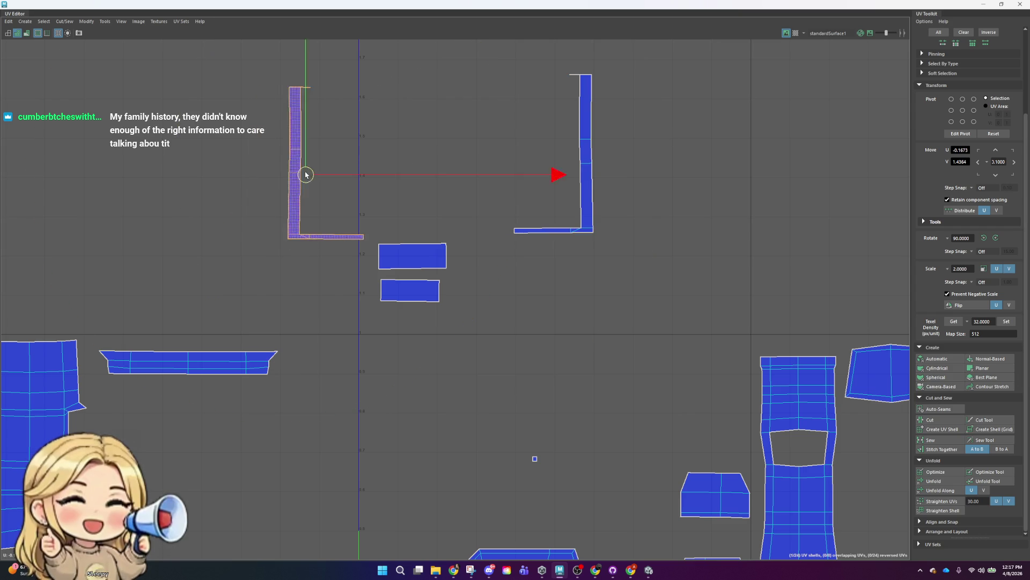
click(396, 263)
right_drag(396, 264, 420, 285)
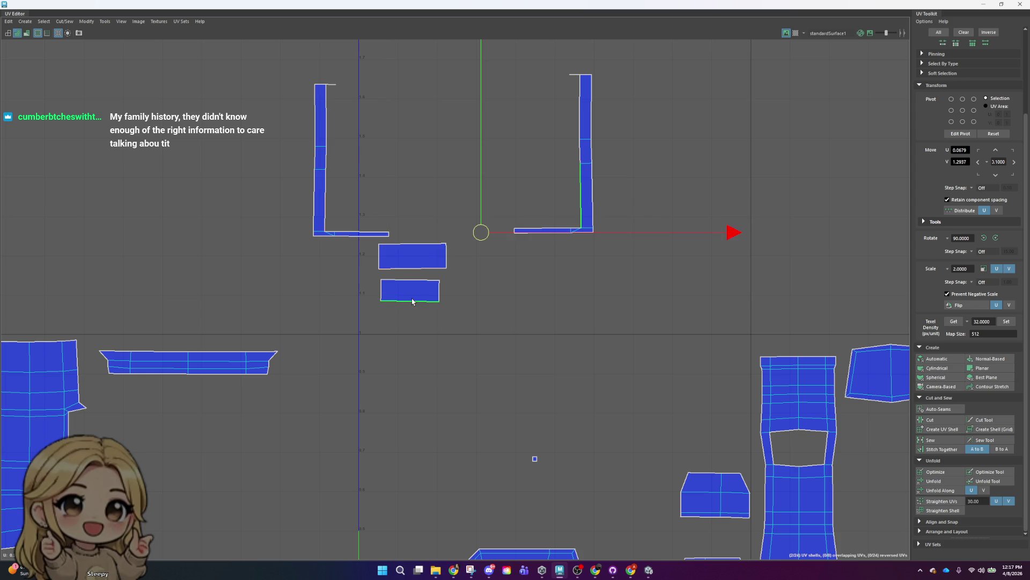
right_drag(412, 301, 414, 289)
- Turn the small rectangle shell upright in 90° steps and place it inside the right L shell
key(e)
mouse_move(650, 236)
mouse_down()
mouse_move(360, 91)
mouse_move(1029, 320)
mouse_up()
click(997, 241)
click(997, 240)
click(996, 241)
click(431, 304)
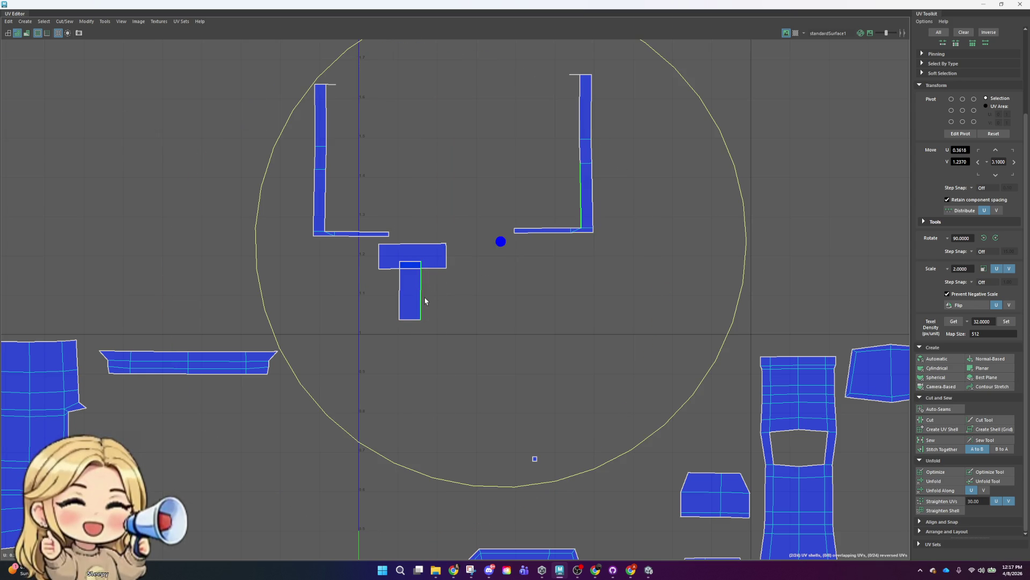
click(396, 290)
click(410, 295)
key(w)
mouse_move(423, 284)
mouse_down()
mouse_move(454, 249)
mouse_move(562, 197)
mouse_up()
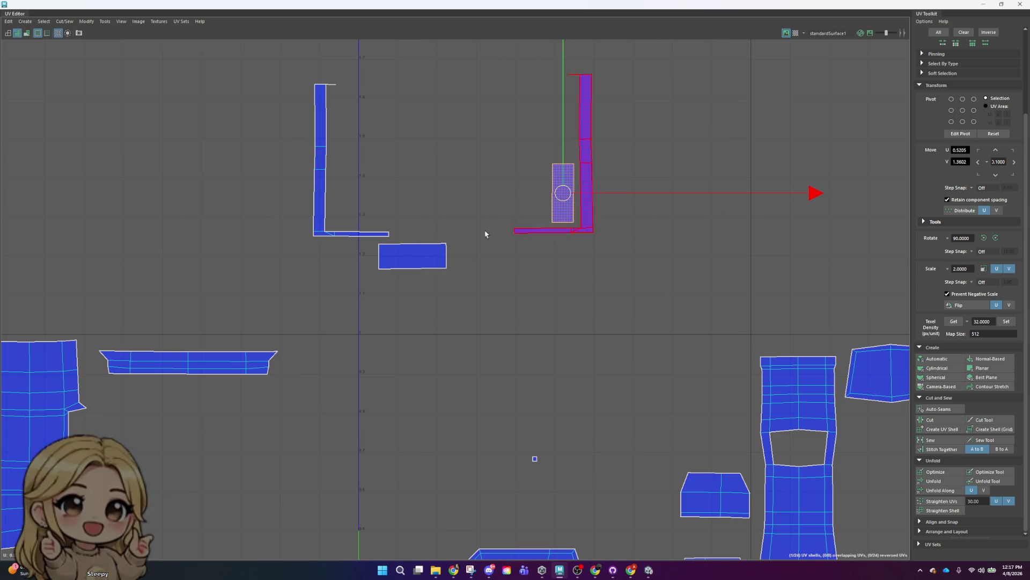
- Turn the wide rectangle shell upright and place it inside the left L shell
click(414, 243)
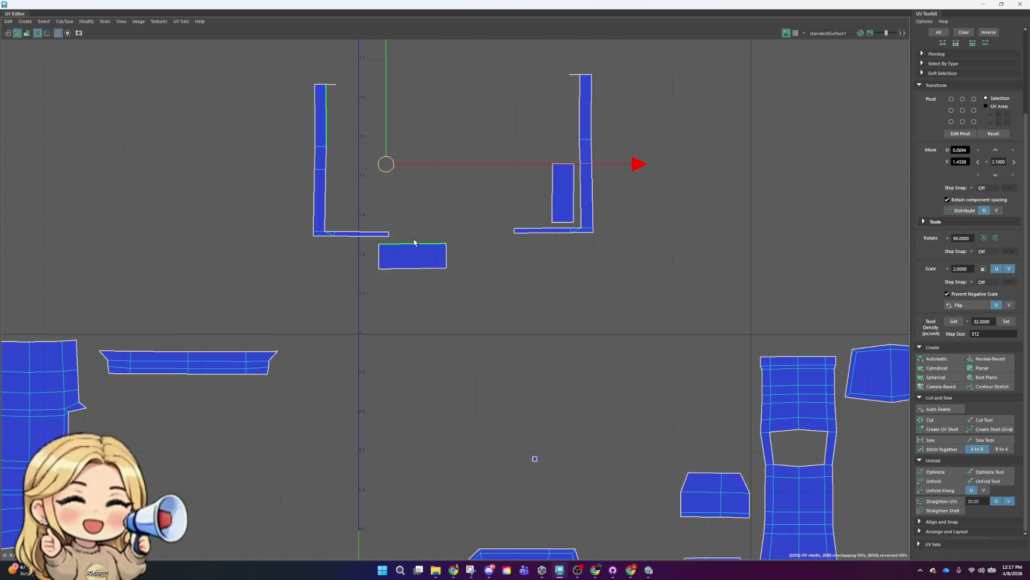
right_drag(421, 261, 459, 260)
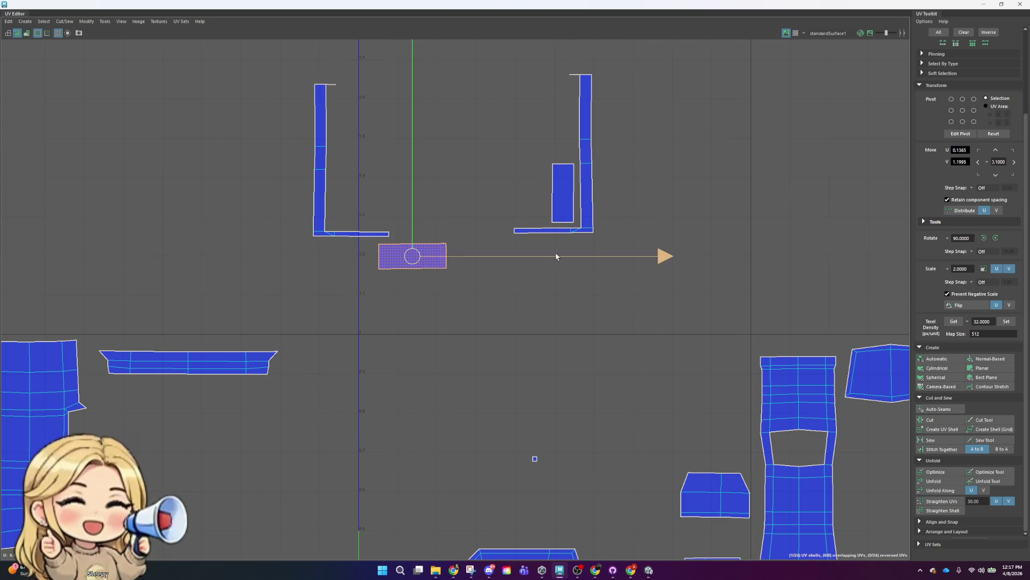
click(996, 238)
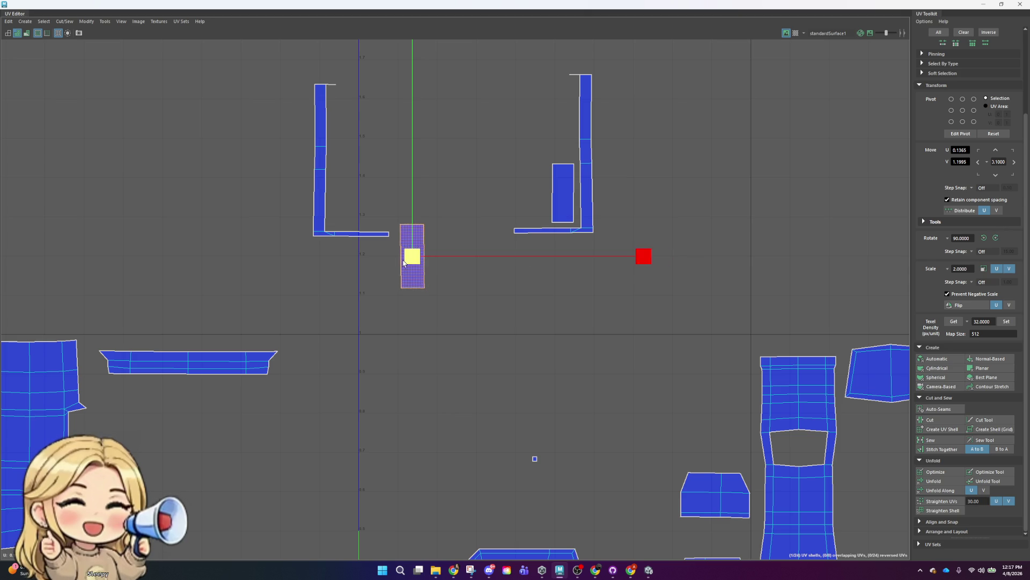
drag(416, 261, 328, 186)
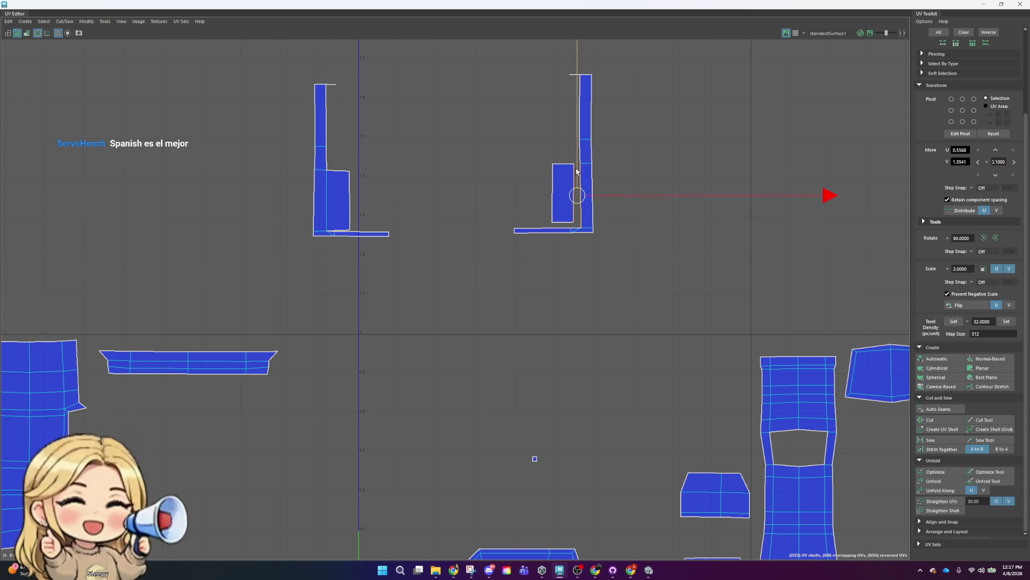
- Stretch the right shell's inner piece to its edge and adjust the inner and bottom edges
mouse_move(561, 191)
right_down()
mouse_move(526, 179)
mouse_move(566, 206)
mouse_move(599, 185)
right_up()
right_click(553, 194)
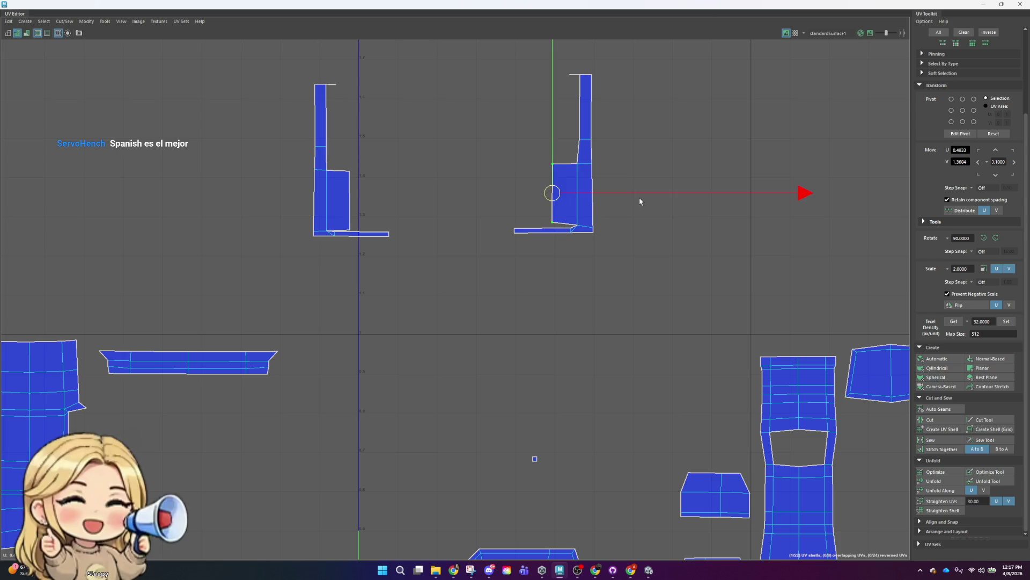
drag(695, 195, 704, 197)
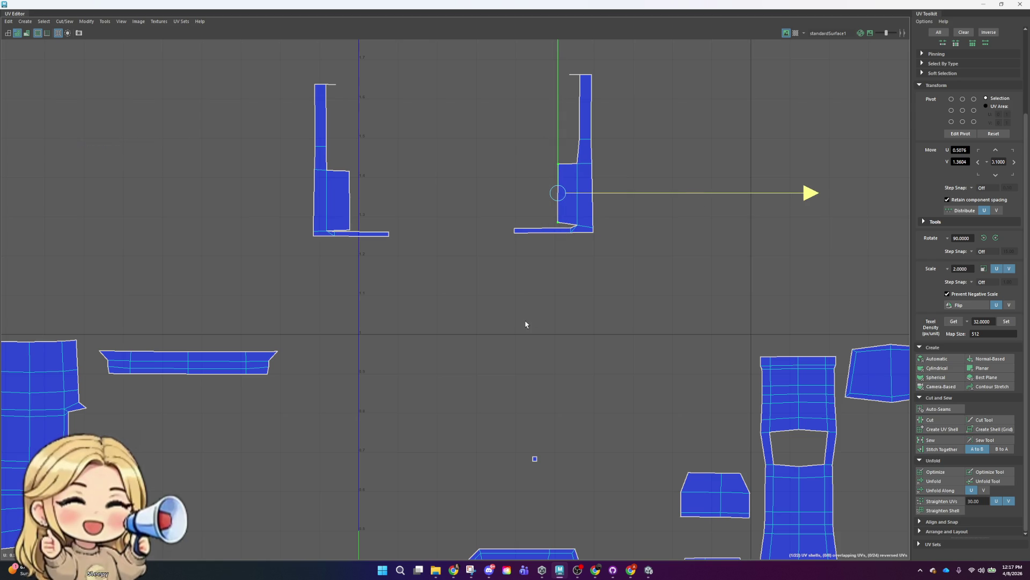
right_click(437, 214)
click(333, 233)
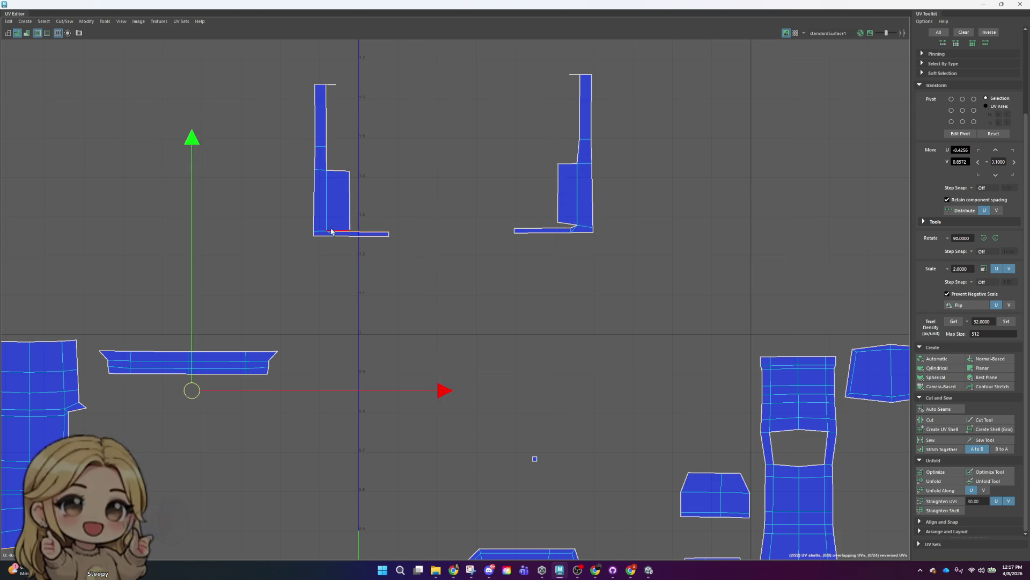
scroll(543, 239, up, 2)
scroll(580, 220, up, 2)
click(582, 220)
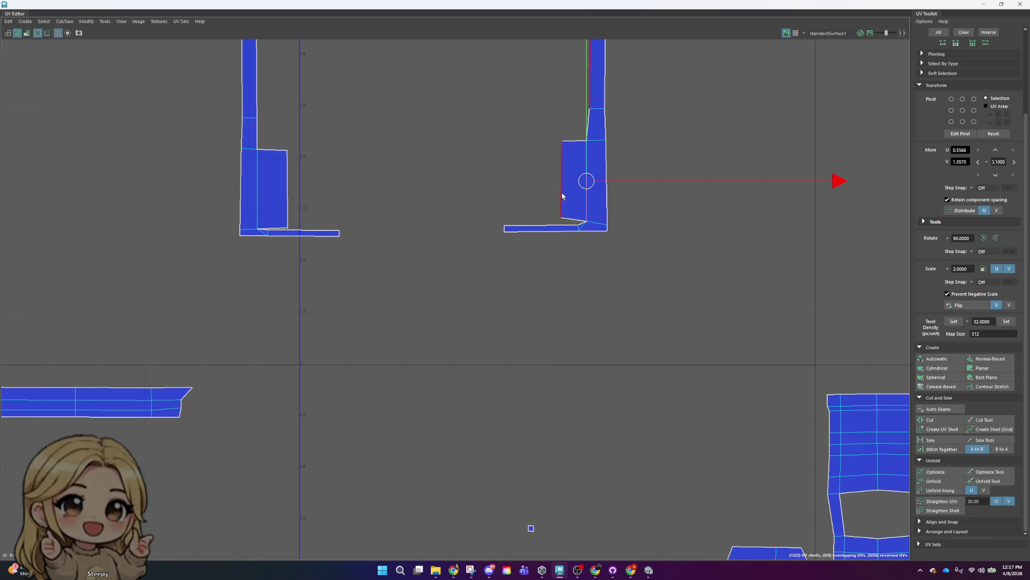
right_click(613, 173)
click(578, 160)
scroll(599, 172, down, 2)
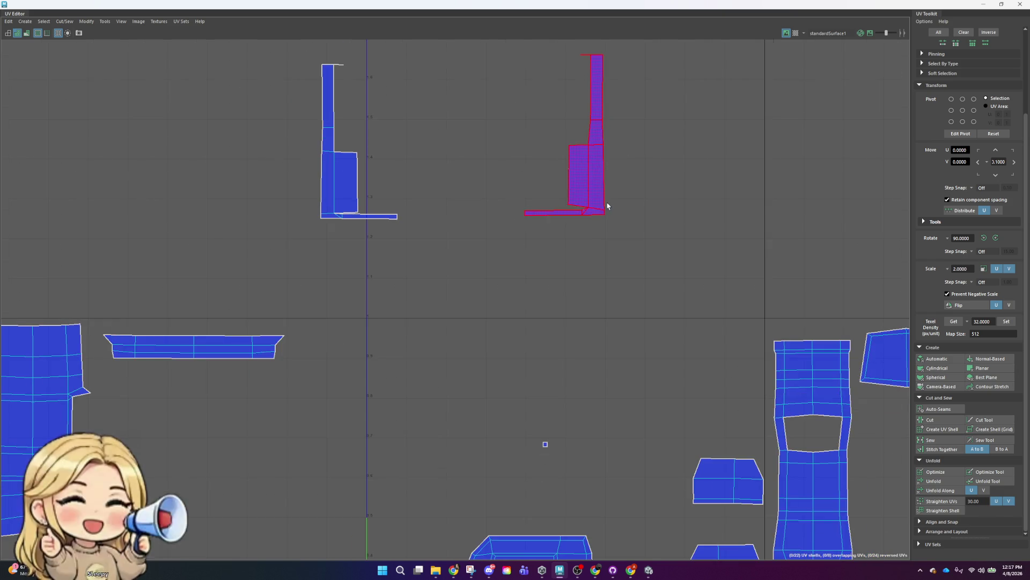
- Move the right side shell closer to the left shell
alt+middle_drag(632, 216, 579, 327)
key(w)
drag(591, 255, 476, 262)
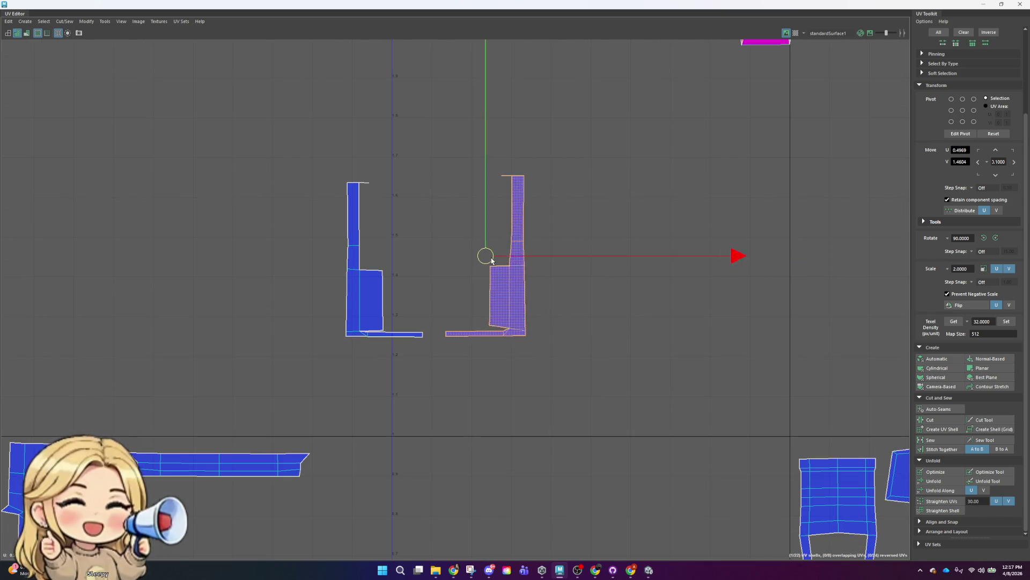
click(465, 213)
- Try unfolding the left side shell again, then undo the unfold
right_drag(453, 204, 390, 217)
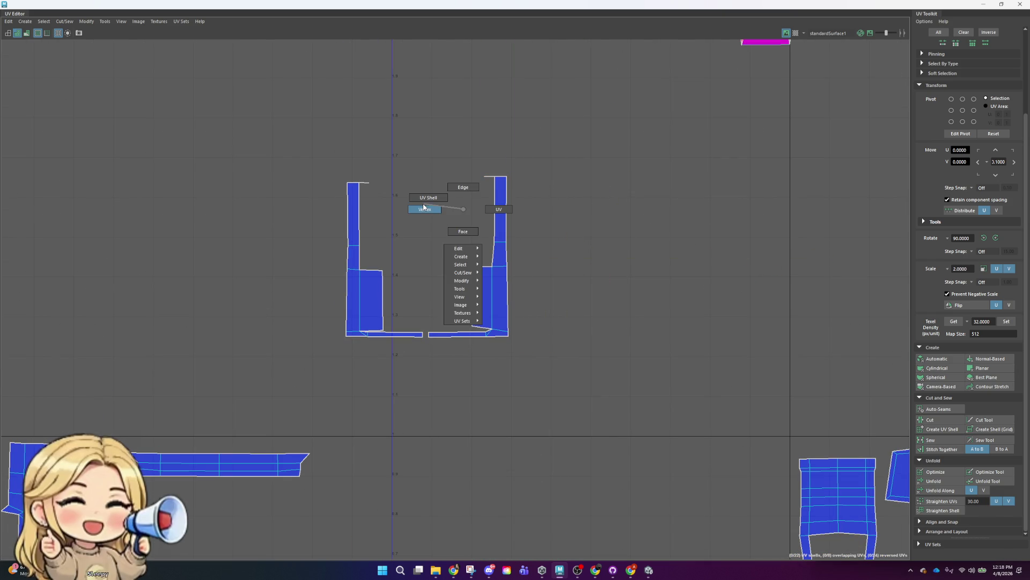
click(354, 242)
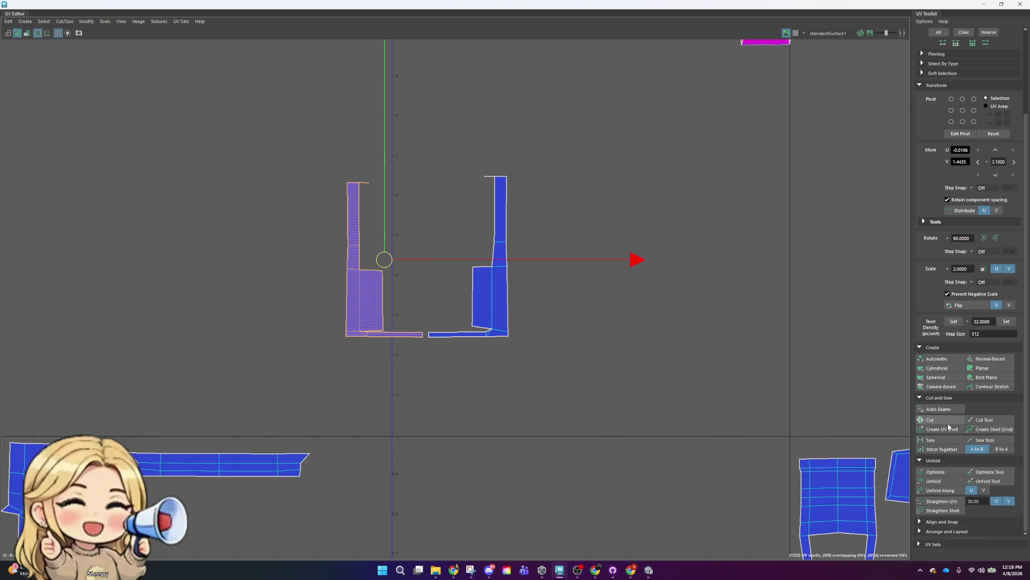
click(947, 483)
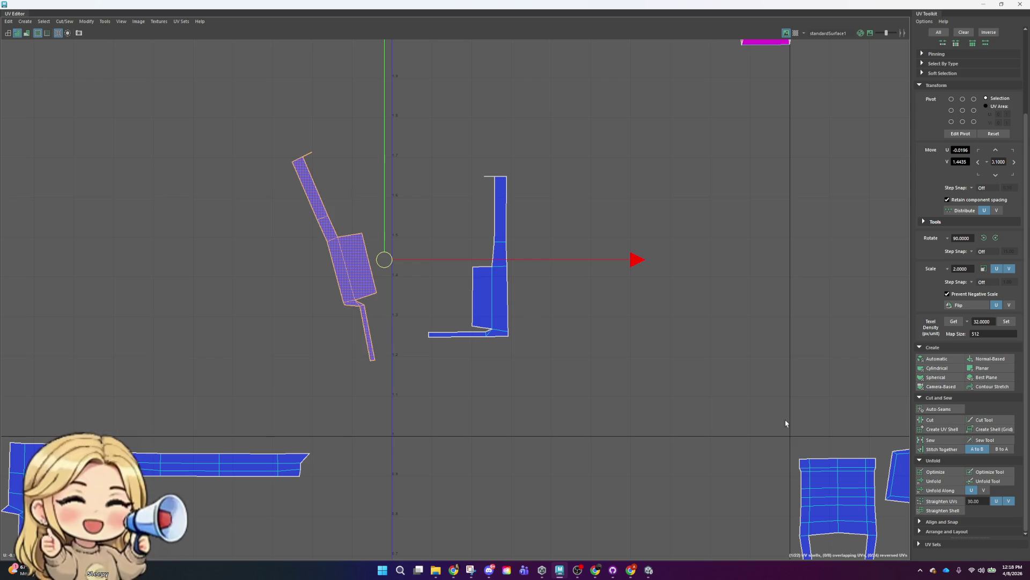
click(490, 299)
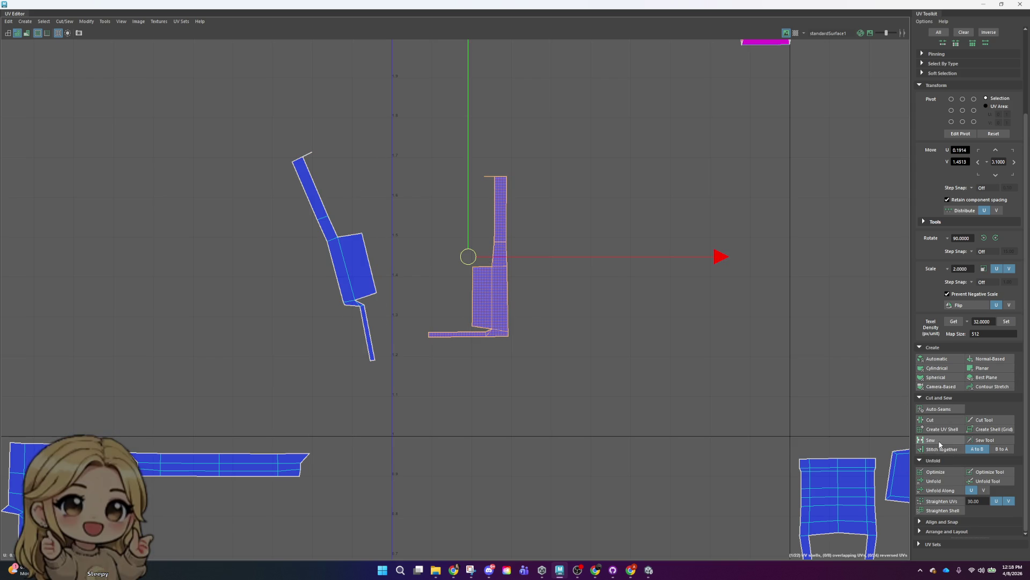
key(ctrl+z)
key(ctrl+z)
key(ctrl+z)
- Switch to UV point selection and dock the UV Editor on the right half of the screen
drag(267, 134, 654, 389)
right_click(452, 174)
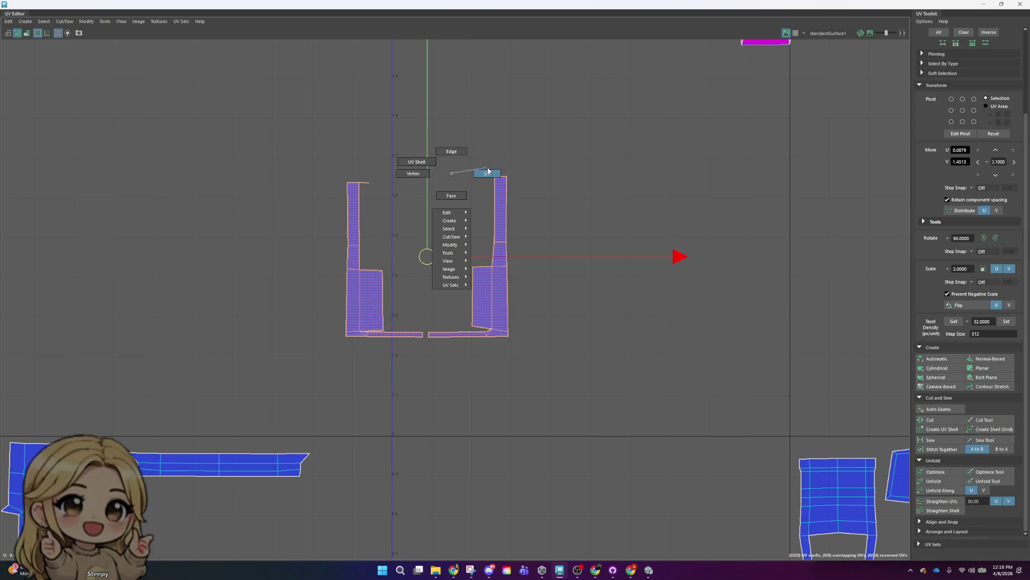
drag(471, 161, 490, 181)
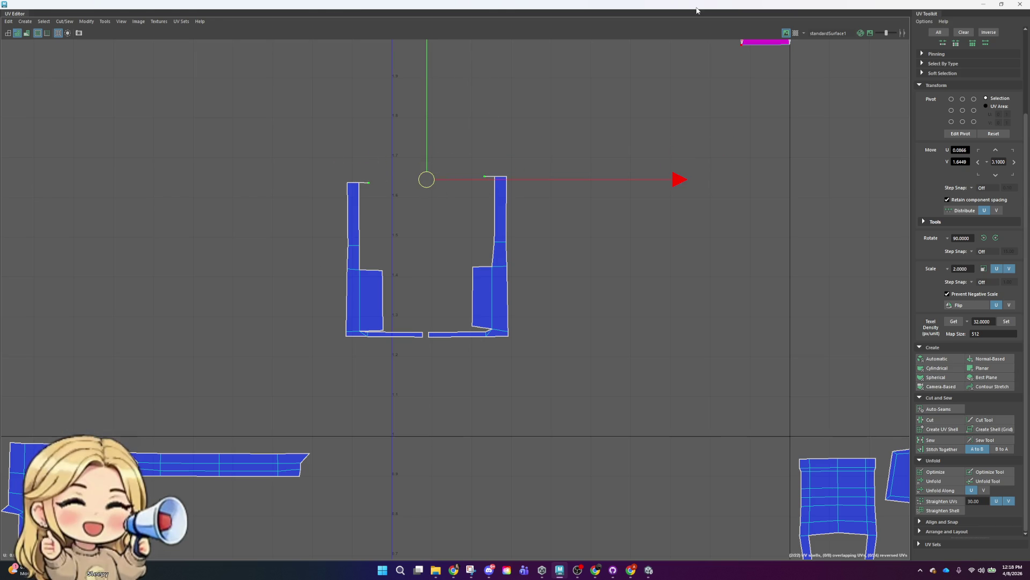
key(super+Down)
key(super+Right)
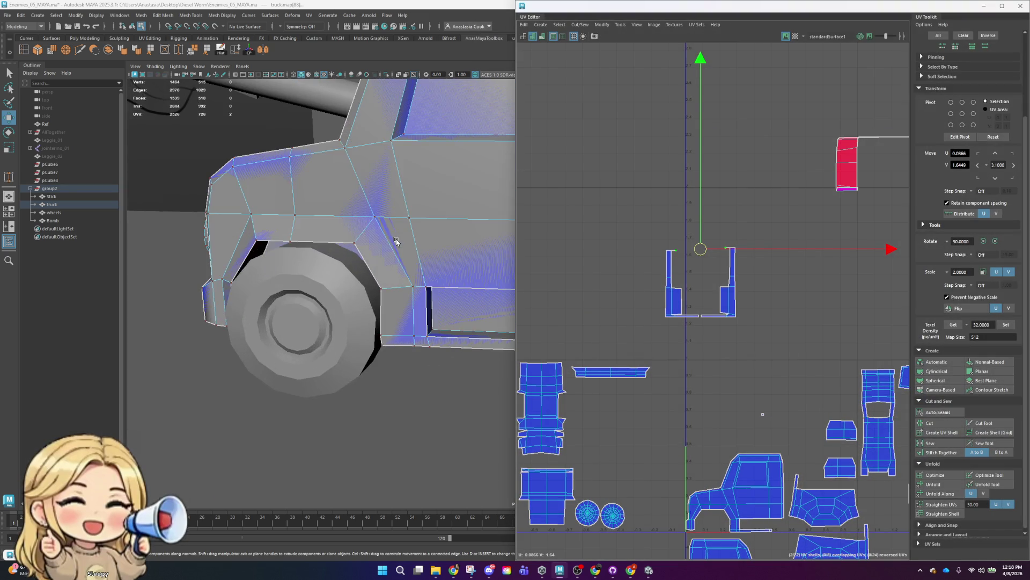
- Undo an accidental vertex move on the truck mesh
scroll(399, 244, up, 5)
scroll(403, 359, down, 5)
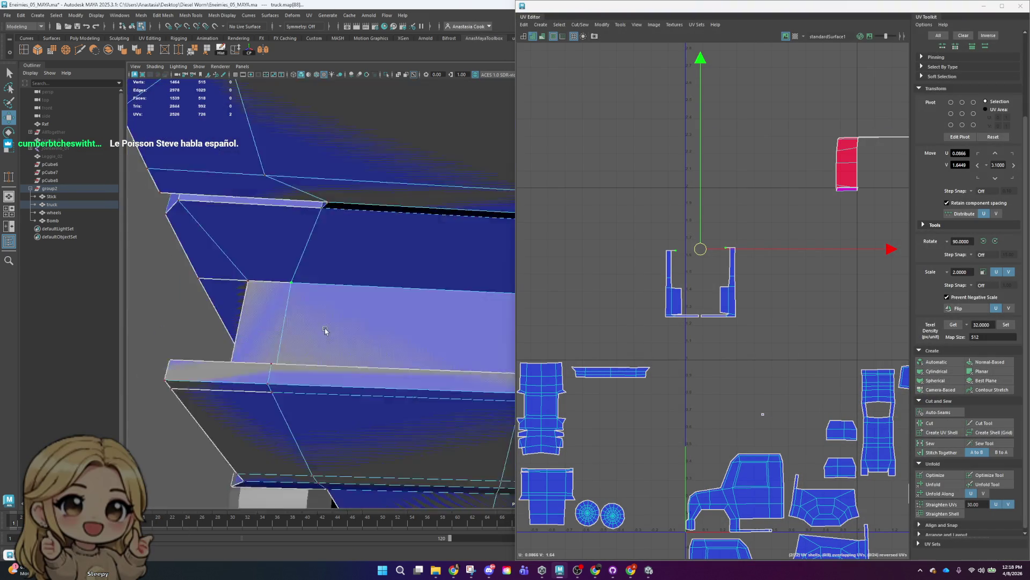
right_drag(299, 290, 286, 282)
click(292, 286)
mouse_move(293, 286)
mouse_down()
mouse_move(294, 359)
mouse_move(345, 248)
mouse_move(444, 271)
mouse_move(463, 309)
mouse_up()
key(ctrl+z)
- Pull the top UVs of both U-shaped shells upward into points
scroll(462, 309, up, 3)
scroll(654, 200, up, 6)
alt+middle_drag(654, 201, 697, 313)
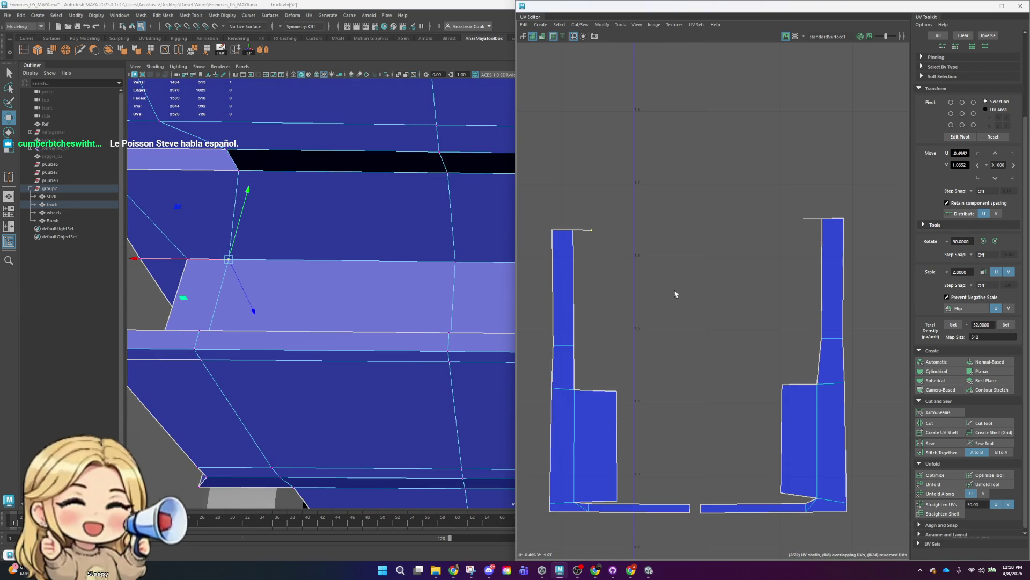
right_click(596, 209)
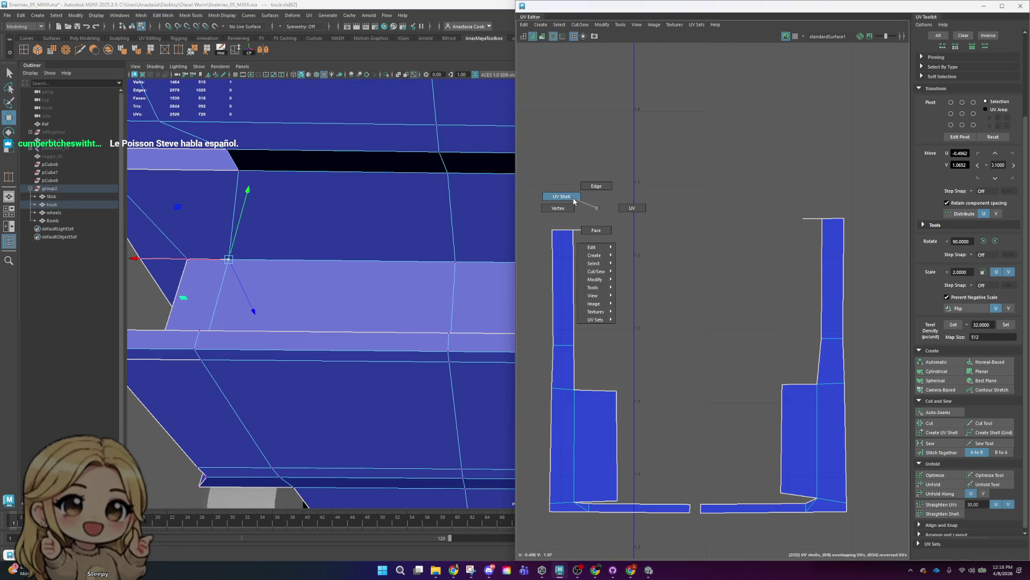
click(640, 208)
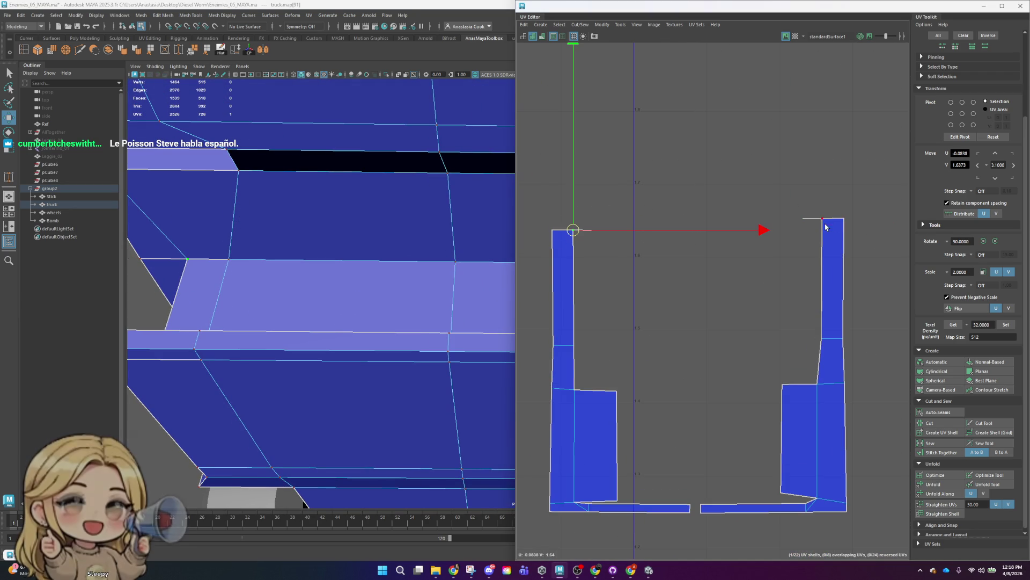
mouse_move(696, 96)
mouse_down()
mouse_move(696, 64)
mouse_move(696, 73)
mouse_up()
- Select the inner corner and tip UVs on each side shell
click(591, 230)
shift+click(803, 218)
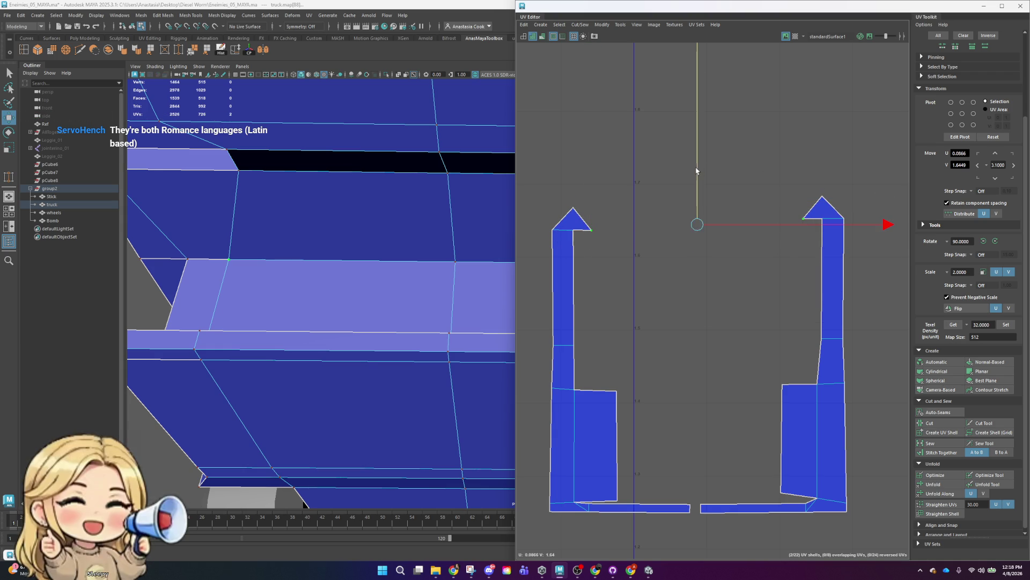
click(569, 209)
shift+click(827, 196)
- Spread the tip UVs slightly apart with Scale, then lower them a little
key(r)
drag(892, 204, 893, 204)
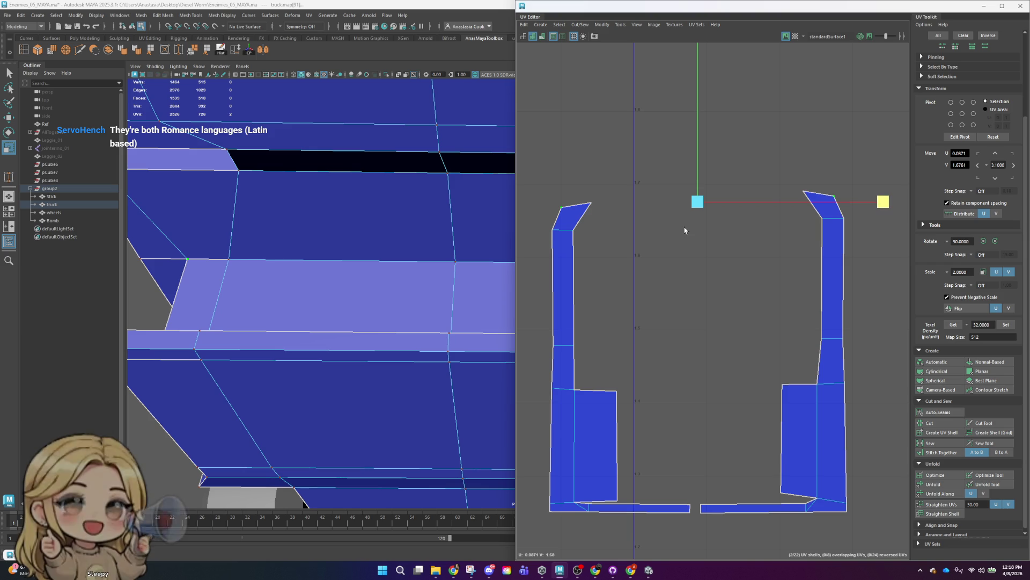
scroll(684, 231, down, 1)
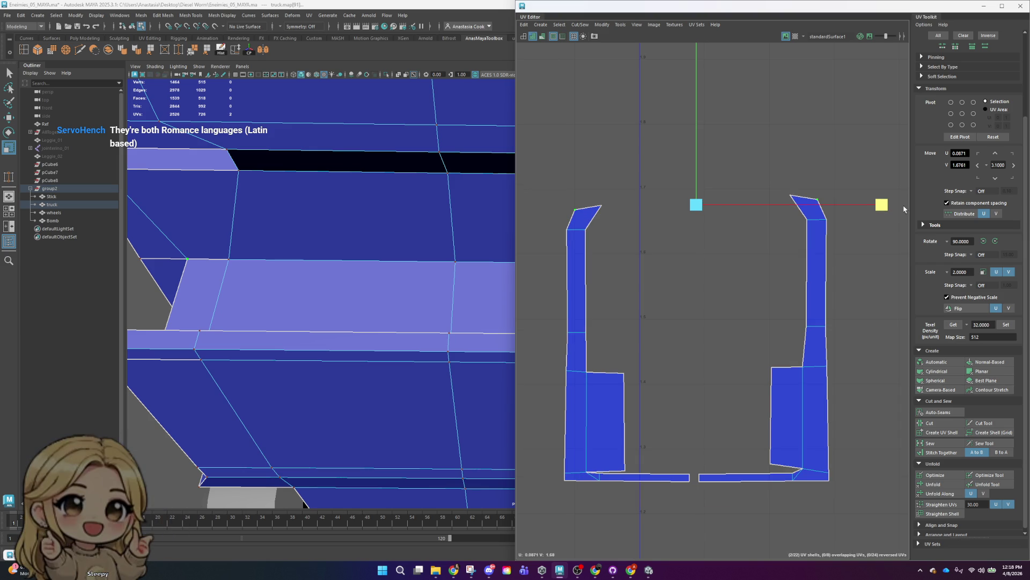
drag(884, 208, 899, 213)
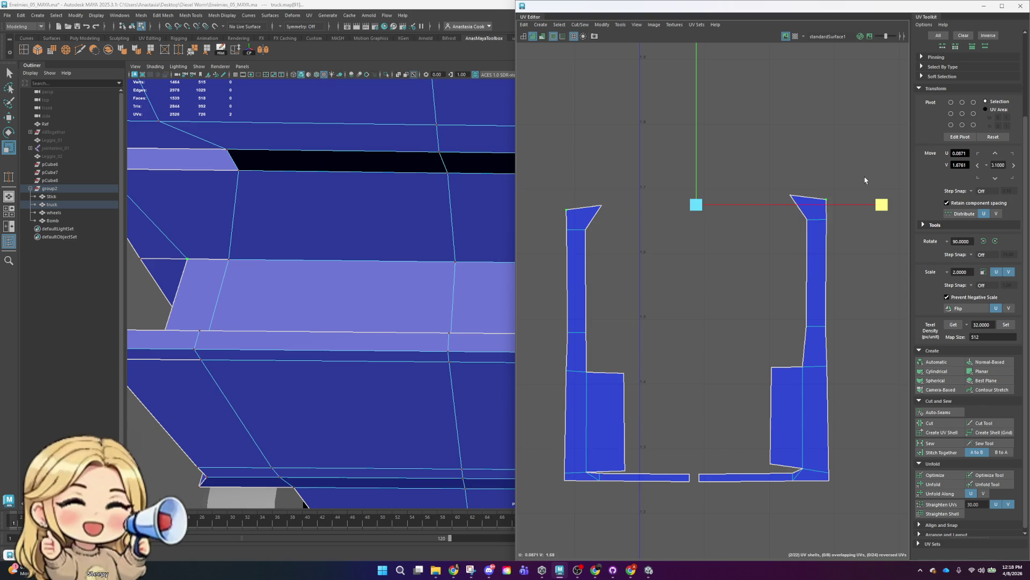
drag(799, 150, 597, 226)
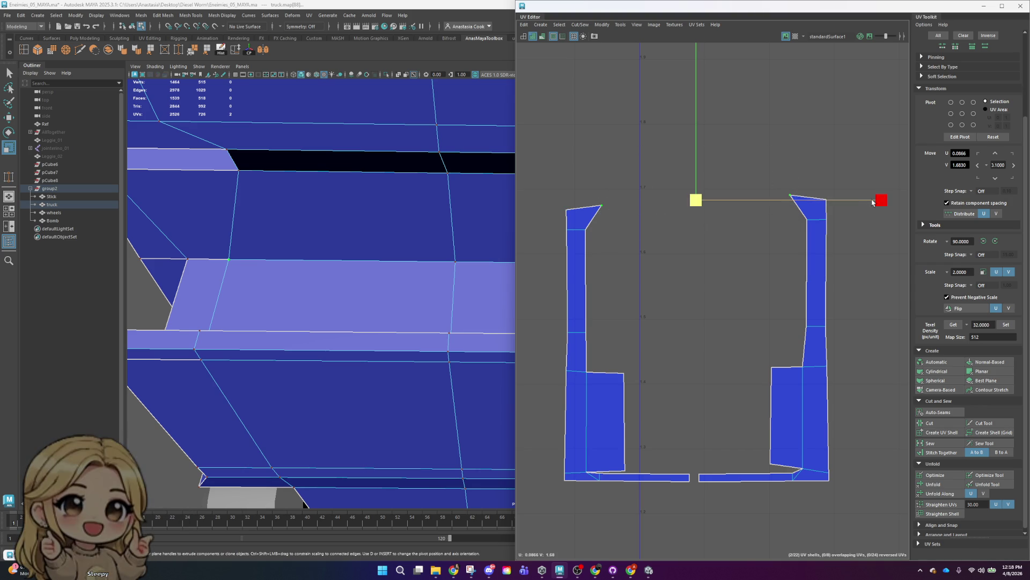
key(ctrl+z)
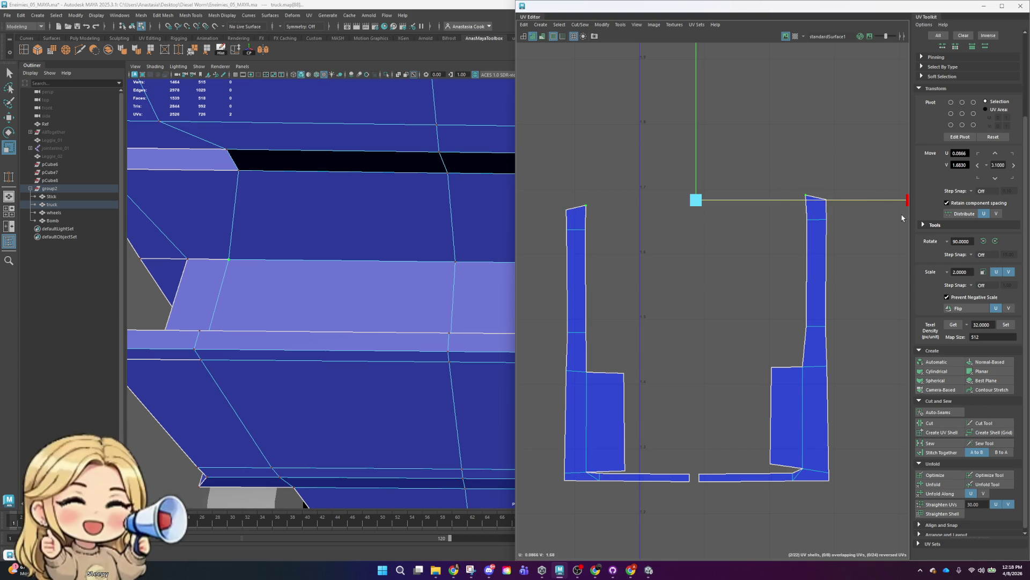
key(w)
drag(694, 76, 693, 85)
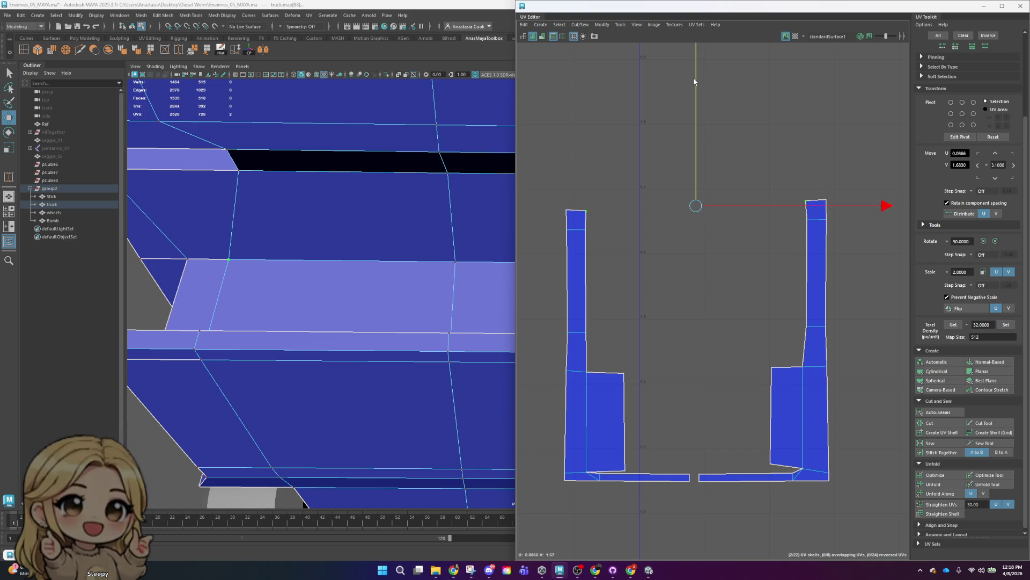
- Nudge the inner corner UVs of both shells slightly upward
scroll(762, 199, down, 5)
scroll(742, 289, up, 3)
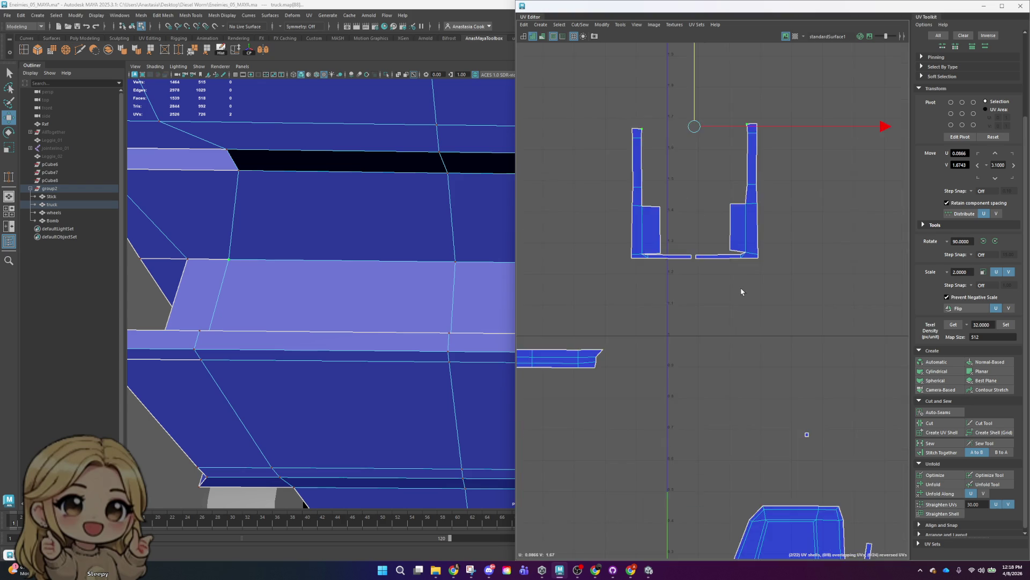
scroll(750, 220, up, 4)
click(766, 249)
scroll(772, 258, down, 3)
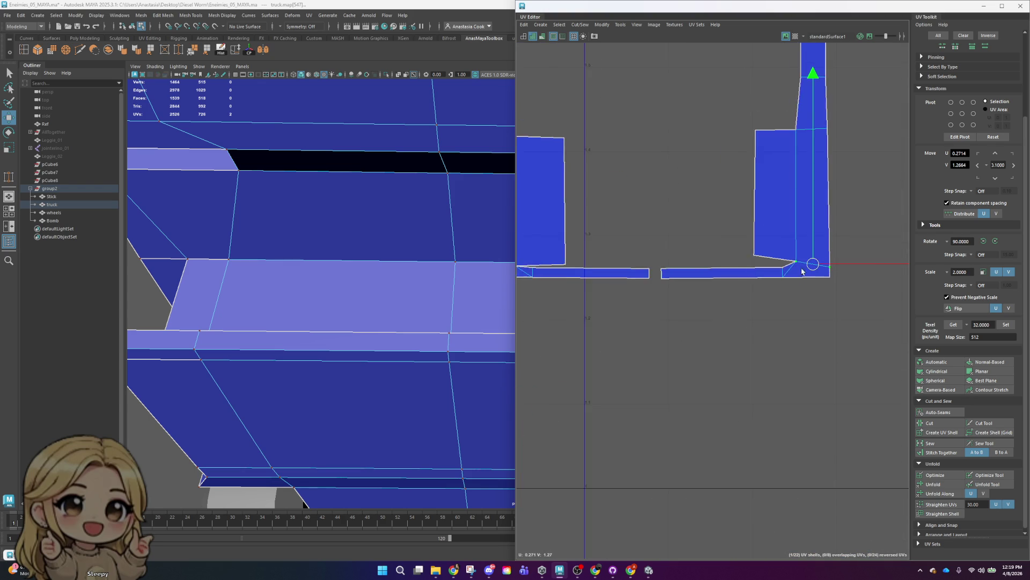
scroll(615, 260, down, 2)
shift+drag(590, 267, 561, 255)
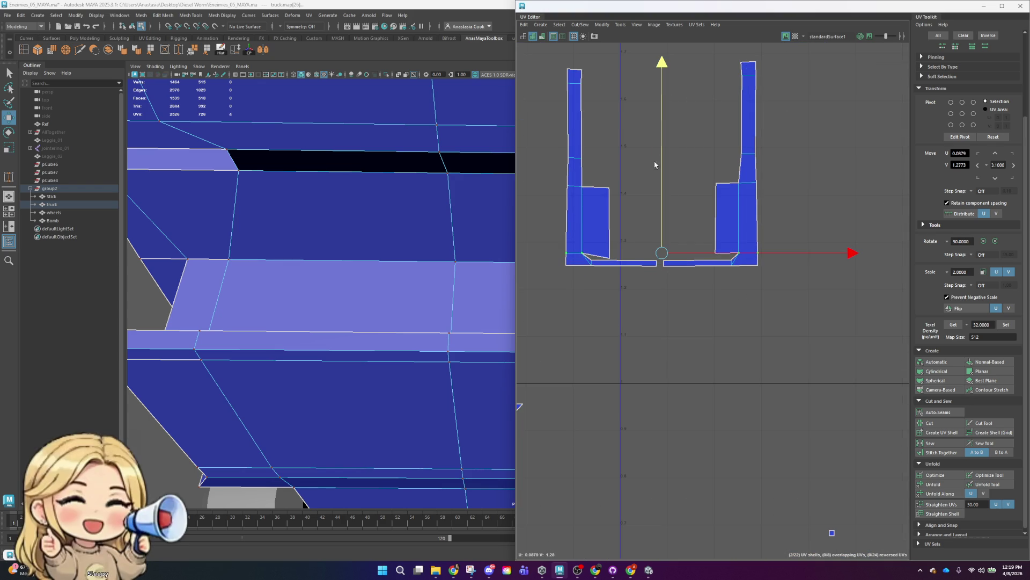
click(610, 257)
shift+click(716, 250)
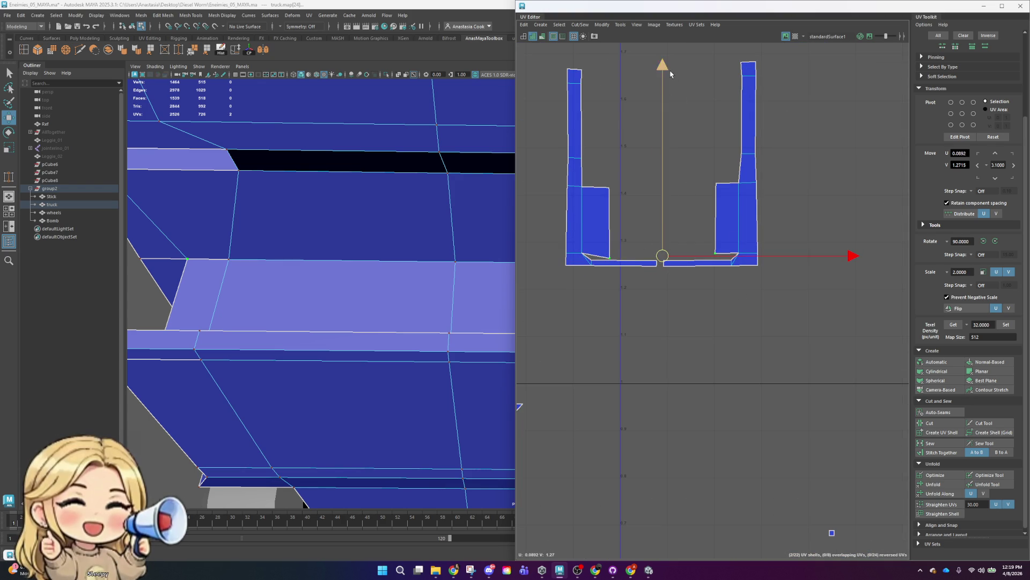
key(r)
key(w)
drag(659, 168, 665, 165)
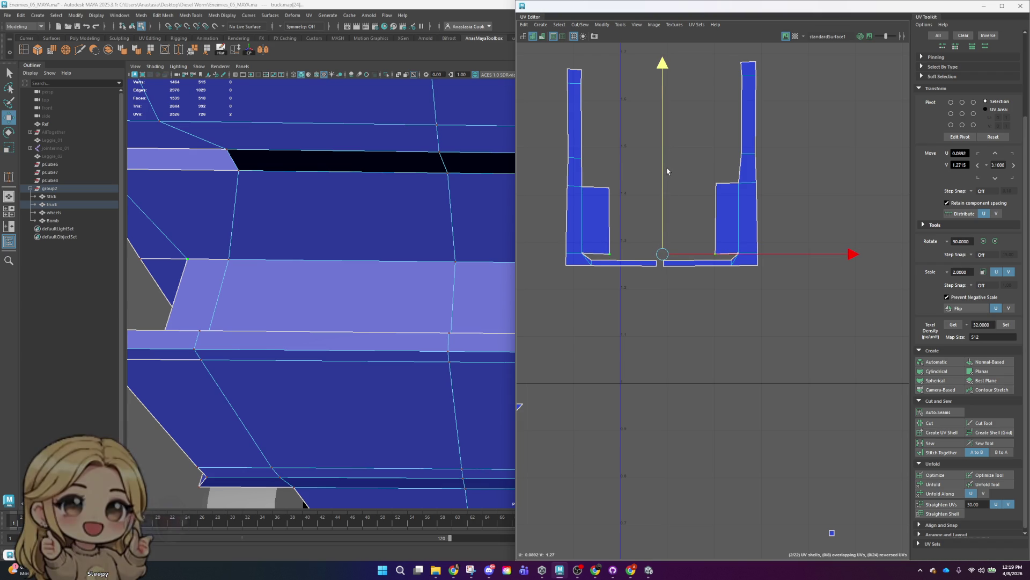
- Lower the bottom-edge UVs and level the middle UV row of both shells
drag(845, 340, 535, 275)
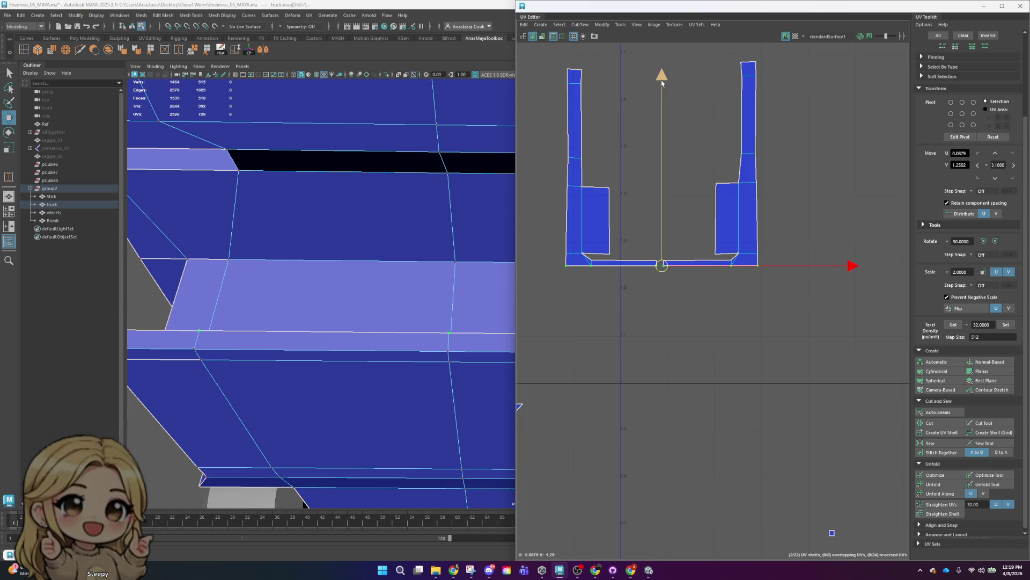
drag(662, 83, 663, 95)
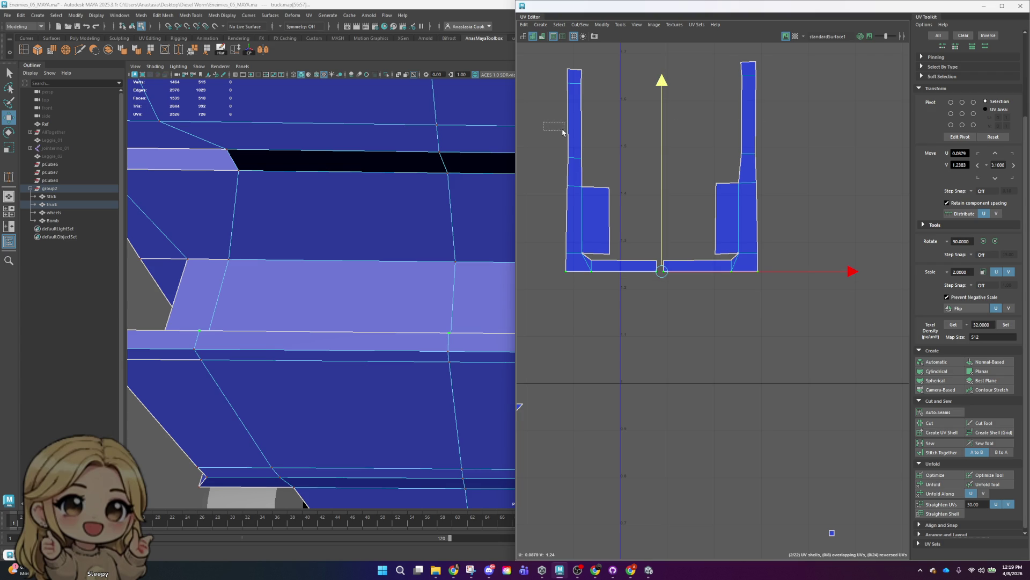
drag(812, 170, 813, 167)
key(r)
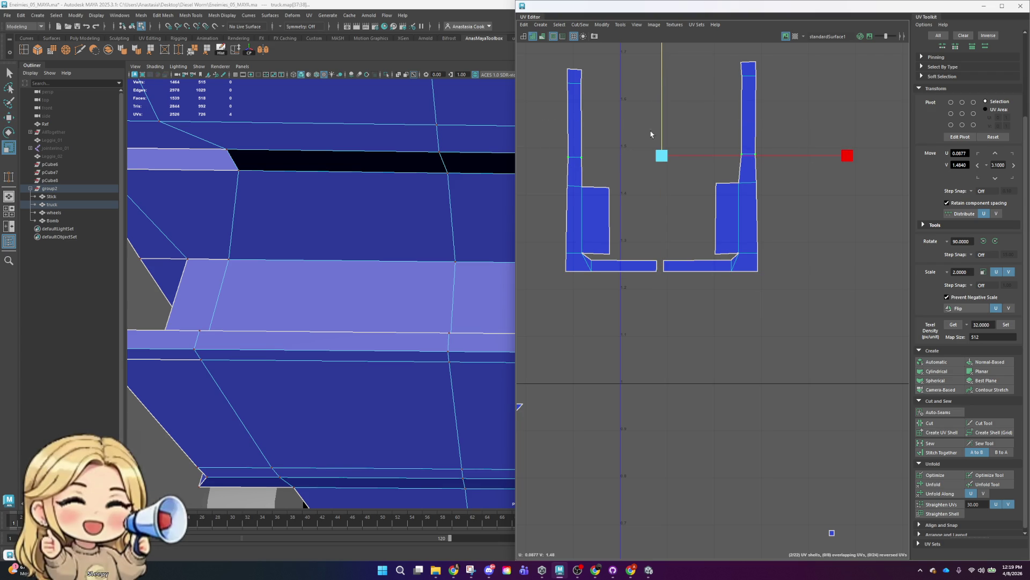
drag(811, 205, 812, 204)
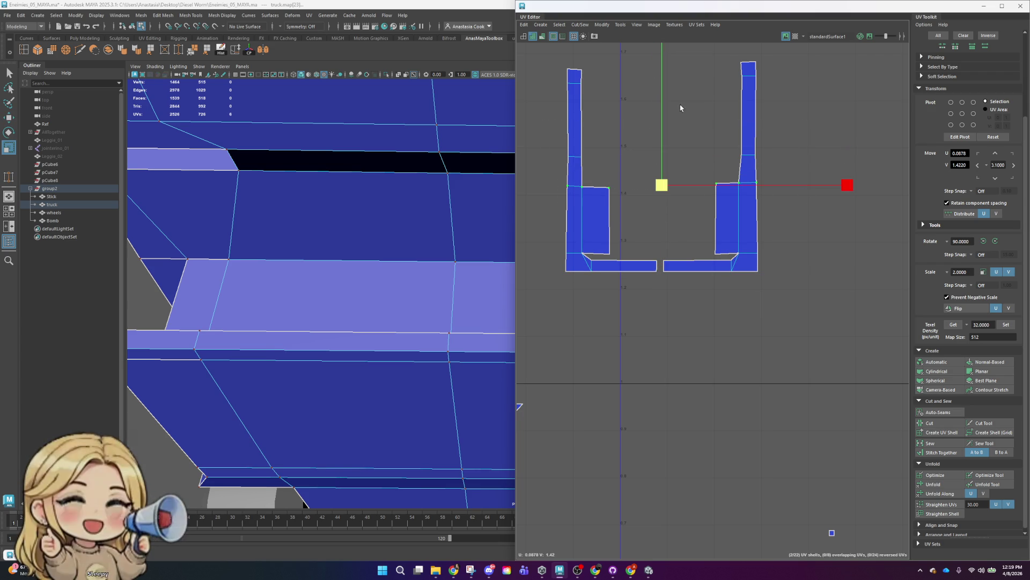
drag(660, 77, 660, 199)
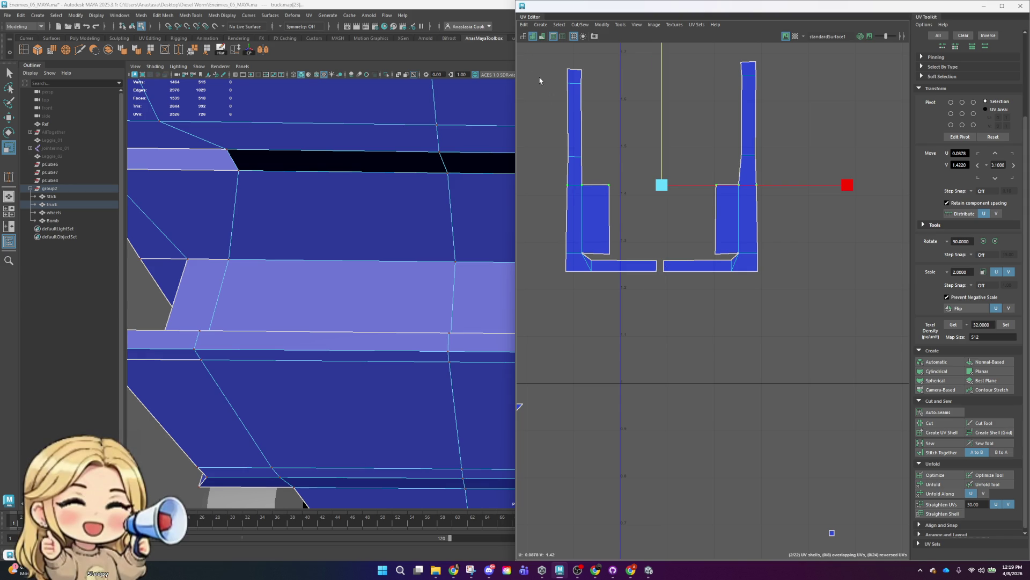
- Level the top and bottom-edge UV rows across both side shells
drag(812, 119, 811, 118)
drag(788, 69, 699, 100)
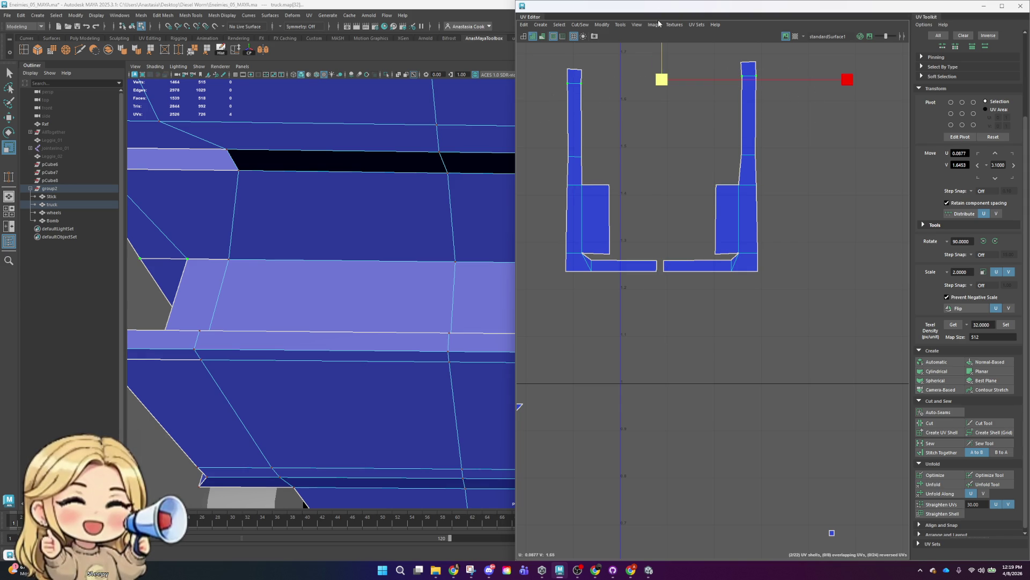
drag(790, 80, 790, 80)
alt+middle_drag(830, 116, 790, 294)
drag(621, 63, 621, 236)
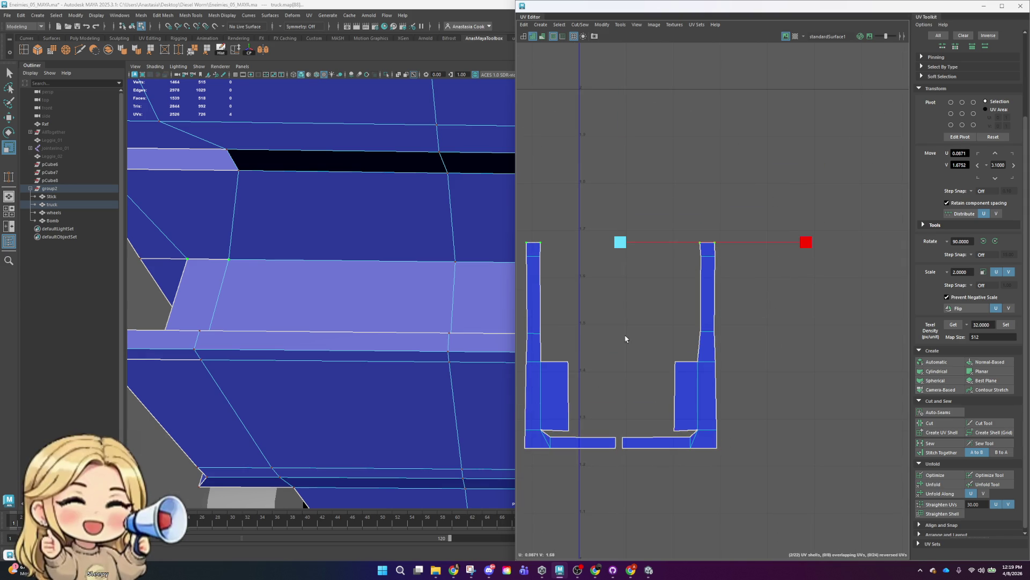
alt+middle_drag(709, 343, 775, 180)
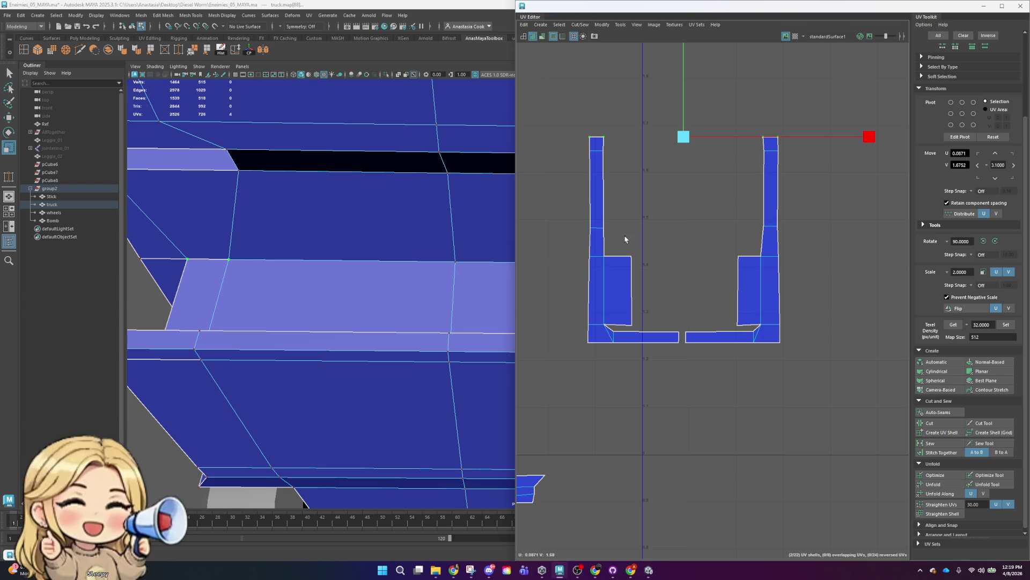
drag(716, 249, 815, 249)
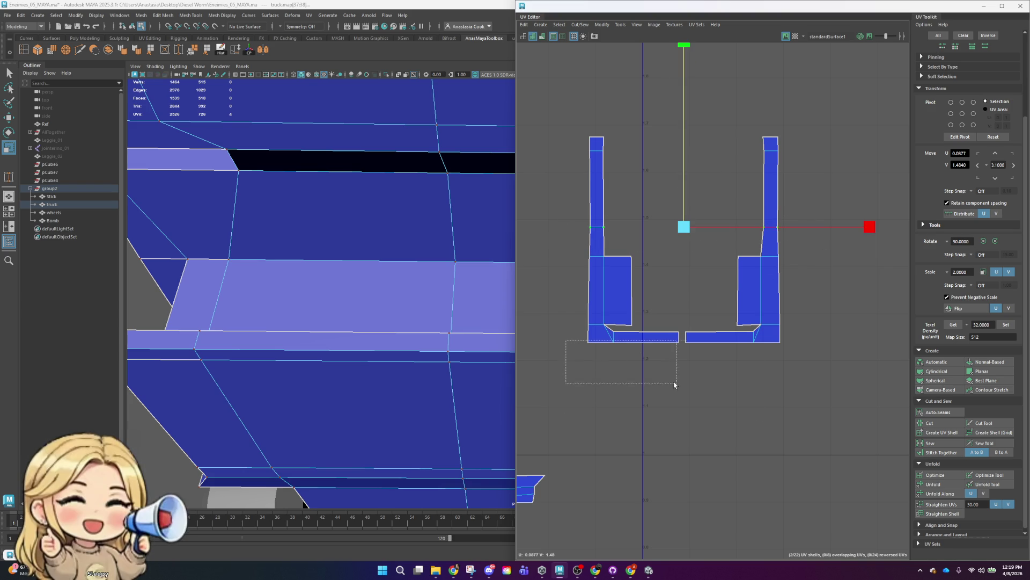
drag(656, 378, 859, 431)
drag(676, 156, 677, 192)
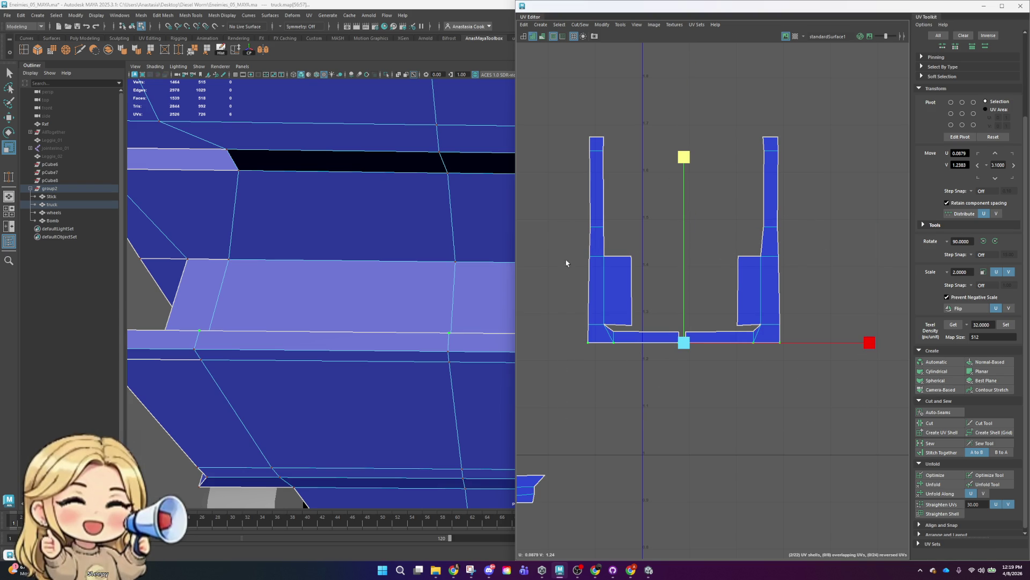
- Straighten the outer and inner edges of the left and right shells
drag(563, 144, 599, 417)
drag(765, 246, 768, 247)
drag(853, 389, 854, 388)
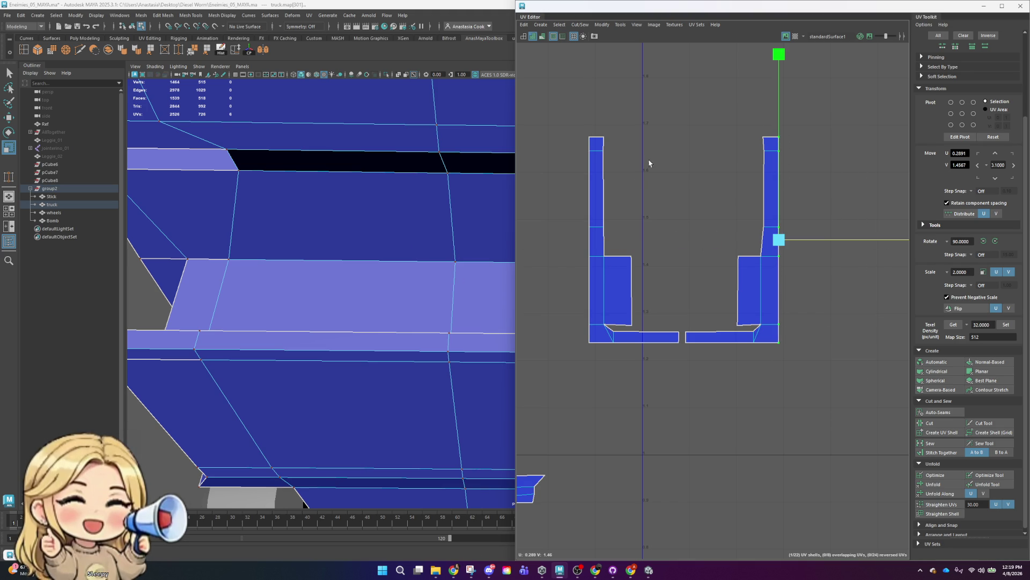
drag(764, 291, 752, 371)
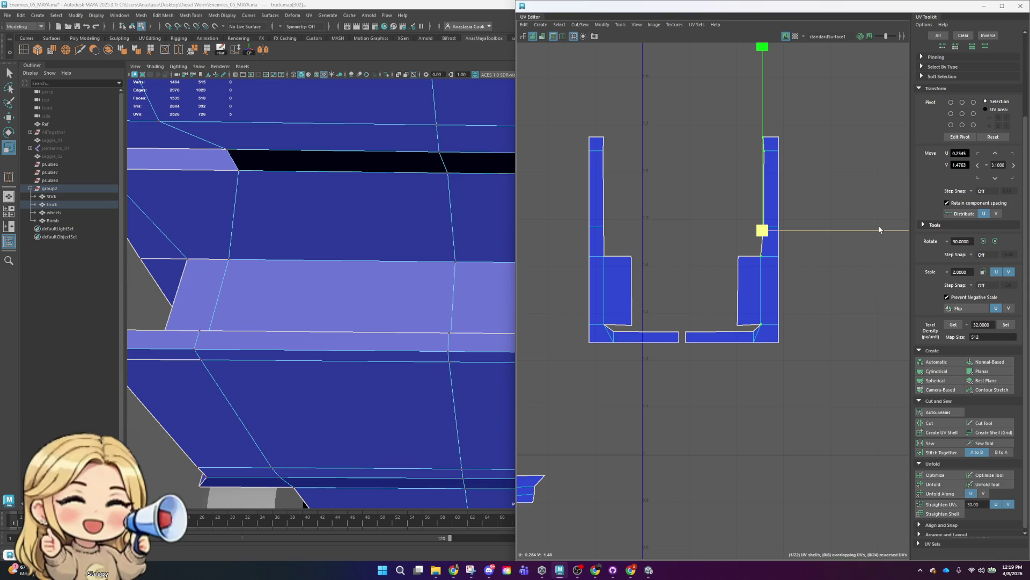
click(825, 231)
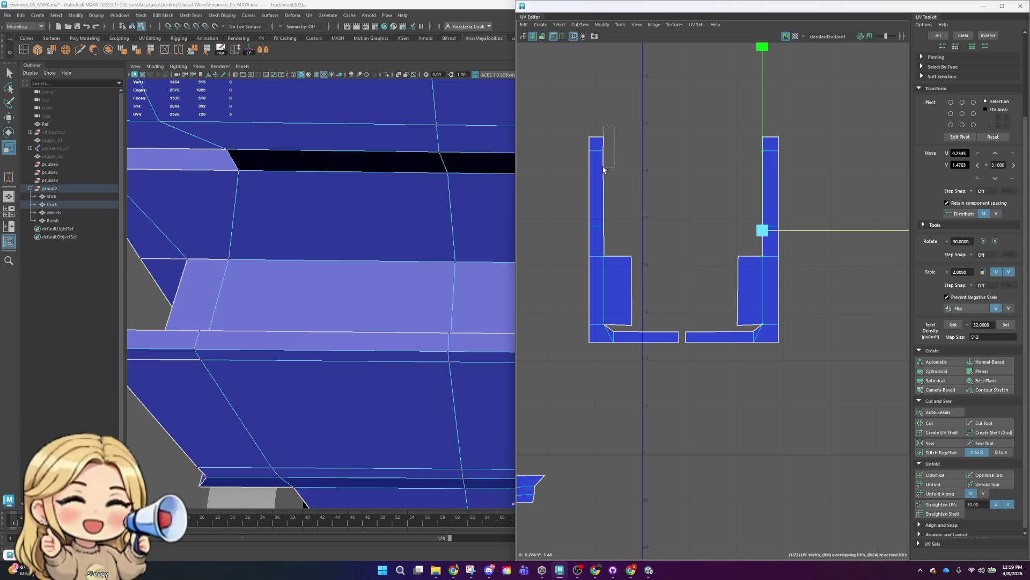
drag(593, 332, 593, 334)
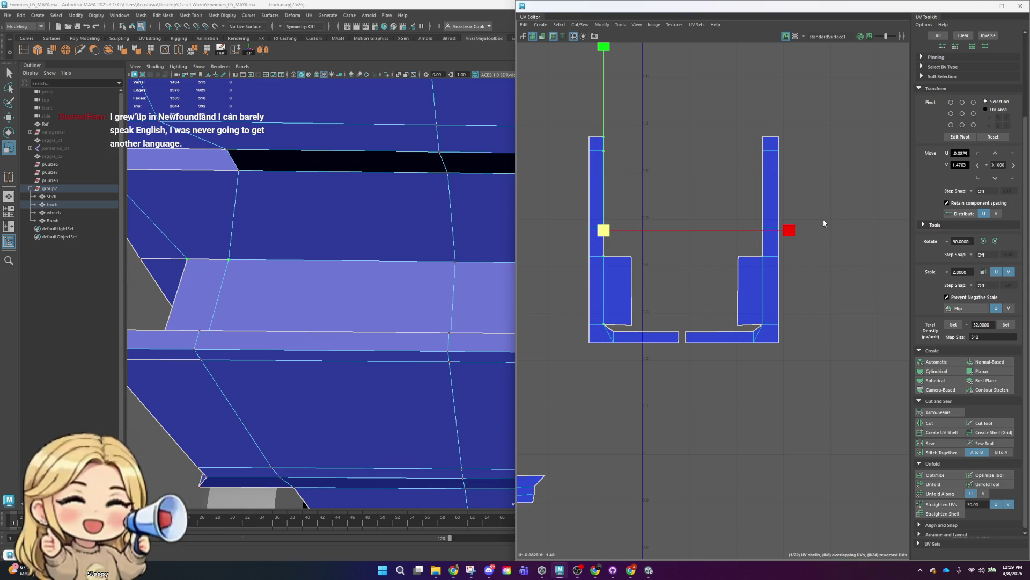
- Switch to UV shell selection and scale the side shell pair down
scroll(720, 295, down, 3)
scroll(743, 345, down, 3)
scroll(756, 235, up, 5)
scroll(756, 235, down, 1)
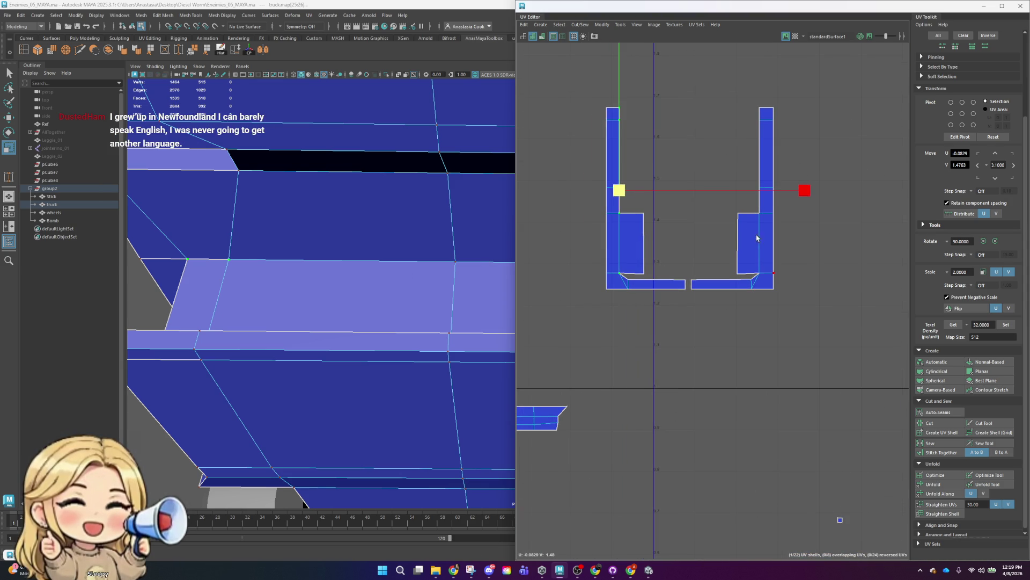
drag(799, 277, 805, 277)
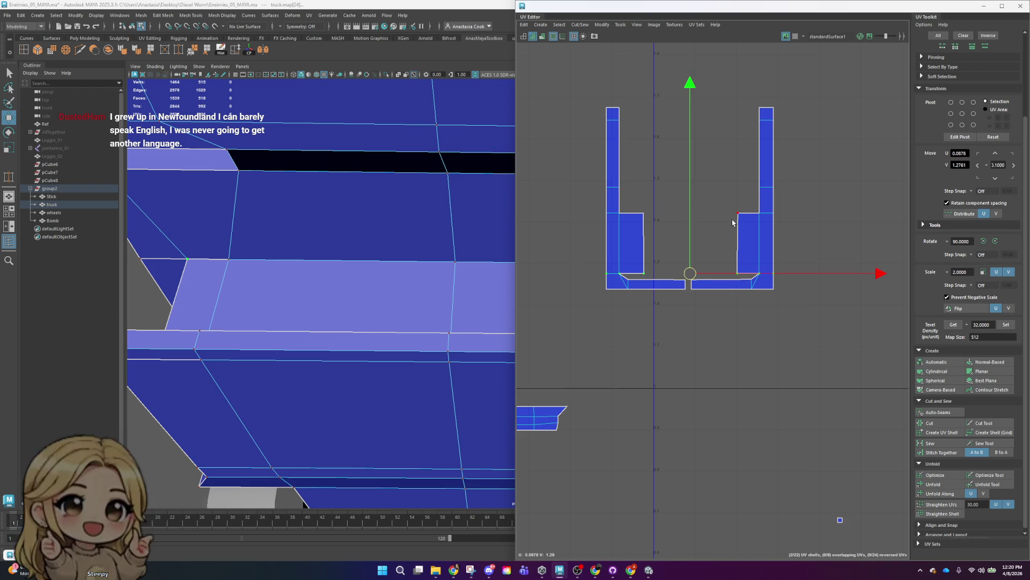
scroll(733, 223, down, 1)
scroll(734, 223, up, 3)
mouse_move(769, 244)
right_down()
mouse_move(754, 244)
mouse_move(759, 237)
right_up()
scroll(778, 252, down, 2)
scroll(794, 263, down, 3)
scroll(810, 268, down, 1)
drag(772, 232, 717, 356)
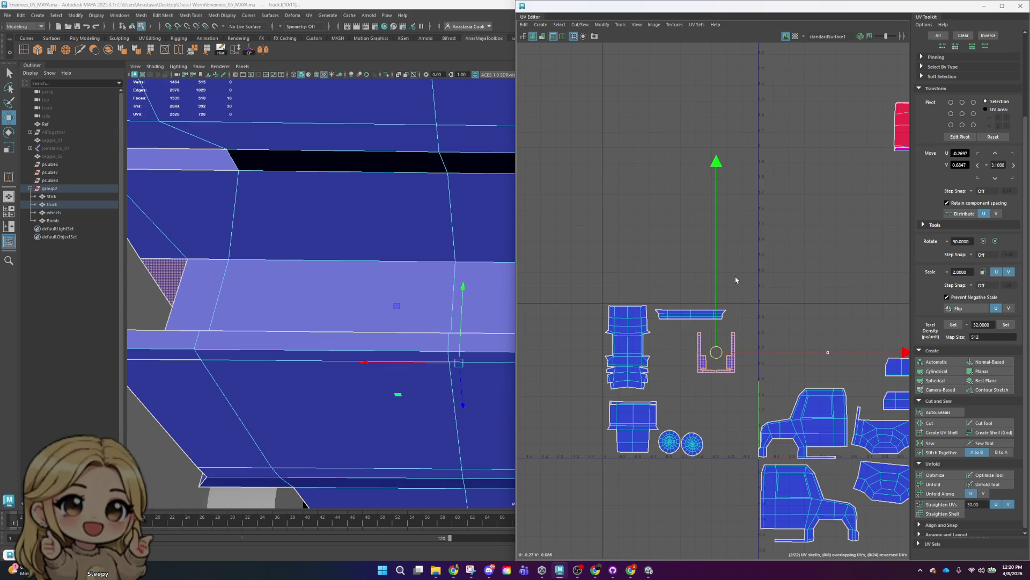
- Select the two red side shells in UV Shell mode and unfold them flat
scroll(736, 247, down, 2)
mouse_move(765, 258)
alt+middle_down()
mouse_move(727, 239)
mouse_move(646, 234)
alt+middle_up()
mouse_move(740, 267)
alt+middle_down()
mouse_move(734, 249)
mouse_move(759, 245)
alt+middle_up()
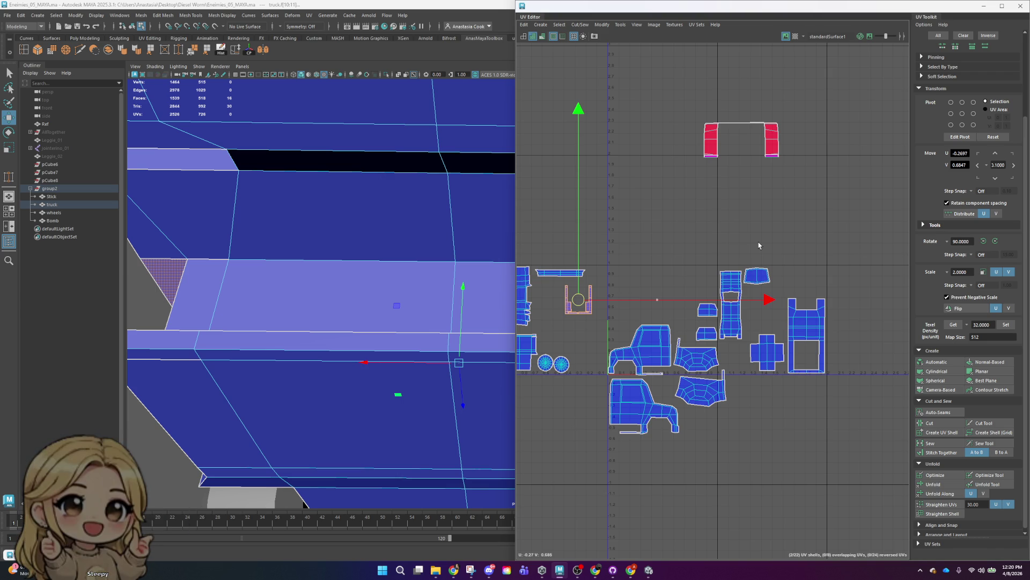
scroll(758, 246, down, 1)
right_click(724, 148)
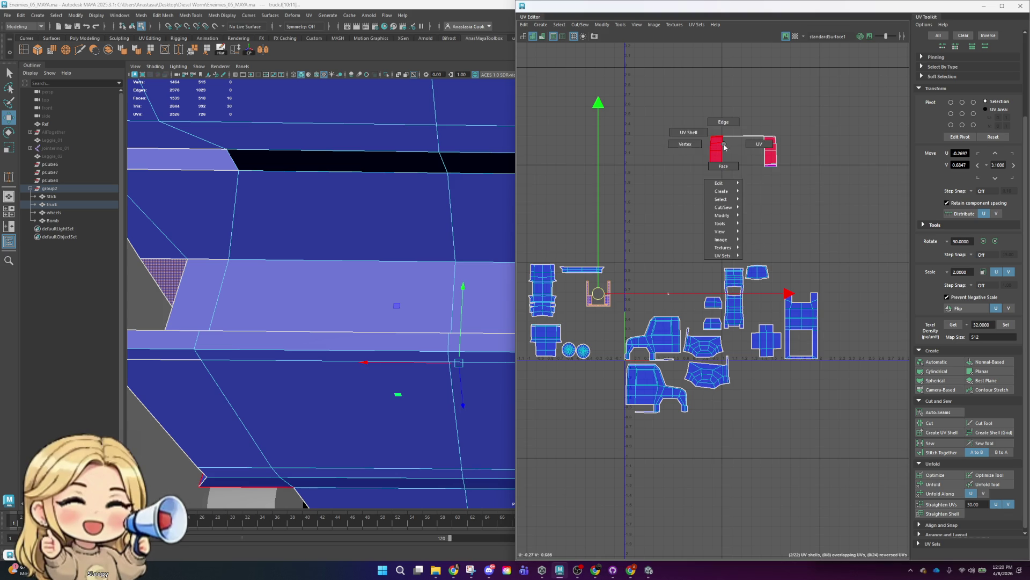
click(689, 132)
drag(672, 104, 821, 199)
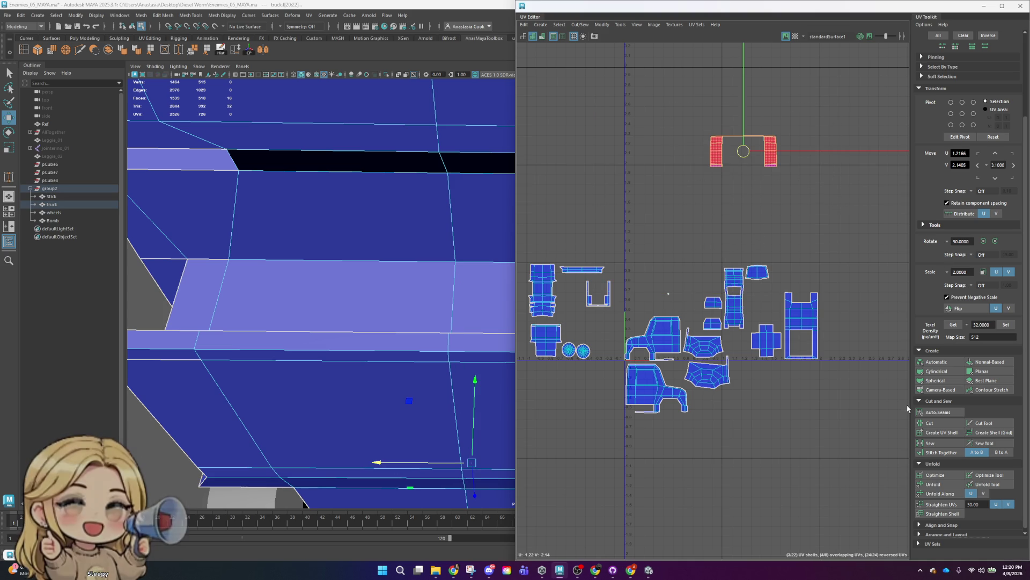
click(946, 483)
- Move the unfolded strips down, rotate each upright and place them side by side
drag(743, 153, 661, 245)
click(634, 246)
key(e)
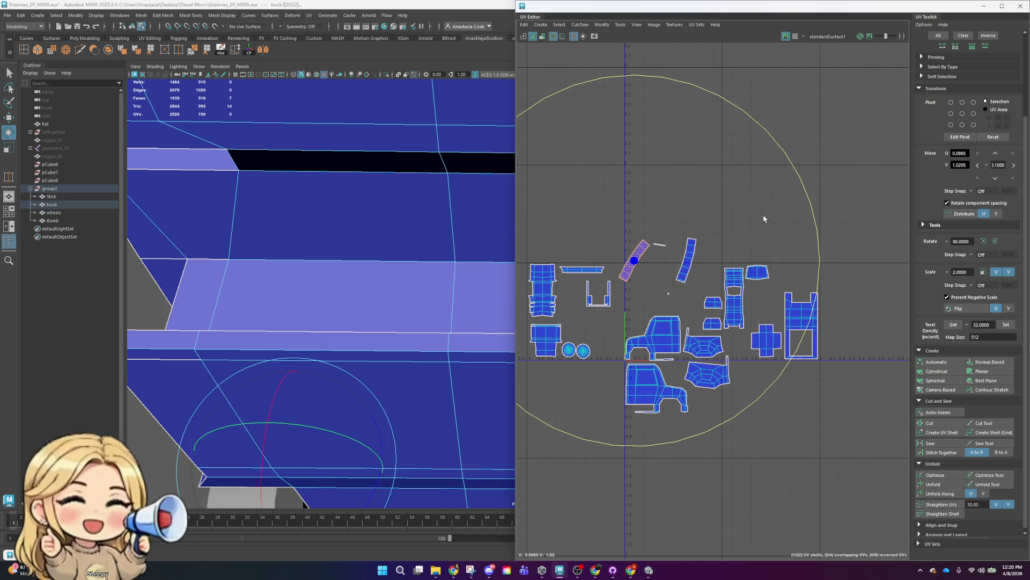
drag(811, 209, 760, 127)
click(688, 253)
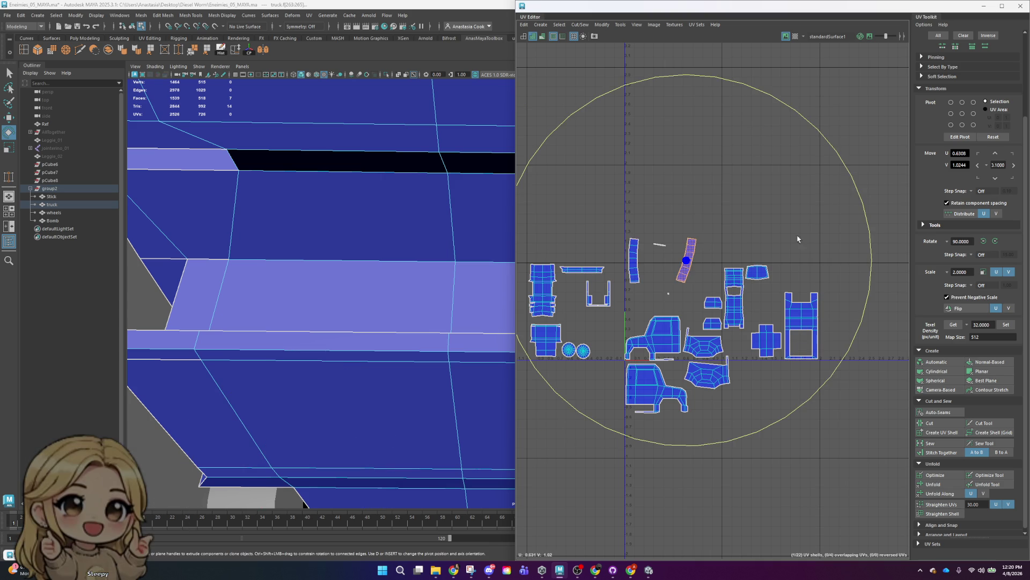
drag(874, 252, 886, 204)
key(w)
mouse_move(687, 261)
mouse_down()
mouse_move(647, 262)
mouse_move(675, 306)
mouse_up()
scroll(646, 261, up, 3)
click(649, 243)
scroll(452, 418, down, 3)
scroll(460, 382, down, 3)
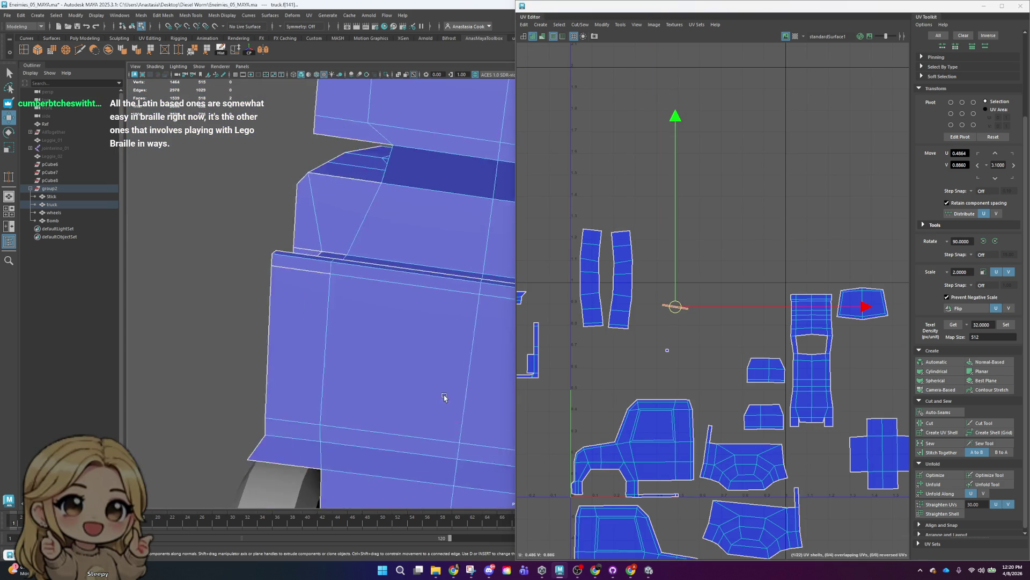
- Locate the bumper strip and the large underside shell by selecting them on the truck
click(444, 396)
mouse_move(401, 391)
alt+mouse_down()
mouse_move(288, 232)
mouse_move(373, 419)
mouse_move(214, 226)
alt+mouse_up()
click(373, 419)
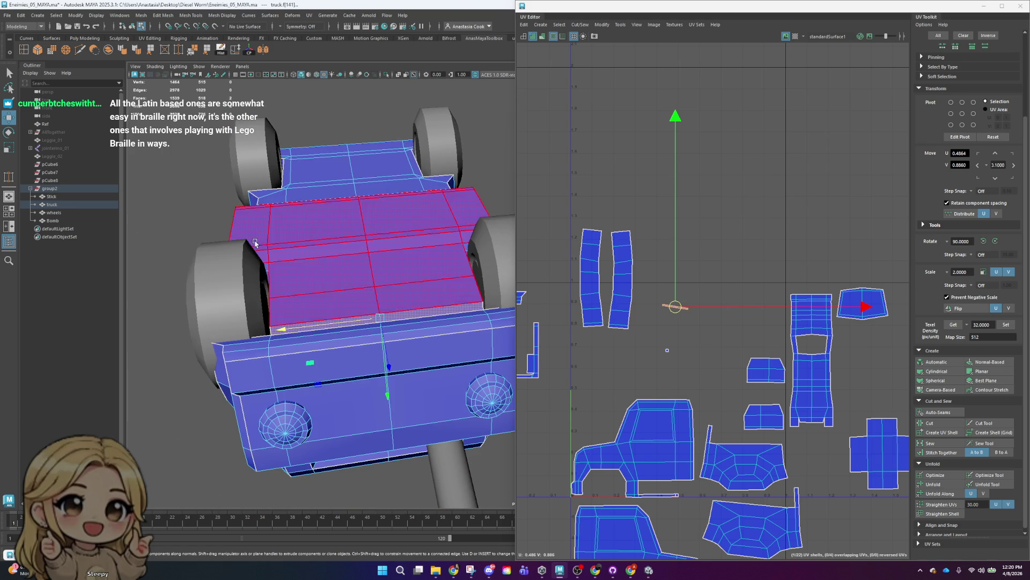
key(f)
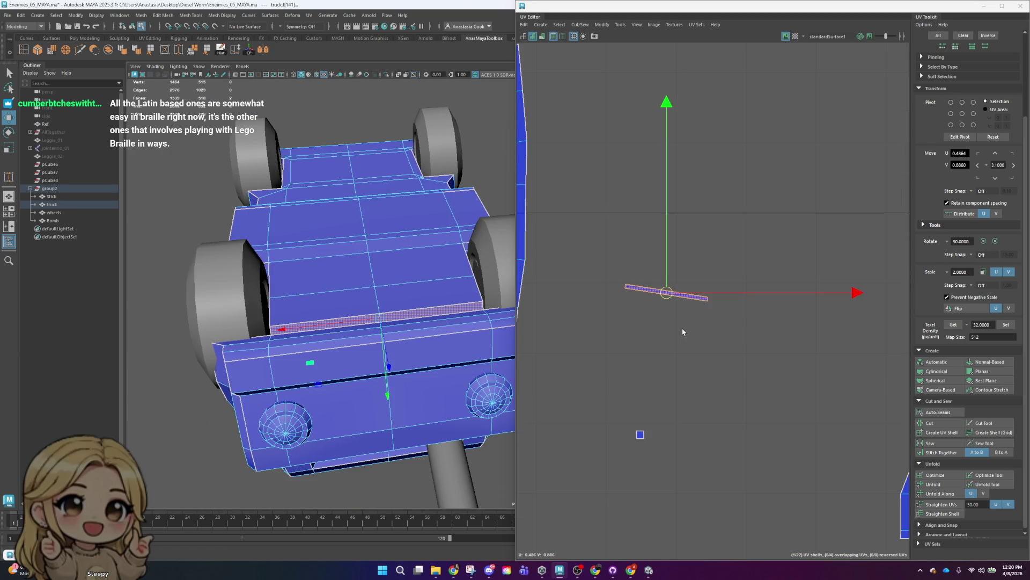
click(381, 305)
scroll(689, 336, down, 3)
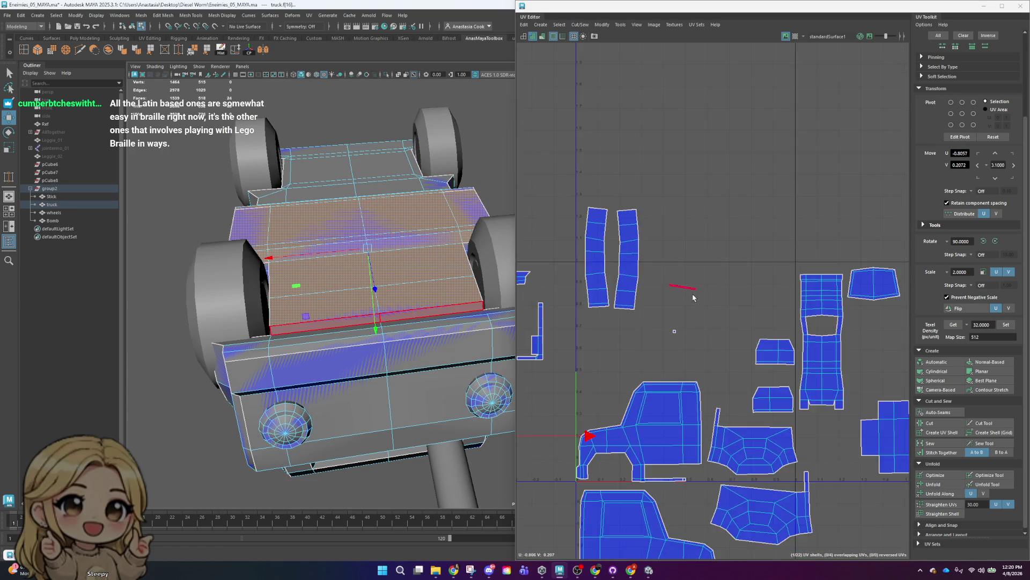
scroll(689, 336, down, 2)
alt+middle_drag(689, 335, 757, 301)
click(754, 279)
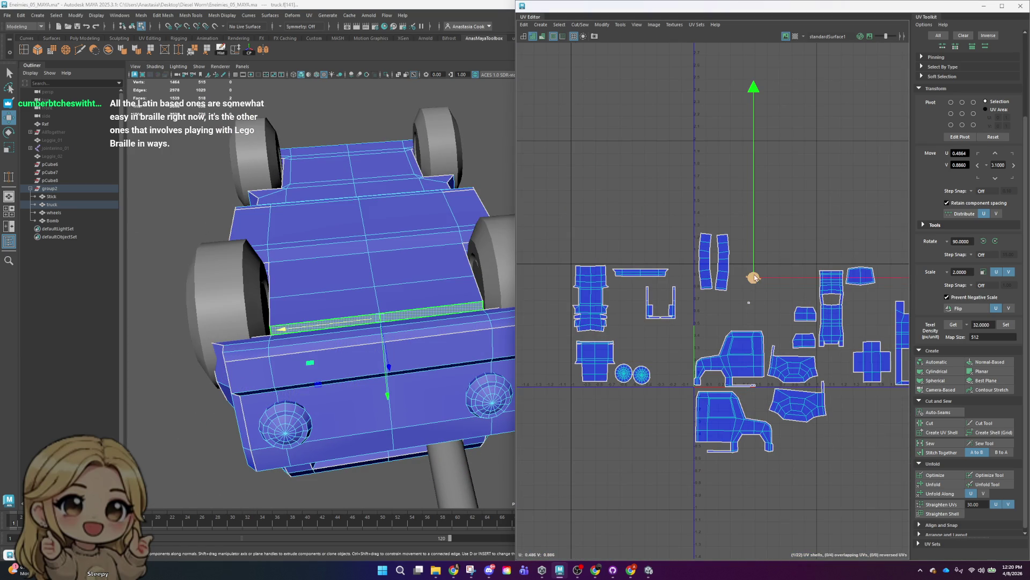
scroll(607, 339, up, 3)
scroll(607, 338, up, 2)
- Move the thin bumper strip down to sit under the large underside shell
key(e)
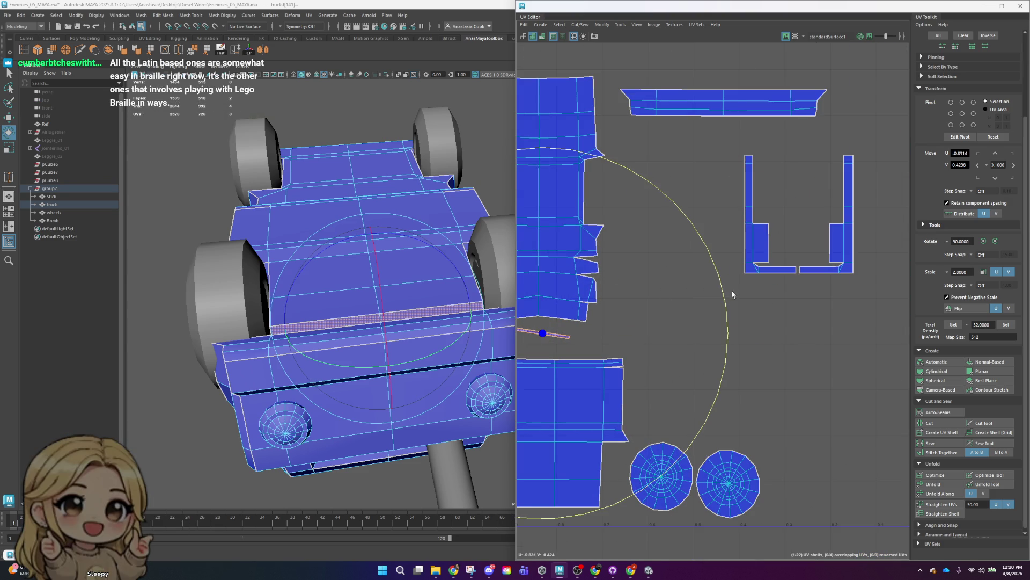
alt+middle_drag(636, 348, 740, 327)
right_drag(679, 325, 677, 285)
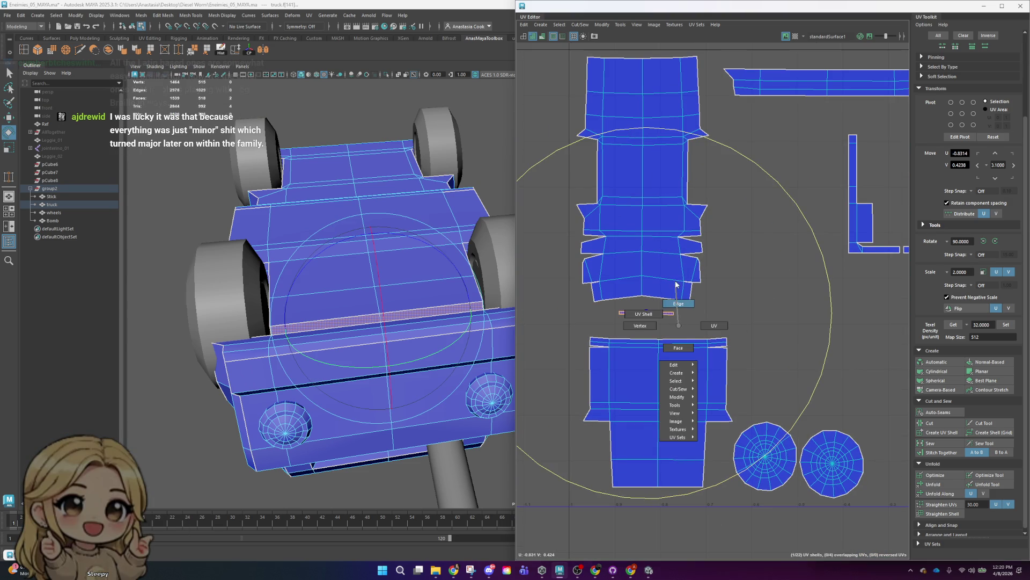
click(638, 313)
scroll(641, 301, up, 2)
click(722, 342)
scroll(717, 337, down, 2)
right_drag(695, 324, 695, 348)
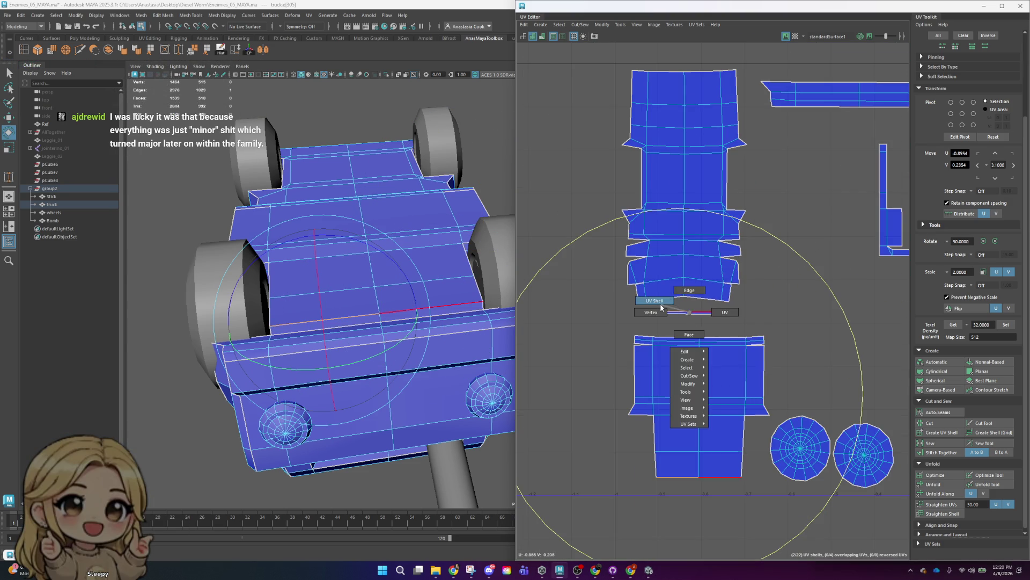
key(r)
key(w)
drag(688, 313, 699, 484)
scroll(745, 484, up, 4)
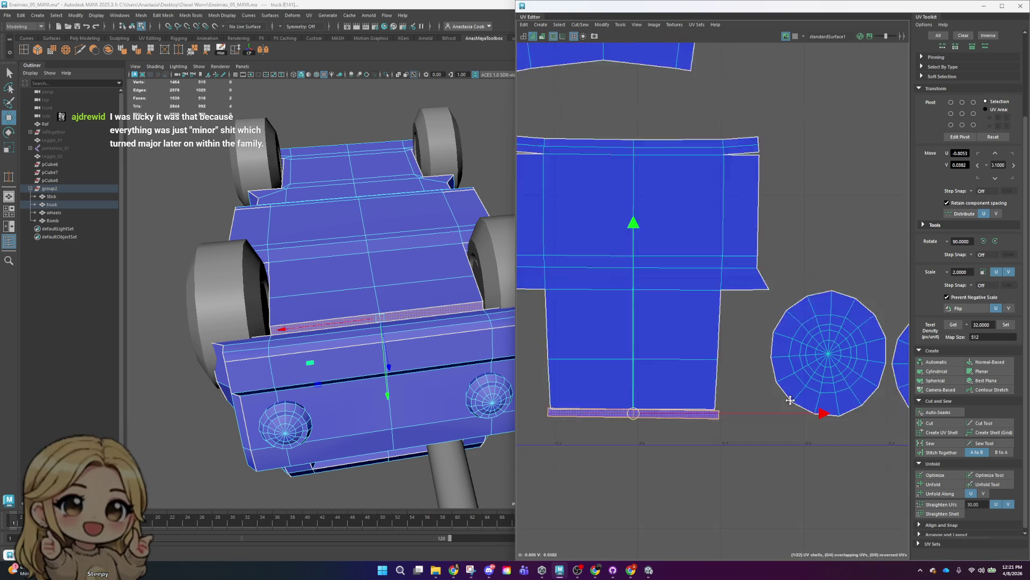
- Sew the strip onto the underside shell along the matching bottom border edges
key(r)
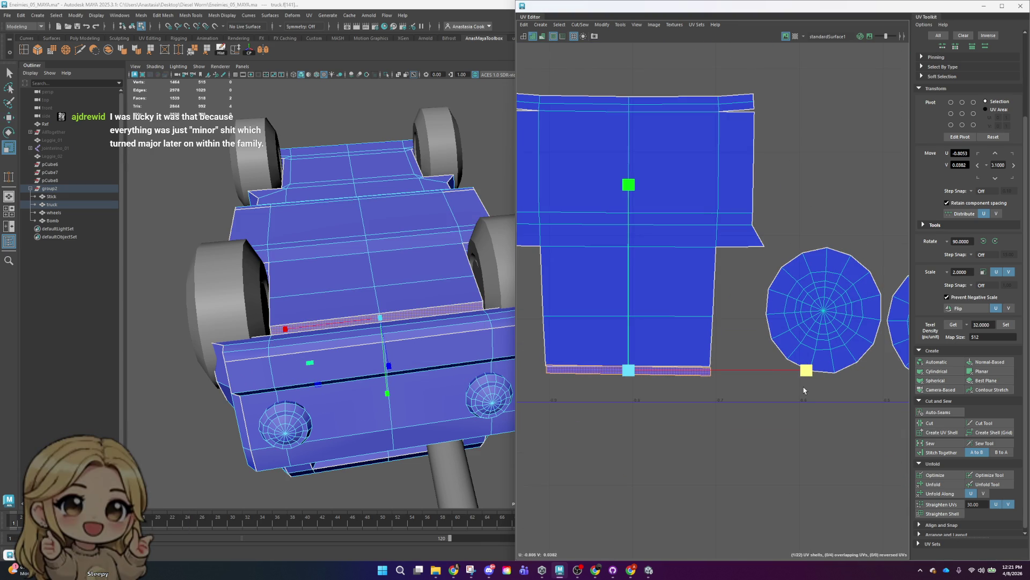
right_drag(683, 373, 684, 343)
click(682, 370)
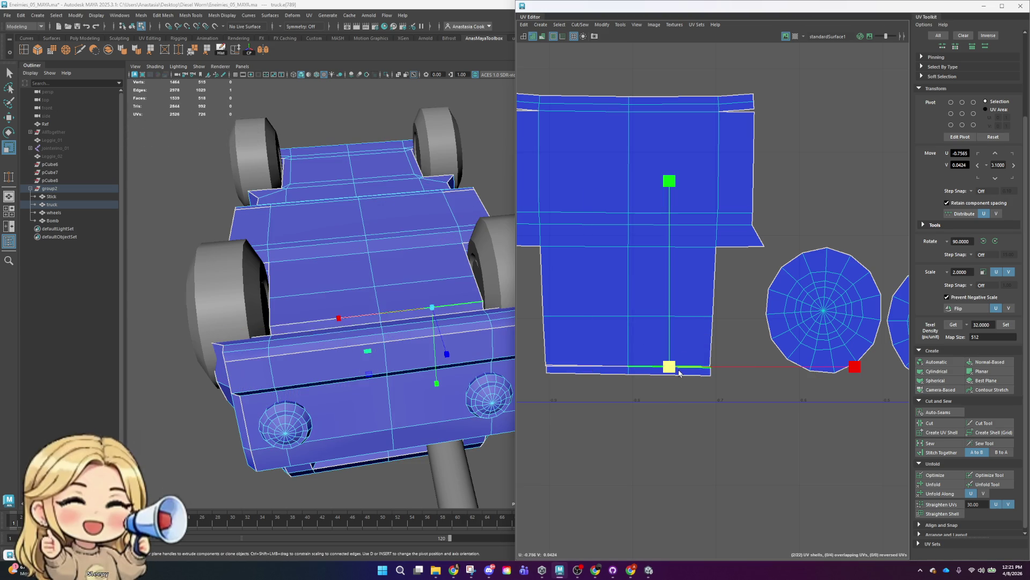
click(595, 368)
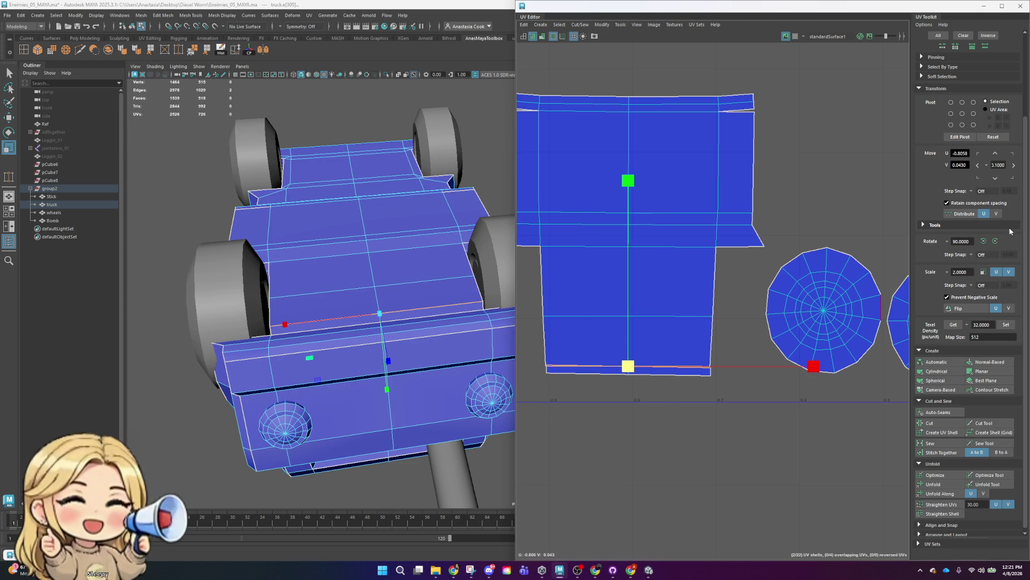
click(944, 446)
- Select further edges along the shell's bottom border
click(653, 386)
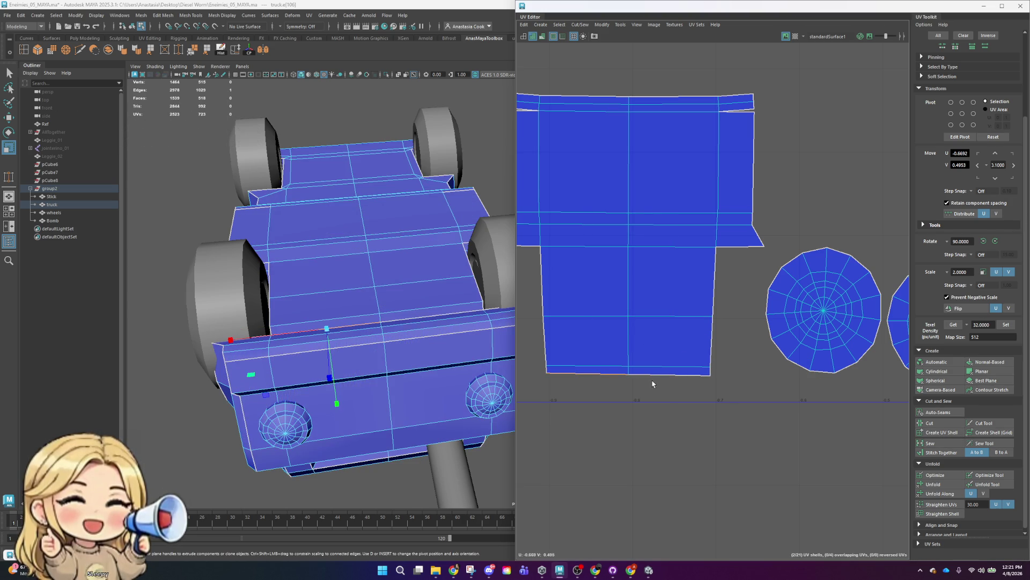
click(660, 367)
key(w)
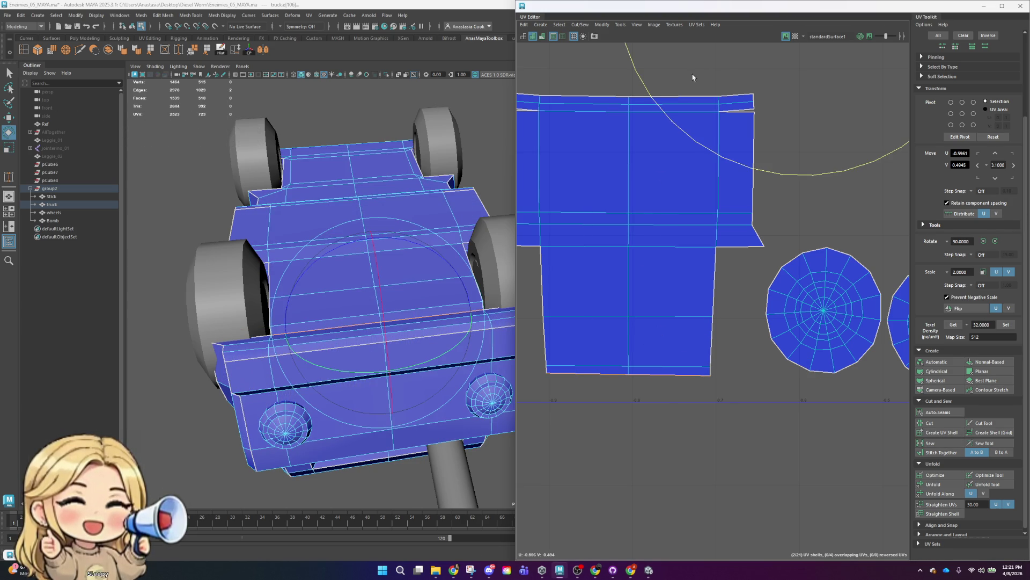
scroll(697, 279, down, 2)
scroll(719, 285, down, 2)
scroll(736, 290, down, 2)
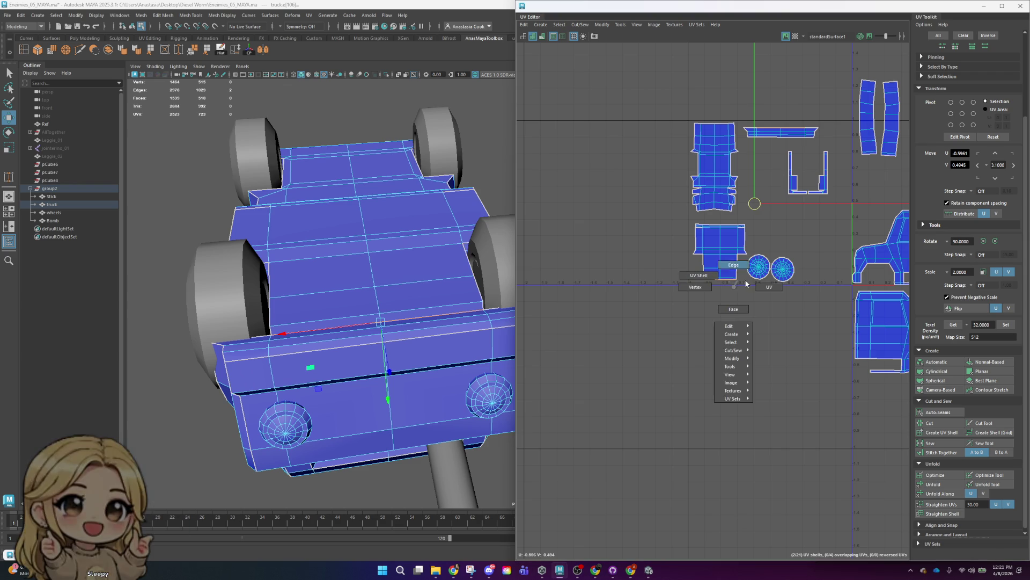
right_drag(737, 290, 743, 325)
scroll(743, 324, up, 4)
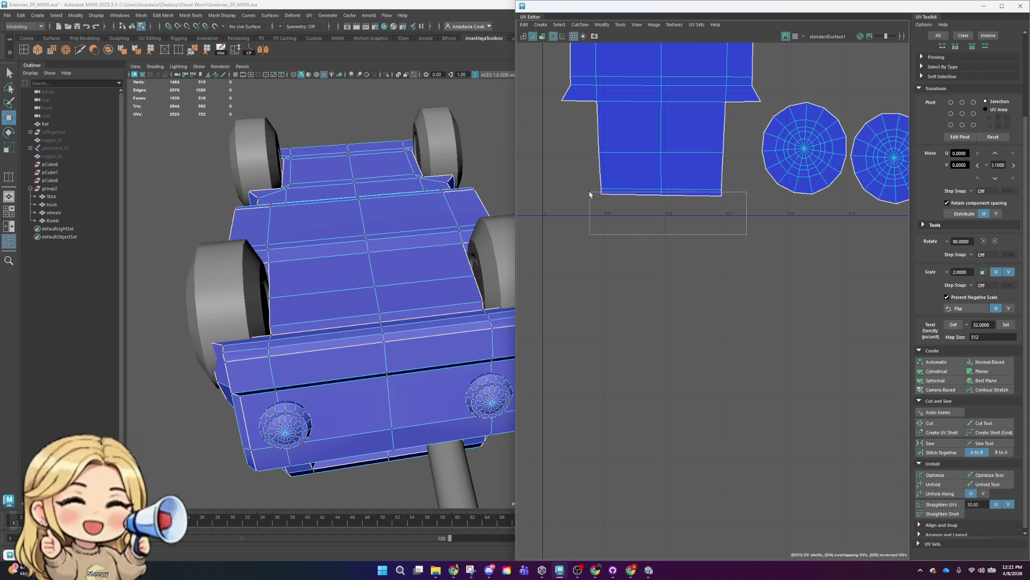
drag(589, 194, 590, 195)
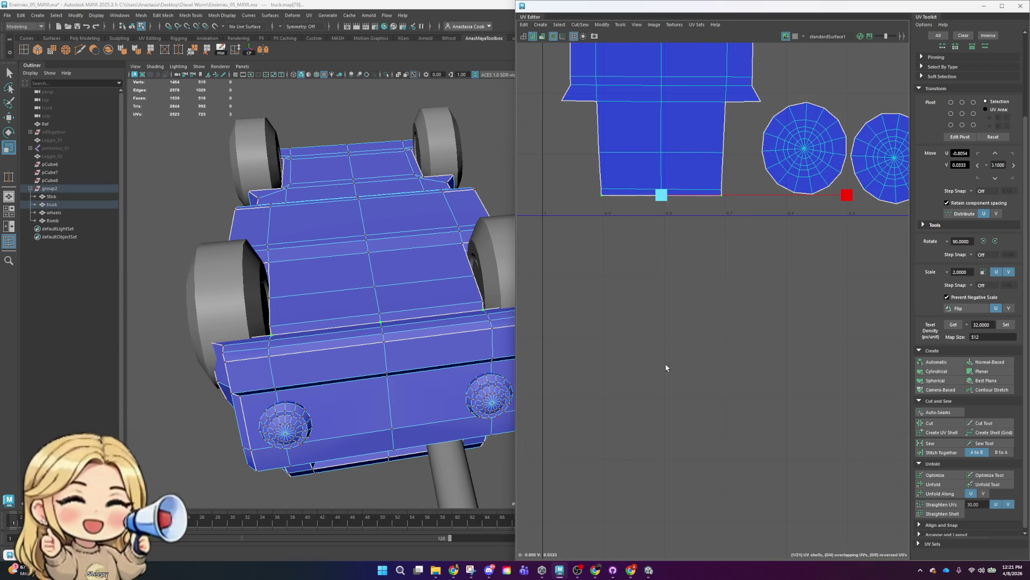
drag(770, 196, 771, 195)
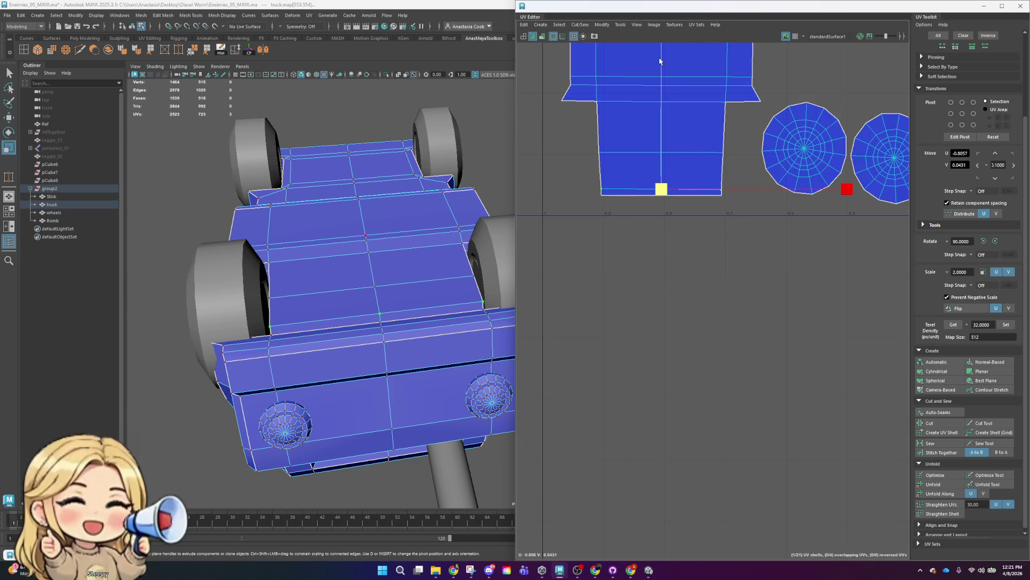
- Select a single UV point and frame it on the truck body in the 3D view
scroll(810, 150, down, 1)
scroll(826, 135, down, 3)
scroll(841, 237, down, 2)
scroll(772, 248, down, 1)
scroll(721, 253, down, 1)
scroll(707, 264, up, 5)
scroll(708, 264, up, 5)
drag(713, 209, 649, 315)
key(f)
mouse_move(377, 288)
alt+mouse_down()
mouse_move(414, 420)
mouse_move(363, 397)
mouse_move(506, 354)
mouse_move(510, 281)
mouse_move(359, 227)
mouse_move(410, 257)
mouse_move(380, 253)
mouse_move(404, 244)
alt+mouse_up()
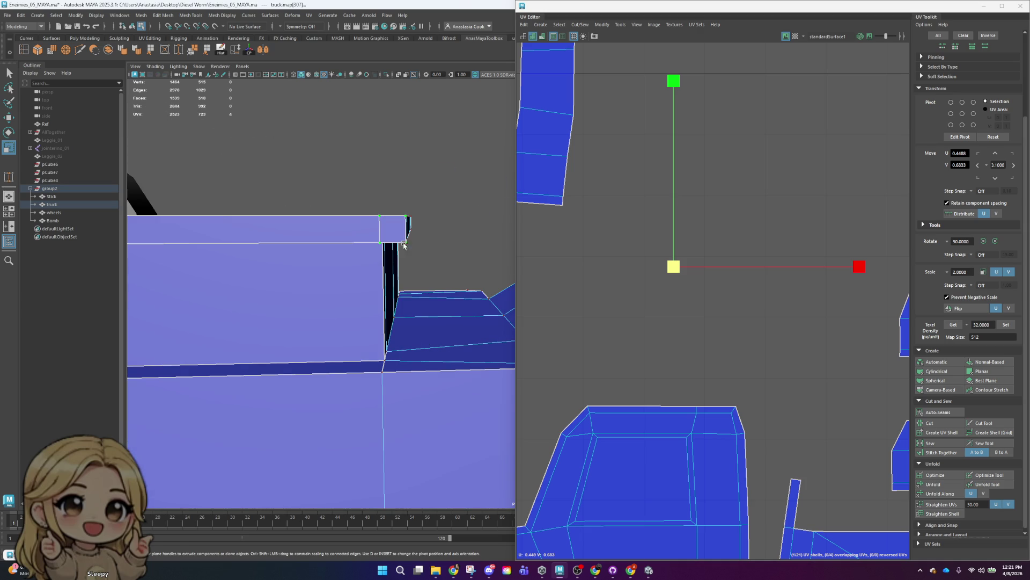
- Select the strip shell and move it down and to the left
key(F11)
click(357, 235)
scroll(745, 272, down, 3)
scroll(746, 272, down, 3)
scroll(777, 368, up, 1)
click(742, 240)
key(w)
drag(742, 239, 682, 448)
scroll(696, 479, up, 3)
scroll(696, 479, up, 2)
- Sew the small square onto the long strip along their shared edge
click(647, 355)
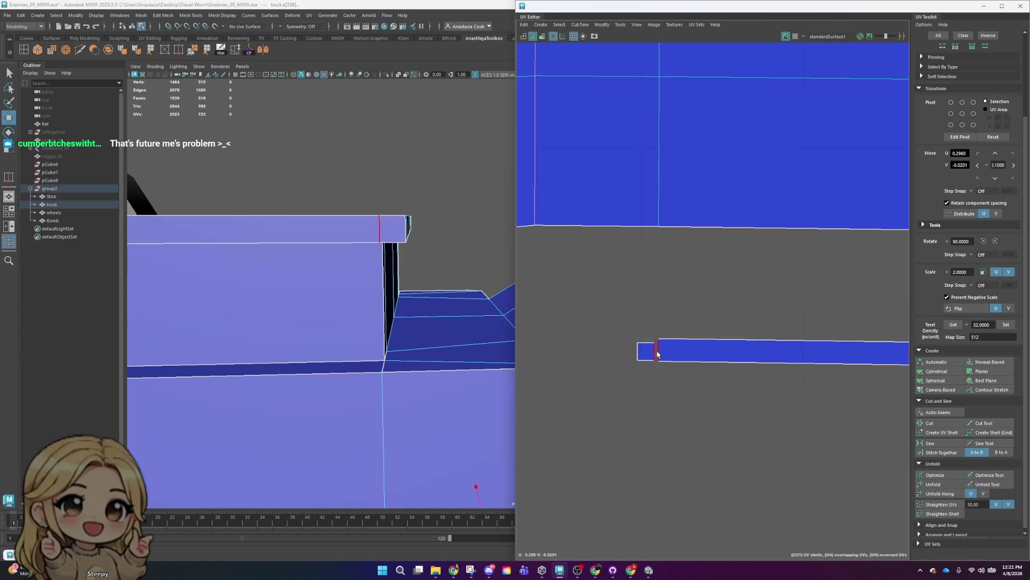
click(930, 442)
scroll(674, 249, down, 2)
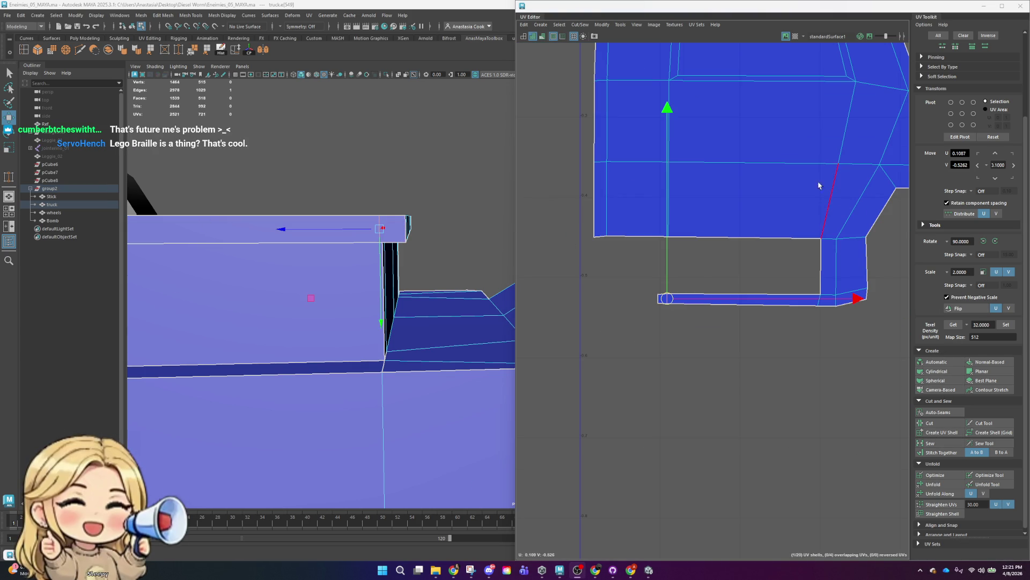
scroll(805, 199, down, 2)
scroll(784, 207, down, 1)
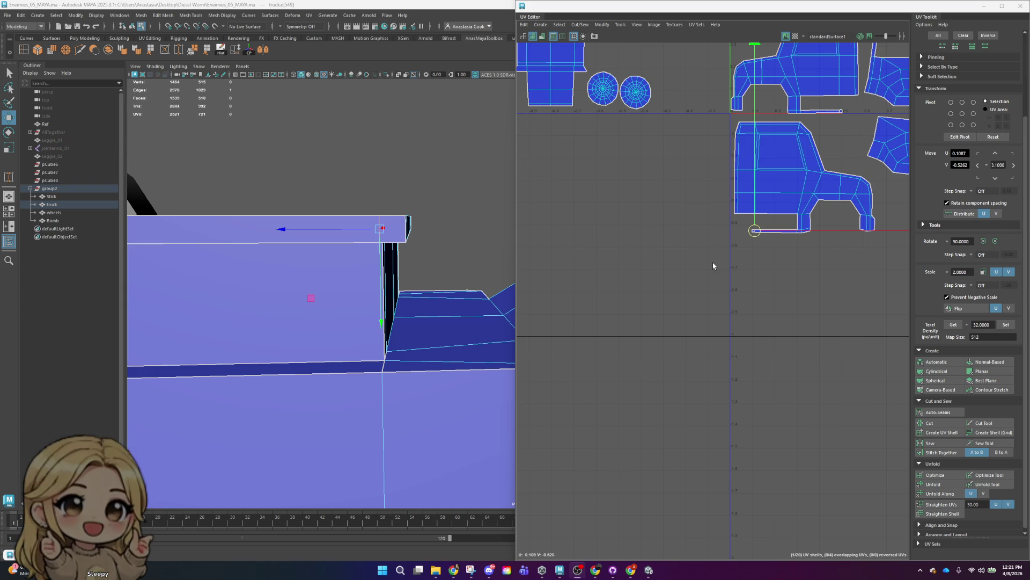
scroll(793, 161, down, 5)
scroll(793, 161, up, 7)
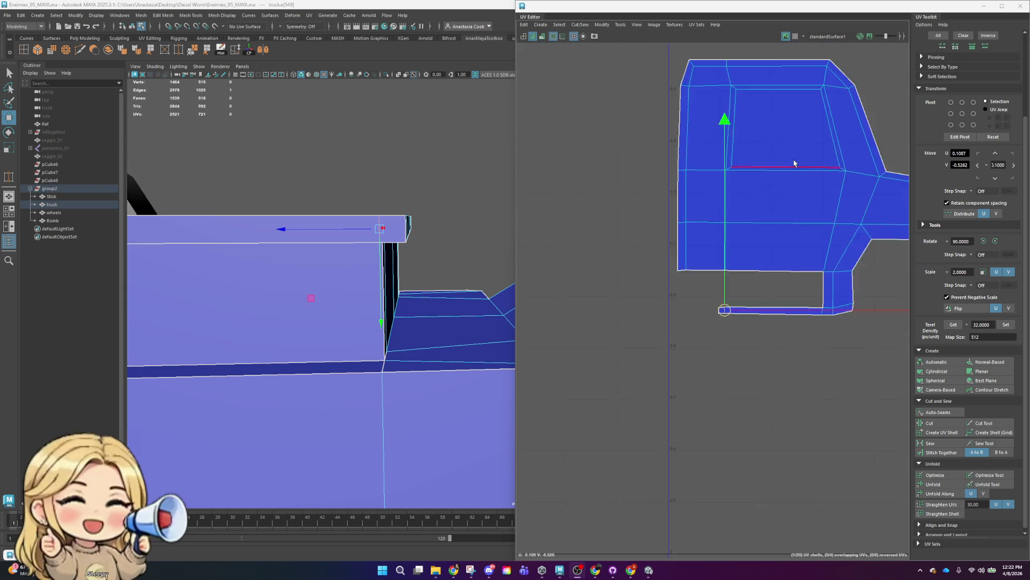
scroll(793, 161, up, 1)
scroll(794, 168, down, 4)
scroll(741, 258, up, 2)
scroll(741, 257, down, 2)
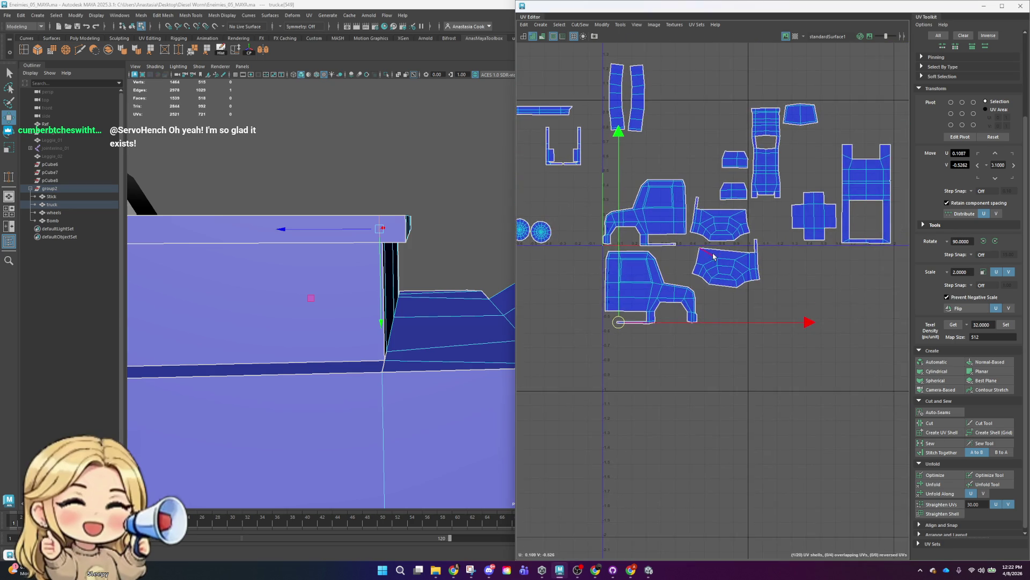
scroll(741, 263, up, 5)
- Rotate the lower trapezoid shell until its top edge is level
right_click(743, 271)
click(708, 257)
click(727, 257)
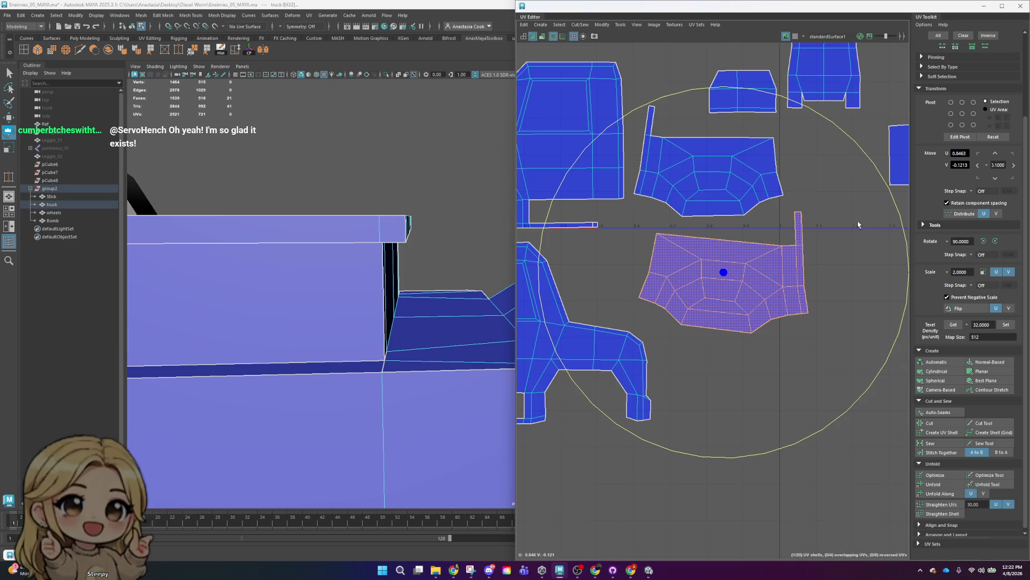
drag(902, 219, 892, 212)
key(w)
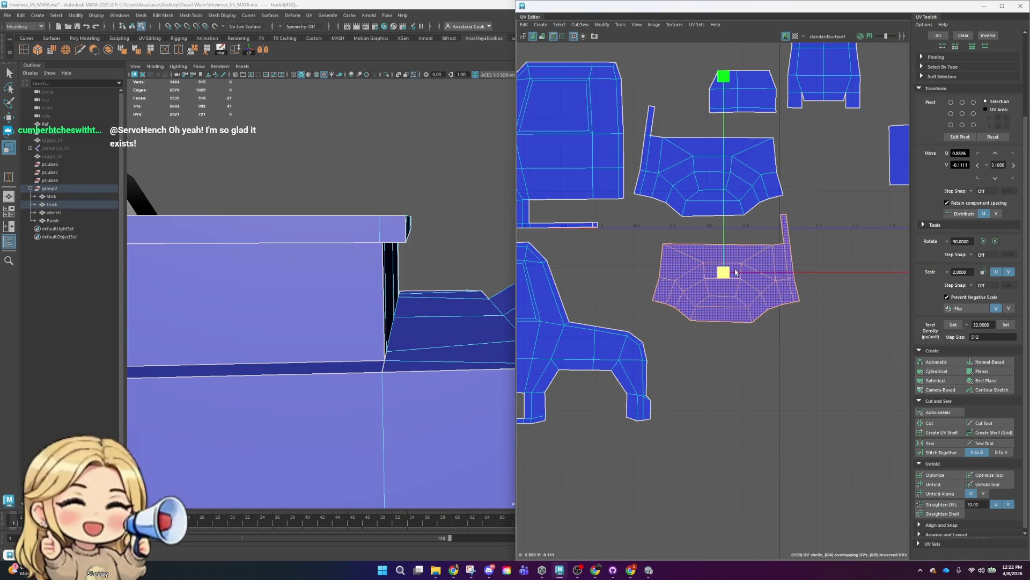
scroll(794, 237, down, 3)
click(756, 126)
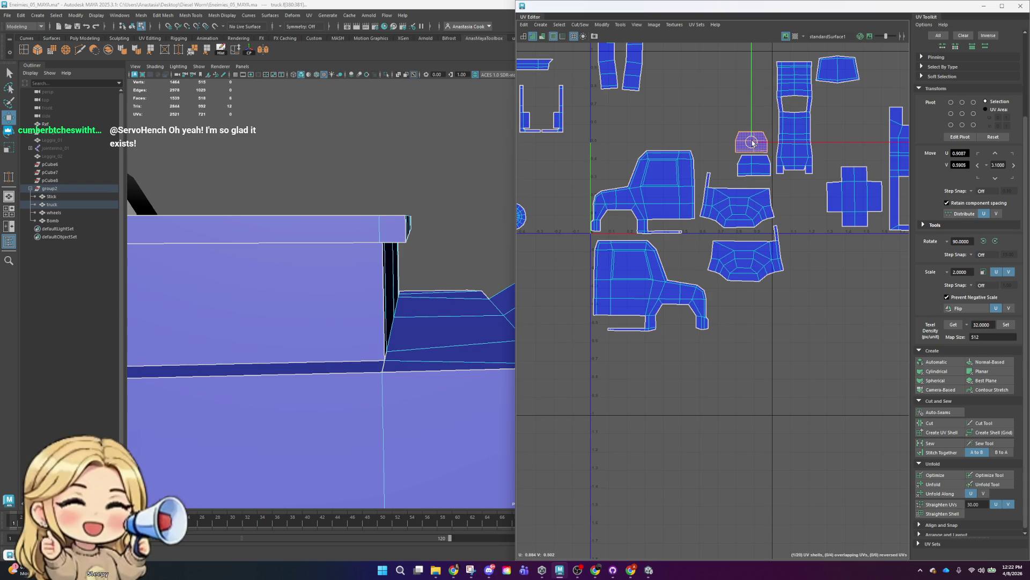
- Flip the small top shell and stack it onto its matching shell
scroll(788, 151, up, 2)
scroll(780, 153, up, 2)
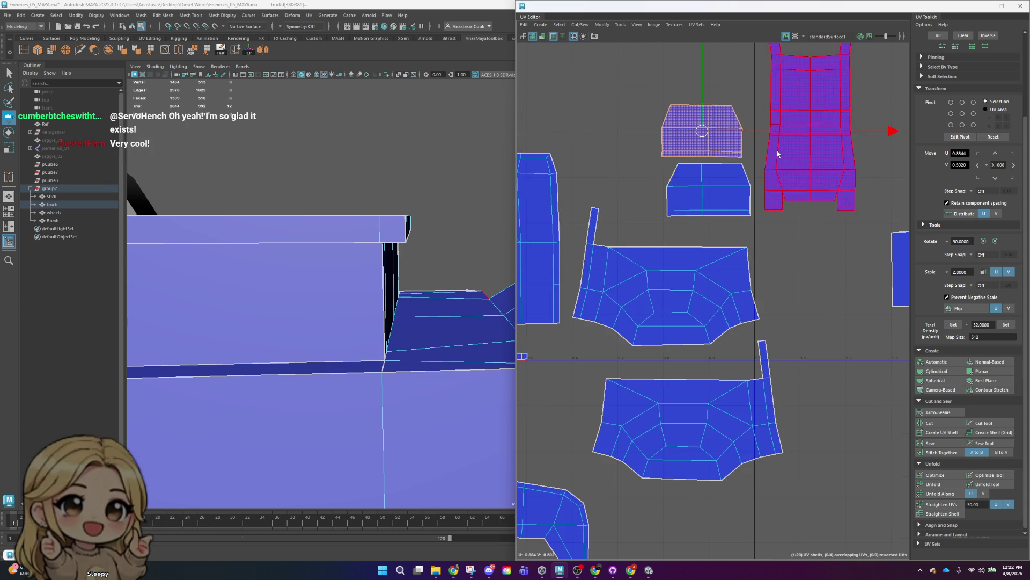
click(959, 309)
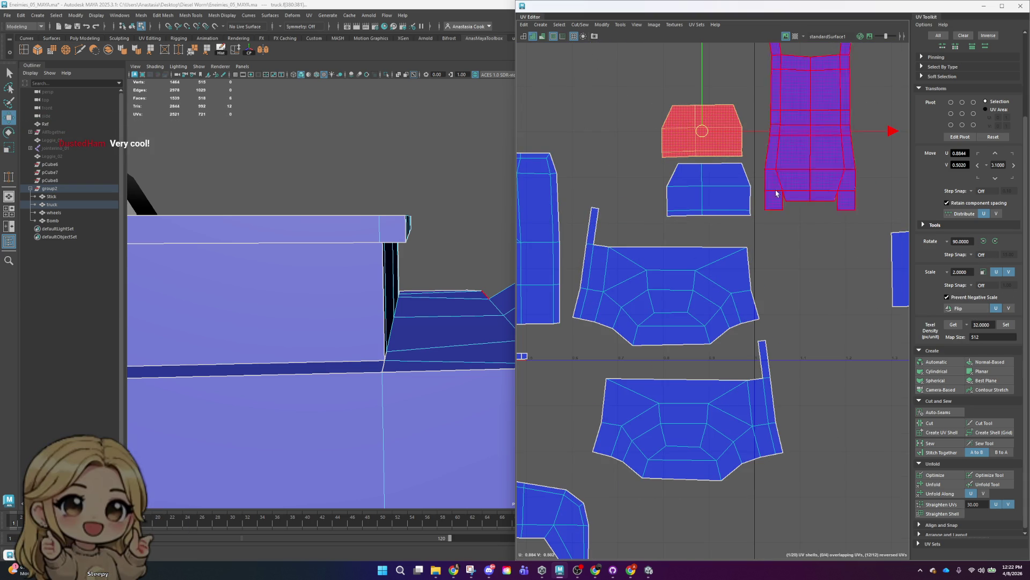
drag(725, 129, 709, 191)
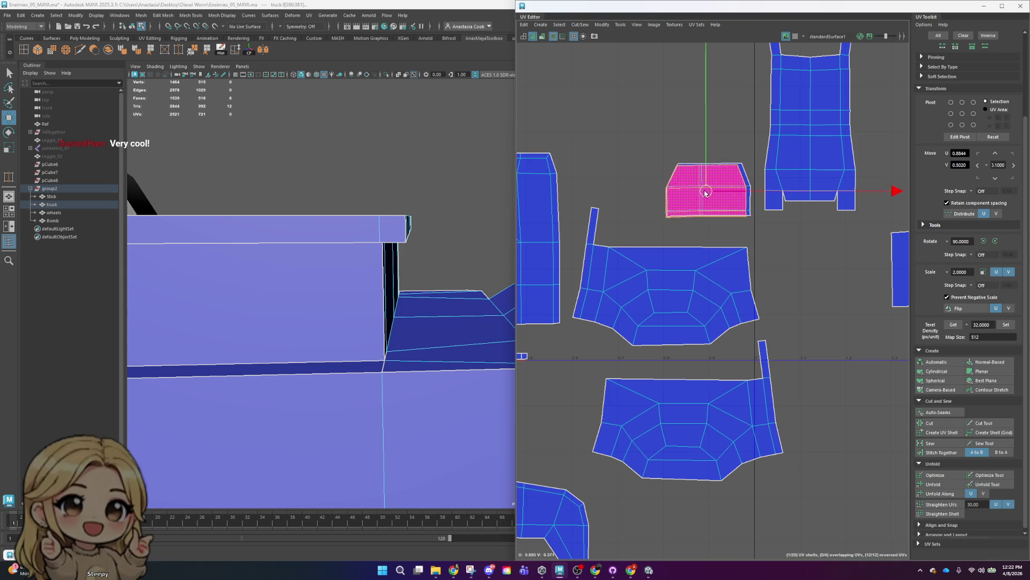
- Sew the thin strip shell along its end edge
scroll(747, 167, up, 3)
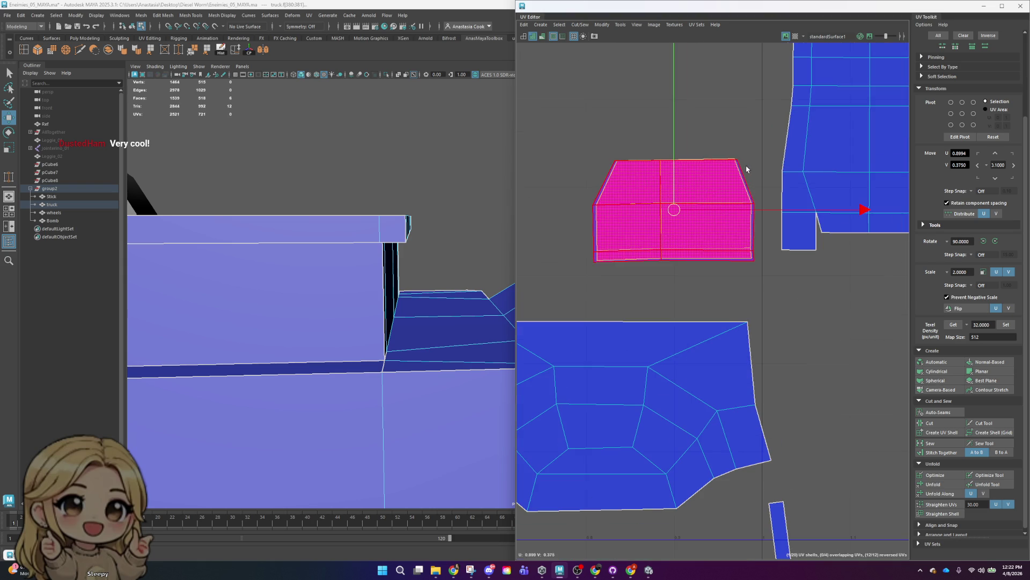
scroll(723, 202, down, 5)
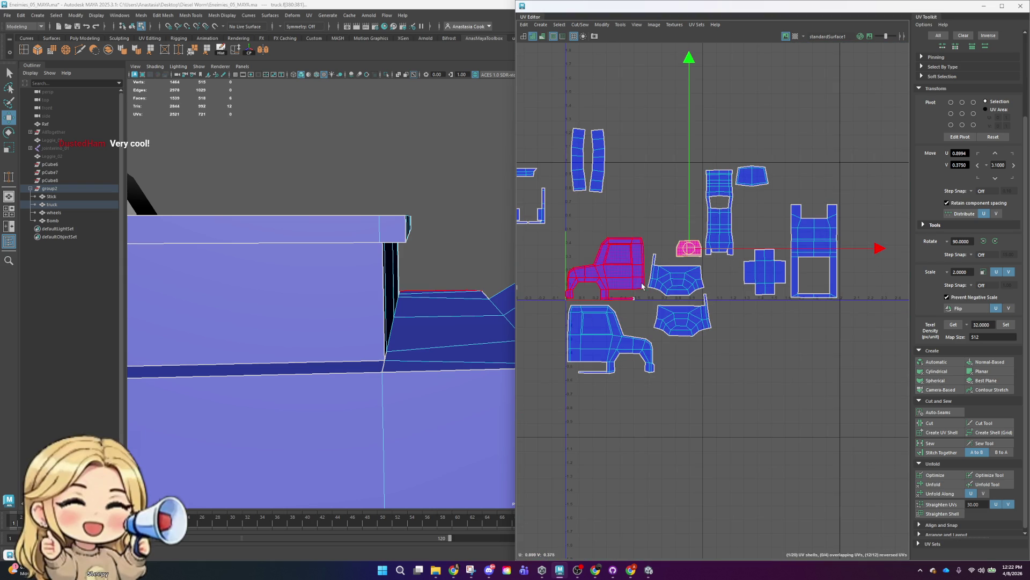
scroll(626, 284, up, 3)
scroll(671, 244, up, 3)
key(w)
click(665, 250)
click(951, 441)
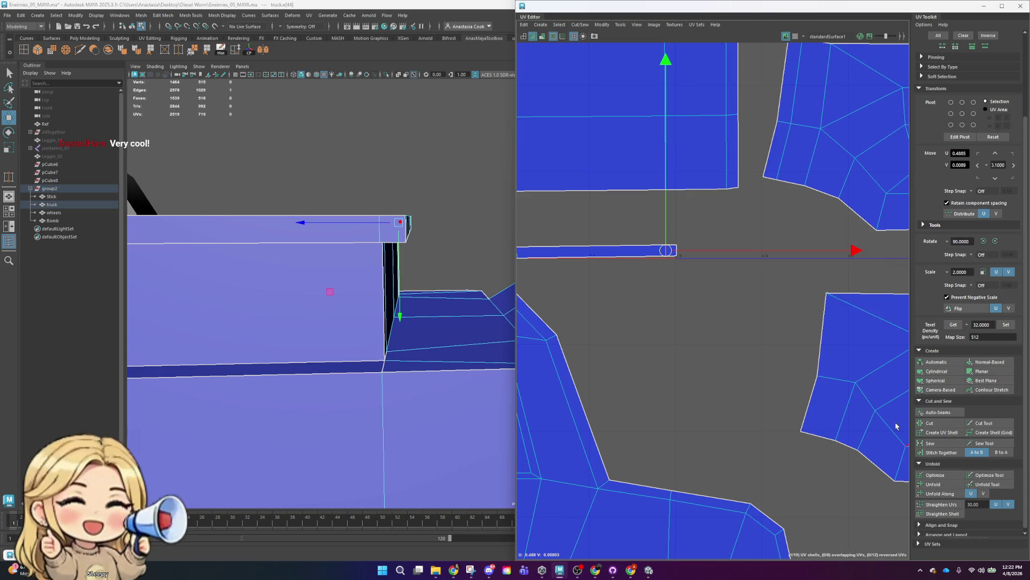
- Return to UV Shell selection and select the lower cab side shell
scroll(656, 204, down, 3)
right_drag(644, 168, 616, 165)
scroll(617, 165, down, 5)
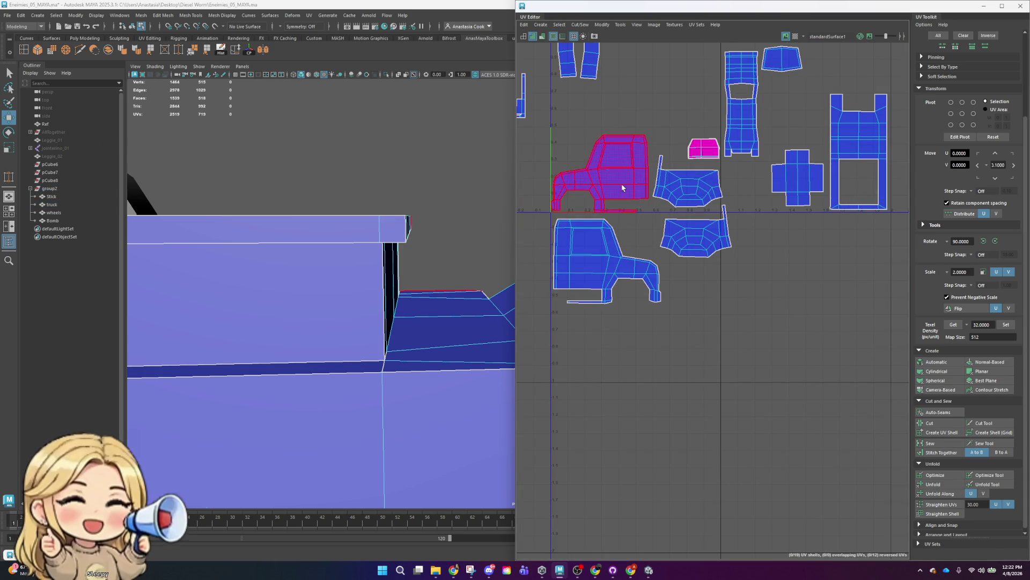
click(614, 230)
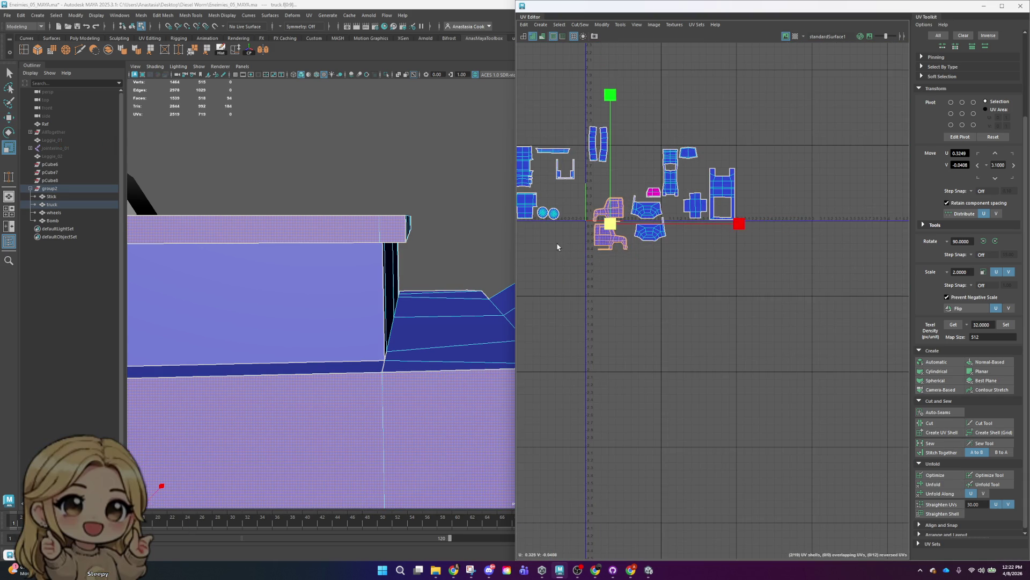
- Move the lower cab shell beside the upper one and shrink it slightly to match
drag(615, 229, 610, 198)
scroll(609, 198, up, 2)
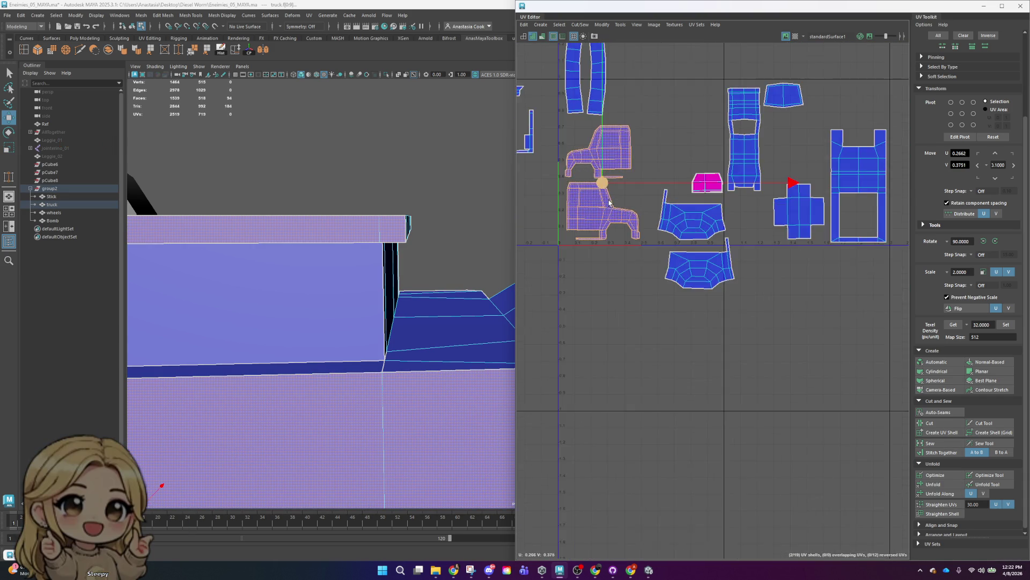
scroll(609, 197, up, 4)
alt+middle_drag(613, 232, 653, 256)
key(w)
mouse_move(638, 245)
mouse_down()
mouse_move(629, 239)
mouse_move(618, 262)
mouse_up()
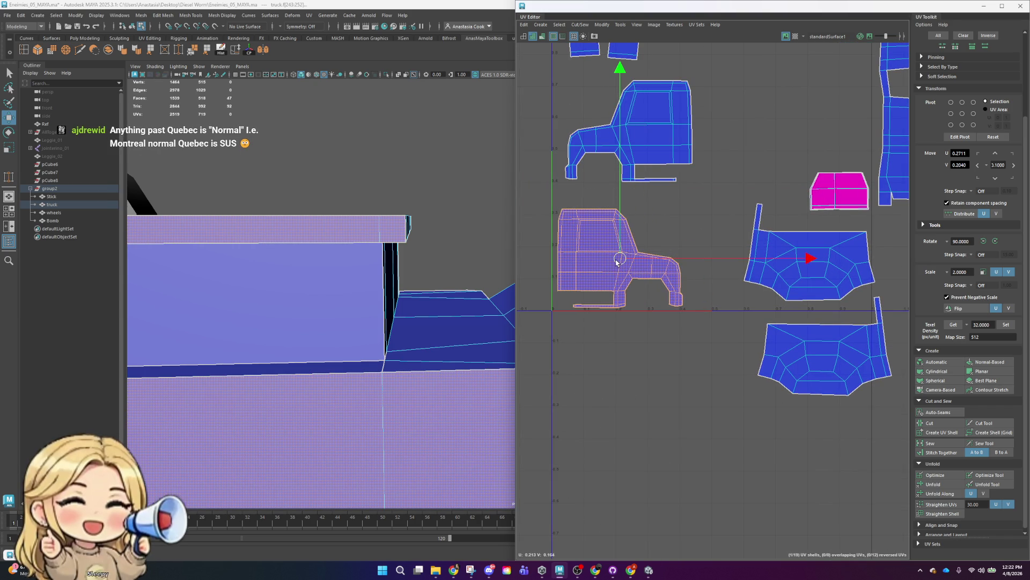
- Stack the upper truck side shell onto the lower one
click(672, 138)
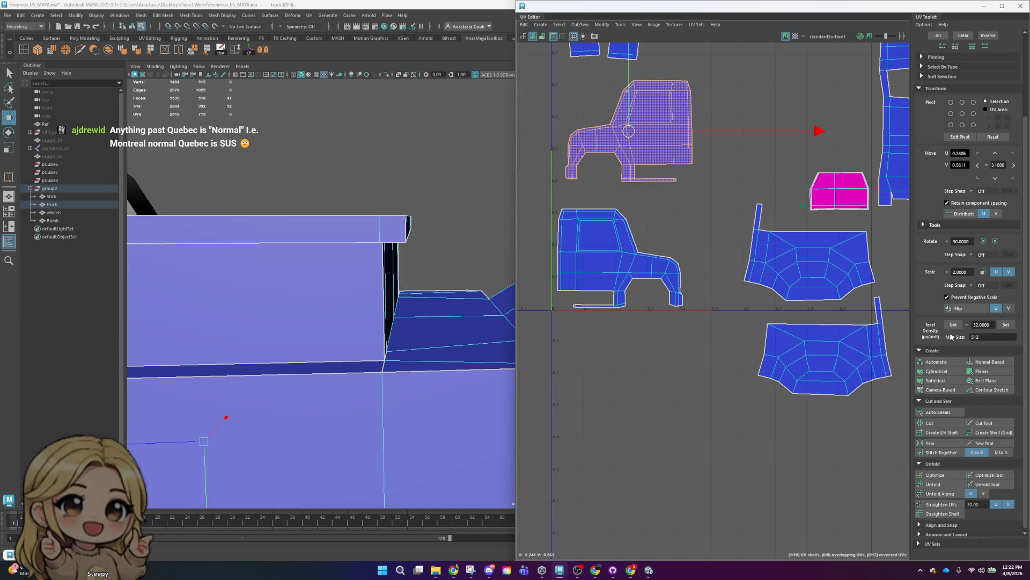
drag(631, 133, 624, 260)
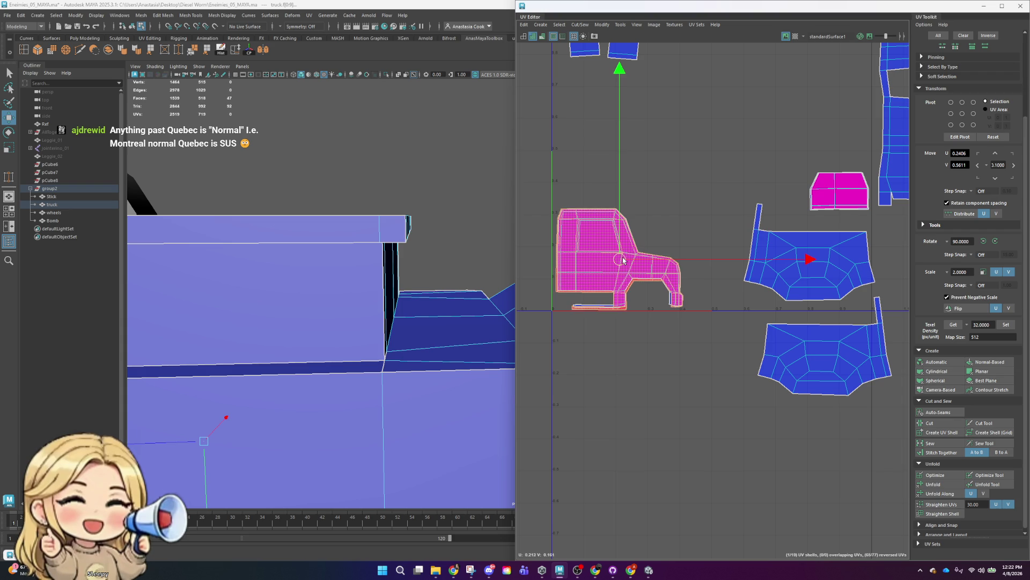
click(720, 154)
drag(621, 308, 621, 307)
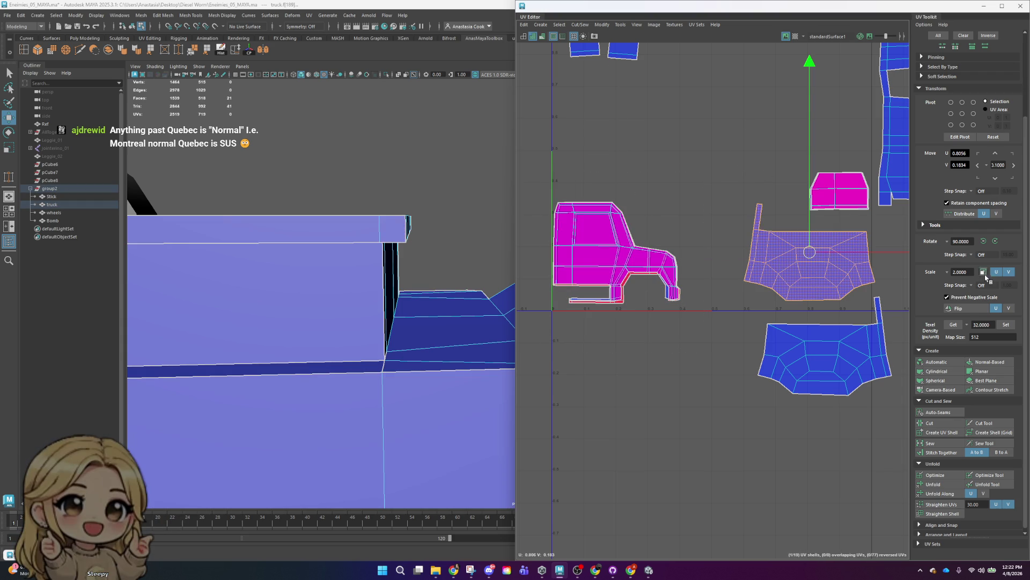
- Stack the purple bed shell onto its blue twin and move the pair above the truck shells
click(810, 259)
drag(811, 258, 828, 352)
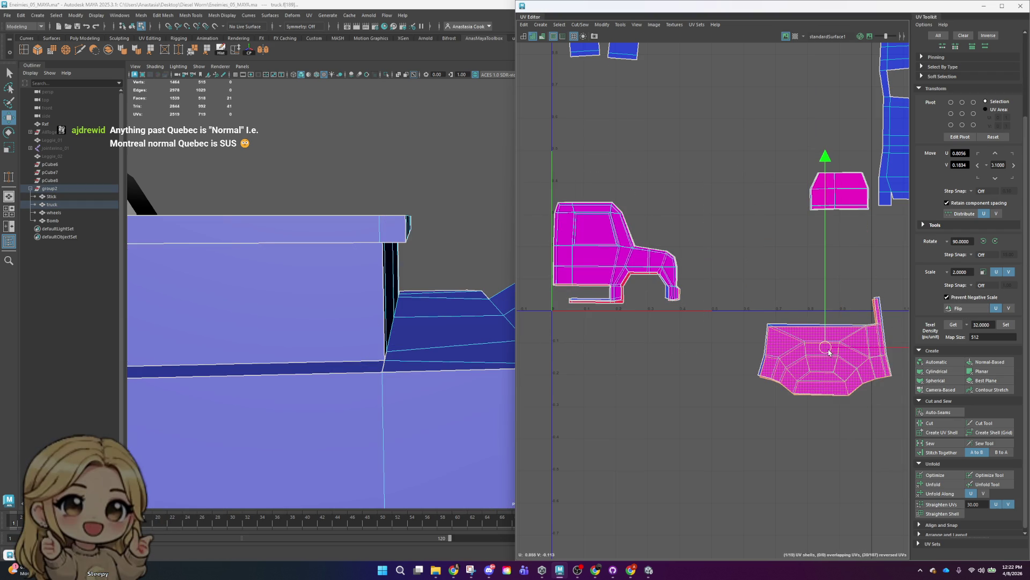
drag(762, 290, 900, 437)
drag(827, 353, 622, 143)
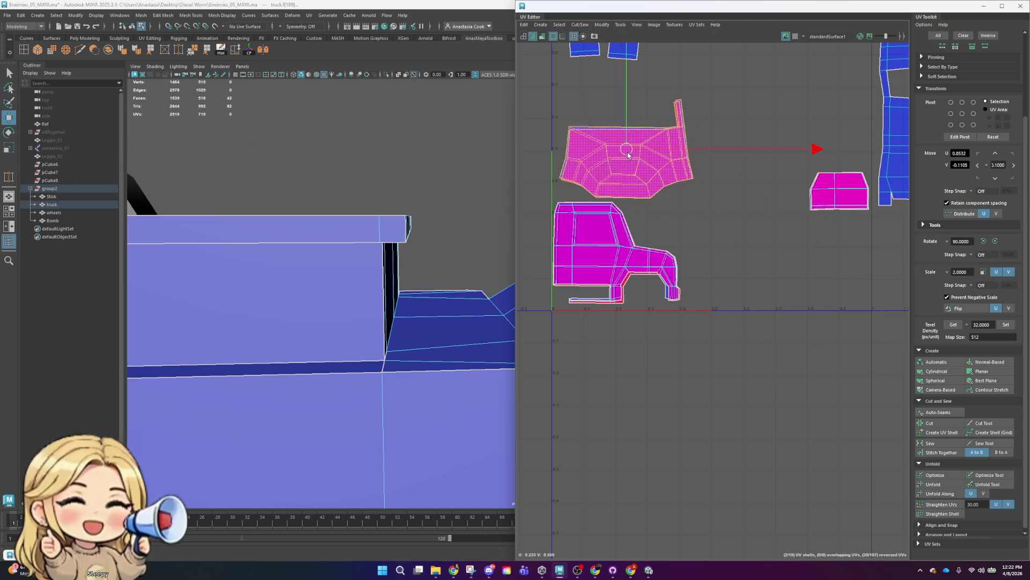
- Stack the tall strips, move them near the bed shells, and set the small shell beside them
click(653, 147)
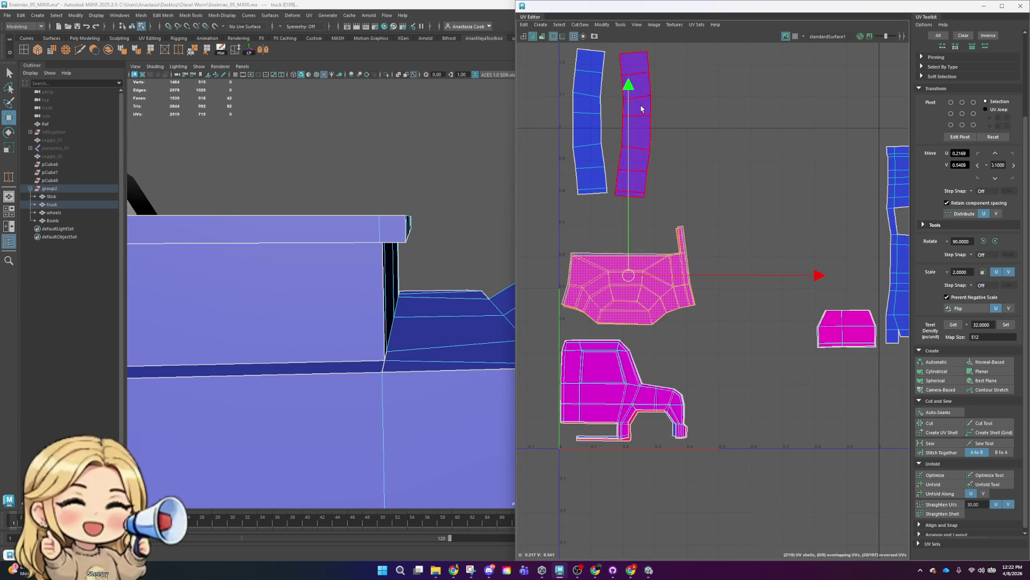
drag(629, 124, 587, 120)
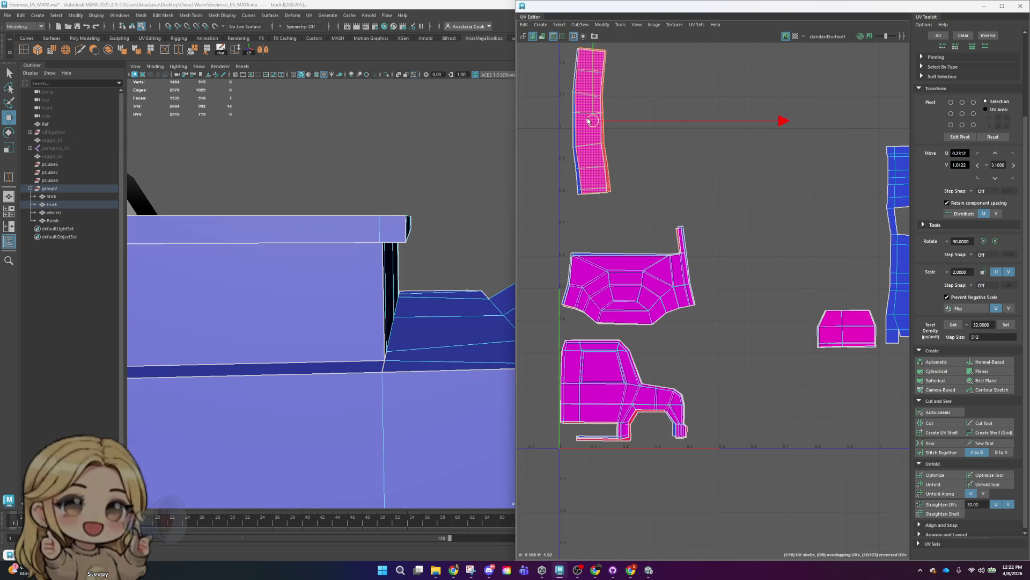
drag(561, 207, 599, 179)
key(r)
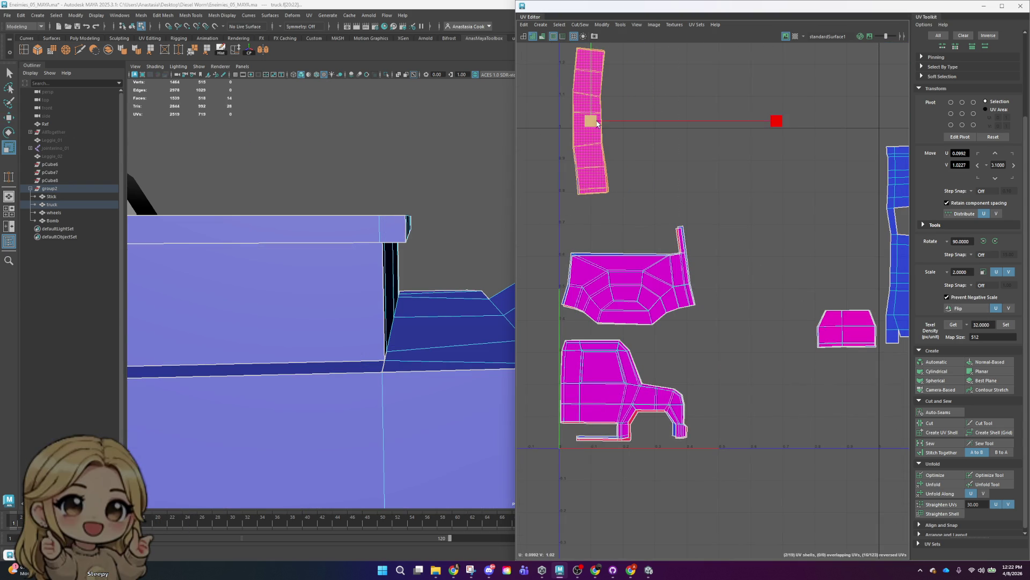
key(w)
drag(590, 121, 581, 185)
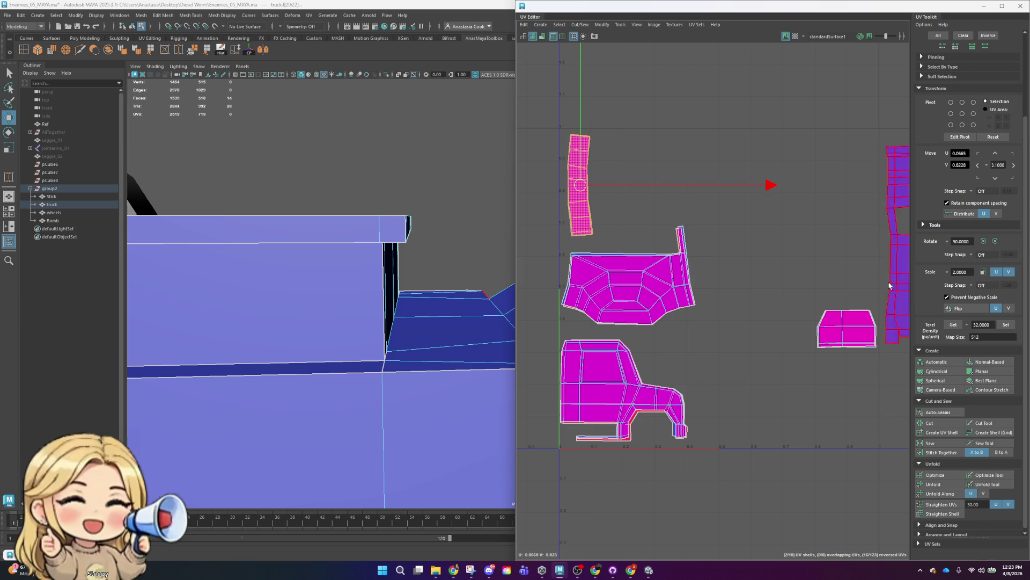
click(846, 330)
drag(847, 329, 627, 153)
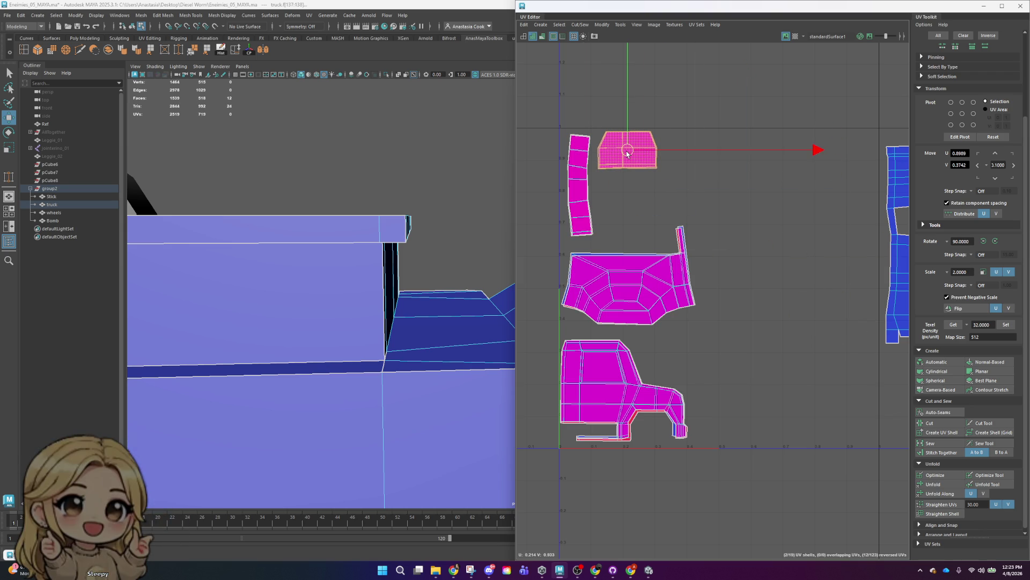
scroll(702, 177, down, 5)
mouse_move(671, 183)
alt+middle_down()
mouse_move(645, 306)
mouse_move(737, 289)
alt+middle_up()
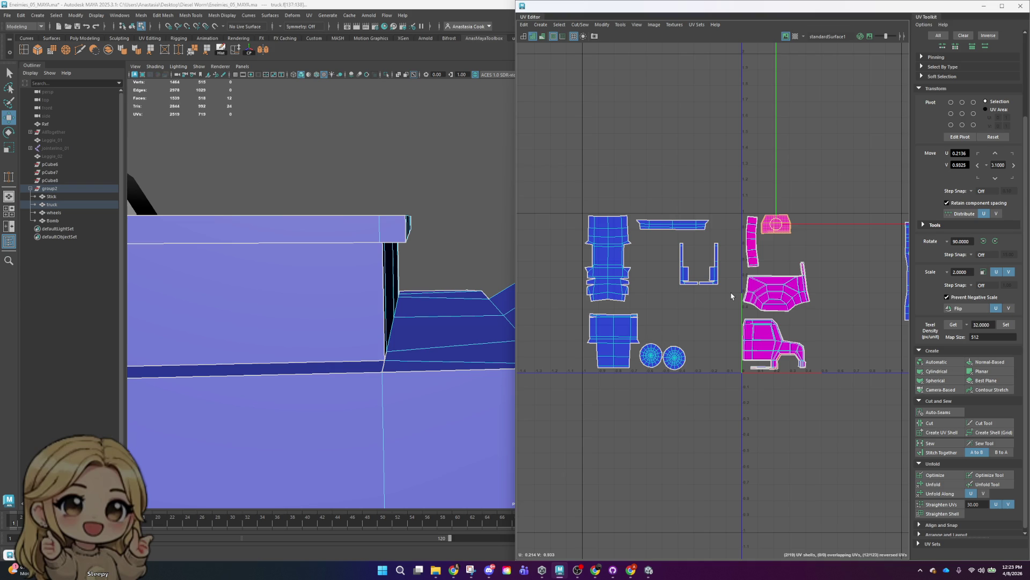
- Move the small U-shaped shell over into the right-hand shell group
click(724, 278)
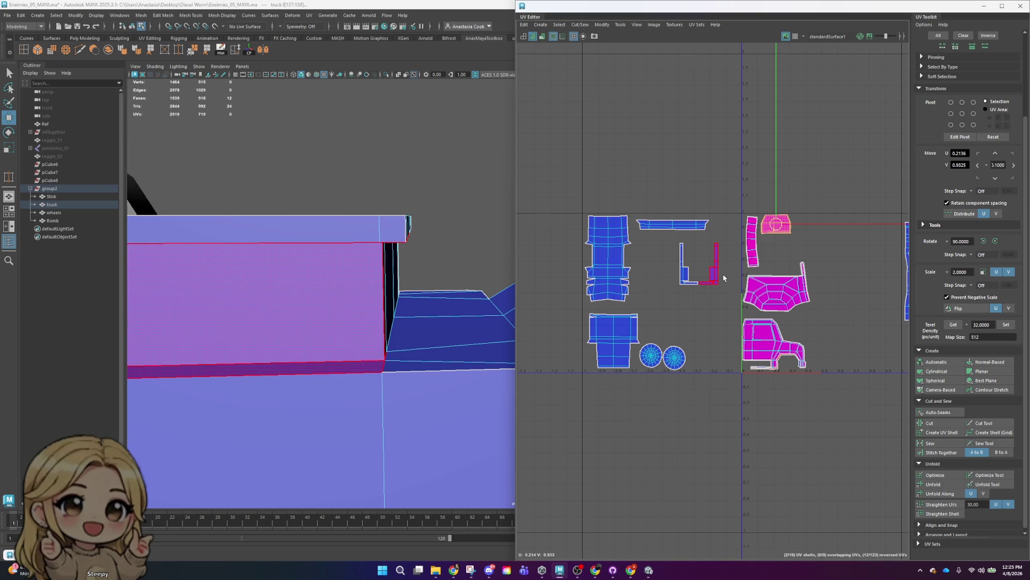
click(798, 283)
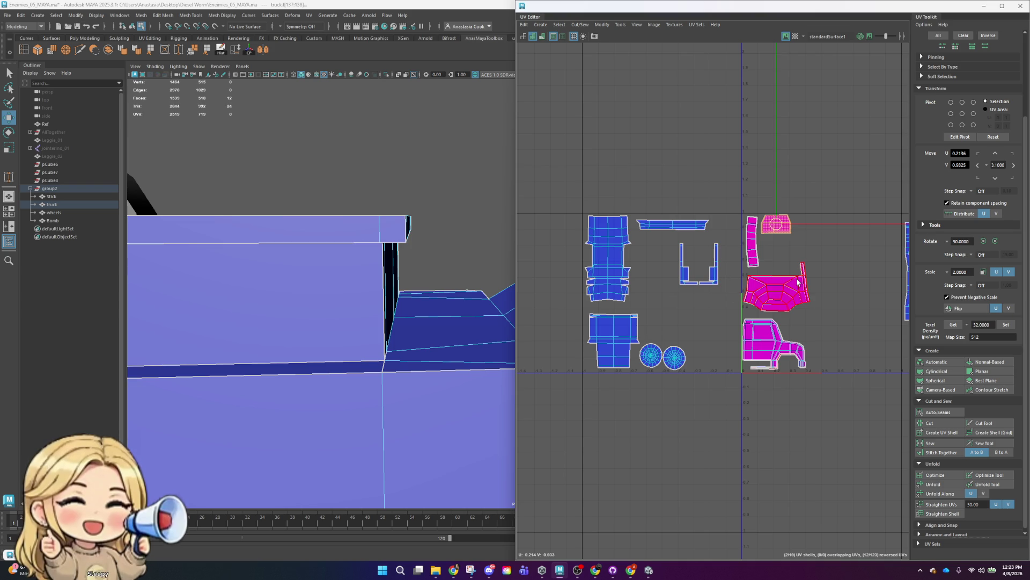
click(797, 339)
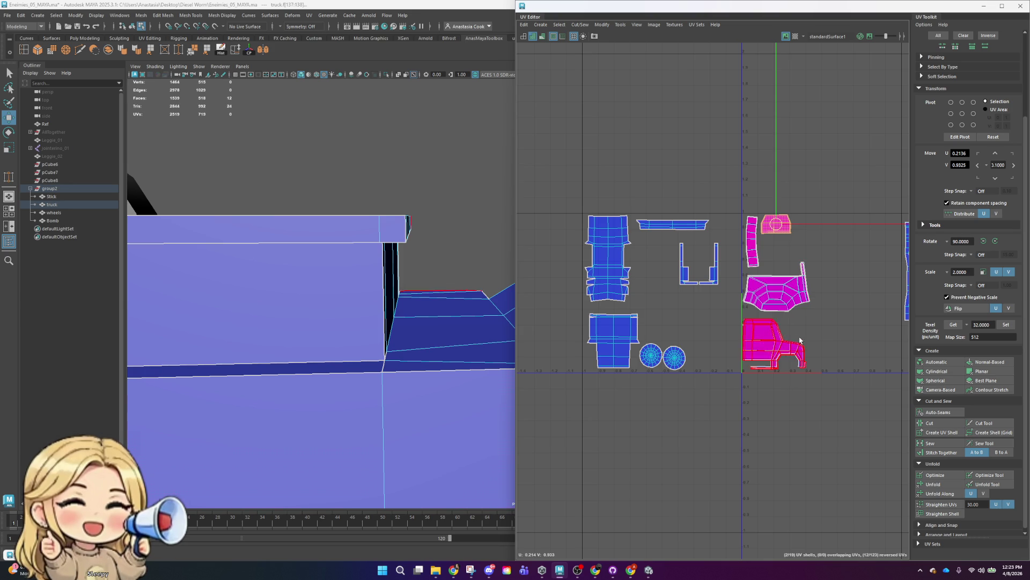
scroll(753, 299, up, 2)
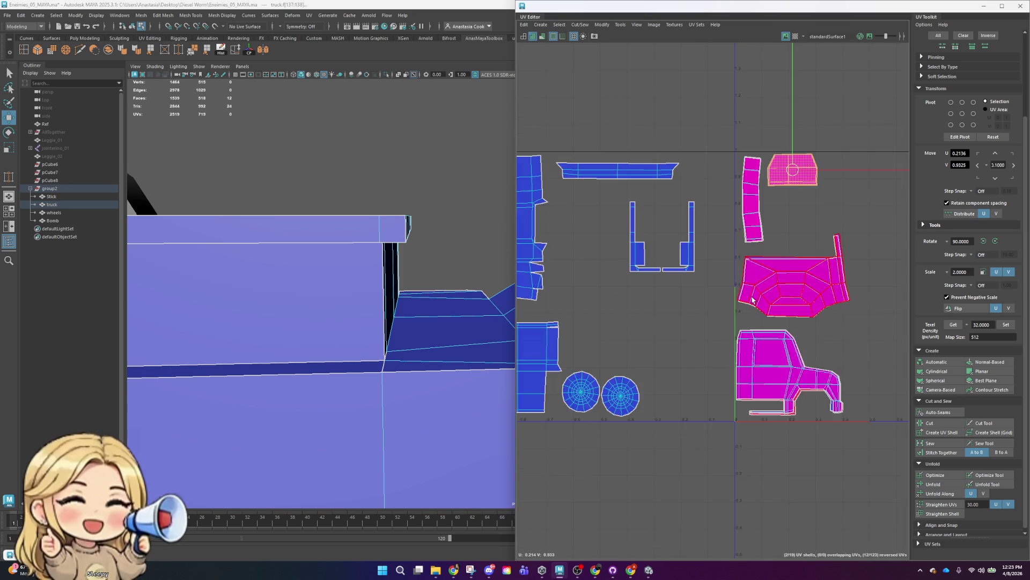
scroll(752, 300, down, 3)
alt+middle_drag(817, 271, 669, 249)
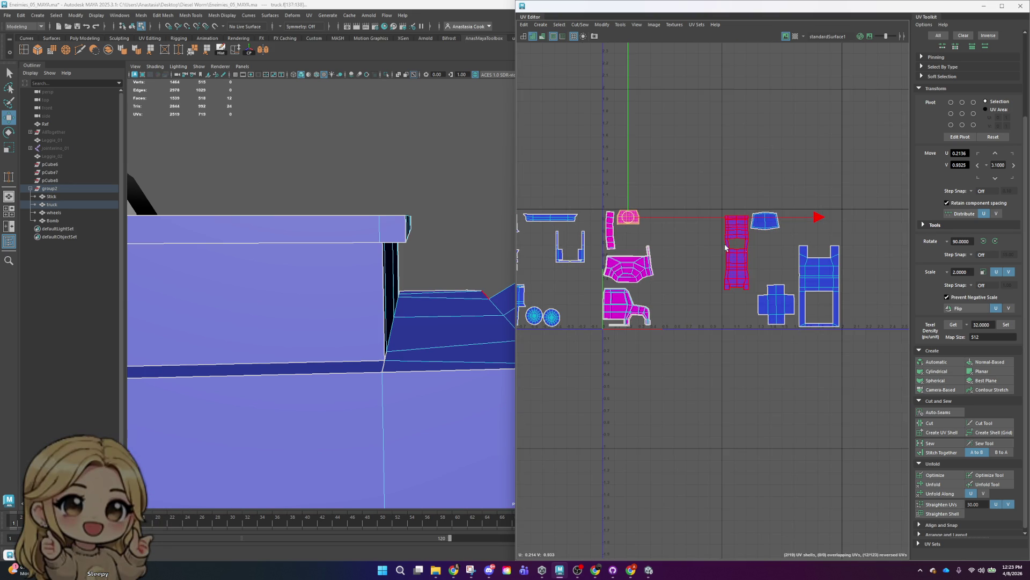
scroll(613, 266, down, 2)
scroll(641, 252, up, 2)
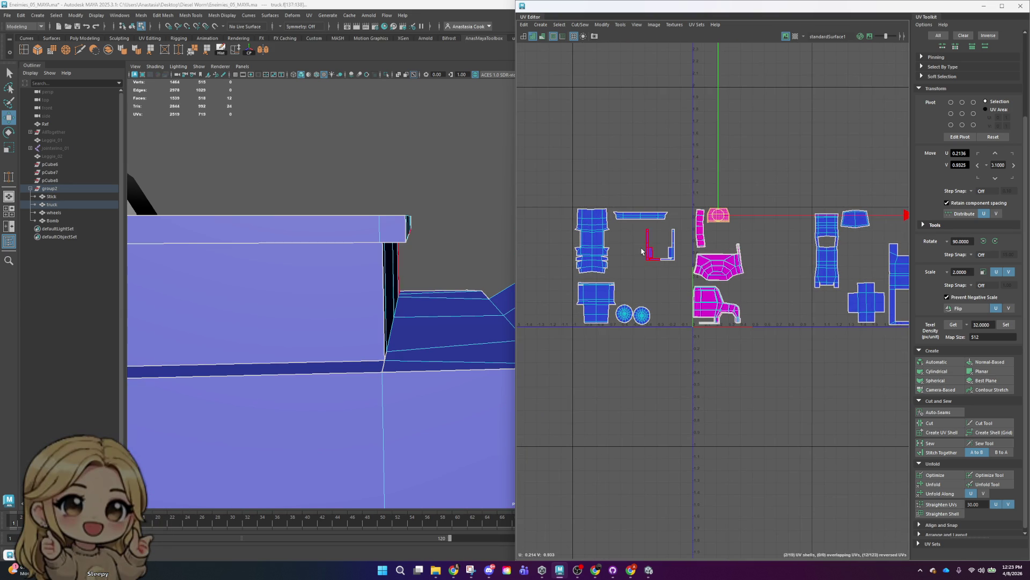
click(677, 283)
drag(663, 261, 796, 315)
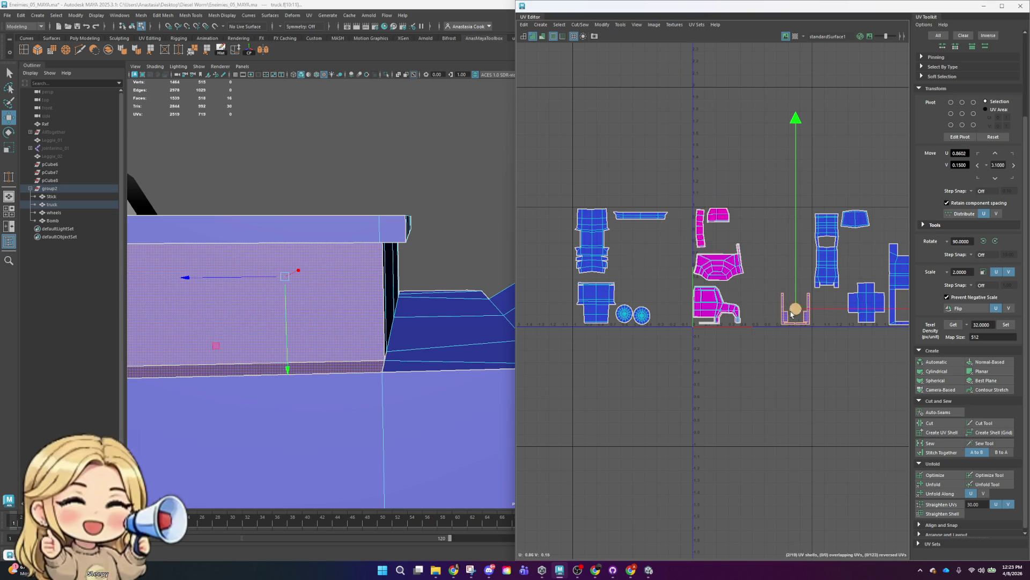
- Slide the thin horizontal strip shell along U beside the small top shell
drag(633, 227, 657, 221)
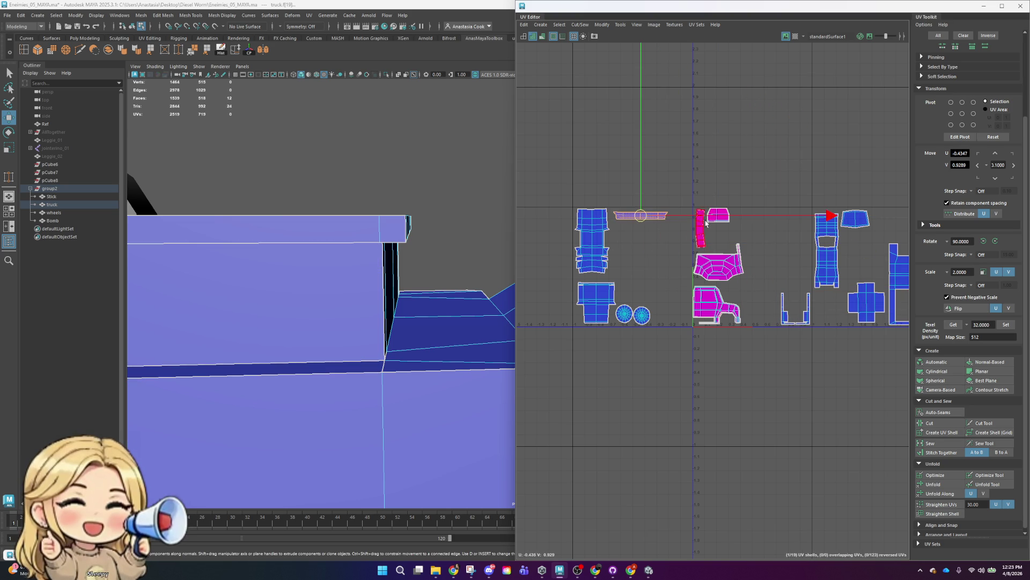
drag(791, 217, 868, 226)
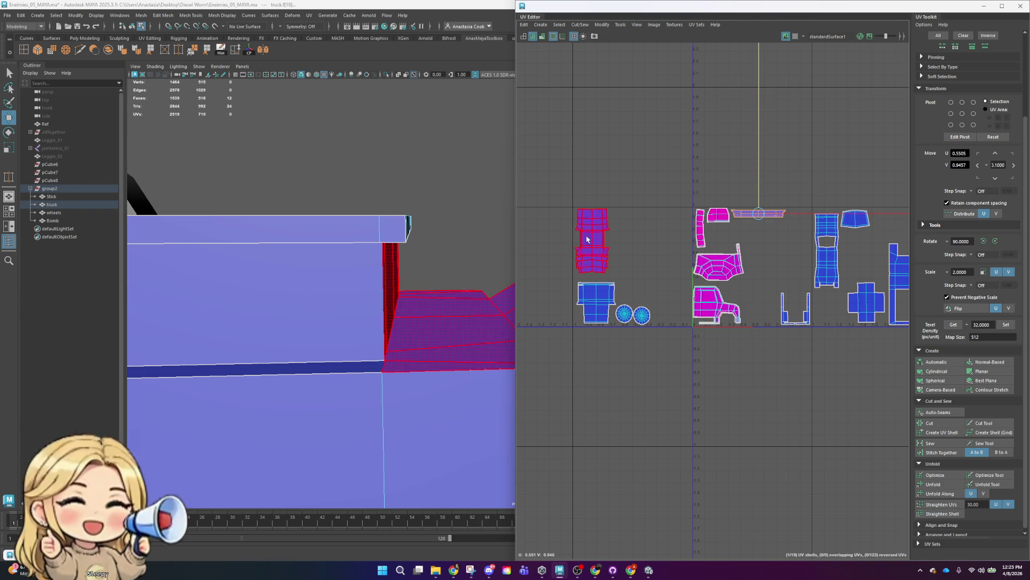
click(643, 316)
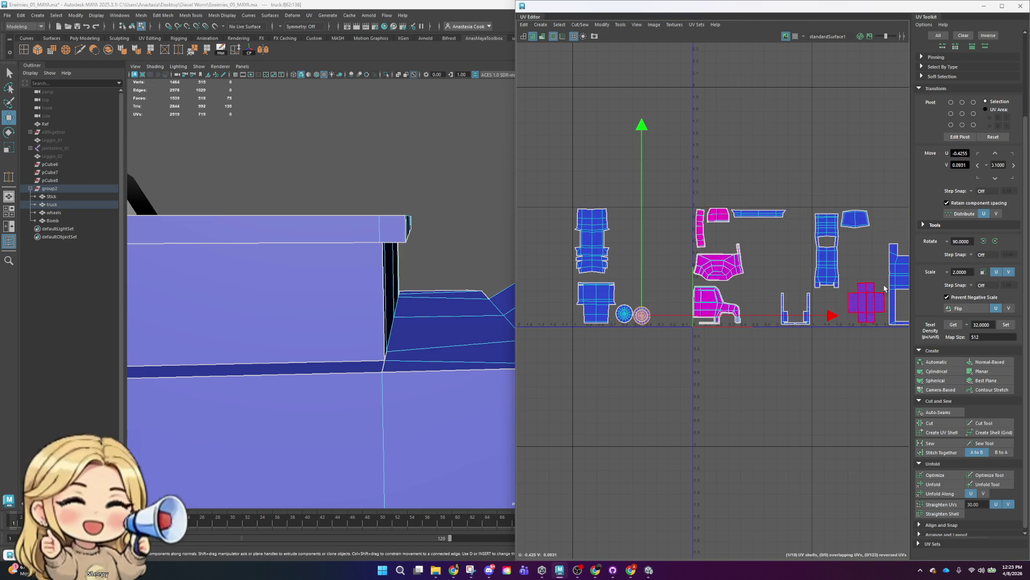
- Flip and rotate the wheel shell onto its twin, then move both into the upper cluster
click(964, 311)
scroll(603, 353, up, 3)
drag(697, 276, 658, 274)
scroll(658, 271, up, 5)
key(e)
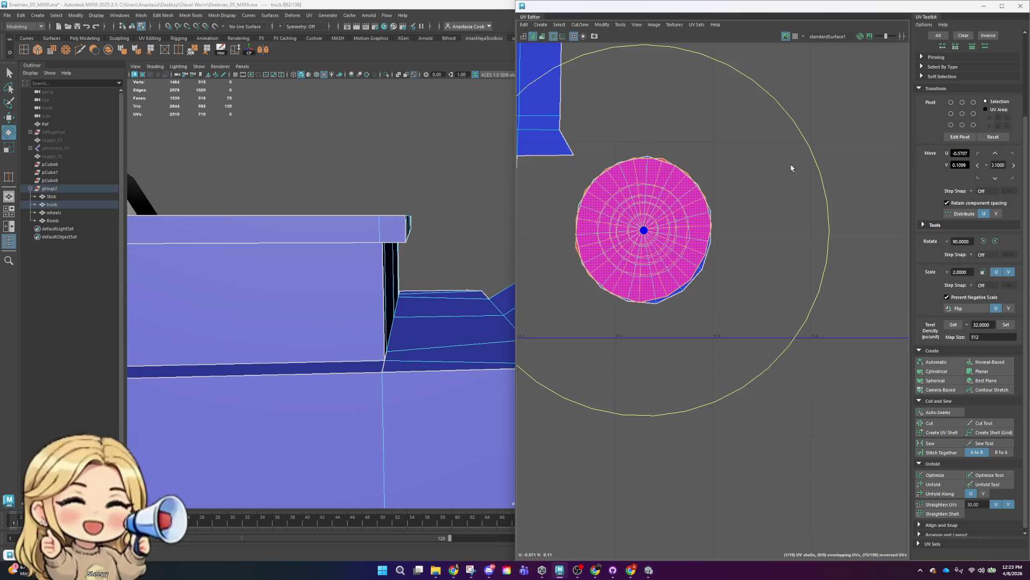
mouse_move(827, 189)
mouse_down()
mouse_move(790, 157)
mouse_move(766, 154)
mouse_up()
key(w)
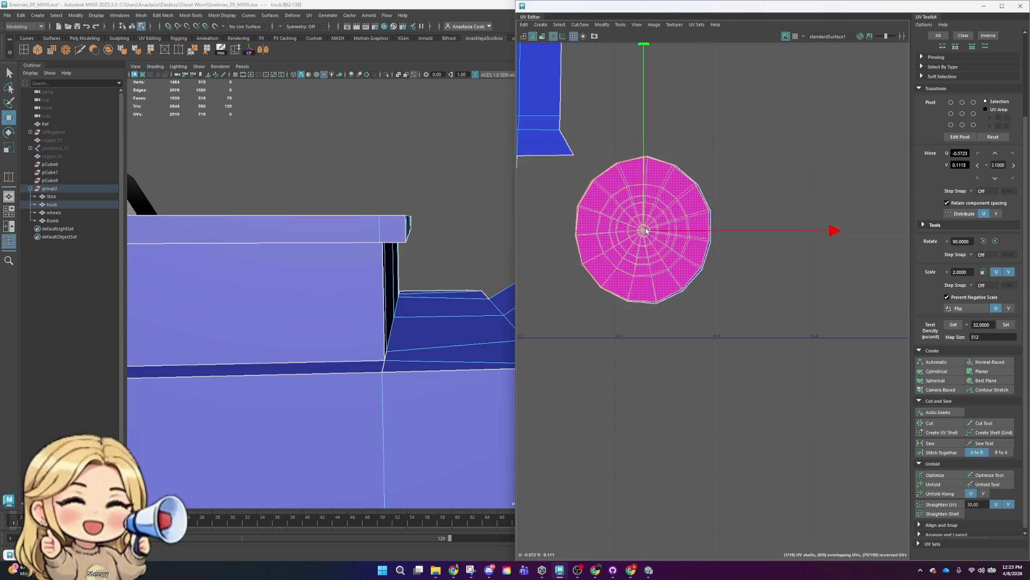
drag(589, 354, 588, 353)
scroll(588, 310, down, 5)
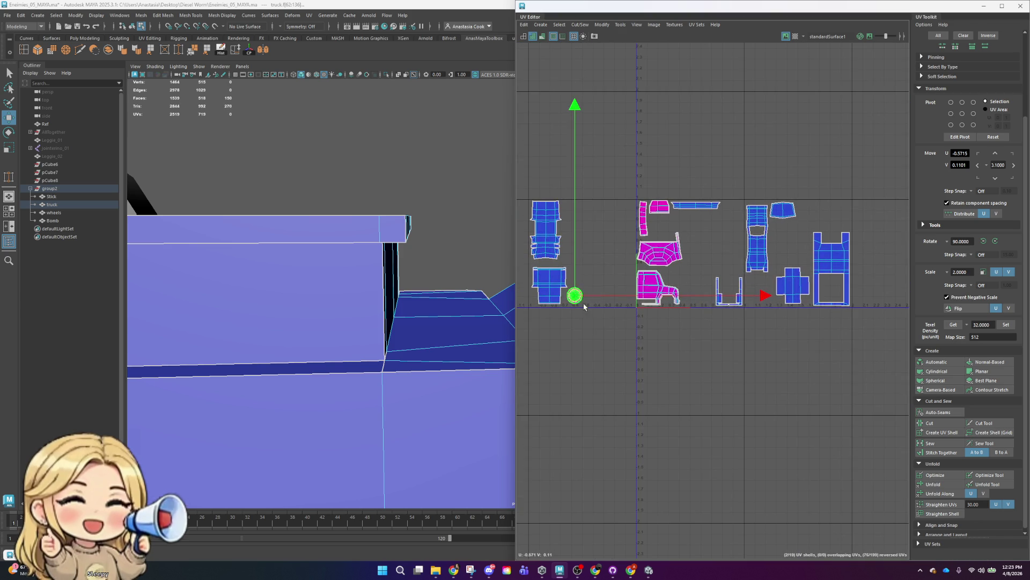
drag(578, 296, 662, 234)
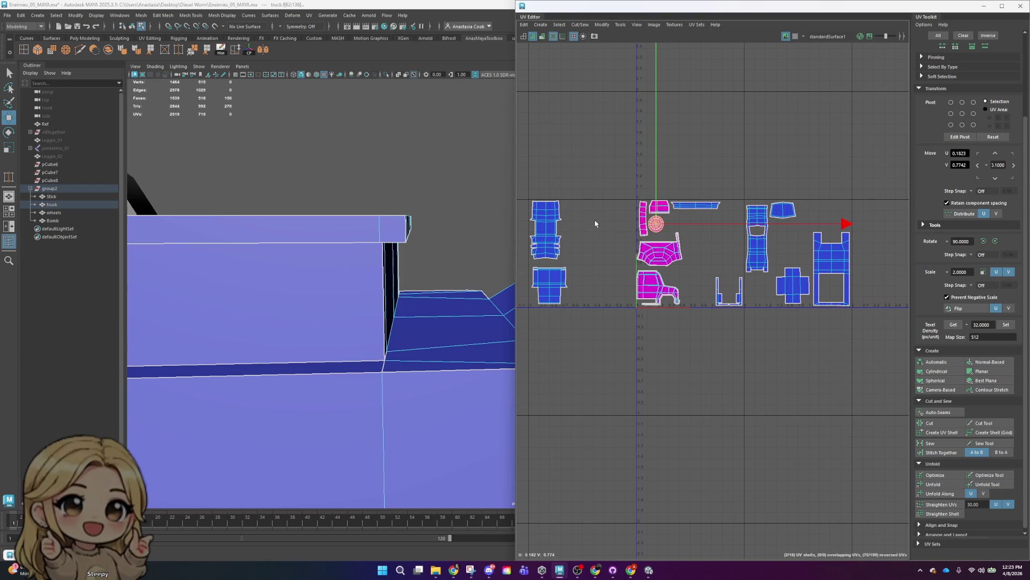
- Shift the tall narrow shell left toward the other shells
drag(524, 252, 523, 252)
click(595, 196)
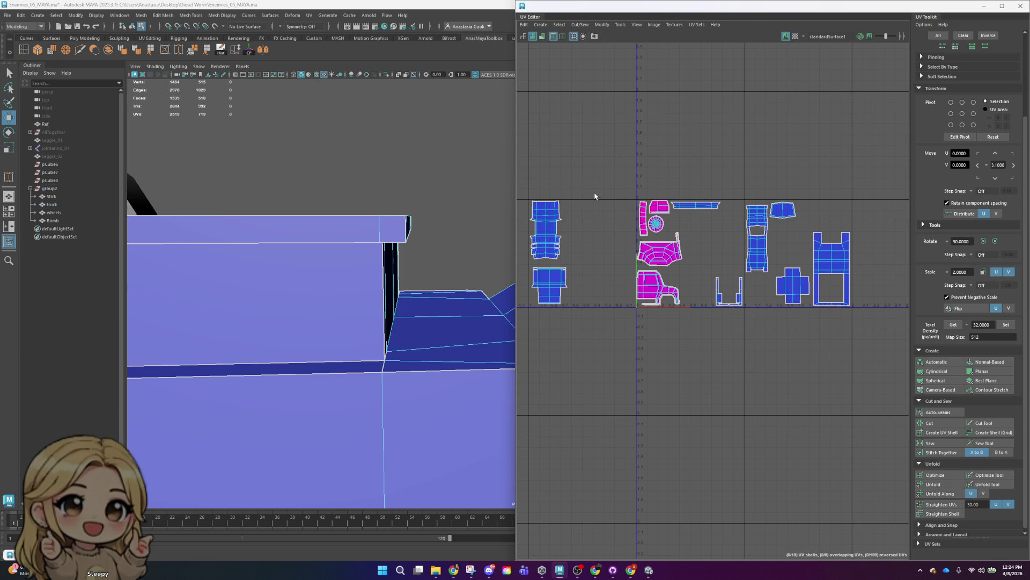
click(759, 245)
drag(759, 243, 735, 239)
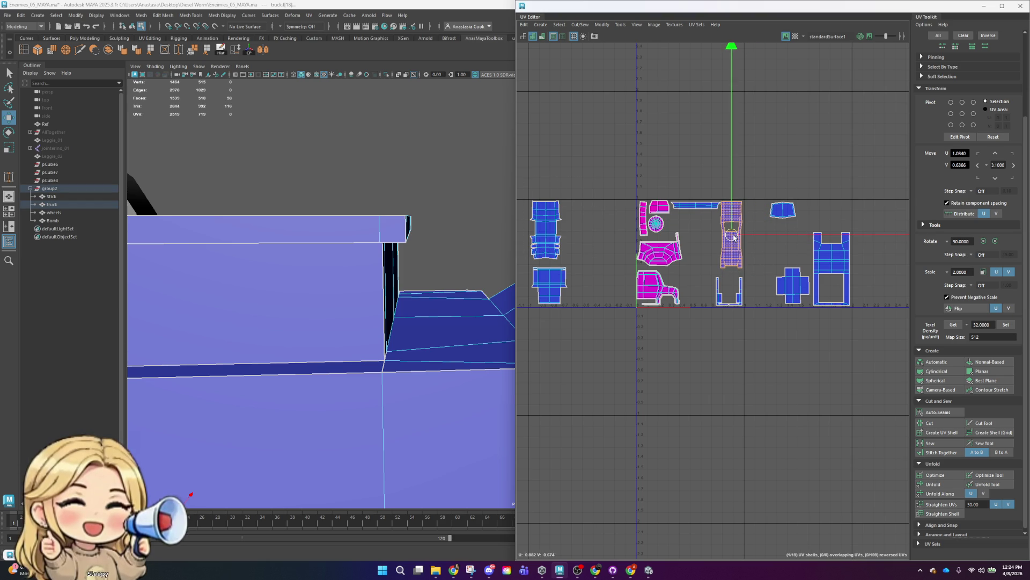
scroll(734, 238, up, 3)
click(659, 178)
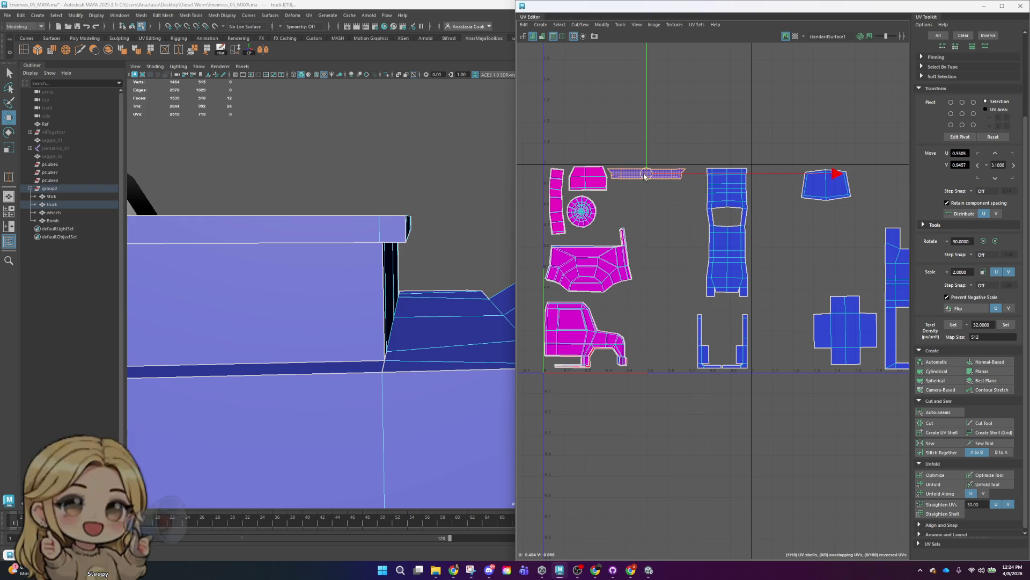
- Flip the small bed shell, stack it on its twin, and move both pink shells left
key(a)
key(a)
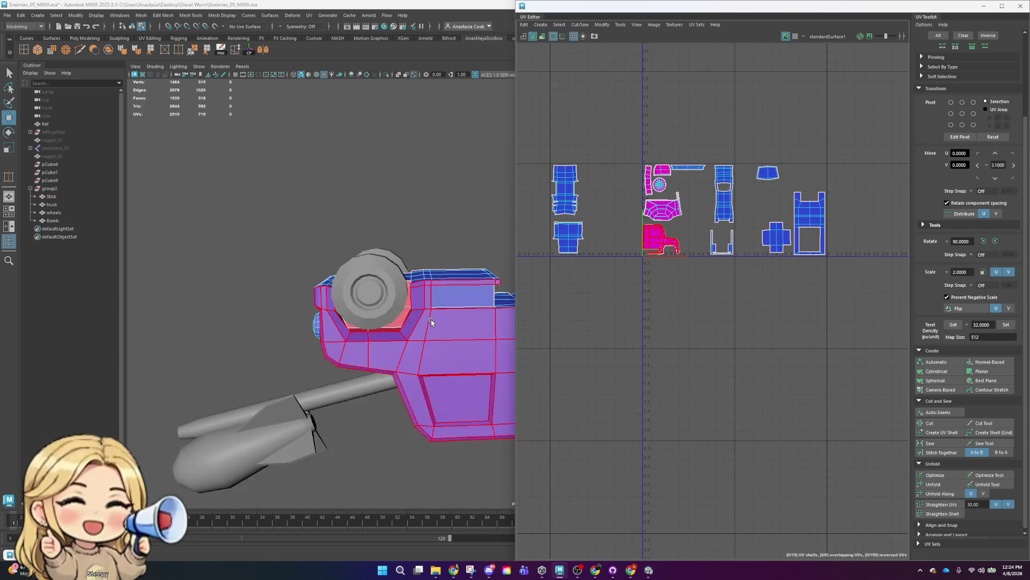
click(413, 350)
mouse_move(413, 350)
alt+mouse_down()
mouse_move(407, 234)
mouse_move(481, 223)
alt+mouse_up()
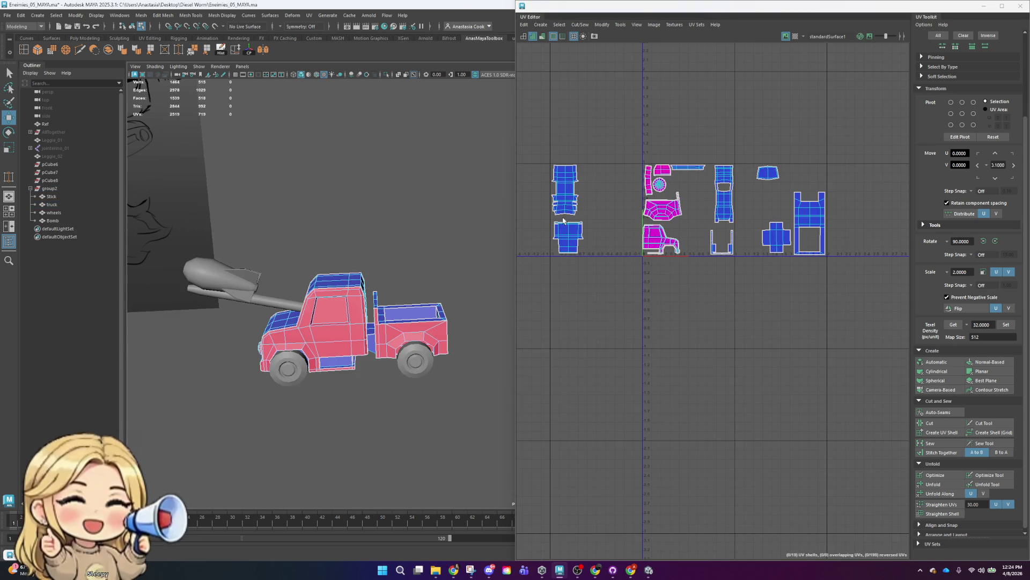
scroll(730, 193, up, 4)
click(724, 322)
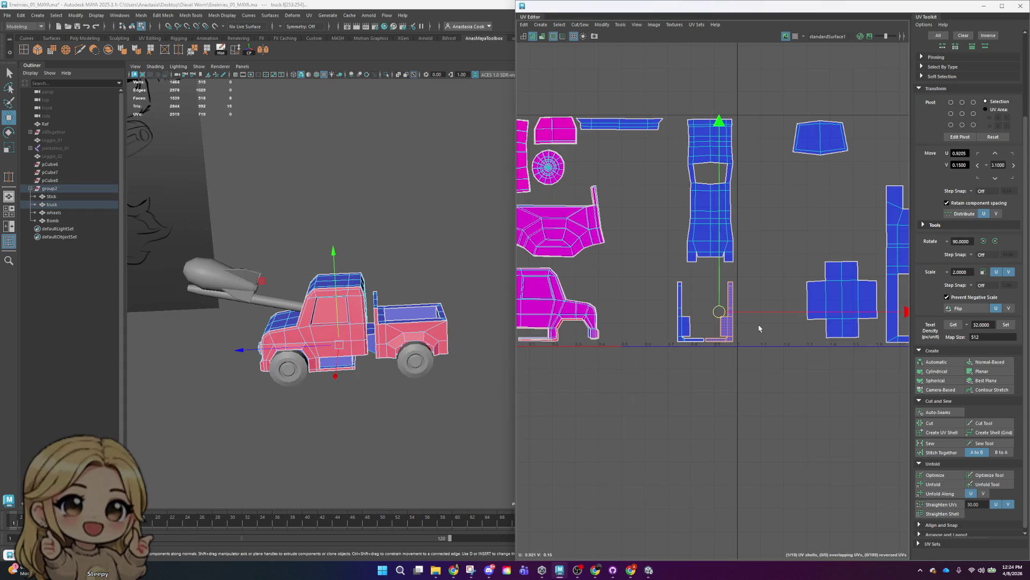
click(958, 308)
scroll(728, 331, up, 2)
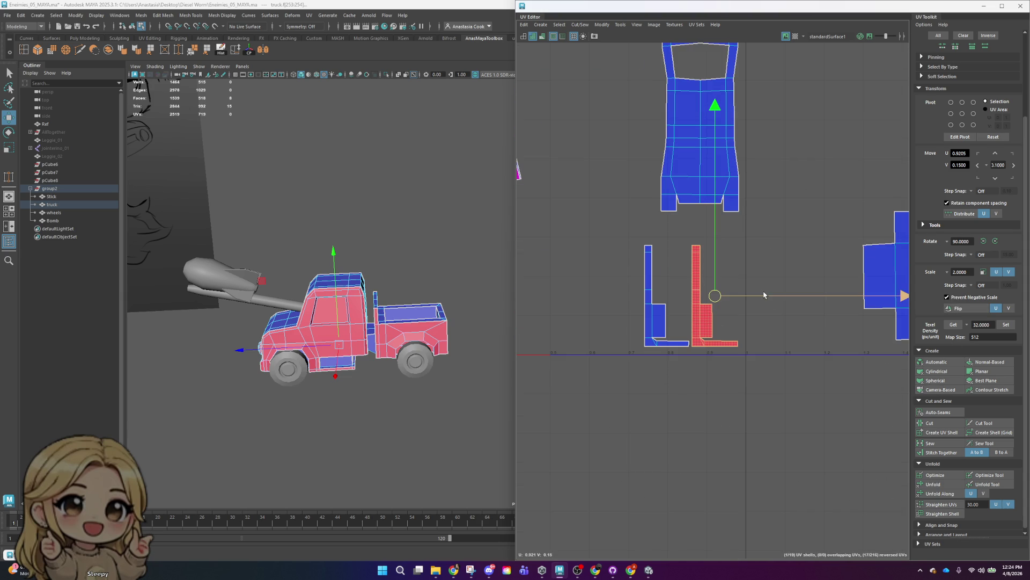
drag(764, 294, 716, 299)
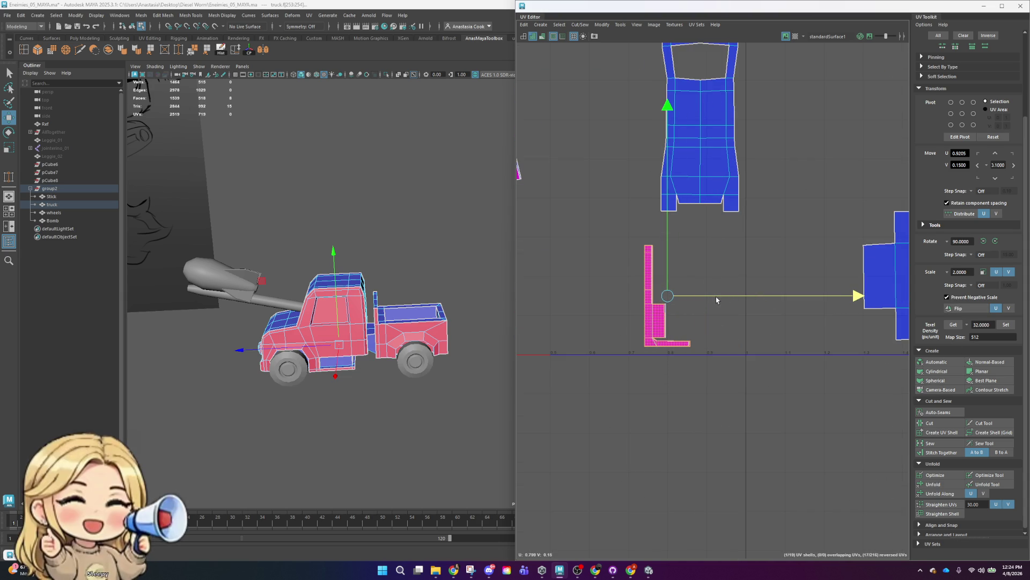
drag(744, 415, 745, 415)
drag(859, 296, 786, 296)
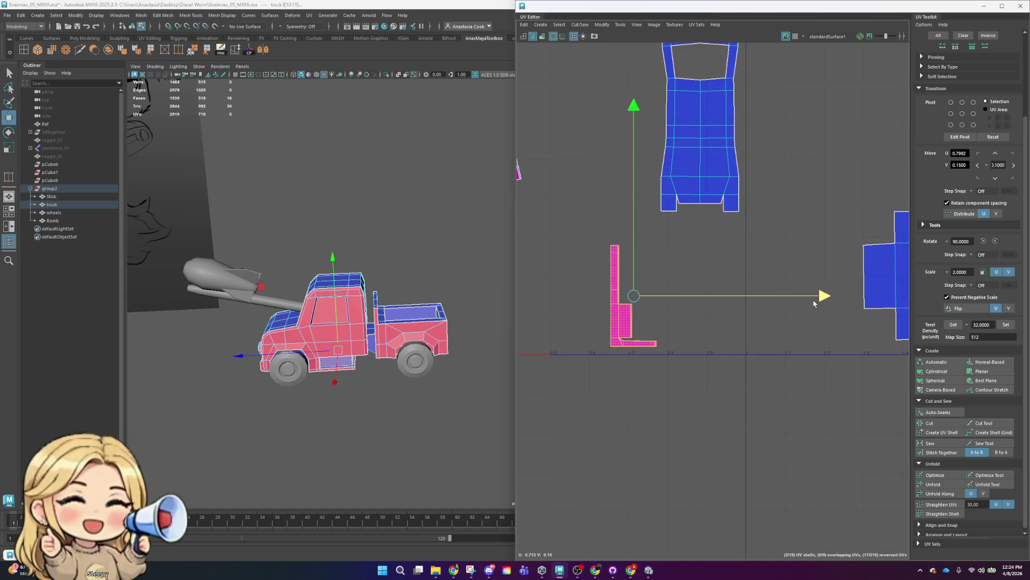
- Place the thin L-shell in the upper cluster just below the wheel shell
scroll(789, 352, down, 3)
alt+middle_drag(689, 390, 718, 419)
mouse_move(735, 360)
mouse_down()
mouse_move(699, 246)
mouse_move(796, 364)
mouse_move(780, 364)
mouse_up()
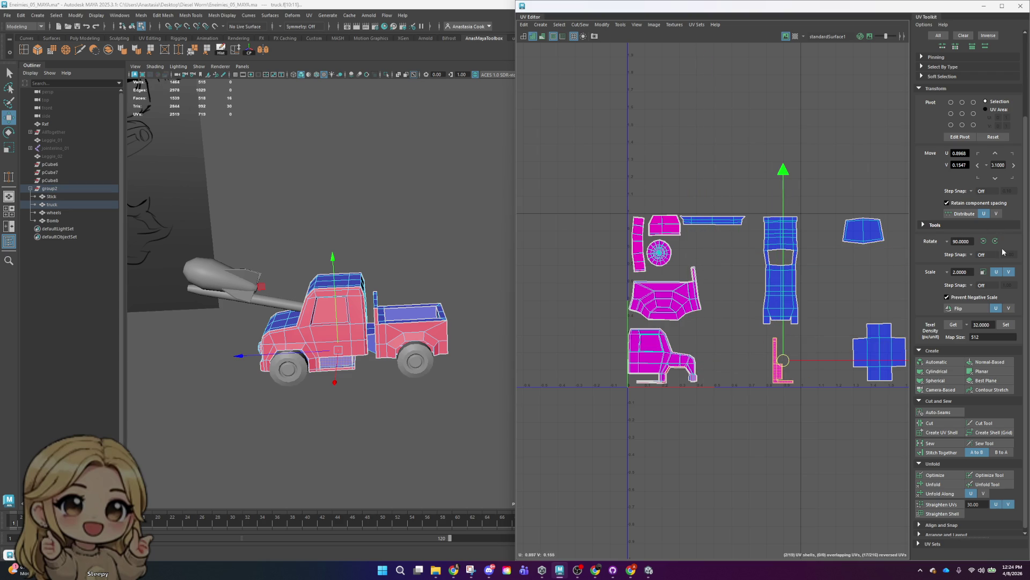
mouse_move(783, 364)
mouse_down()
mouse_move(710, 379)
mouse_move(688, 321)
mouse_move(692, 252)
mouse_move(746, 266)
mouse_move(666, 270)
mouse_up()
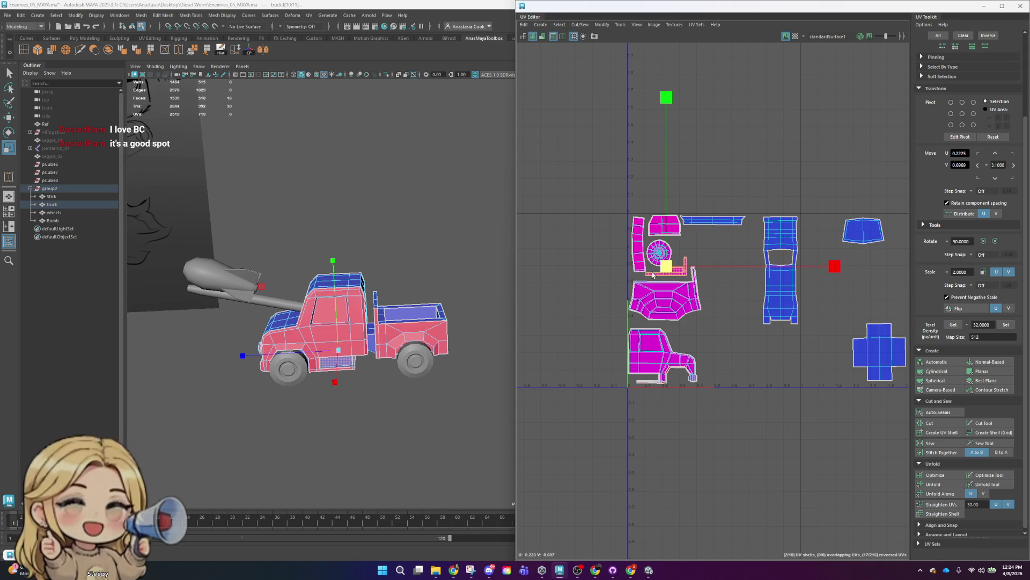
click(751, 250)
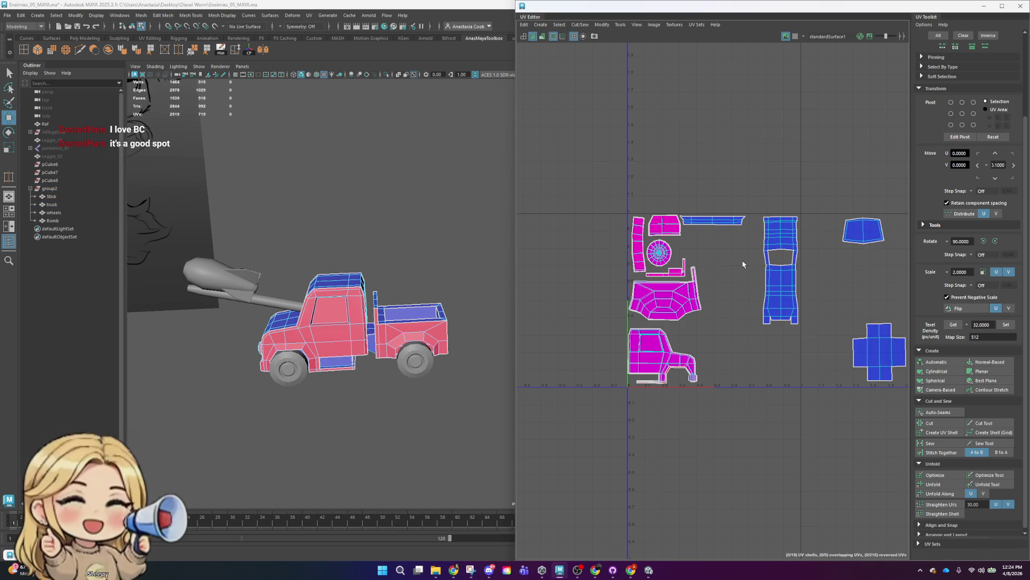
- Shrink the cross-shaped shell and move it up beside the wheel shell
drag(634, 245, 635, 246)
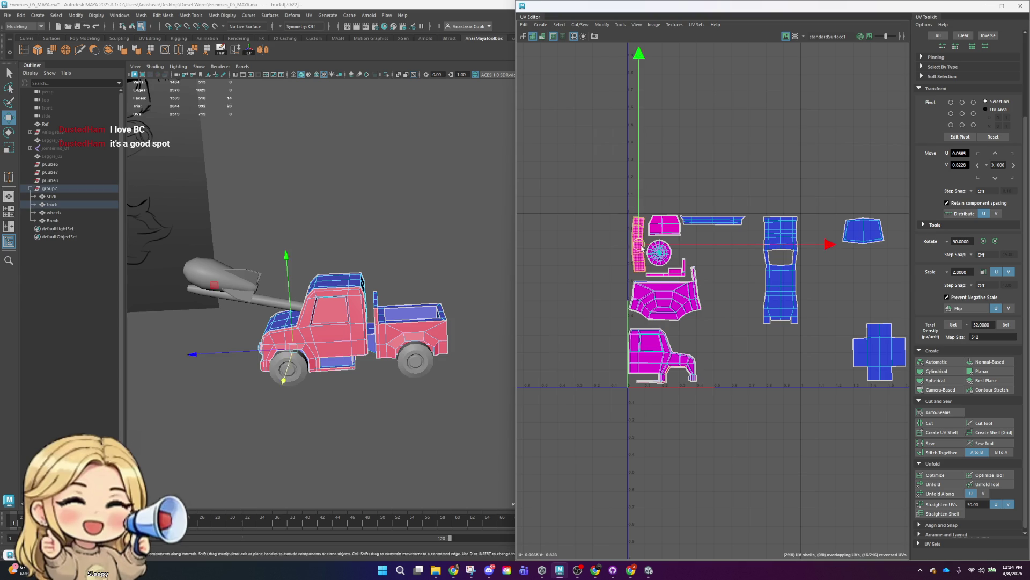
scroll(739, 210, up, 3)
click(739, 210)
scroll(778, 231, down, 3)
scroll(838, 253, down, 2)
scroll(800, 299, up, 3)
drag(800, 299, 852, 387)
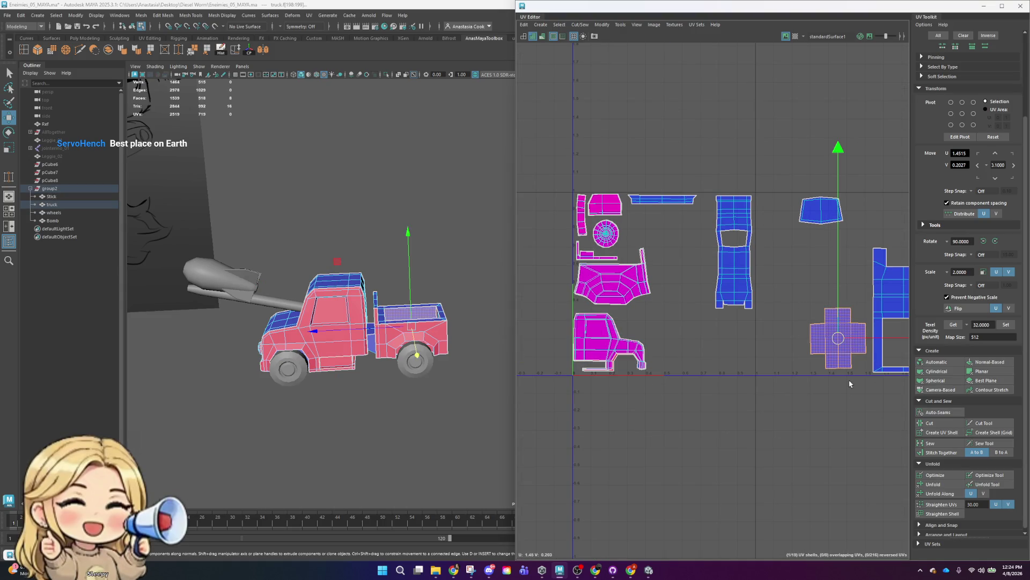
drag(839, 338, 829, 343)
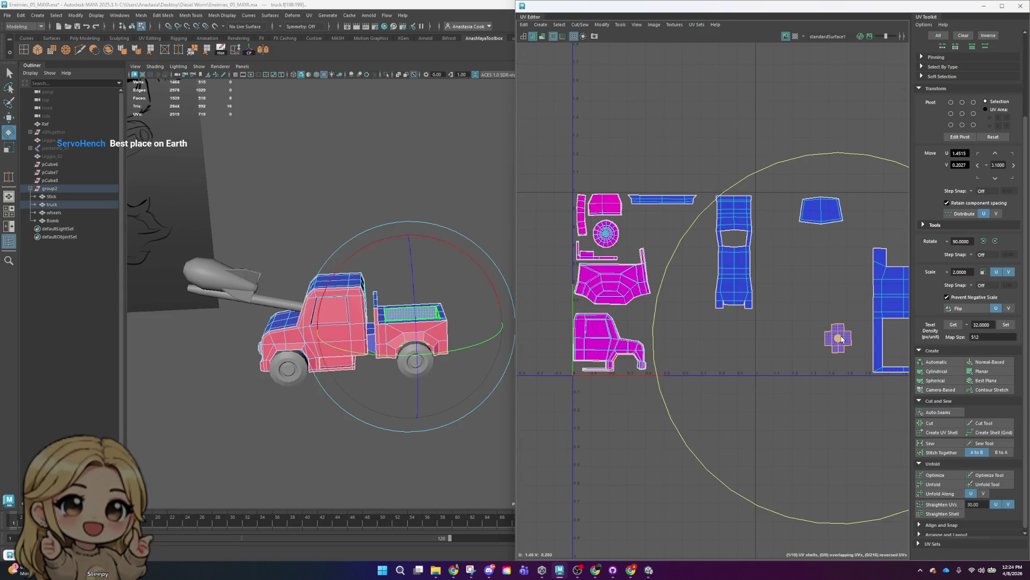
key(w)
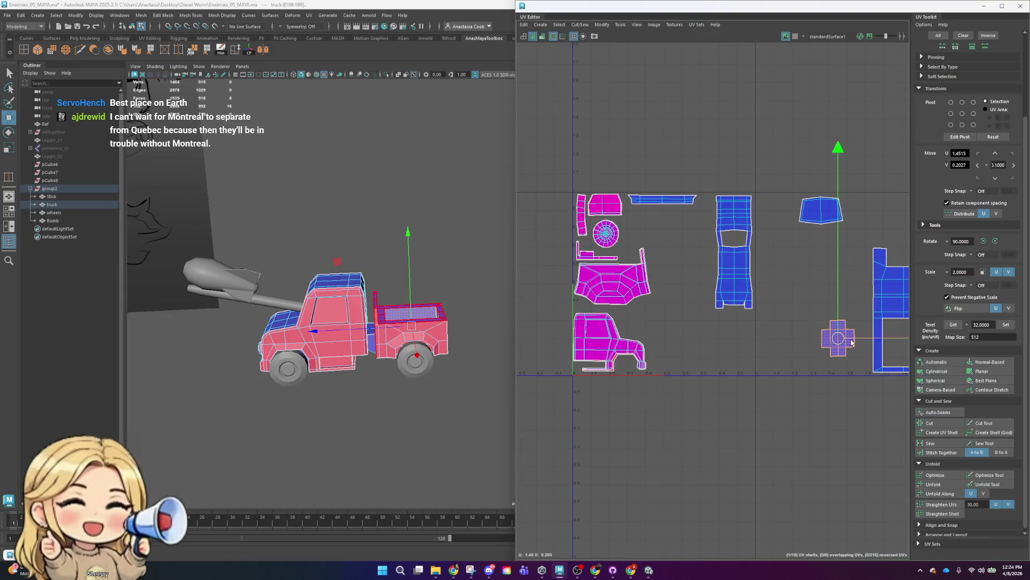
drag(842, 346, 643, 232)
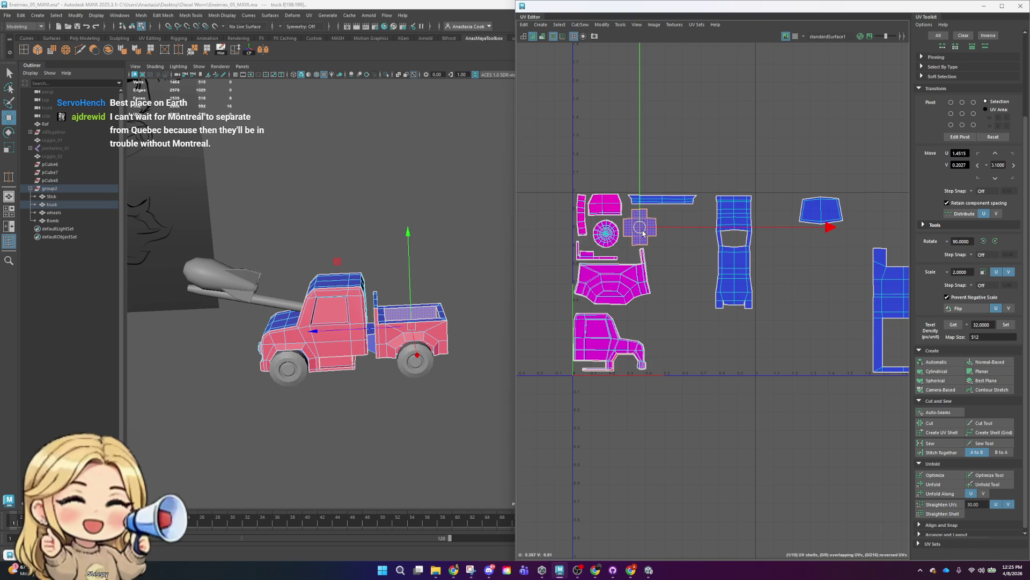
- Nudge the small trapezoid shell up and to the left
scroll(880, 271, down, 3)
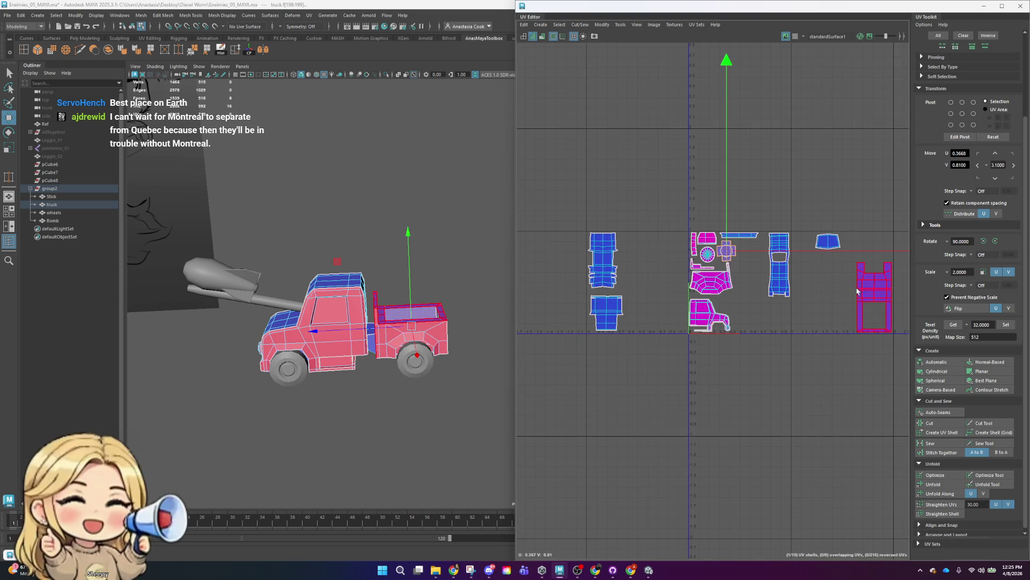
click(828, 242)
click(828, 245)
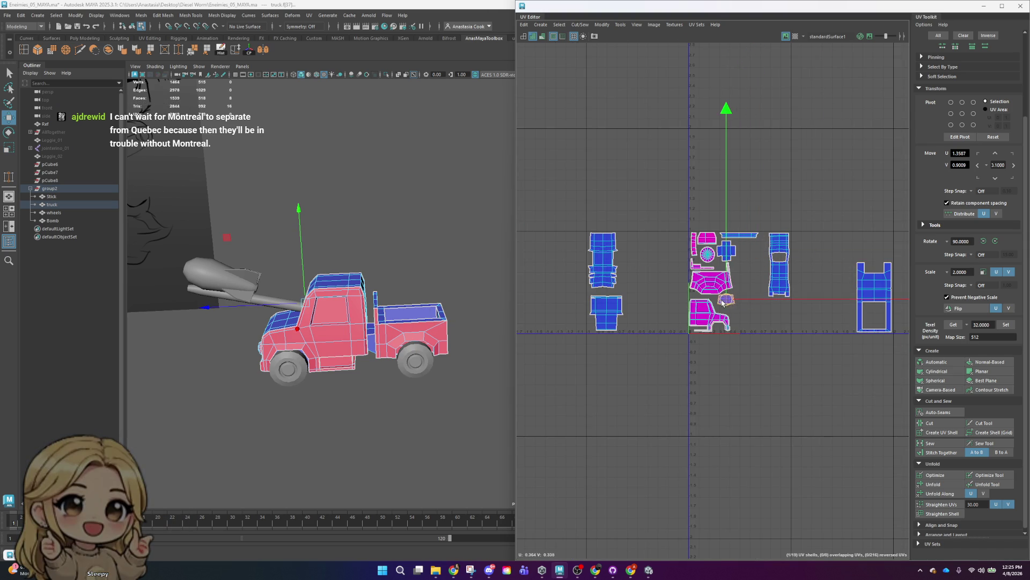
scroll(738, 317, up, 4)
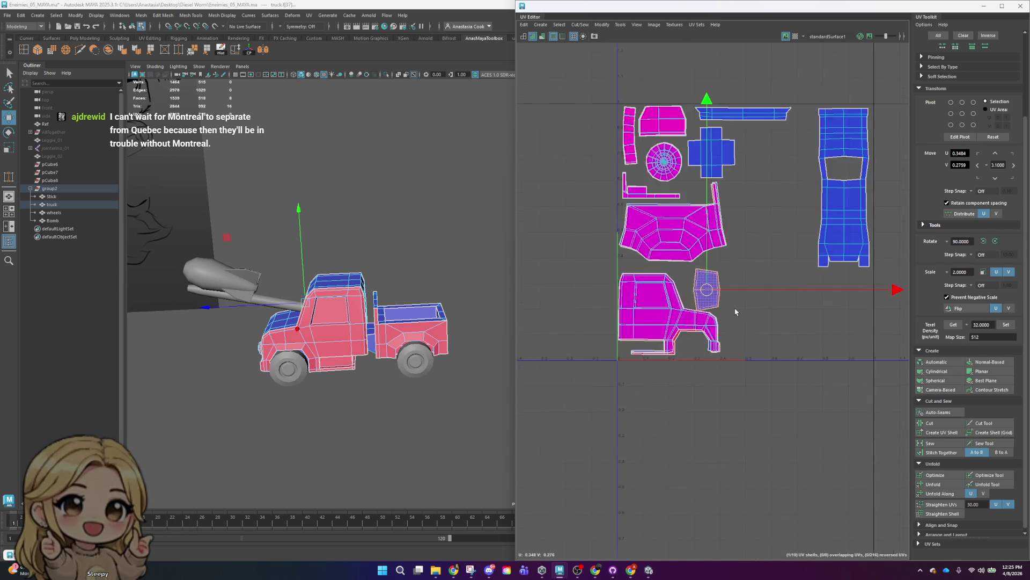
scroll(738, 316, up, 3)
click(662, 266)
drag(662, 267, 650, 256)
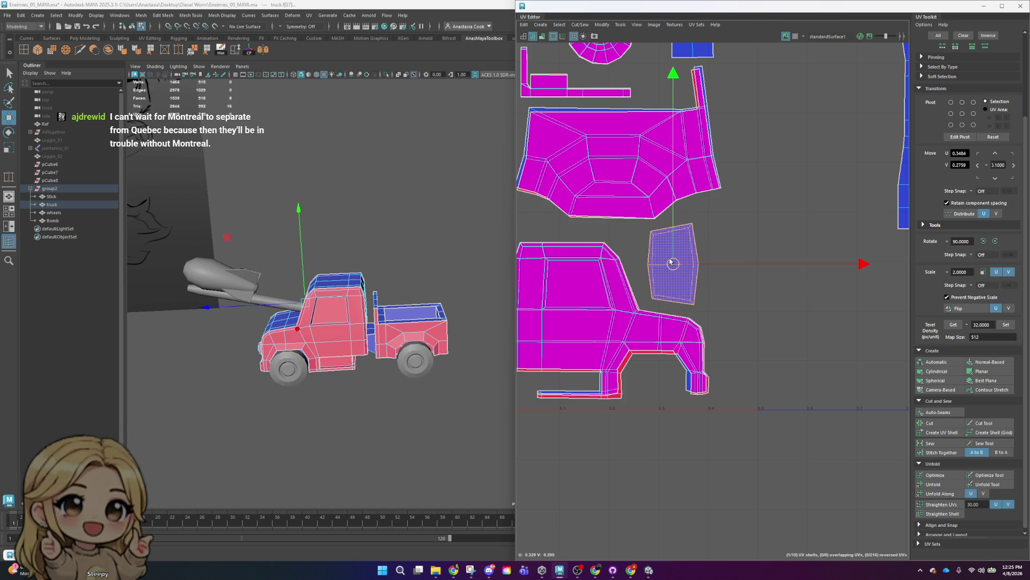
click(792, 172)
- Move the two left shells over beside the pink cab shells
scroll(791, 171, down, 5)
scroll(812, 290, down, 3)
drag(574, 225, 653, 380)
drag(604, 296, 784, 306)
scroll(784, 306, up, 3)
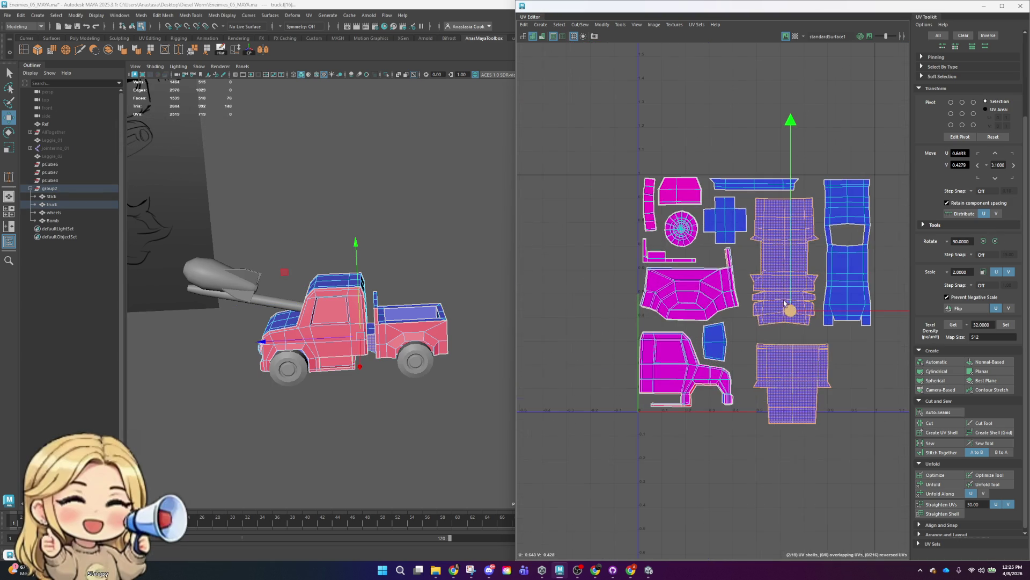
- Move the lower shell up and right, and nudge the small shell rightward
click(795, 386)
key(e)
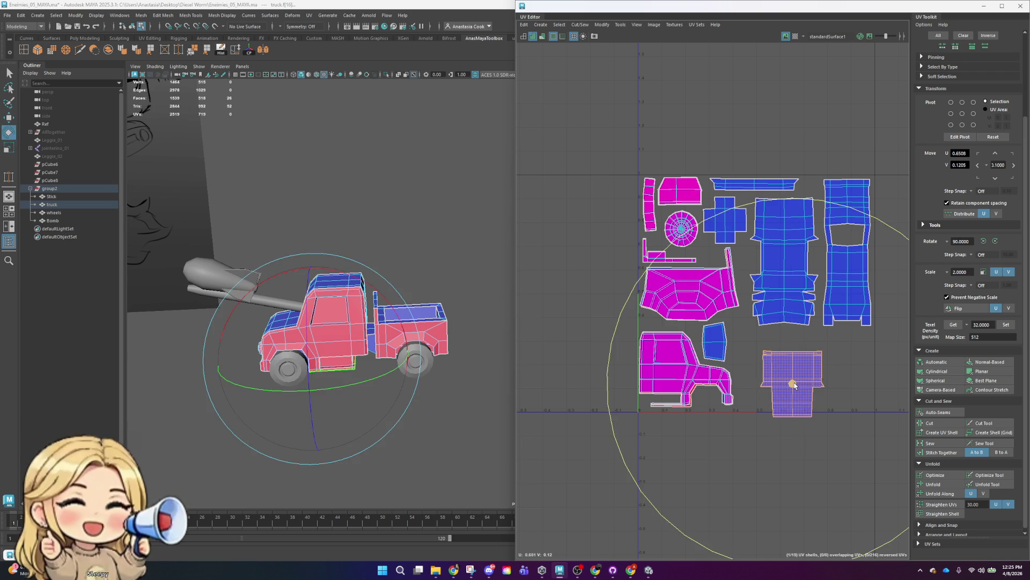
key(w)
drag(796, 390, 839, 377)
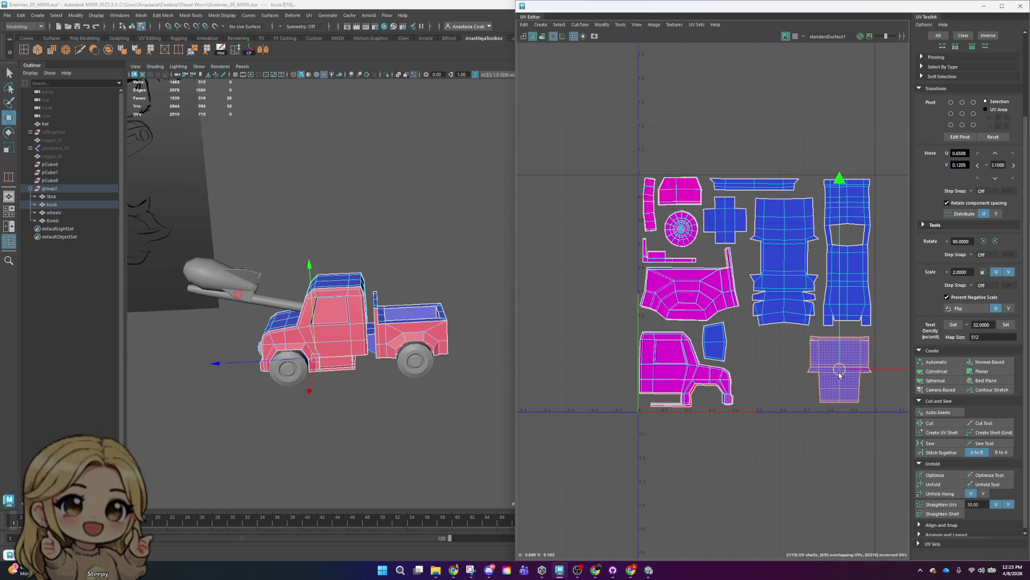
click(358, 317)
alt+drag(358, 317, 341, 257)
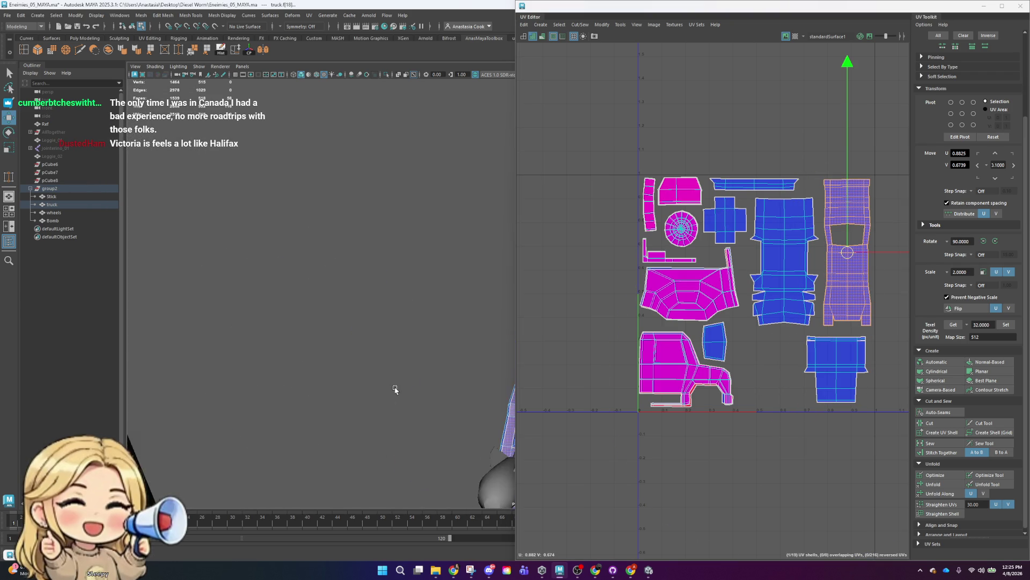
click(799, 252)
click(838, 352)
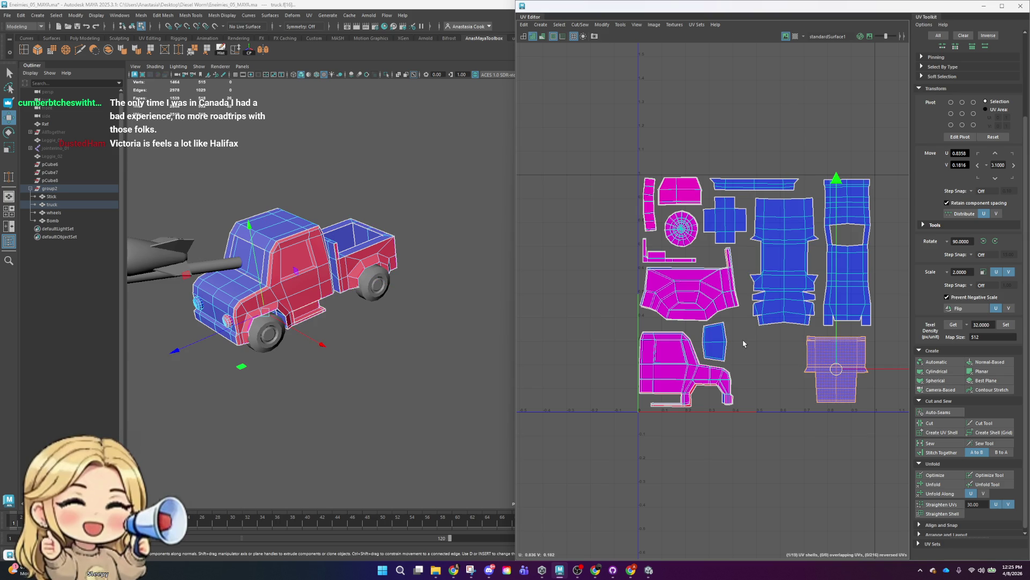
click(708, 346)
drag(717, 349, 727, 346)
- Nudge the cross-shaped shell slightly up and to the right
scroll(698, 290, up, 3)
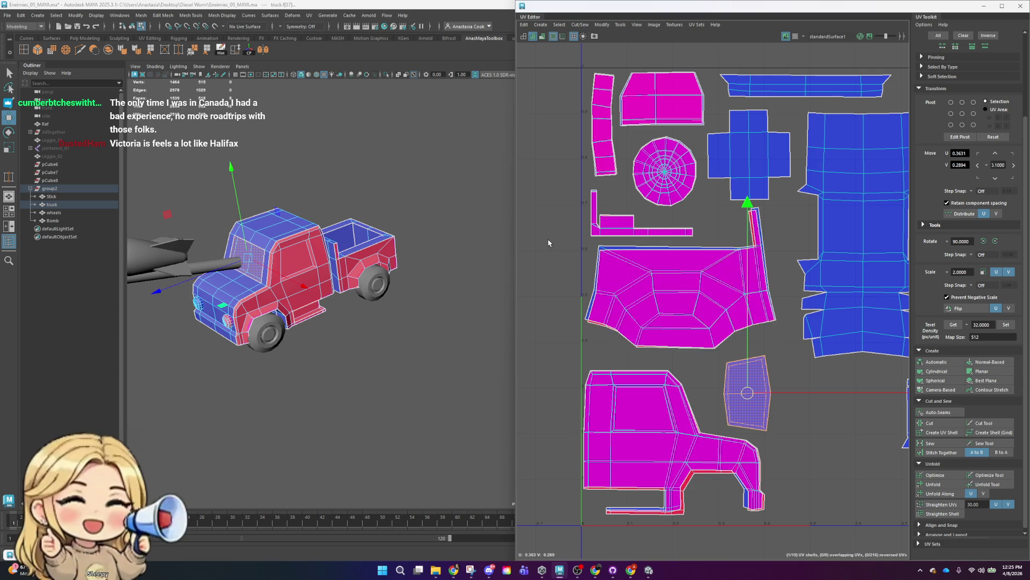
click(681, 285)
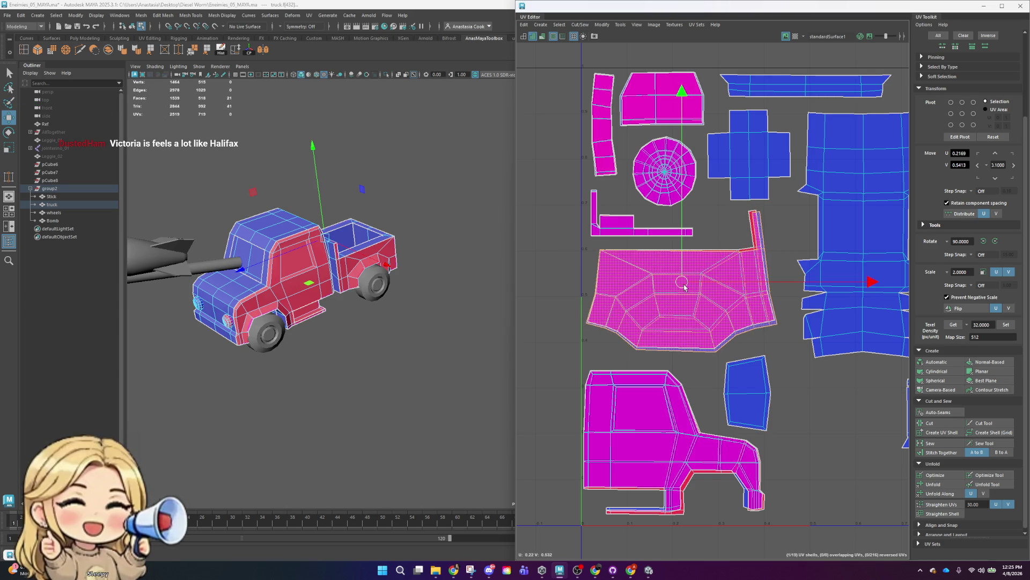
key(e)
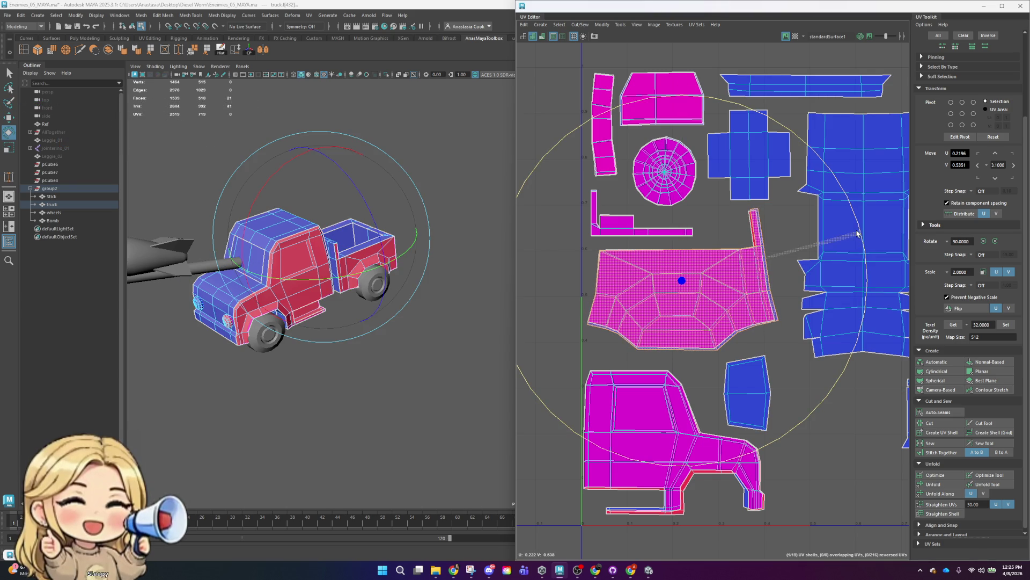
key(w)
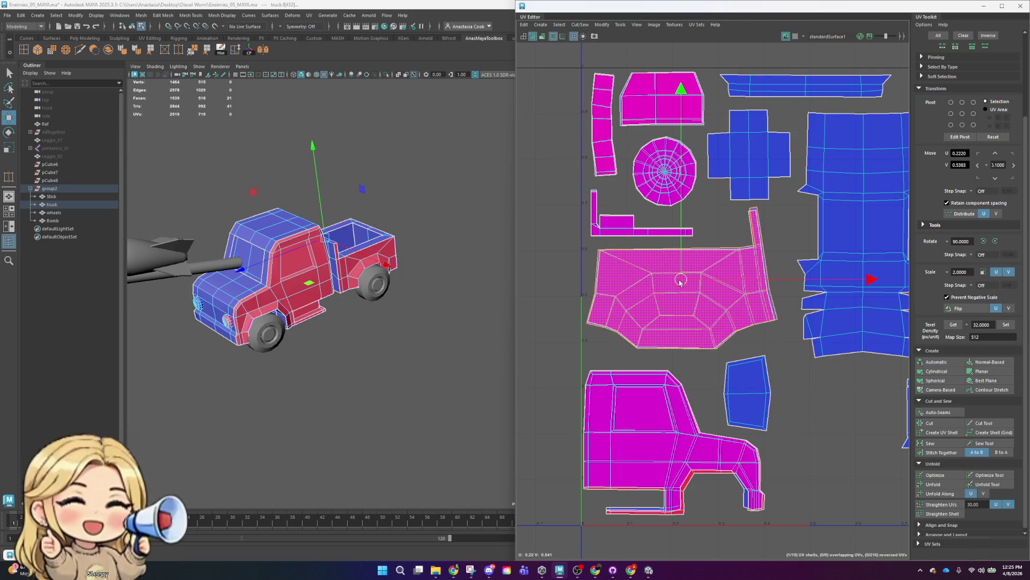
drag(544, 250, 723, 343)
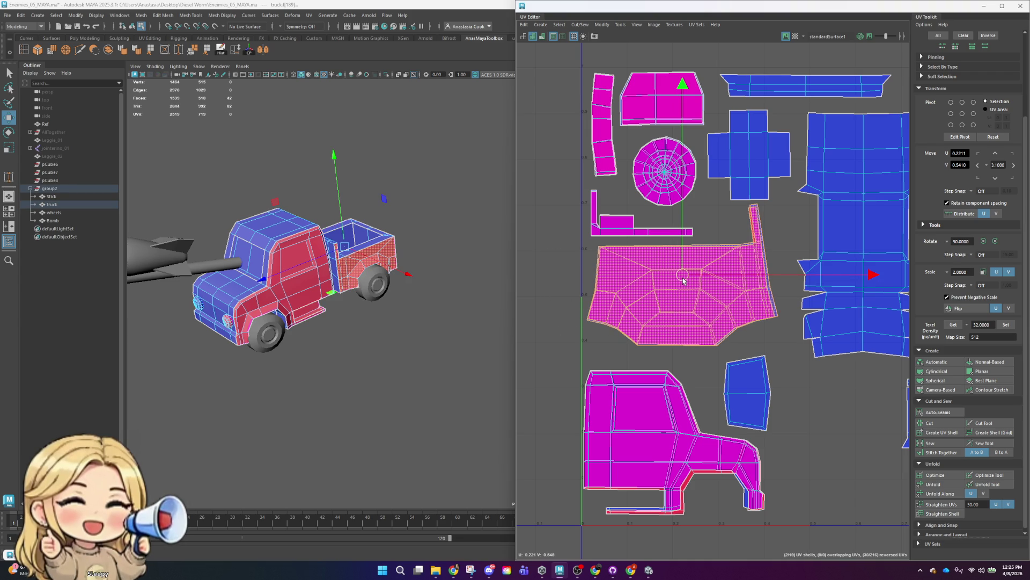
alt+middle_drag(796, 209, 752, 261)
click(705, 209)
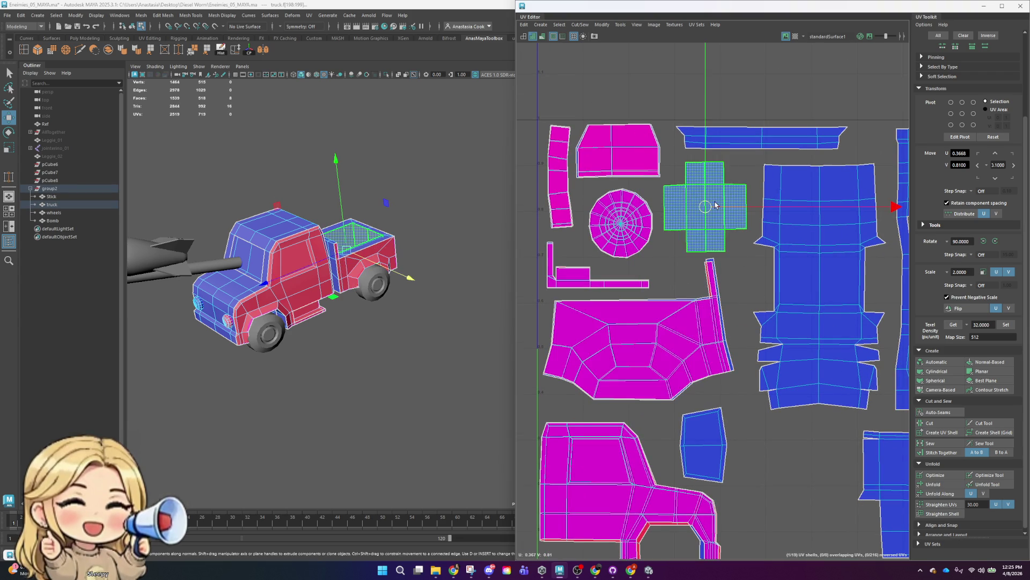
drag(705, 210, 710, 206)
- Nudge the large blue shell slightly right and up
key(r)
click(817, 287)
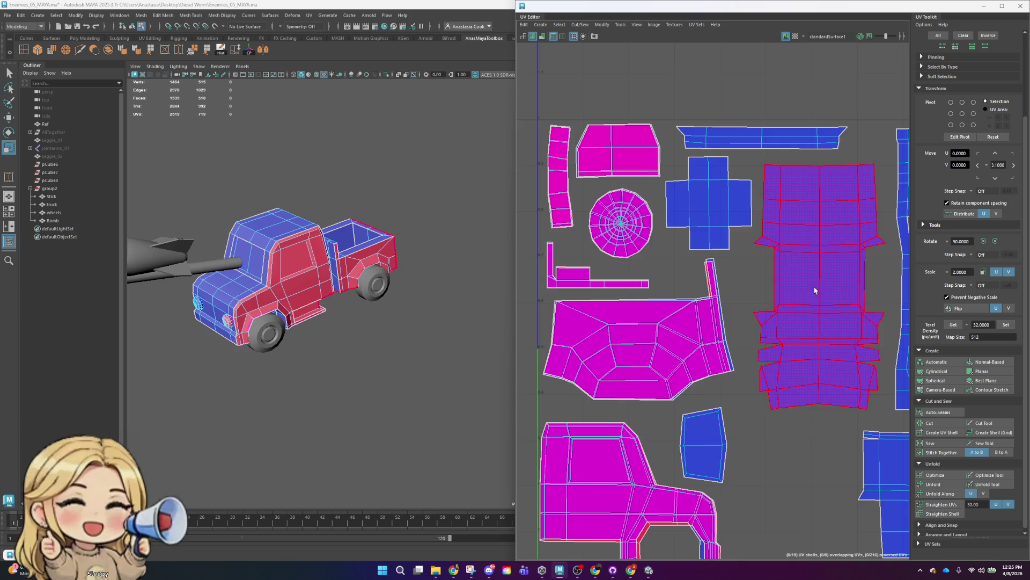
alt+middle_drag(817, 288, 738, 297)
key(w)
drag(742, 295, 745, 288)
- Check the tall and bottom shells, then frame all UV shells in the editor
click(834, 231)
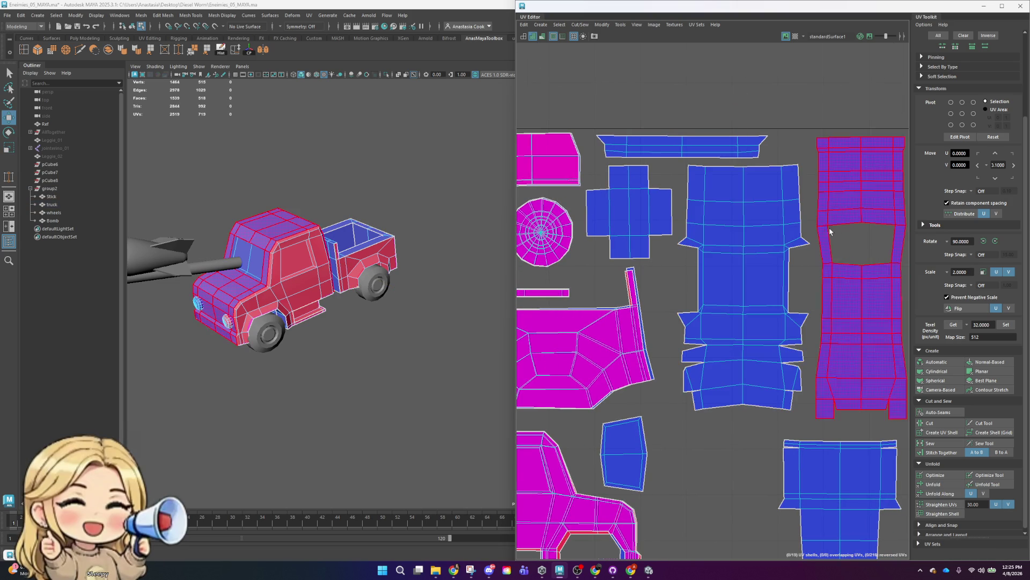
alt+middle_drag(835, 231, 762, 221)
alt+middle_drag(836, 403, 817, 322)
click(751, 407)
key(f)
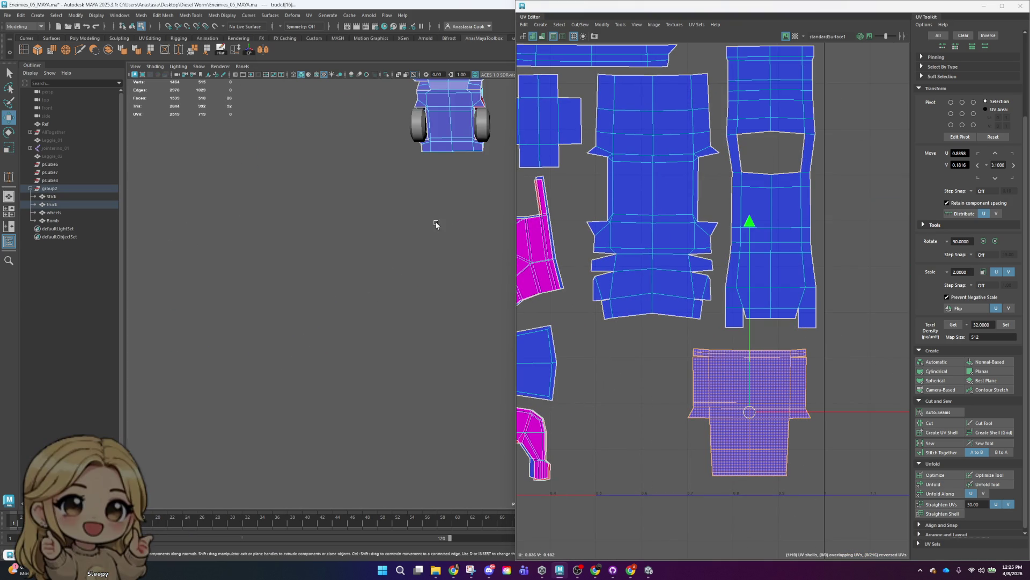
alt+middle_drag(435, 224, 357, 407)
click(855, 361)
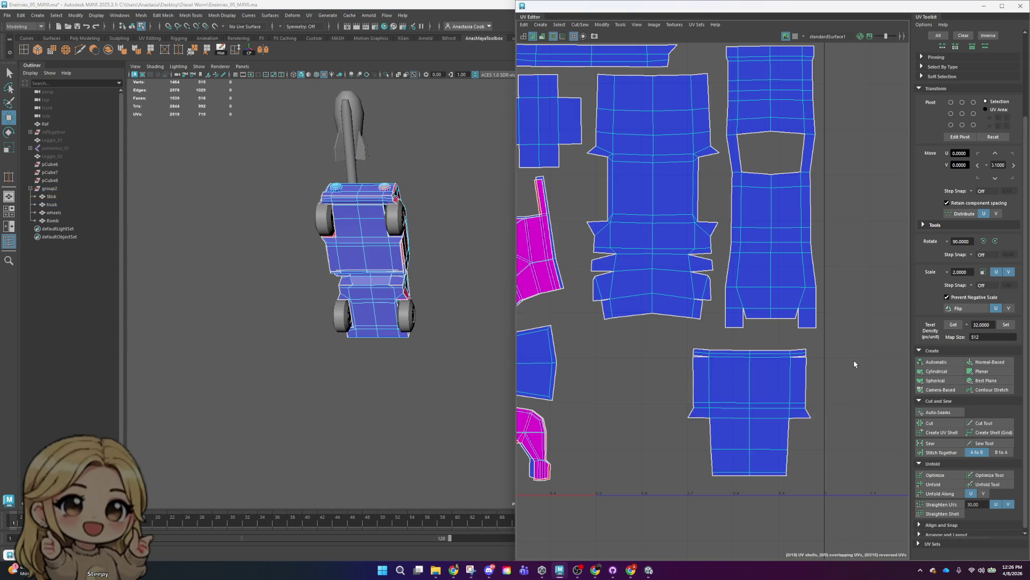
key(a)
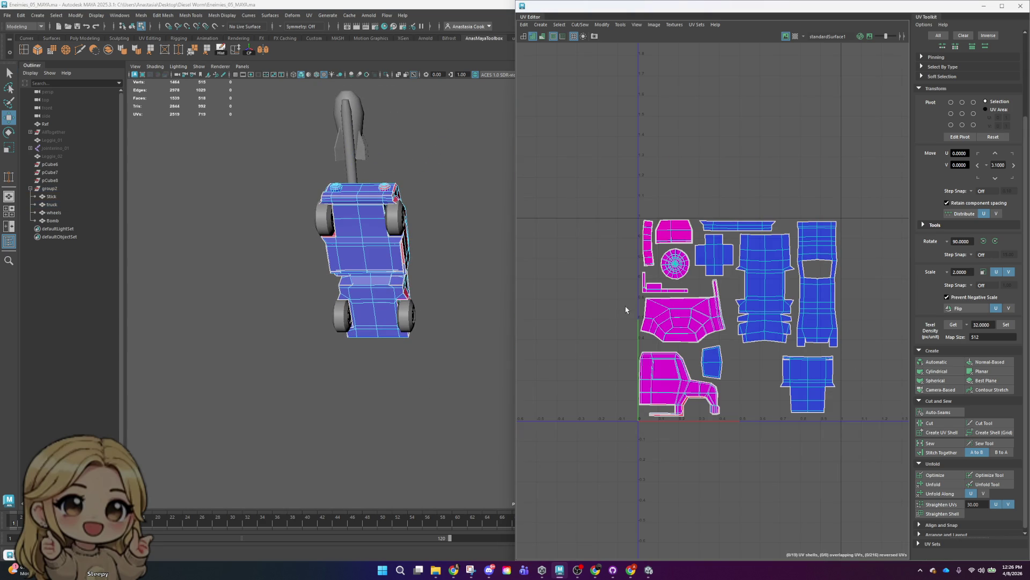
click(678, 316)
- Shift the large magenta shell a small step right and down in the layout
drag(681, 314, 689, 309)
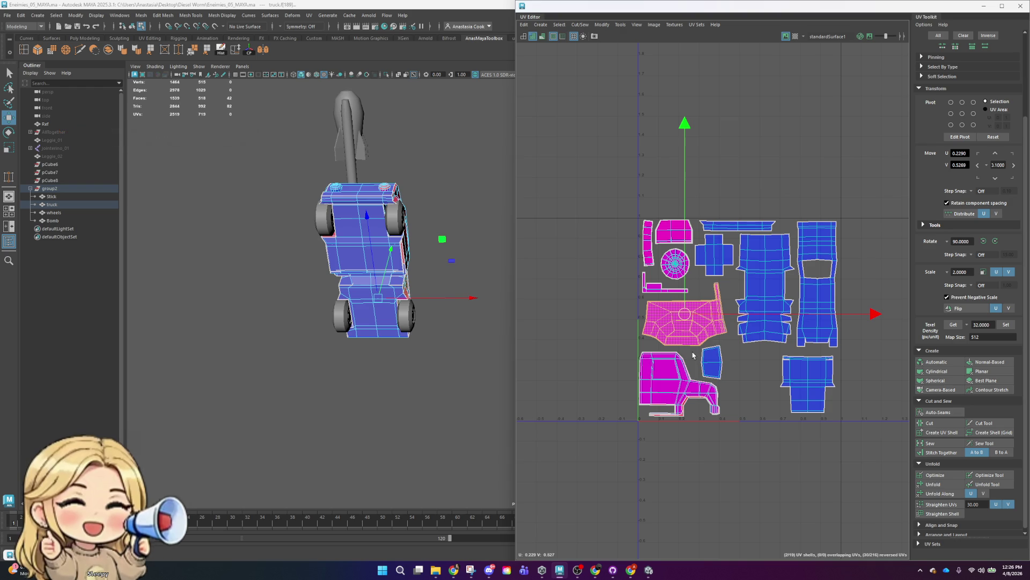
click(669, 354)
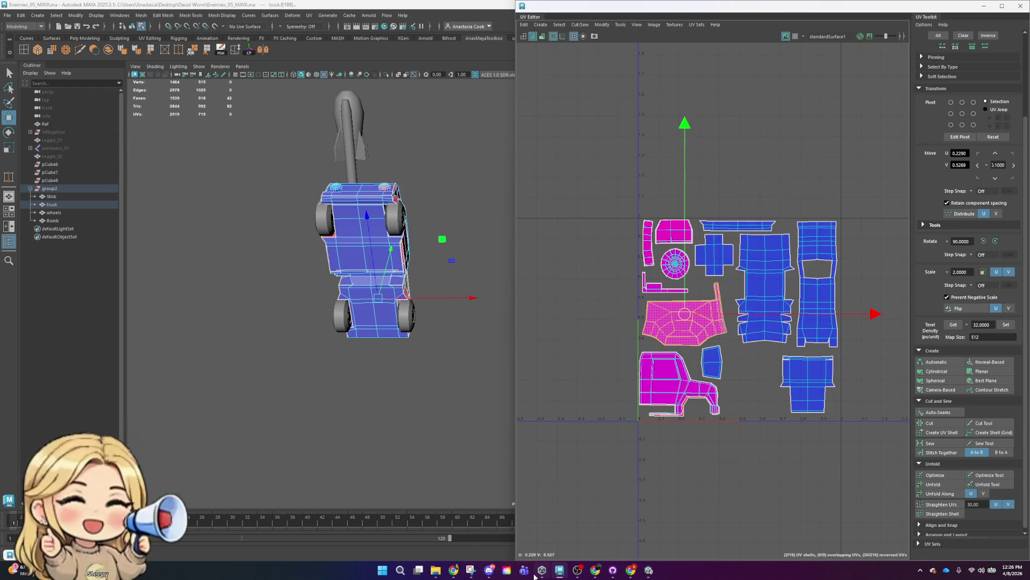
mouse_move(534, 576)
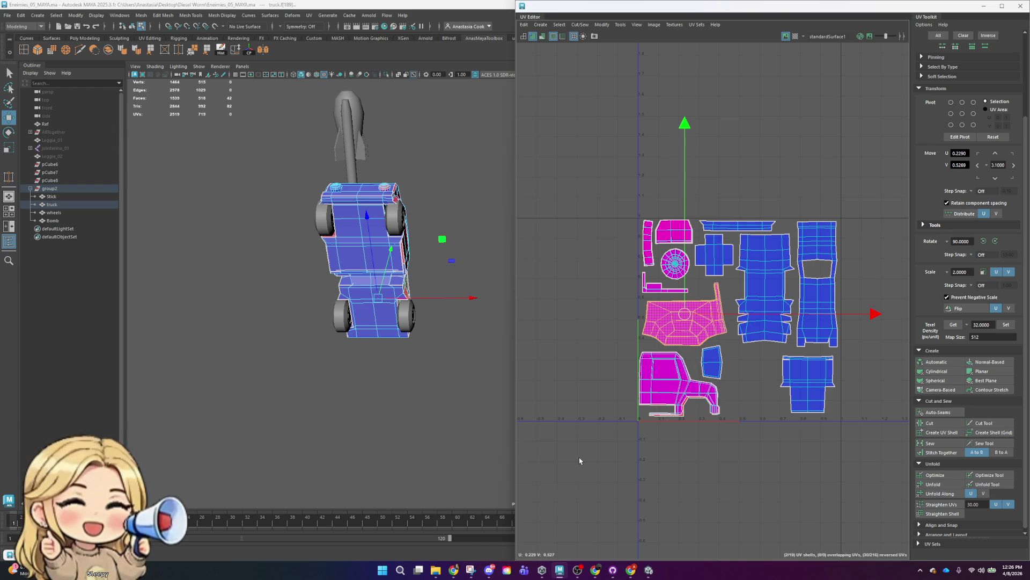
scroll(780, 358, up, 3)
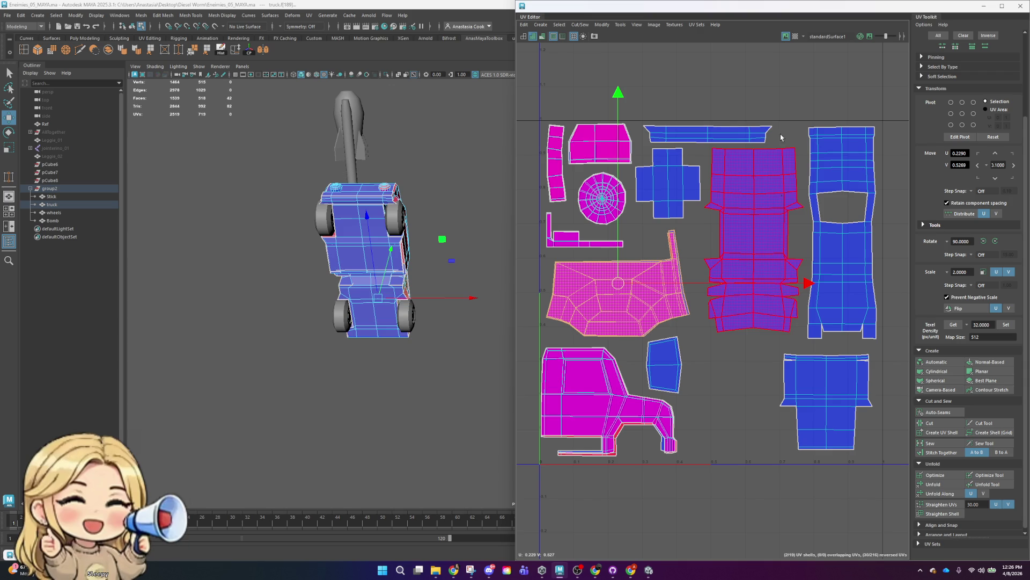
- Locate the thin strip on the truck and select its UV shell
click(759, 126)
alt+drag(441, 168, 391, 329)
scroll(392, 329, up, 5)
mouse_move(195, 342)
alt+mouse_down()
mouse_move(377, 283)
mouse_move(408, 307)
alt+mouse_up()
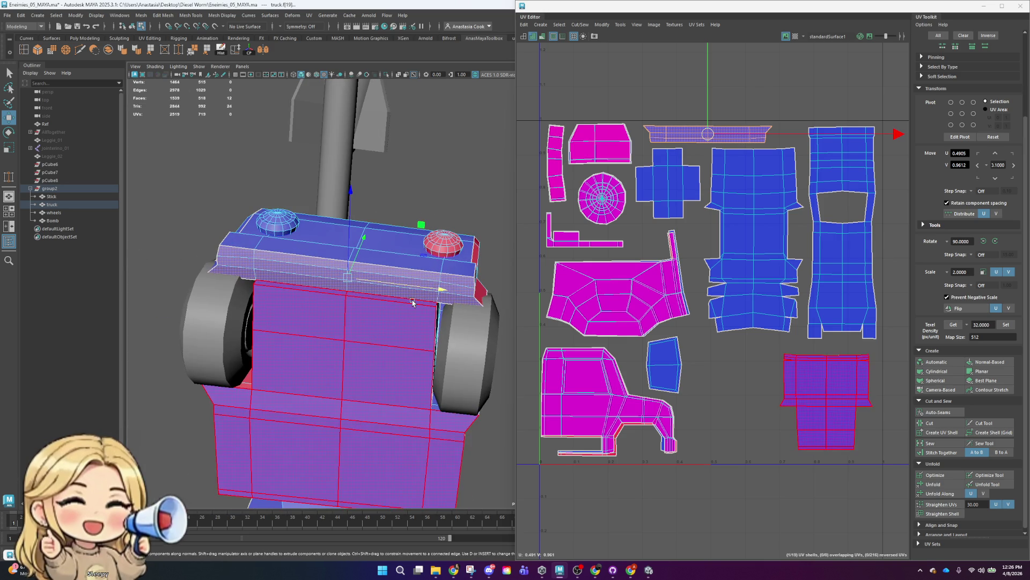
click(409, 308)
click(410, 299)
click(411, 301)
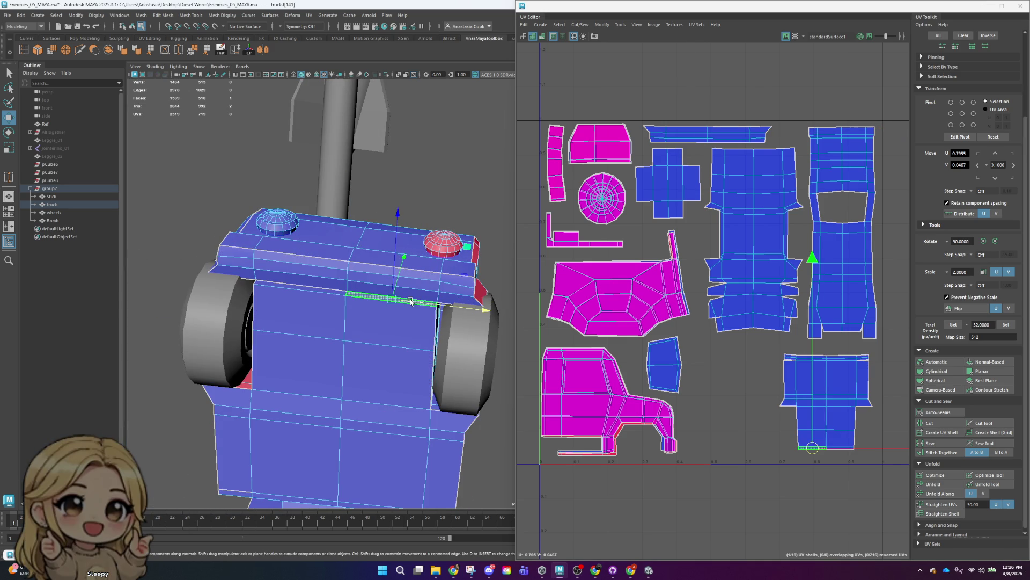
right_drag(668, 183, 671, 161)
click(708, 134)
- Rotate the strip shell 180°, shrink it and position it under the body shell
key(e)
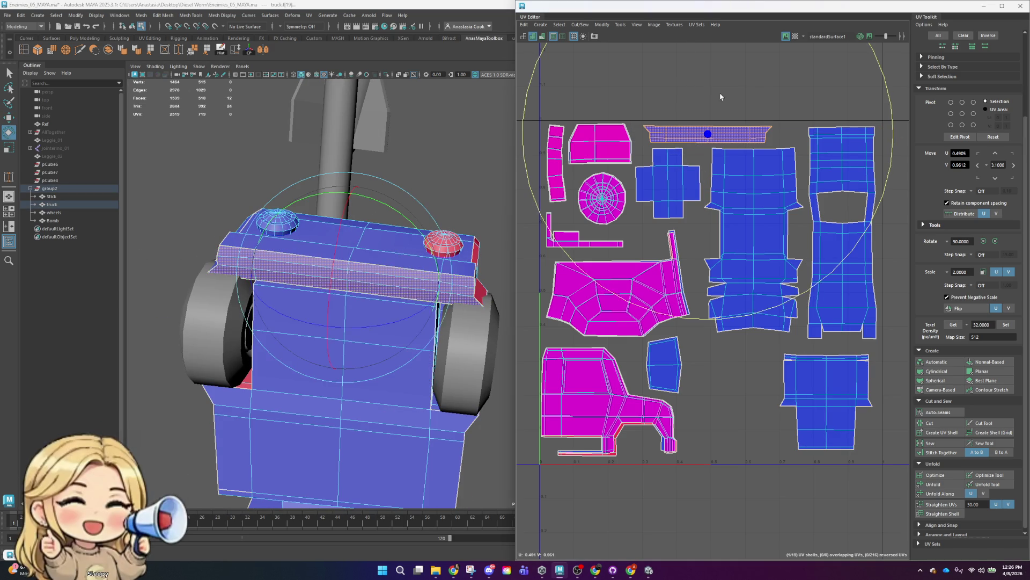
click(995, 241)
click(996, 241)
key(w)
mouse_move(708, 134)
mouse_down()
mouse_move(815, 463)
mouse_move(778, 450)
mouse_up()
scroll(814, 463, up, 5)
key(r)
alt+middle_drag(825, 437, 688, 354)
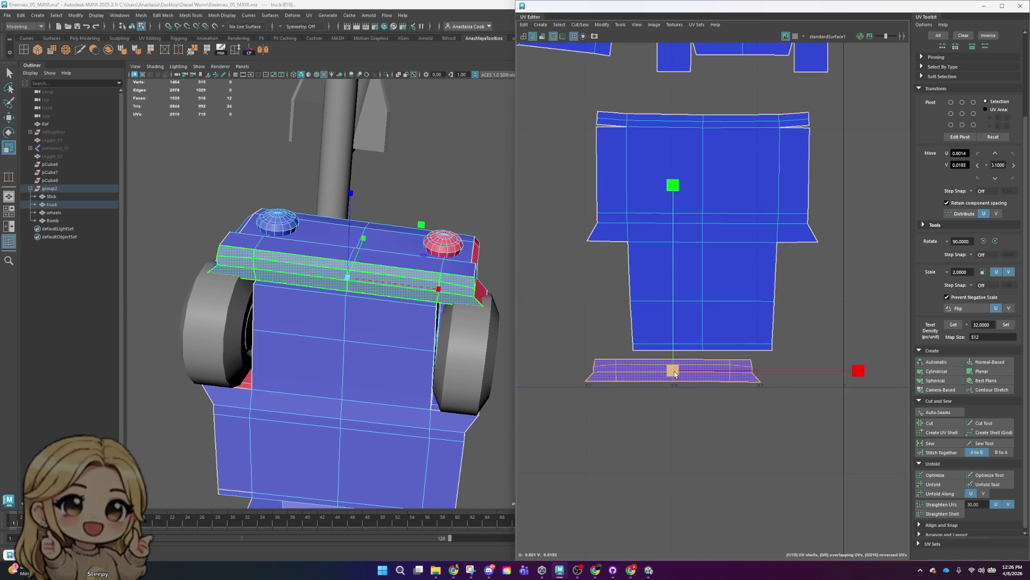
key(w)
drag(673, 370, 706, 368)
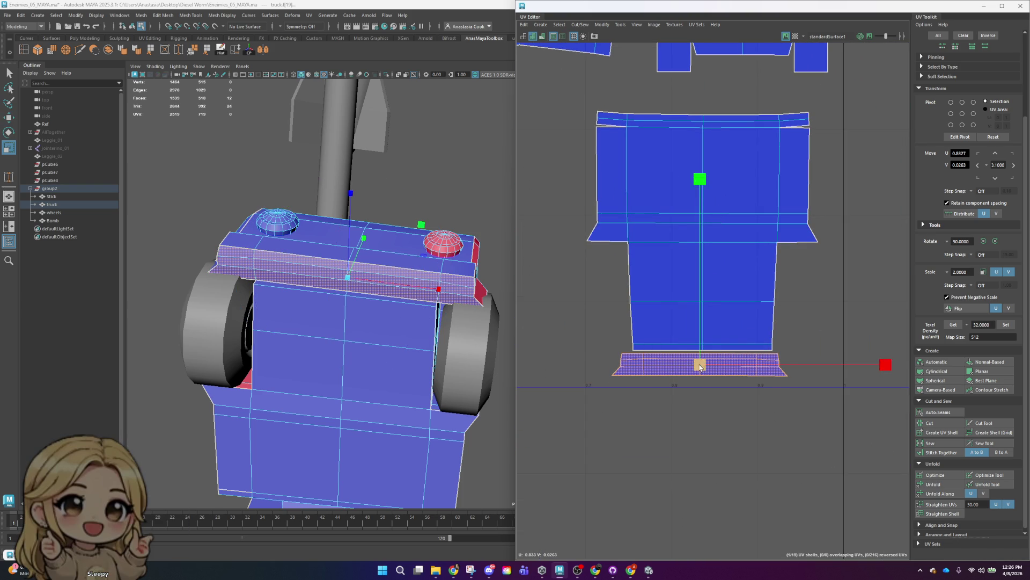
- Sew the strip's shared edge onto the body shell's bottom edge
mouse_move(700, 366)
right_down()
mouse_move(698, 343)
mouse_move(692, 370)
right_up()
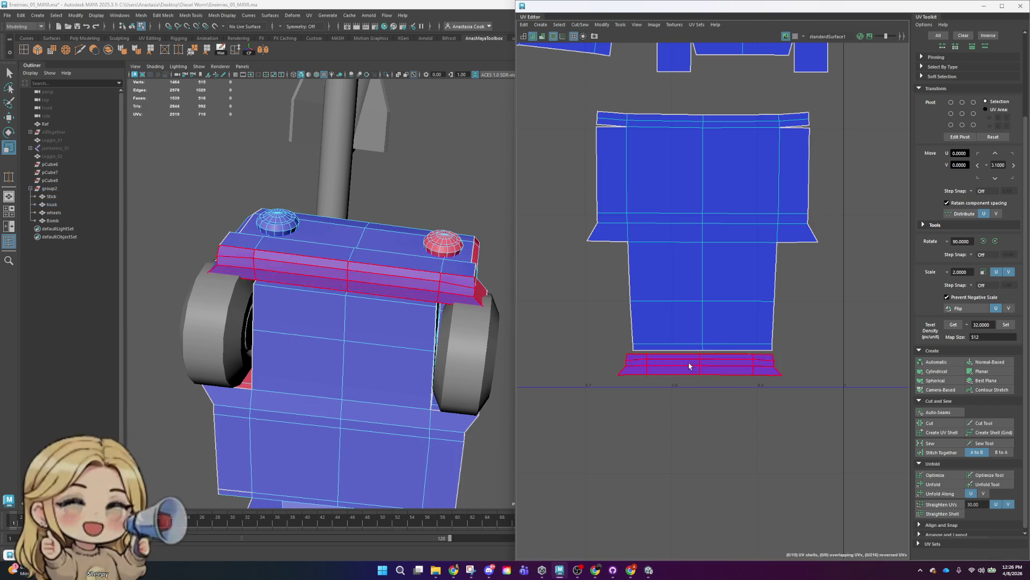
click(996, 242)
click(996, 242)
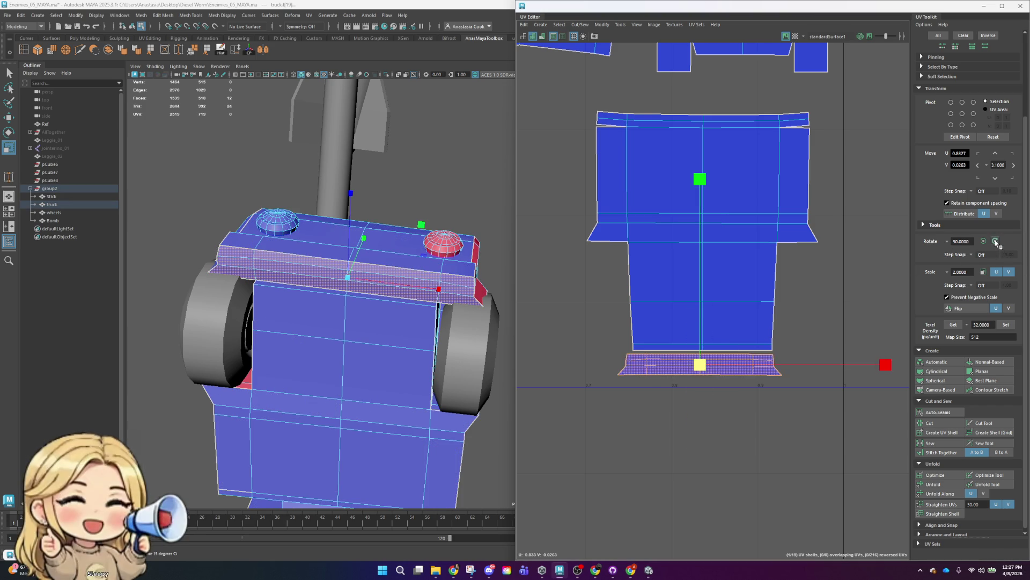
click(997, 241)
click(996, 241)
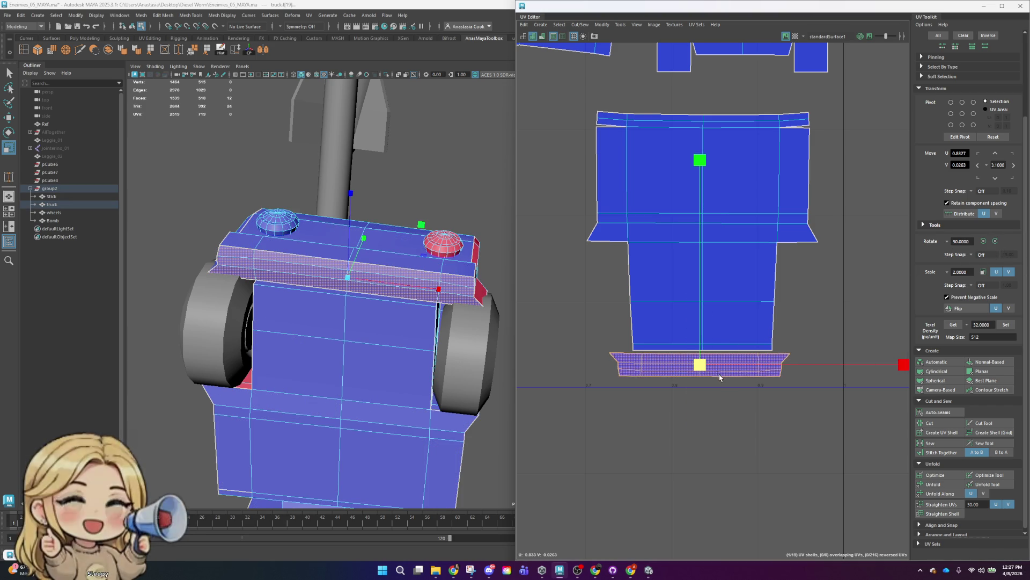
click(676, 353)
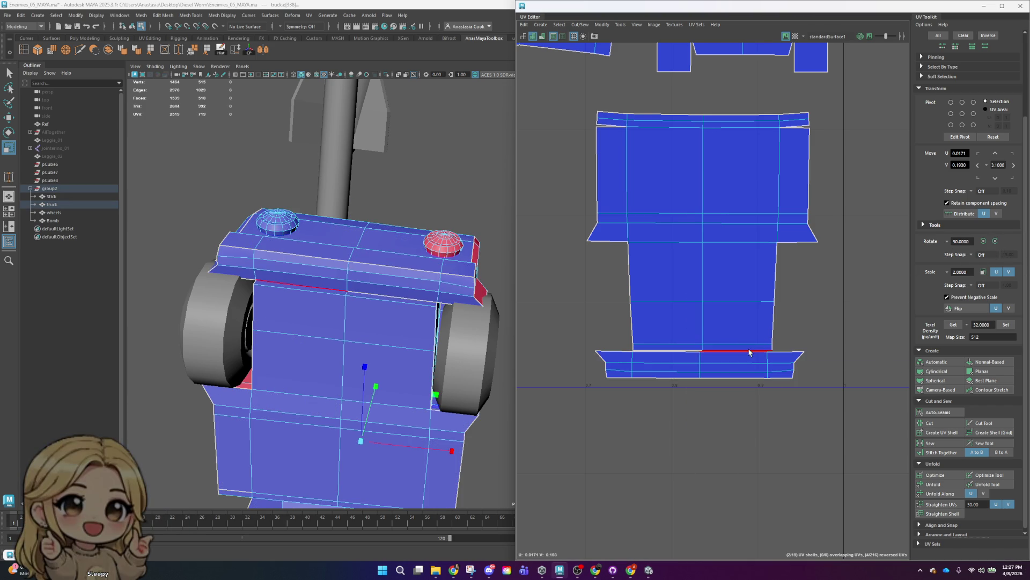
click(931, 443)
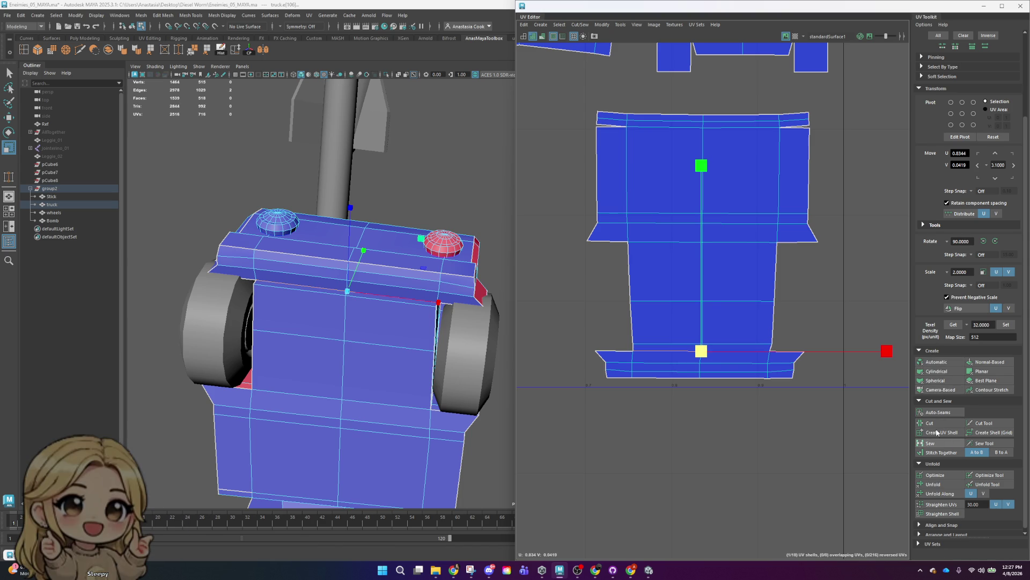
- Unfold the sewn shell and display the checker texture on the UVs
right_click(699, 245)
click(734, 244)
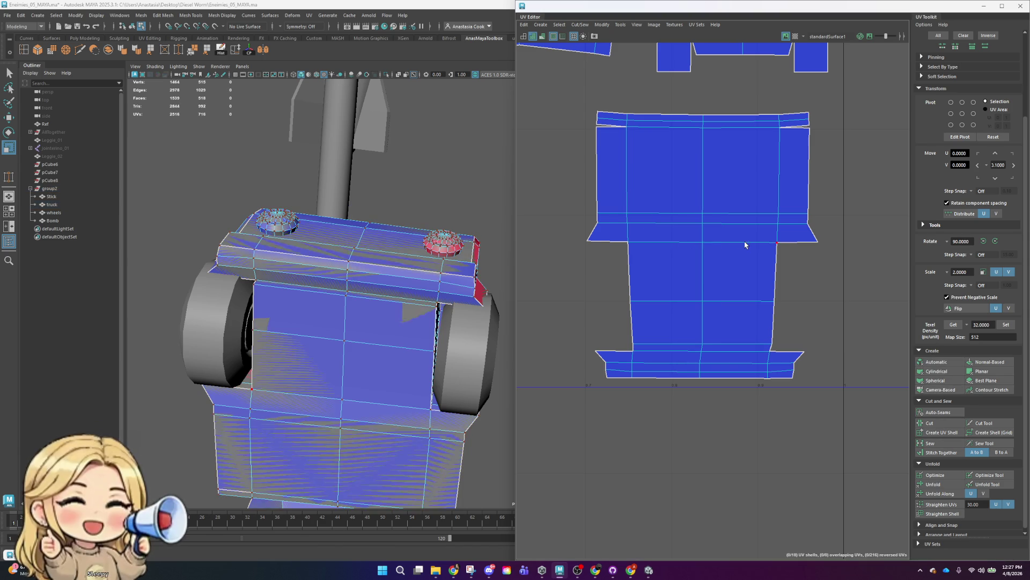
click(940, 485)
scroll(760, 246, down, 3)
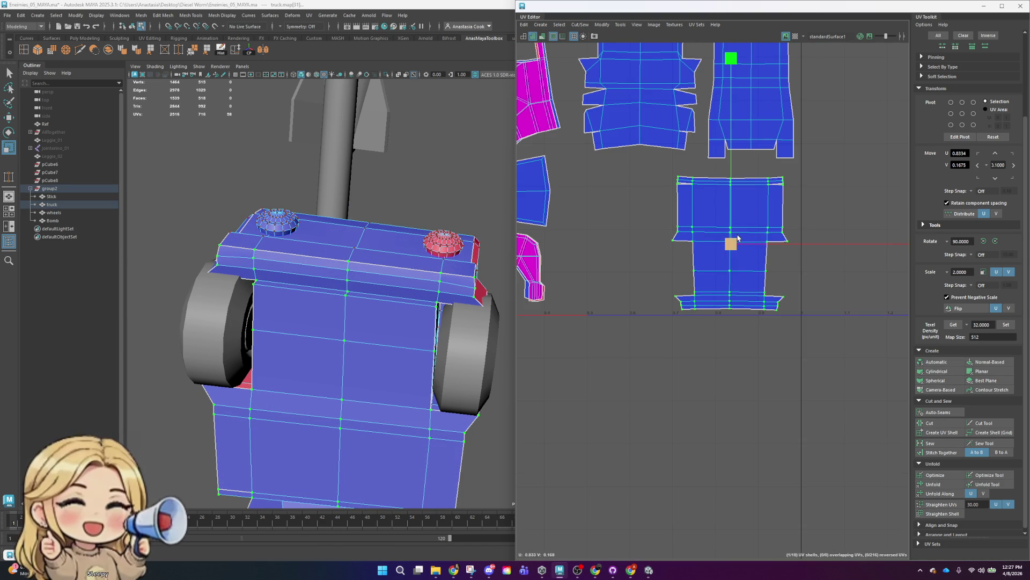
drag(731, 244, 739, 242)
scroll(739, 242, down, 3)
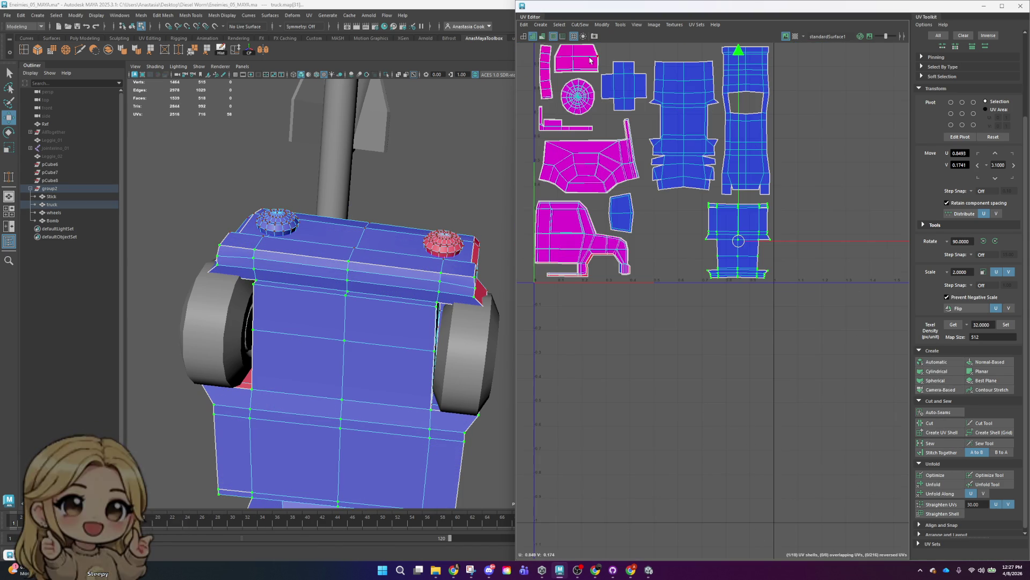
click(796, 36)
- Select the truck's bottom faces and scale the L-shaped UV shell up before moving it
mouse_move(432, 280)
alt+mouse_down()
mouse_move(296, 306)
mouse_move(284, 299)
alt+mouse_up()
right_drag(324, 335, 324, 357)
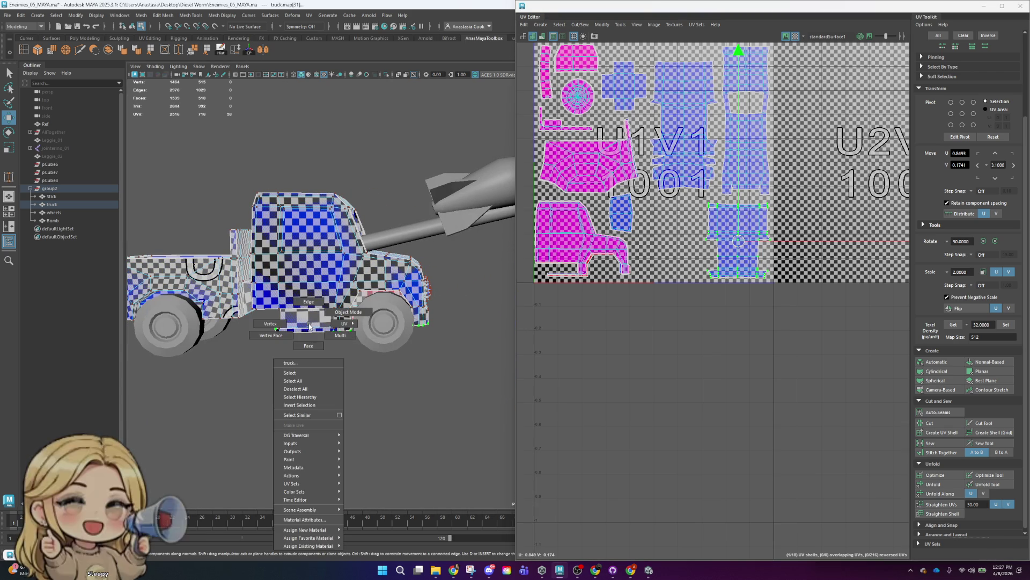
click(309, 319)
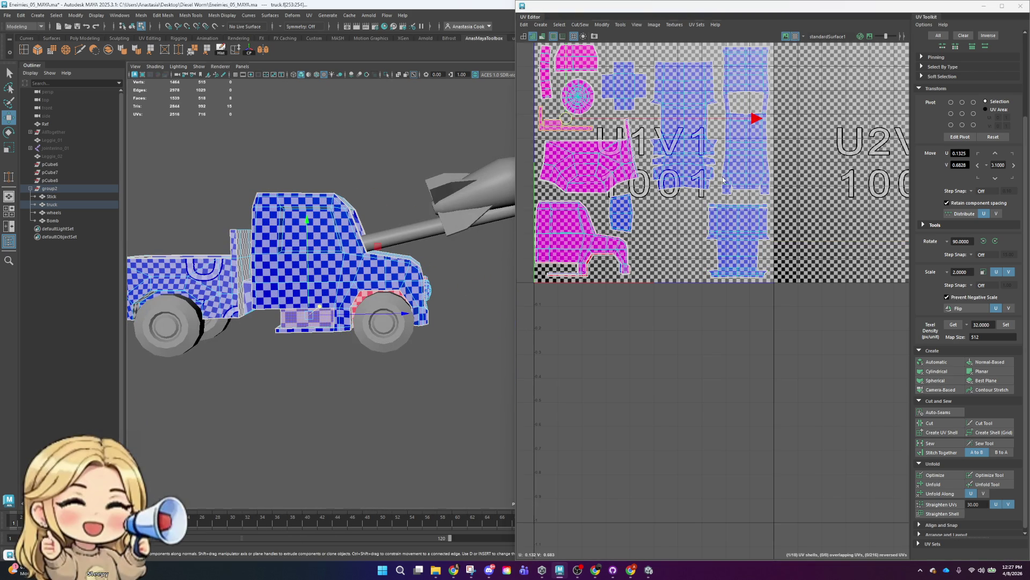
scroll(722, 180, down, 2)
scroll(648, 177, up, 3)
scroll(648, 177, up, 3)
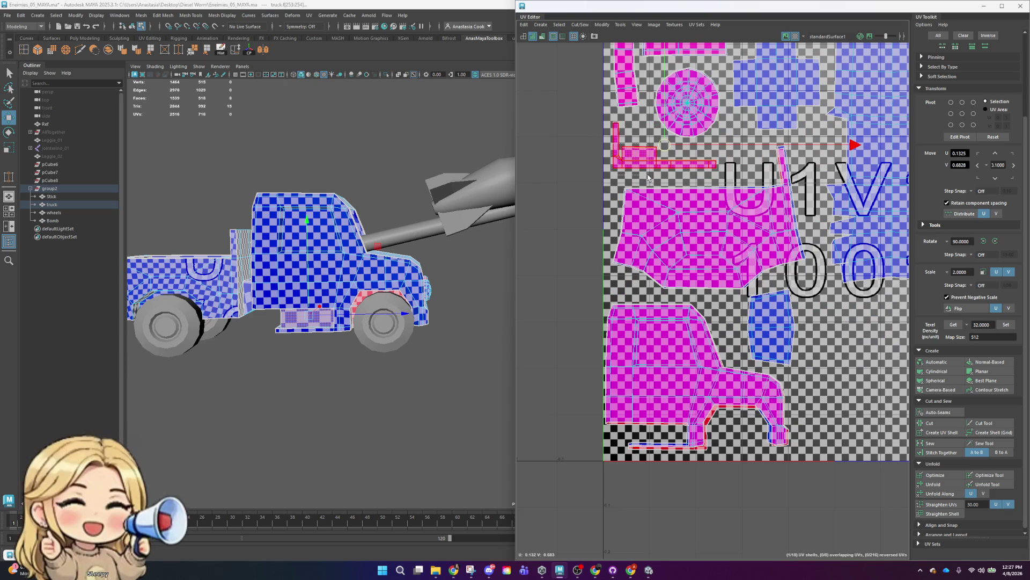
key(r)
mouse_move(664, 145)
mouse_down()
mouse_move(719, 145)
mouse_move(688, 148)
mouse_move(705, 150)
mouse_up()
key(w)
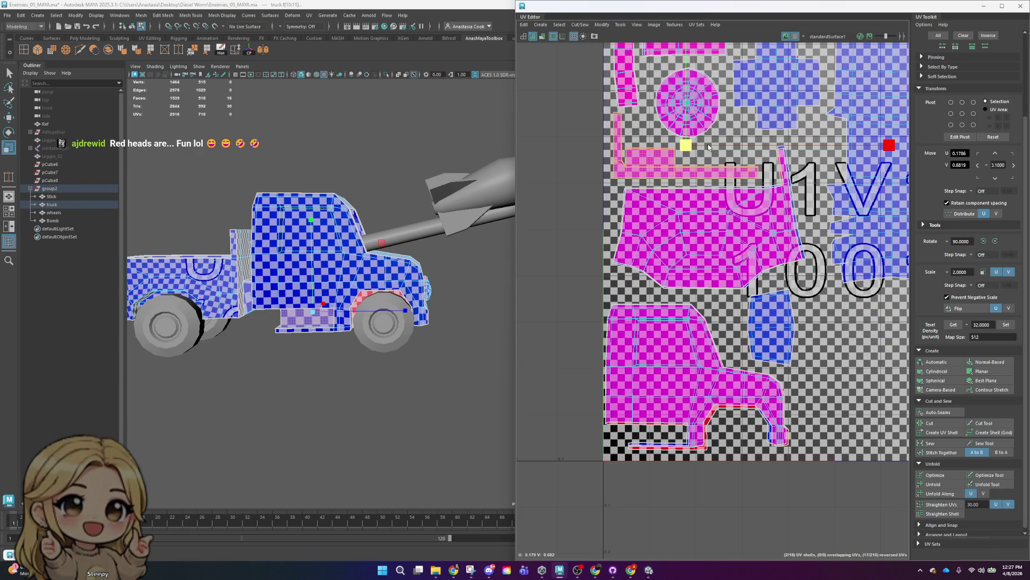
- Nudge the thin left vertical strip shell slightly left and down
key(w)
alt+middle_drag(697, 139, 719, 257)
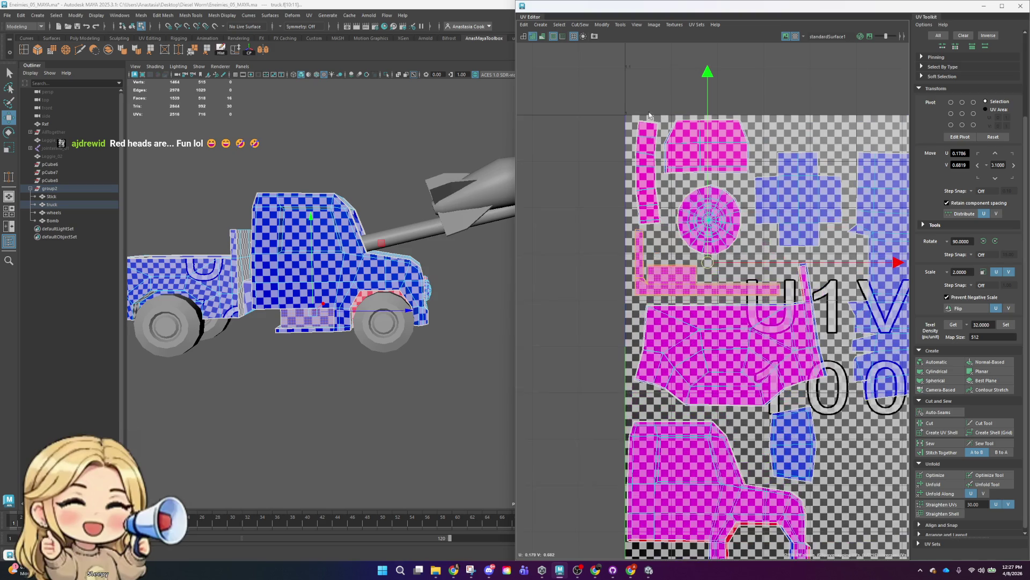
click(644, 155)
key(r)
drag(650, 171, 648, 173)
mouse_move(343, 301)
alt+mouse_down()
mouse_move(359, 284)
mouse_move(376, 333)
alt+mouse_up()
- Shrink the rear-face shell in tile 1002 and move it into tile 1001
click(408, 376)
key(f)
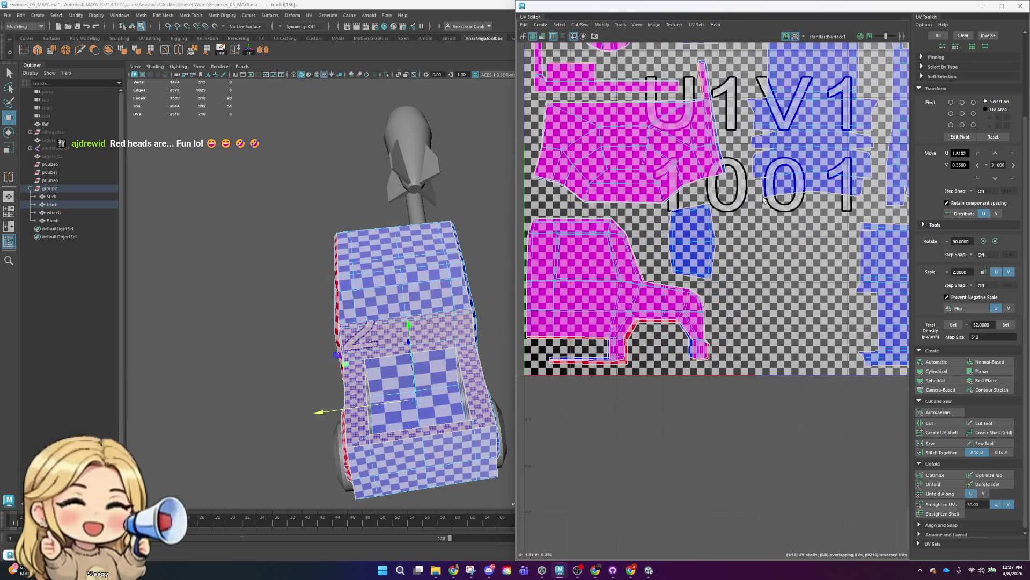
scroll(775, 254, down, 5)
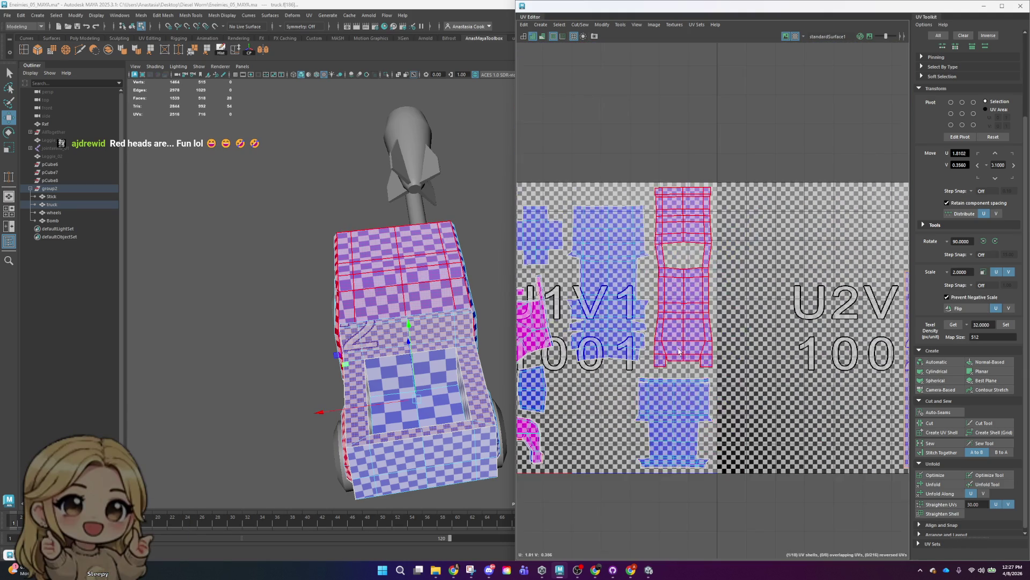
alt+middle_drag(849, 311, 826, 252)
click(873, 190)
drag(882, 188, 747, 411)
middle_drag(815, 284, 802, 294)
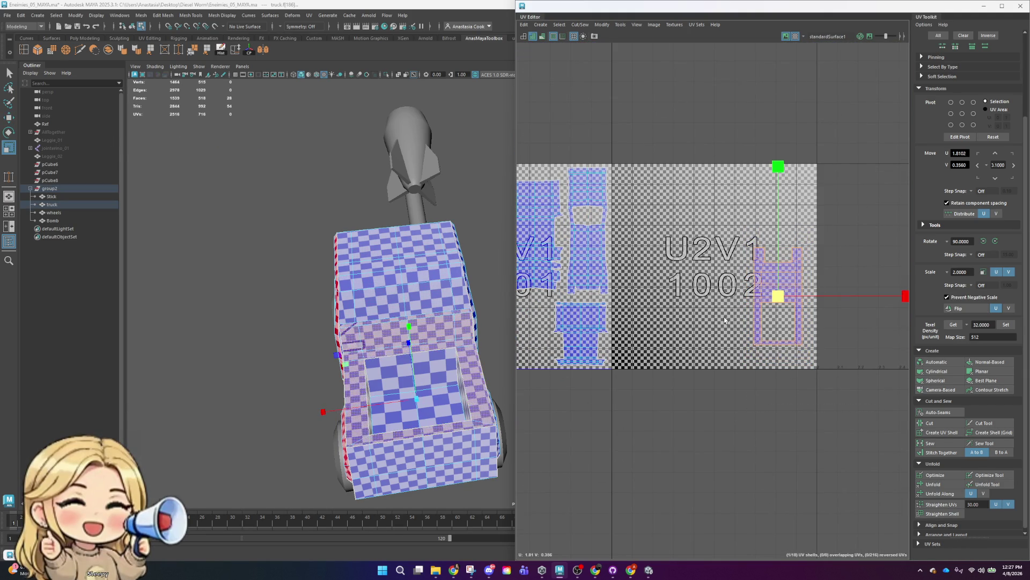
key(w)
drag(802, 294, 694, 317)
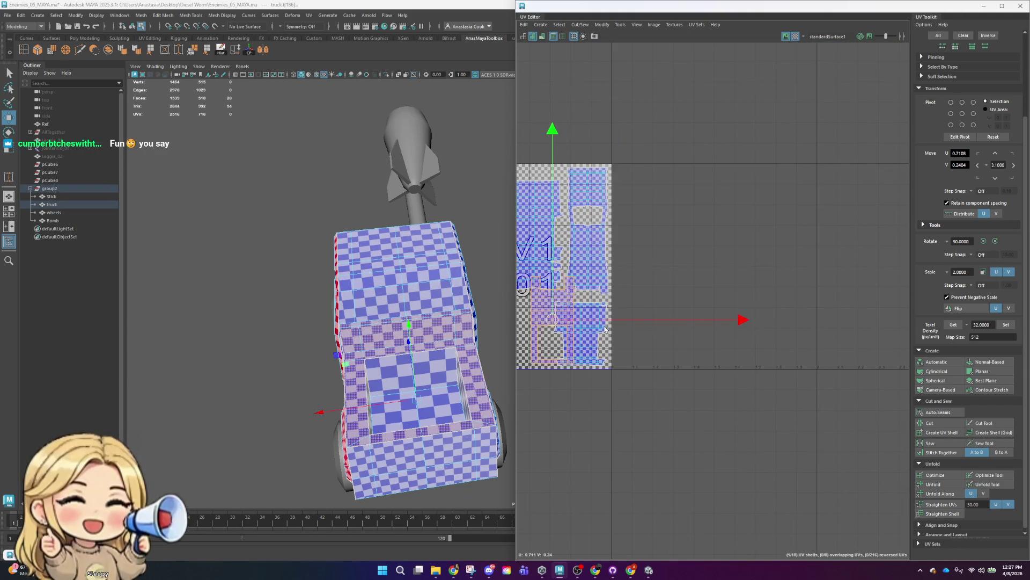
alt+middle_drag(526, 320, 672, 256)
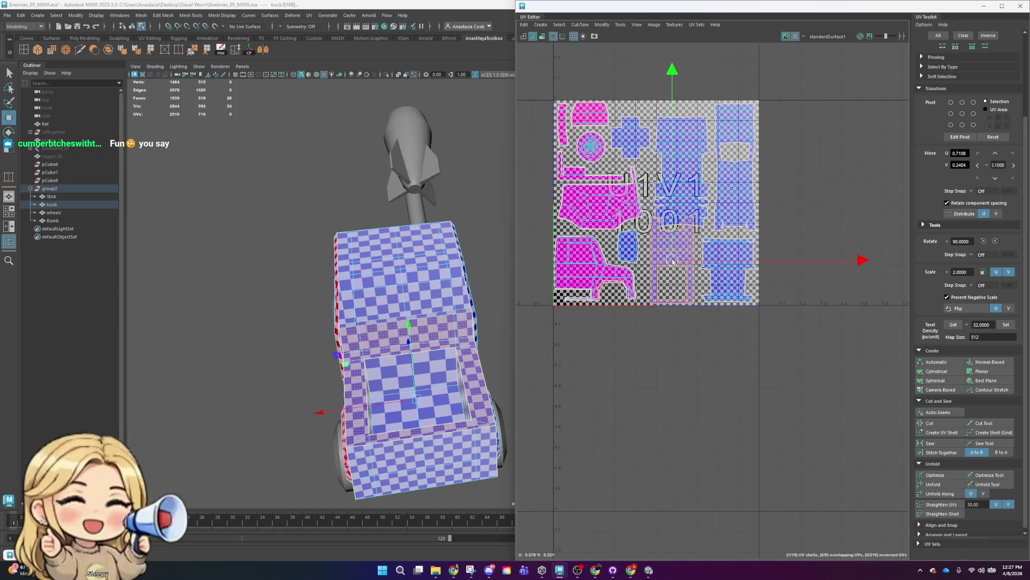
- Move the larger shell above up within the tile, back in face selection with Move active
click(673, 176)
drag(673, 176, 686, 160)
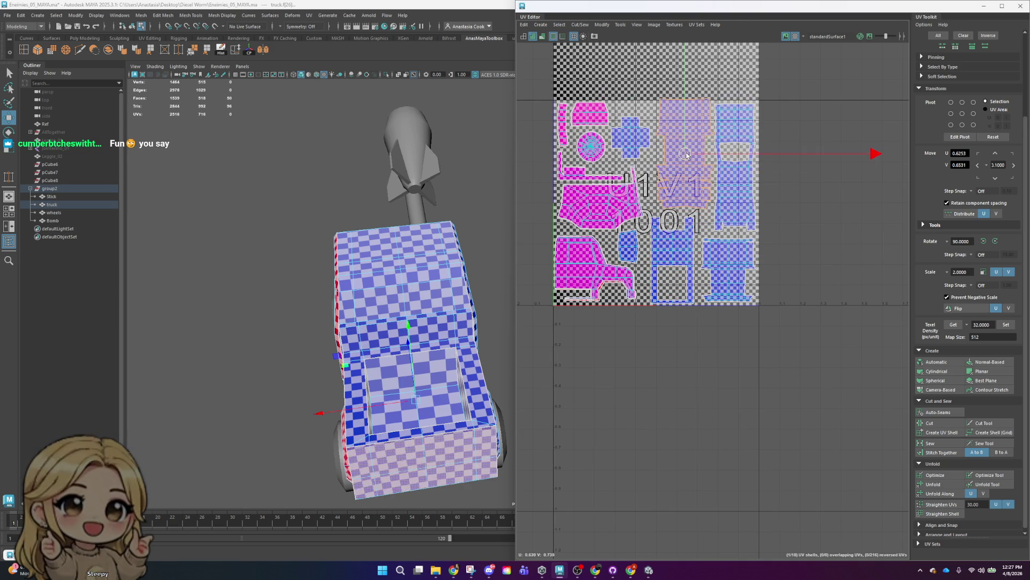
key(r)
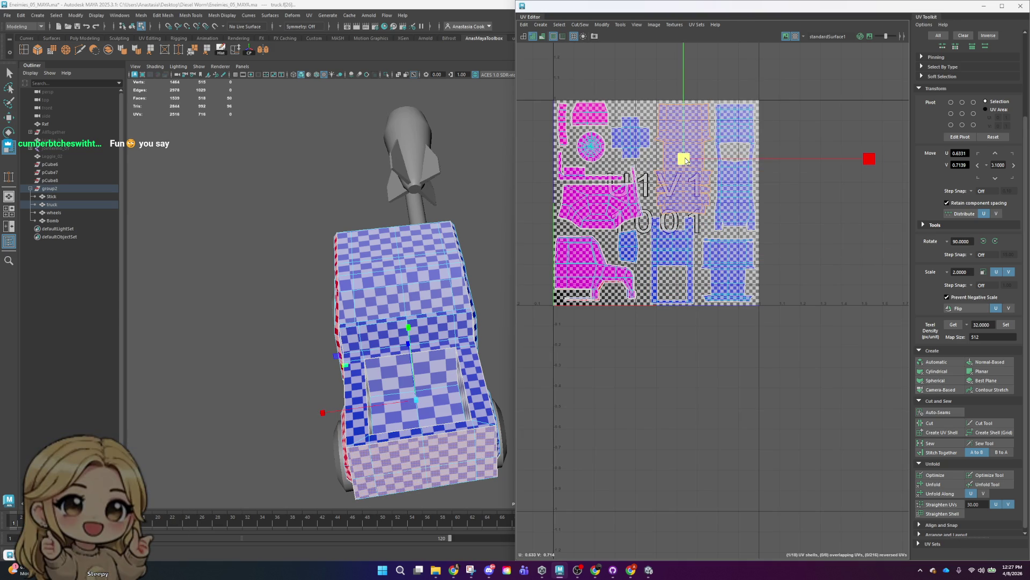
scroll(686, 160, up, 3)
alt+middle_drag(686, 160, 683, 202)
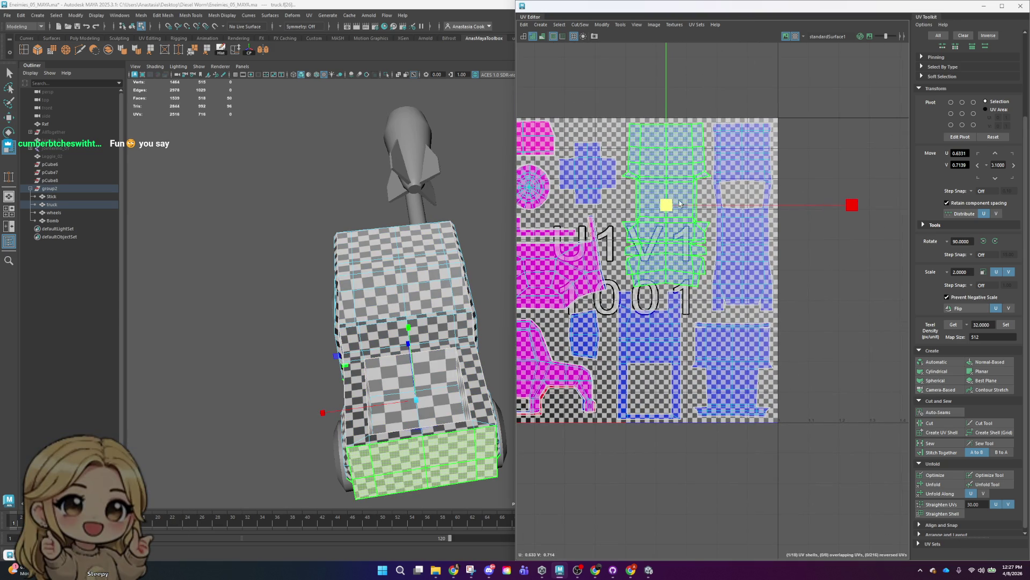
key(F11)
key(w)
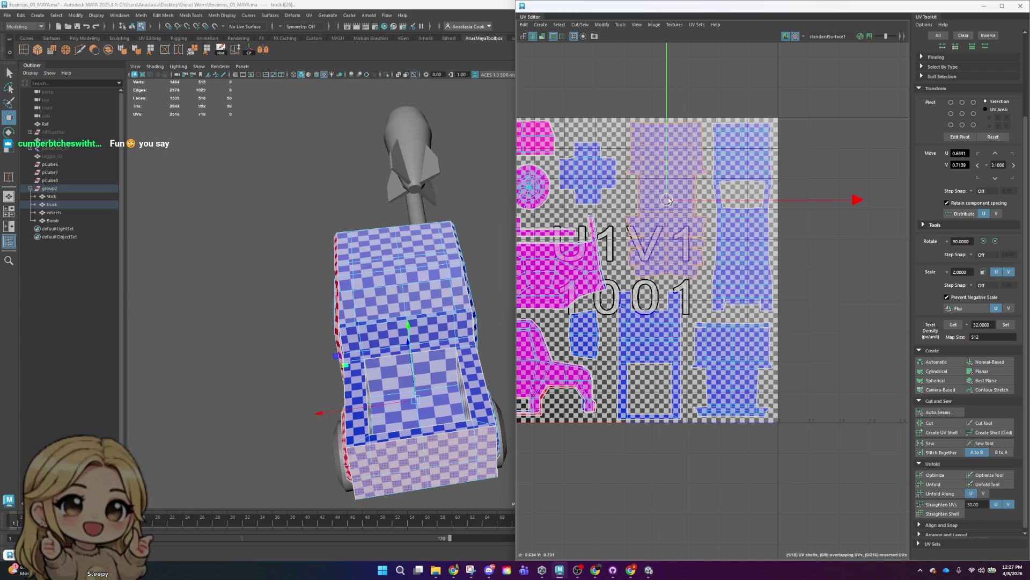
- Select the lower shell and the truck's front panel faces, framing the whole 0–1 tile
click(650, 357)
click(650, 358)
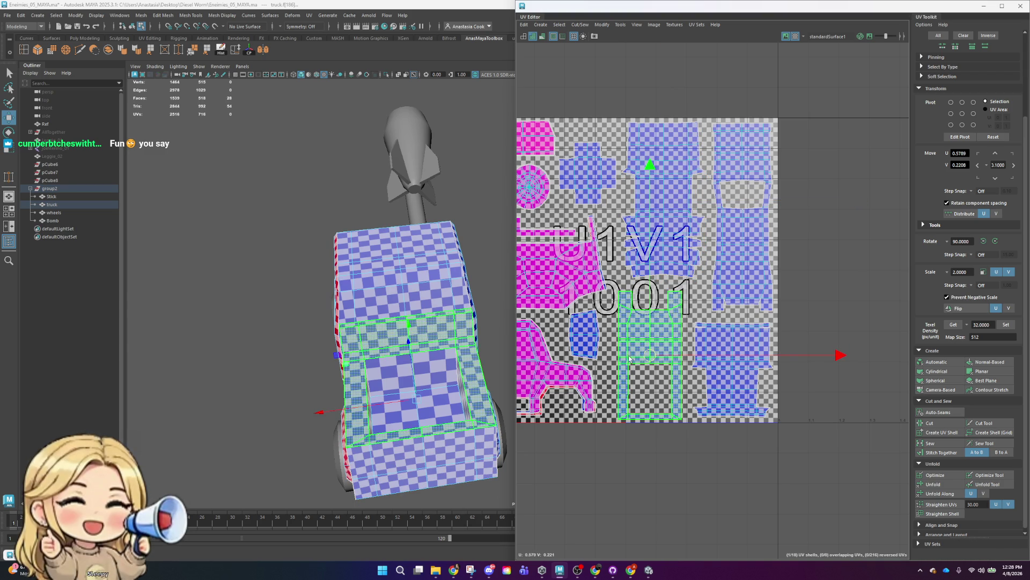
click(435, 402)
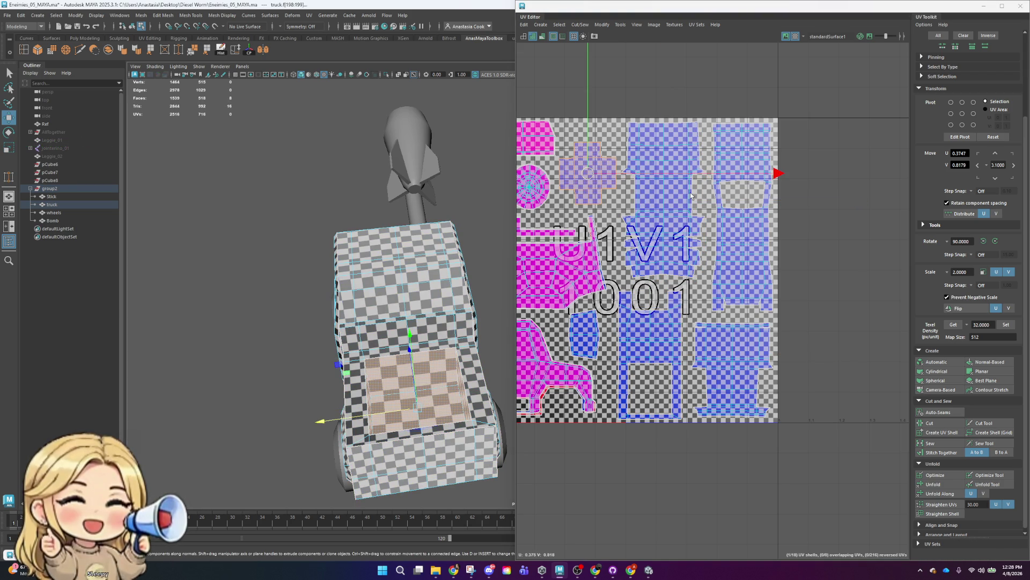
alt+middle_drag(603, 176, 666, 234)
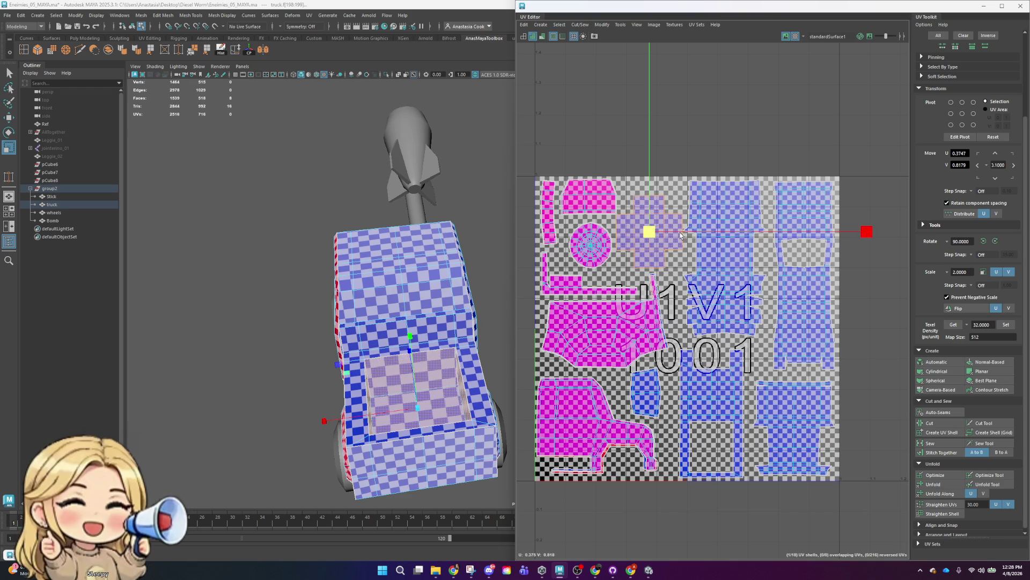
- Move the circular UV shell left and slightly down
key(w)
key(r)
click(699, 130)
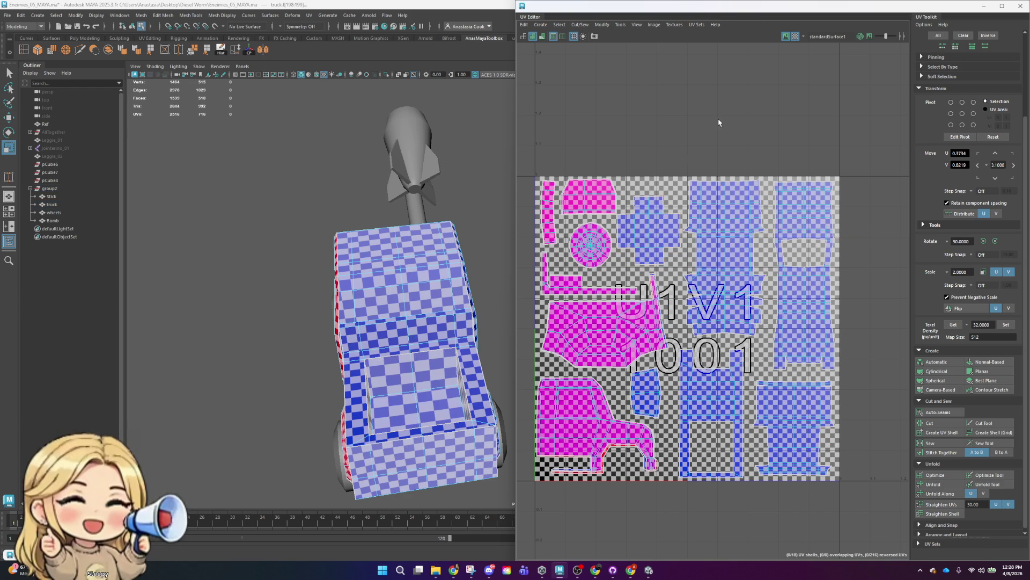
scroll(621, 176, up, 3)
alt+middle_drag(691, 202, 740, 159)
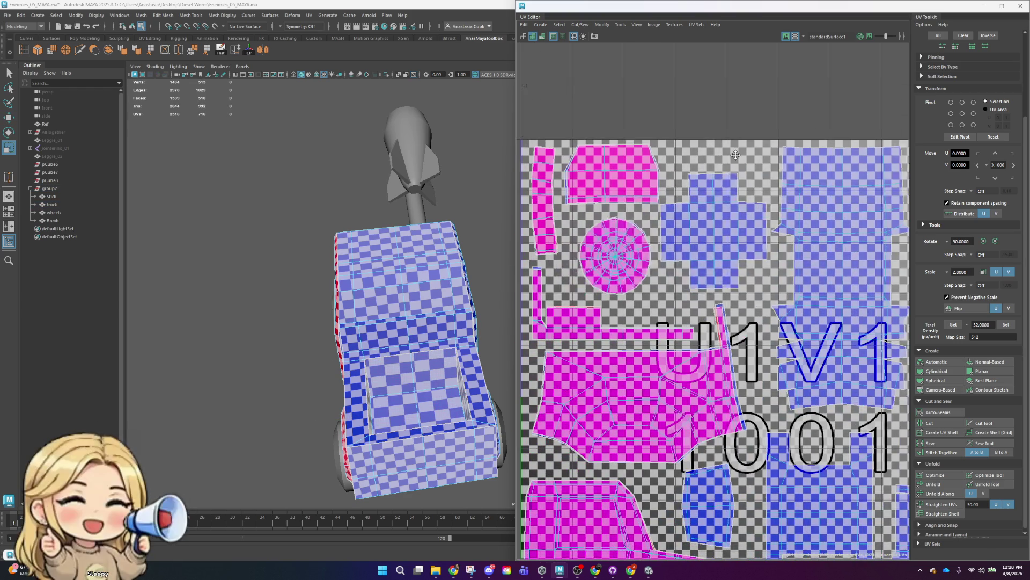
click(627, 261)
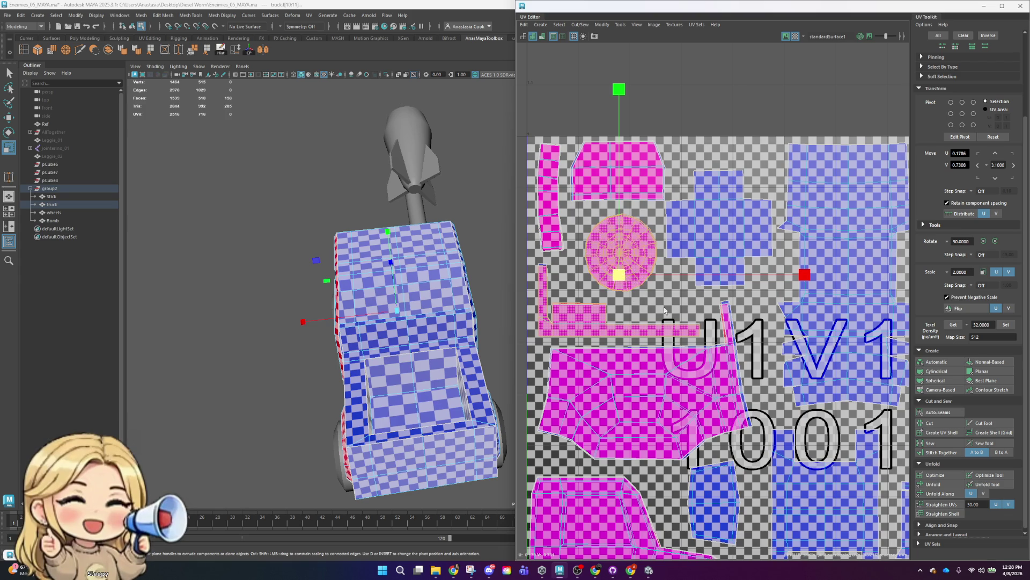
click(595, 194)
click(613, 266)
key(w)
drag(620, 257, 605, 264)
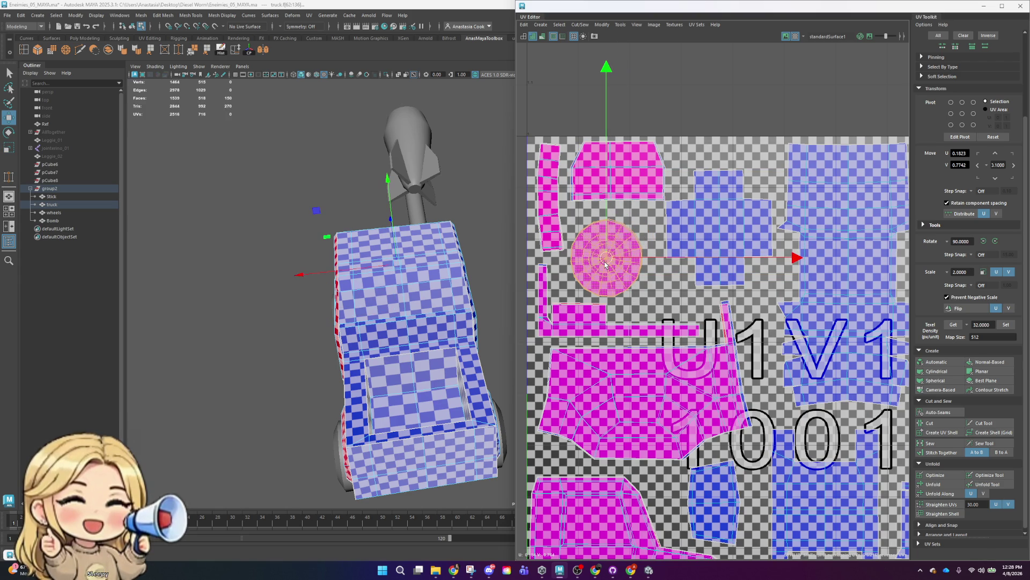
- Shift the top pink rectangle slightly left, drop the circle a bit, and move the cross shell up-left
click(638, 177)
click(653, 105)
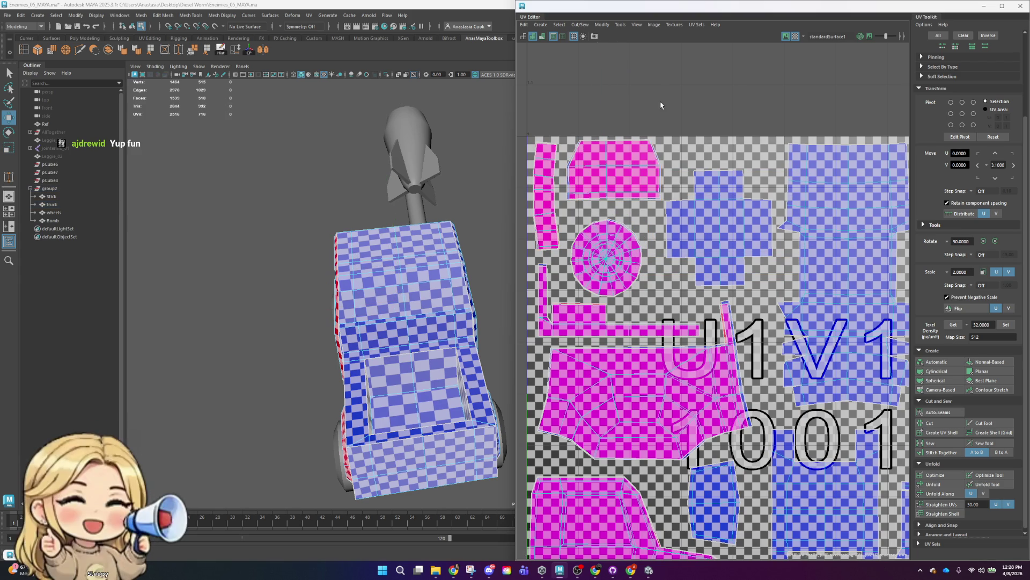
click(628, 154)
drag(612, 181, 604, 181)
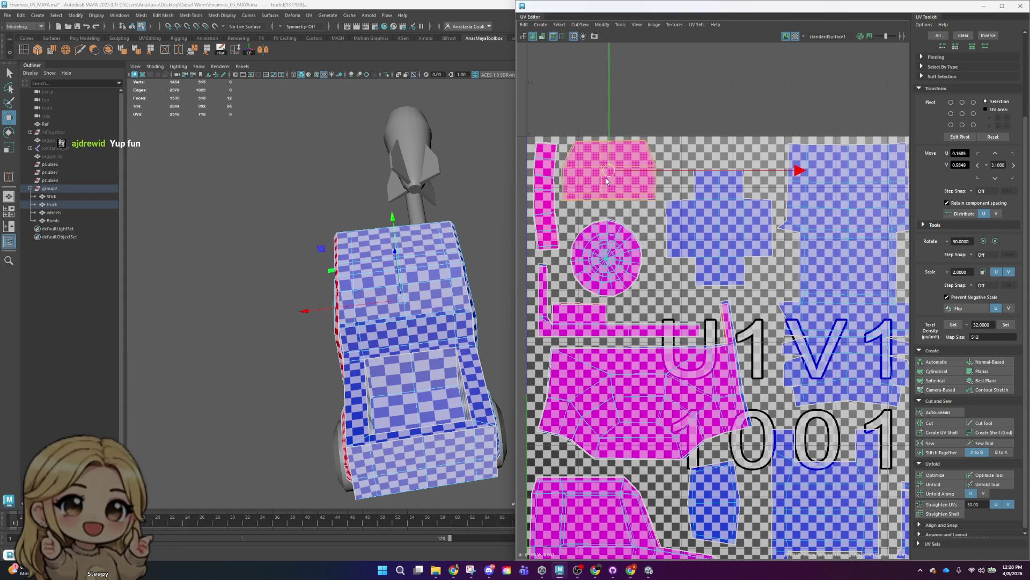
click(609, 246)
drag(612, 246, 611, 254)
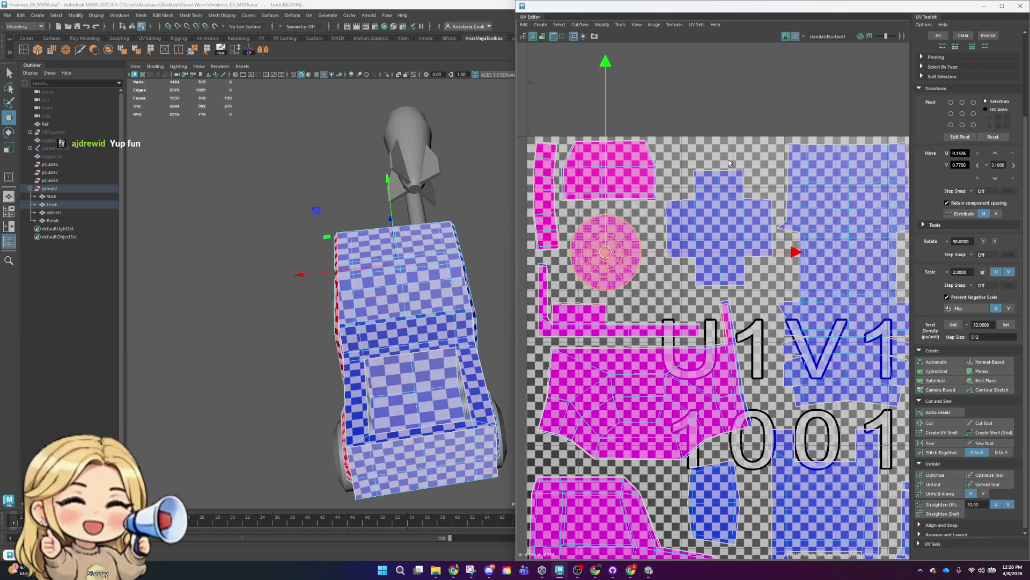
click(698, 209)
mouse_move(719, 238)
mouse_down()
mouse_move(715, 222)
mouse_move(711, 240)
mouse_up()
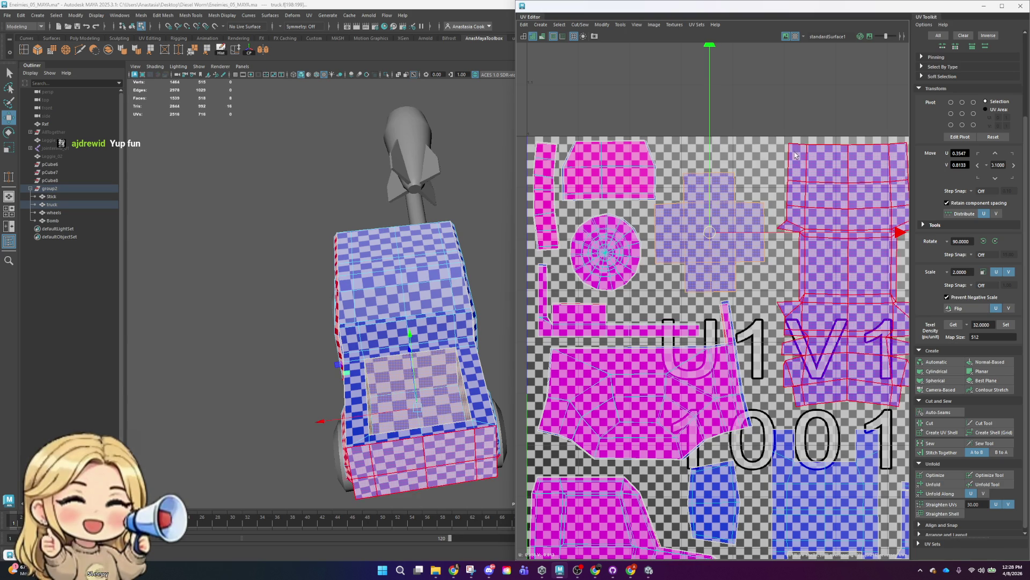
click(696, 450)
- Nudge the truck-side shell slightly right and down and the small shell slightly right
click(645, 385)
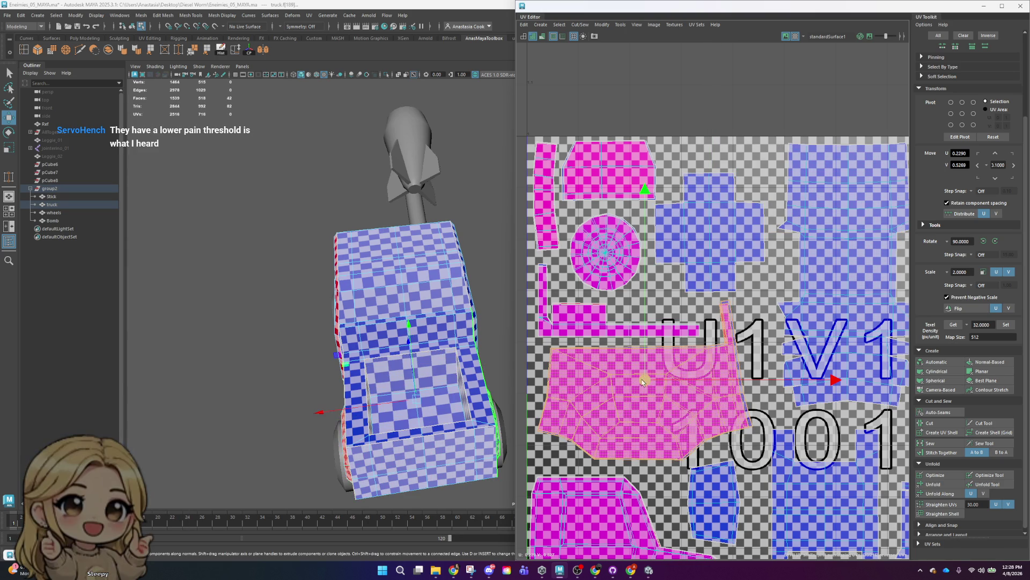
alt+middle_drag(645, 386, 655, 298)
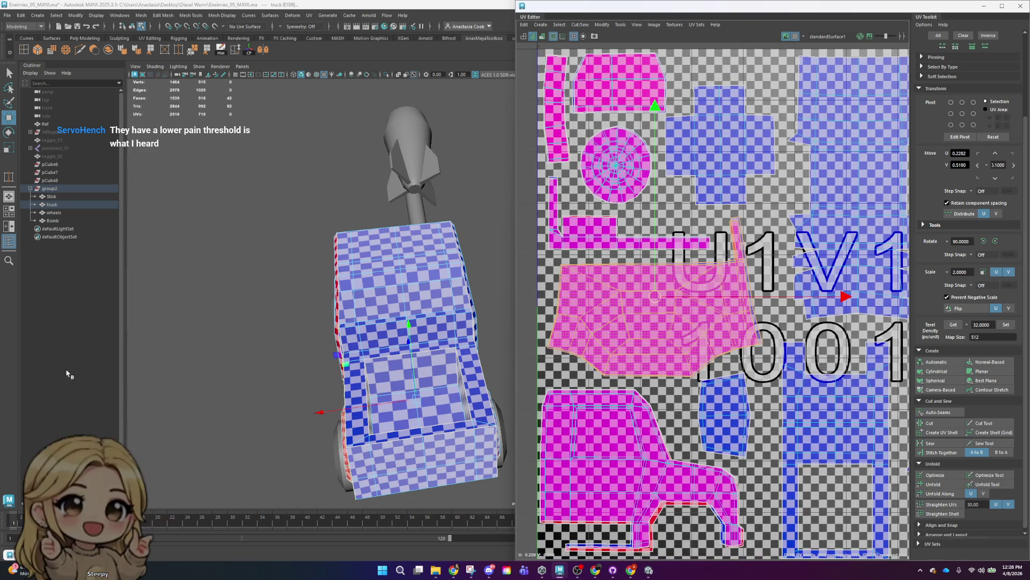
key(F8)
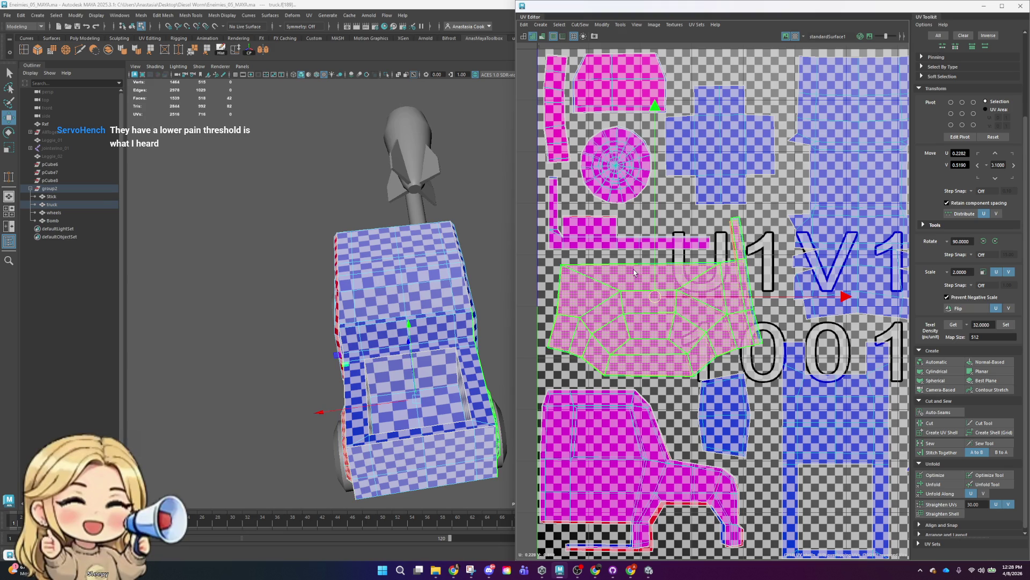
key(F8)
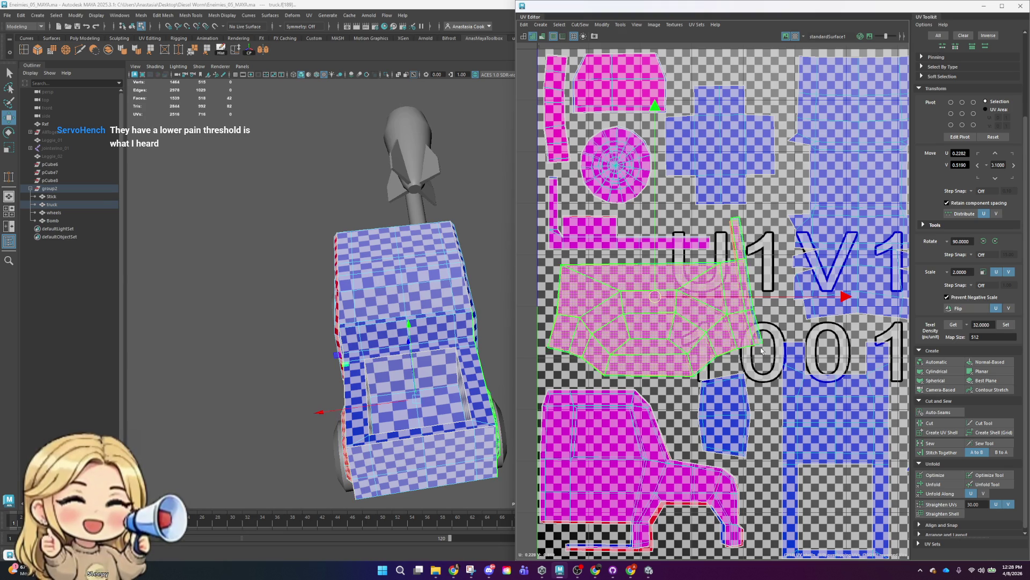
scroll(694, 277, down, 2)
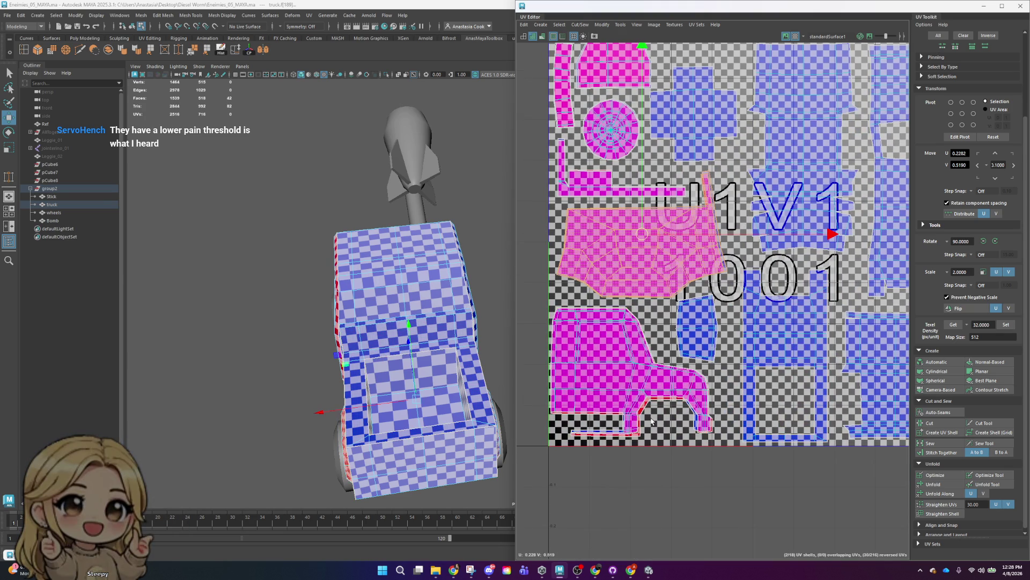
click(624, 386)
drag(624, 385, 631, 391)
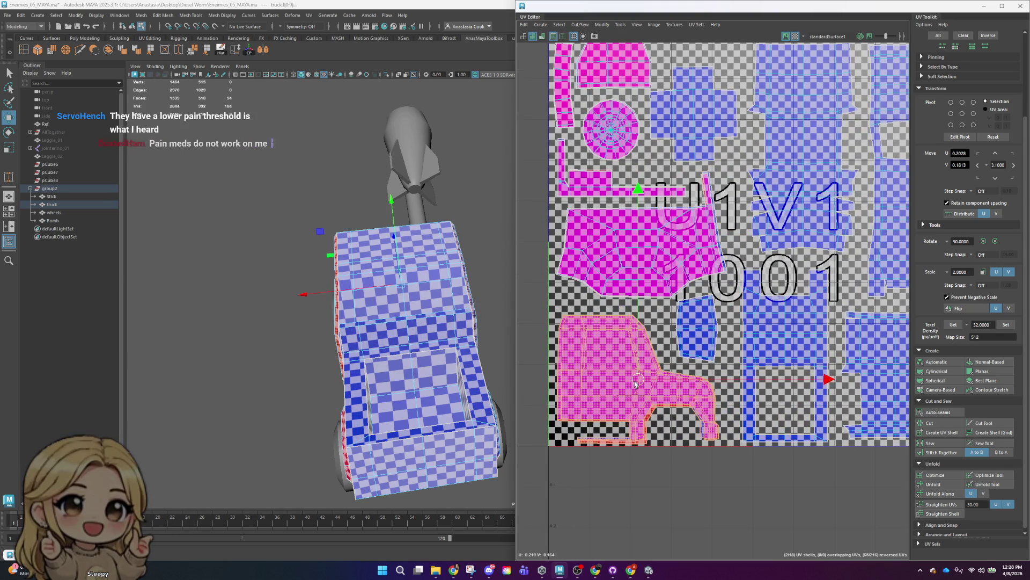
click(703, 339)
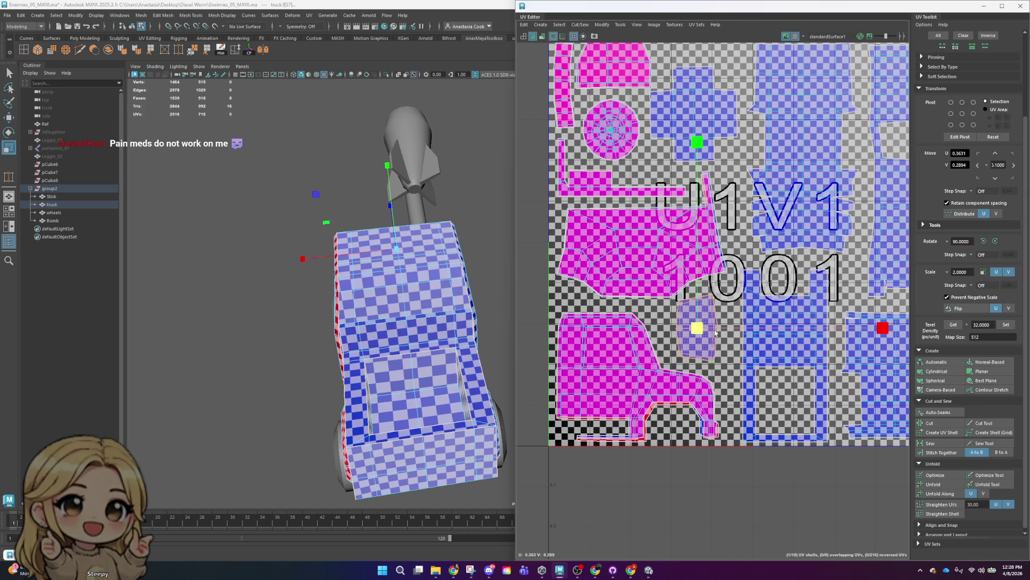
drag(700, 334, 703, 332)
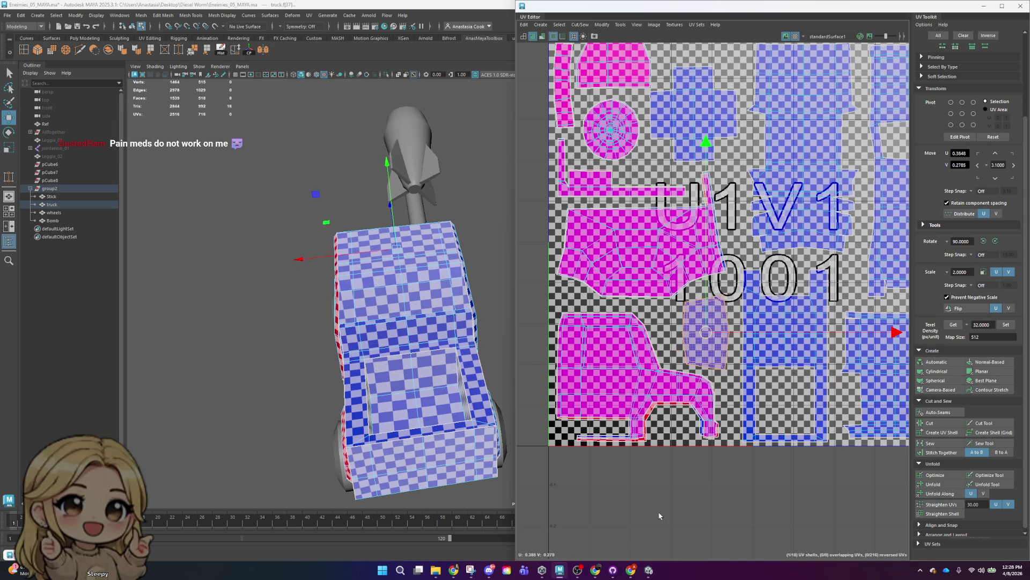
- Search Google for 'medical difference for red haired people' and view all results
mouse_move(593, 571)
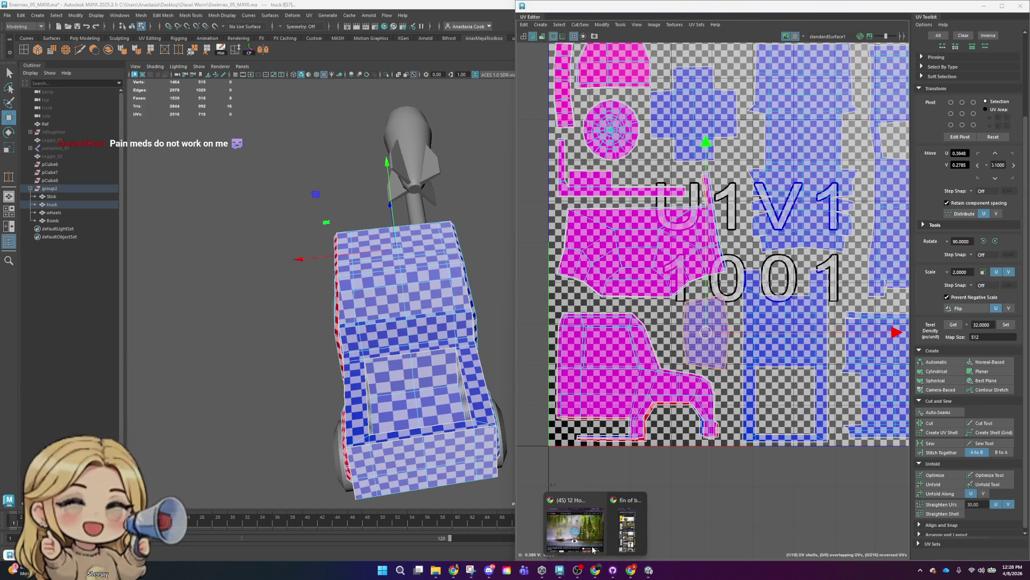
click(629, 531)
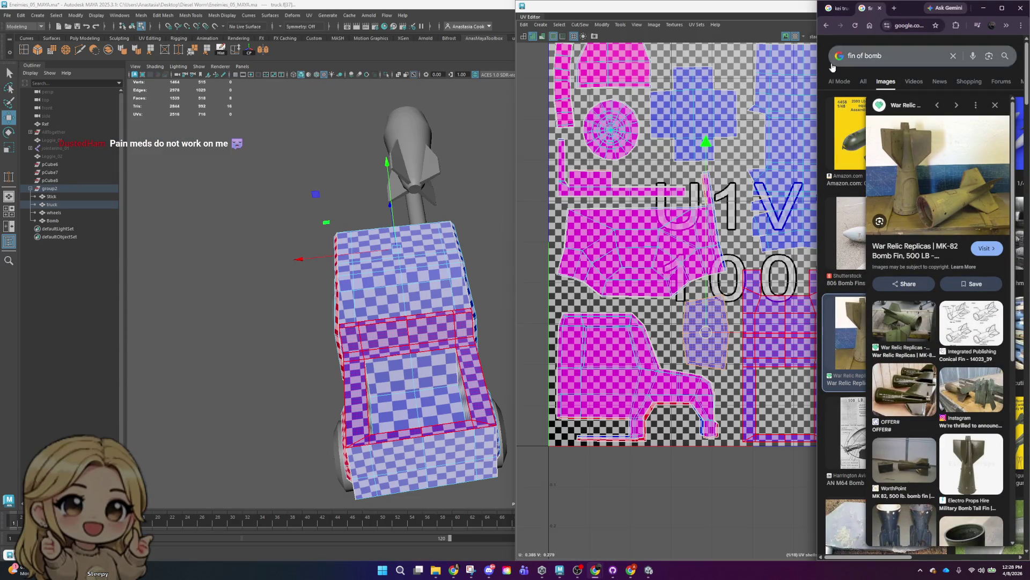
drag(815, 80, 551, 80)
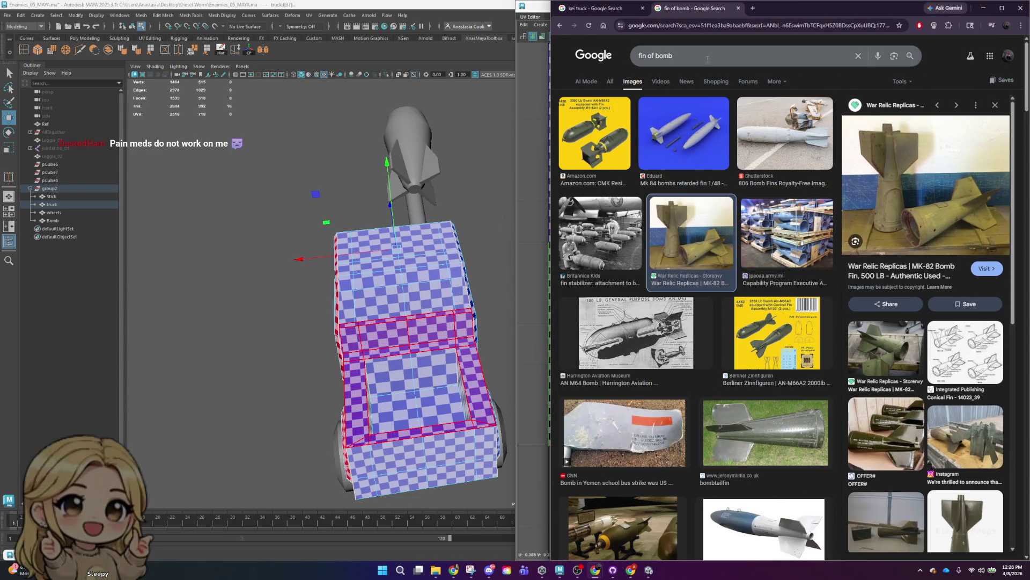
text(mm)
key(BackSpace)
text(edical difference)
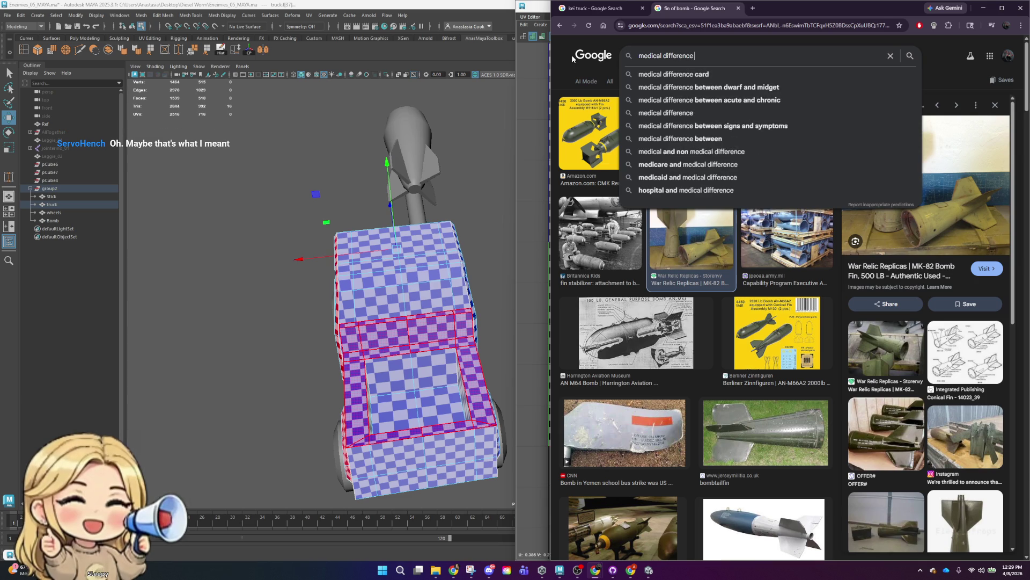
text( for red haired people)
key(Return)
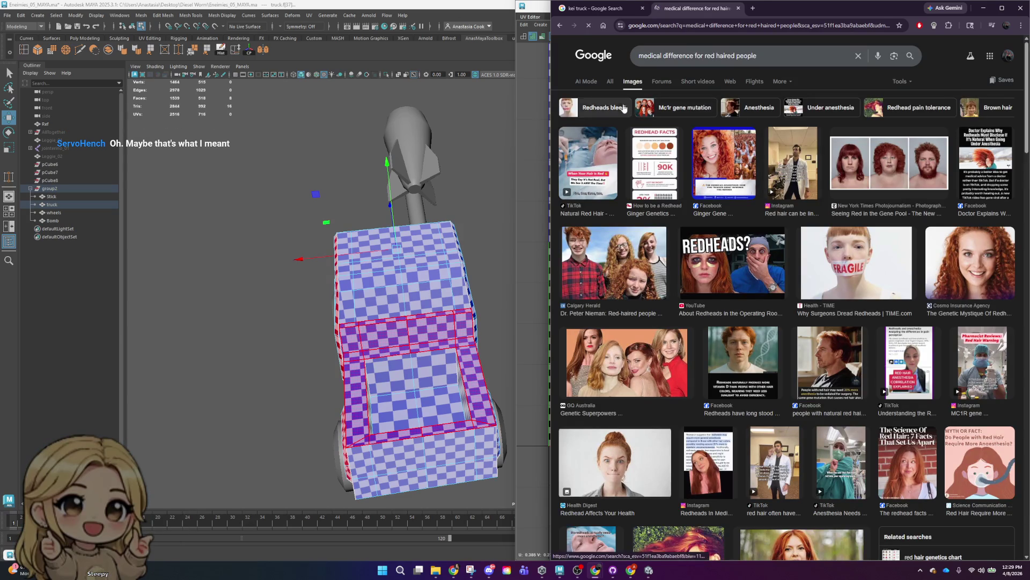
click(606, 81)
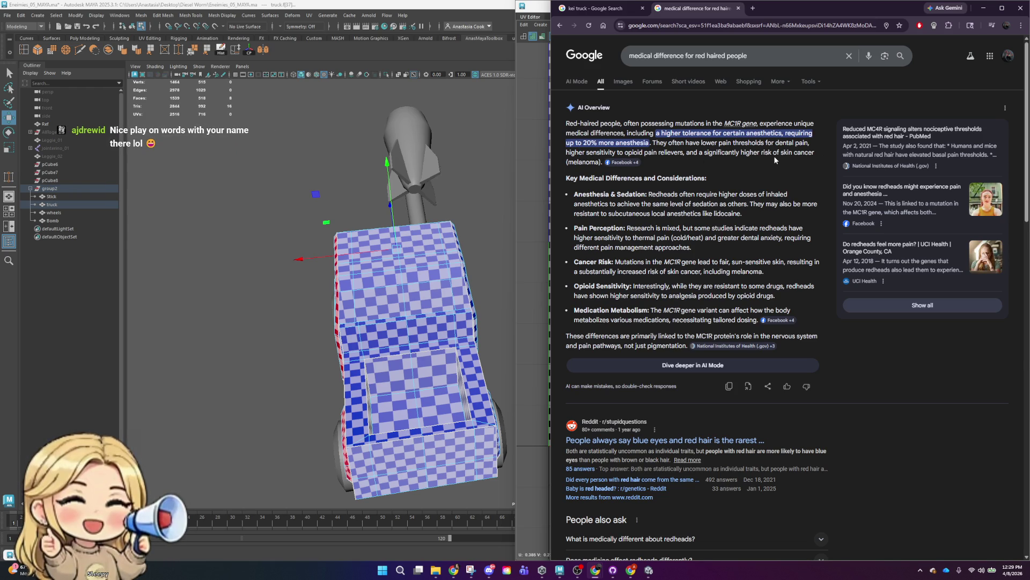
- Read the results, highlighting 'higher risk of skin cancer', and start refining the query with 'fu'
drag(816, 153, 740, 155)
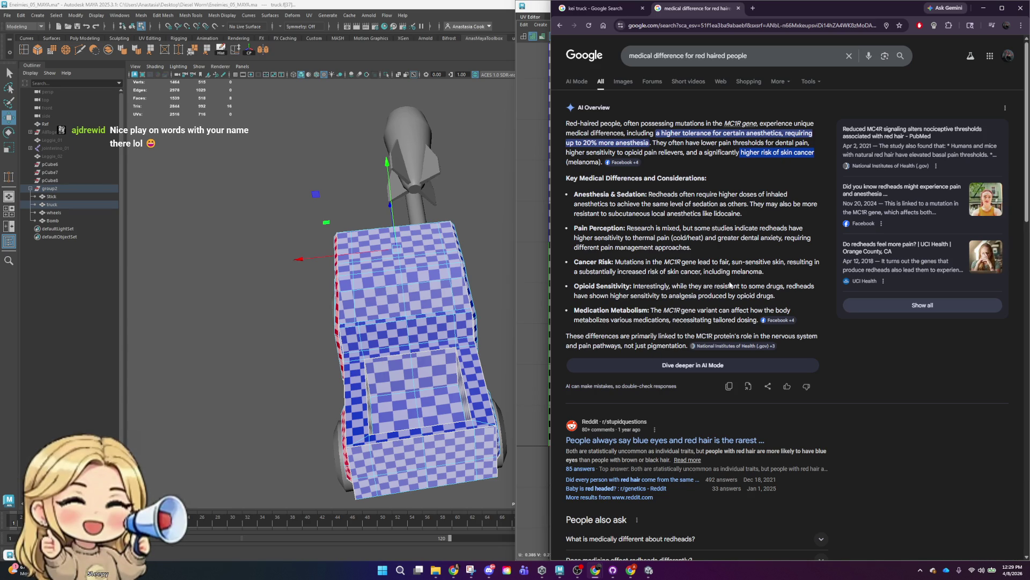
scroll(713, 254, down, 4)
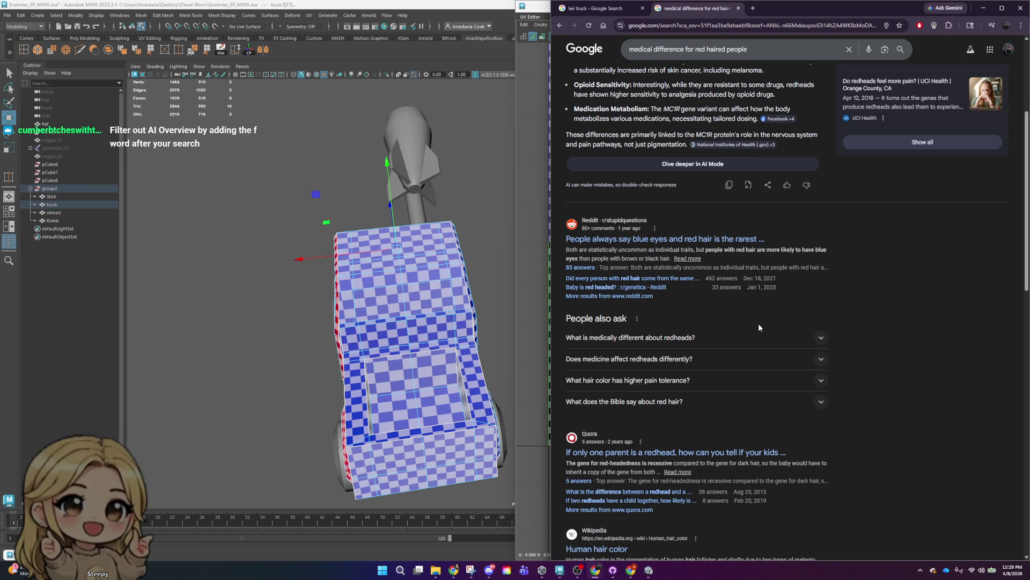
scroll(758, 323, down, 1)
scroll(763, 353, up, 5)
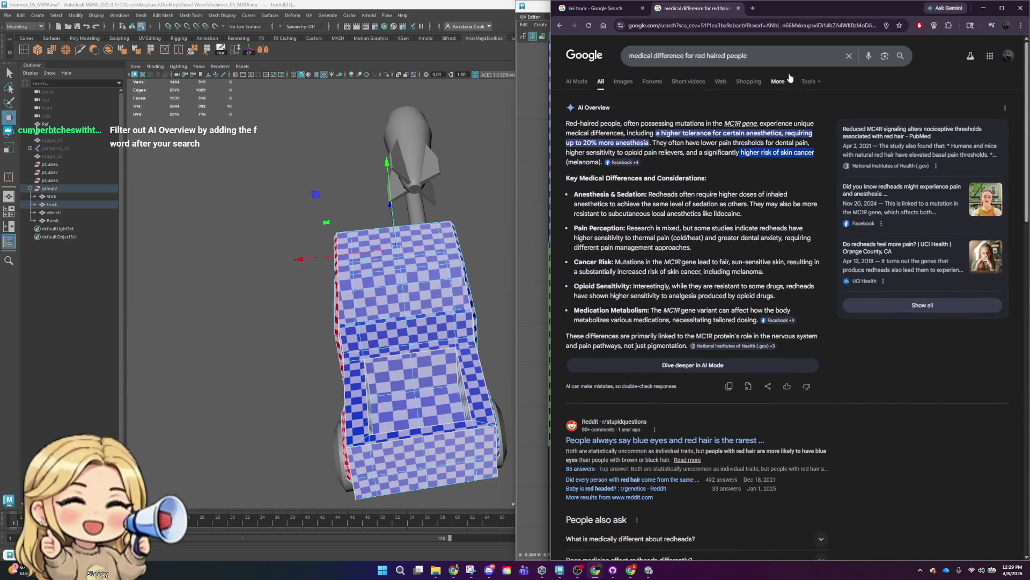
click(772, 49)
text(fu)
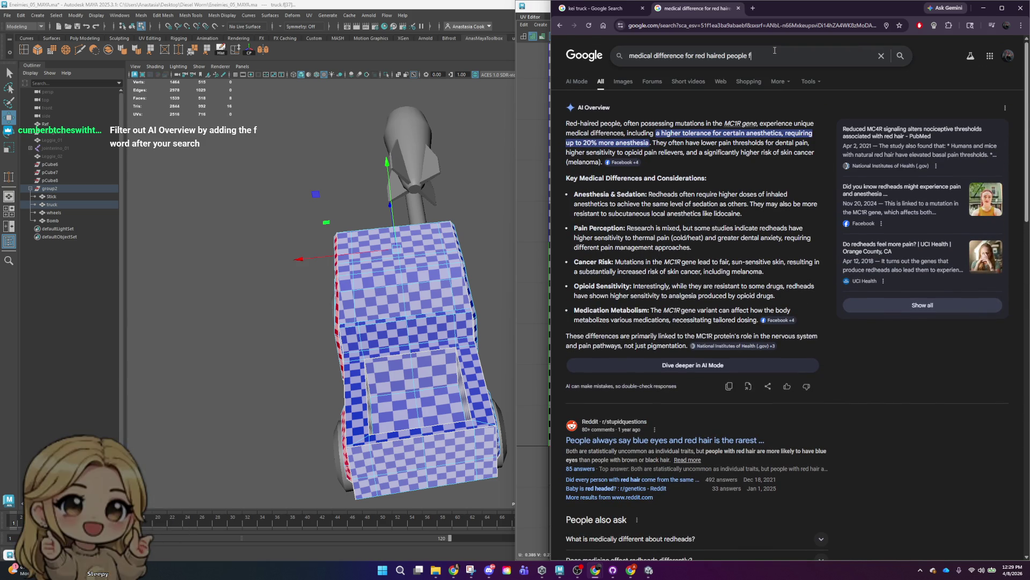
- Minimize Chrome, bring it back with Alt+Tab, scroll through the red-hair results, then close them
click(983, 8)
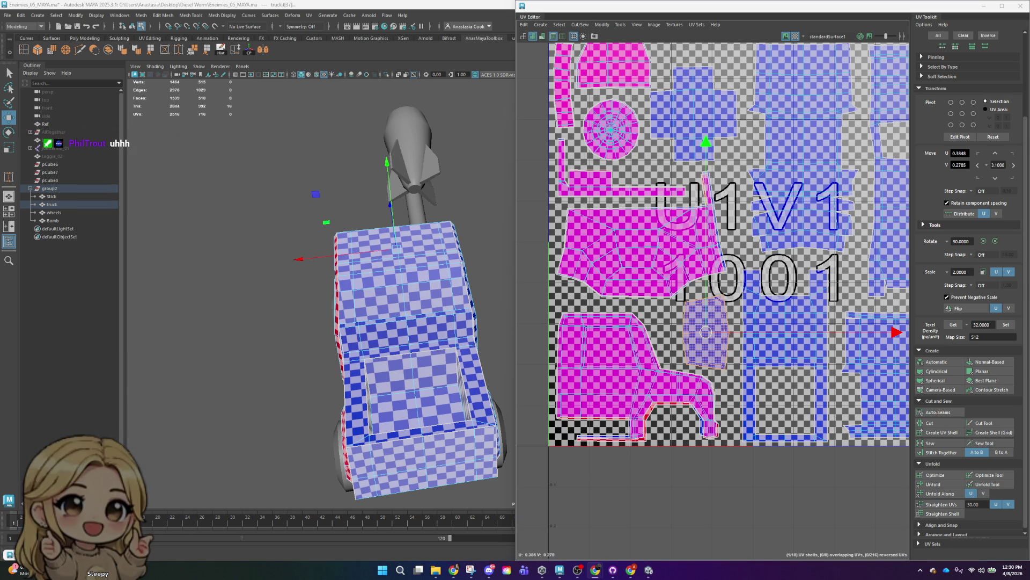
key(alt+Tab)
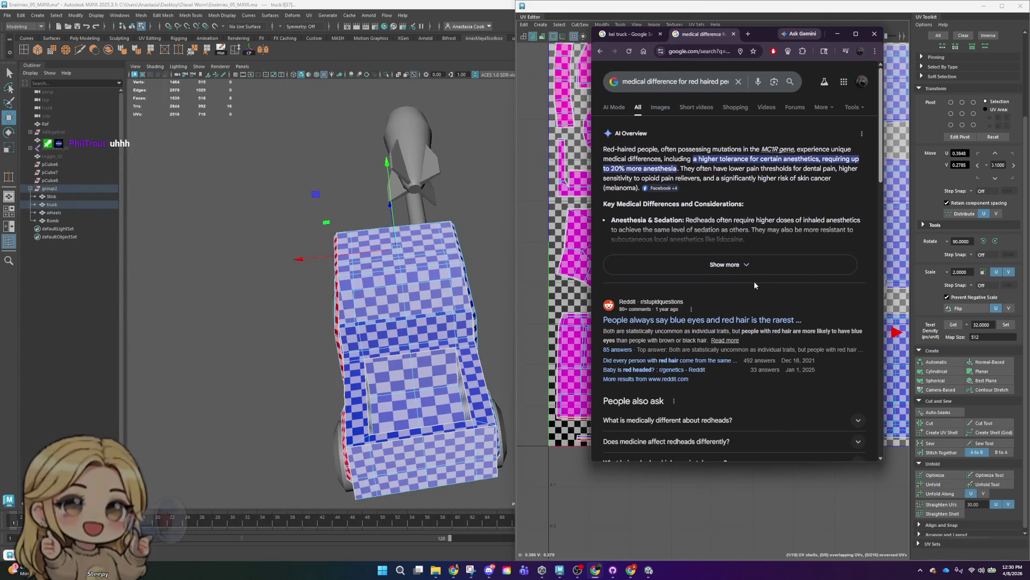
scroll(753, 283, down, 3)
scroll(730, 279, down, 5)
scroll(707, 280, up, 3)
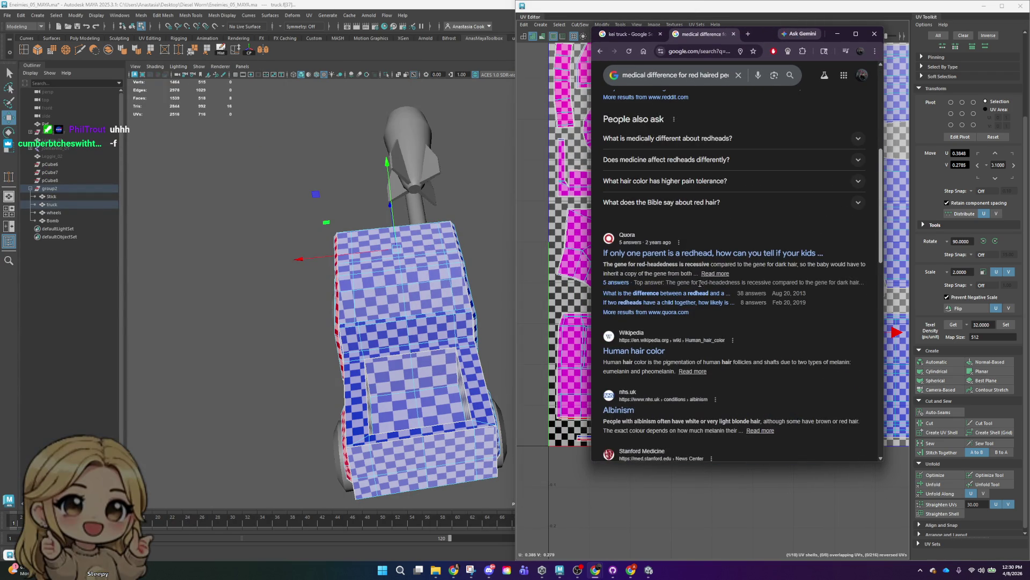
scroll(703, 283, down, 1)
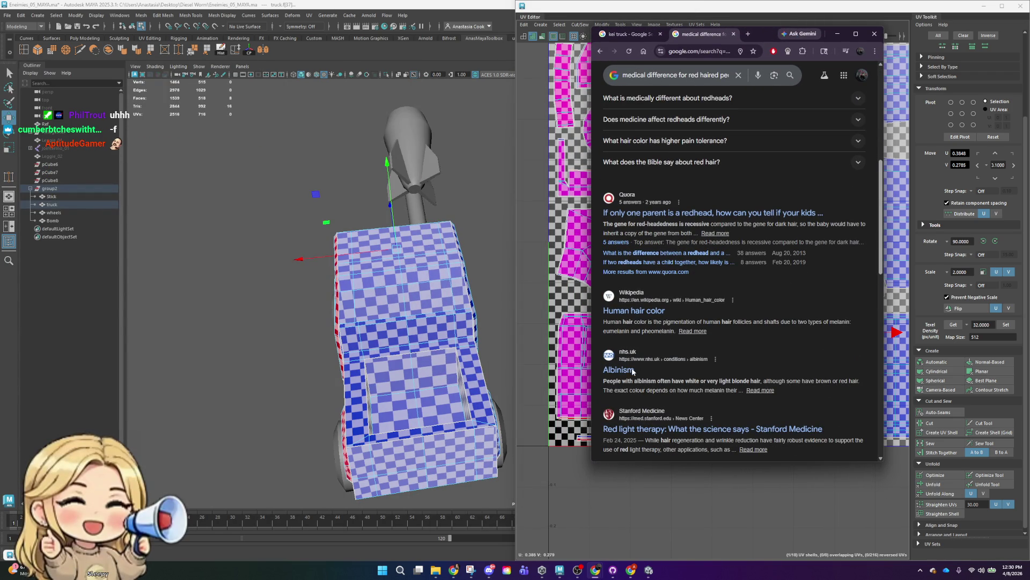
scroll(723, 333, down, 5)
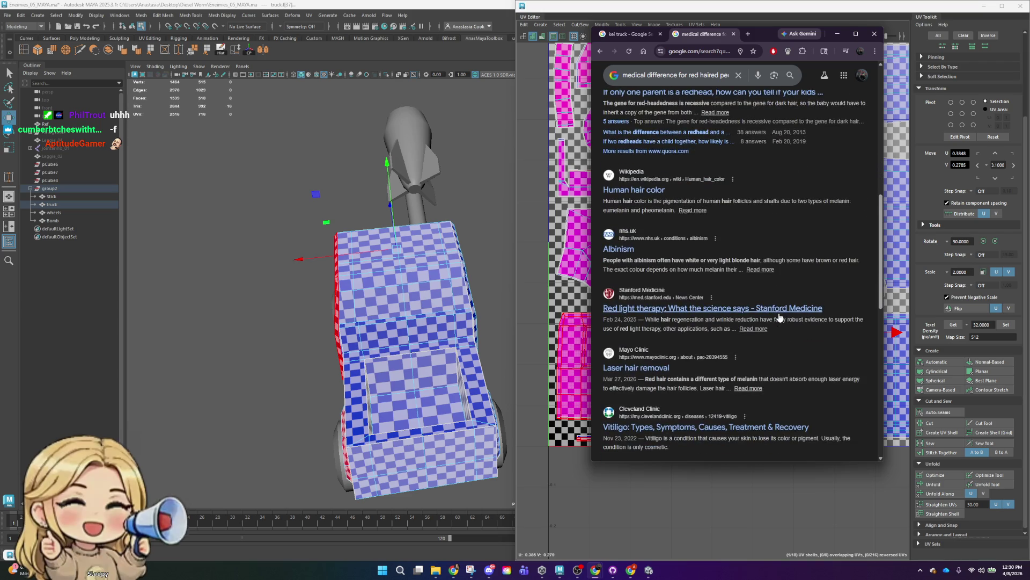
scroll(780, 316, down, 2)
scroll(777, 315, down, 2)
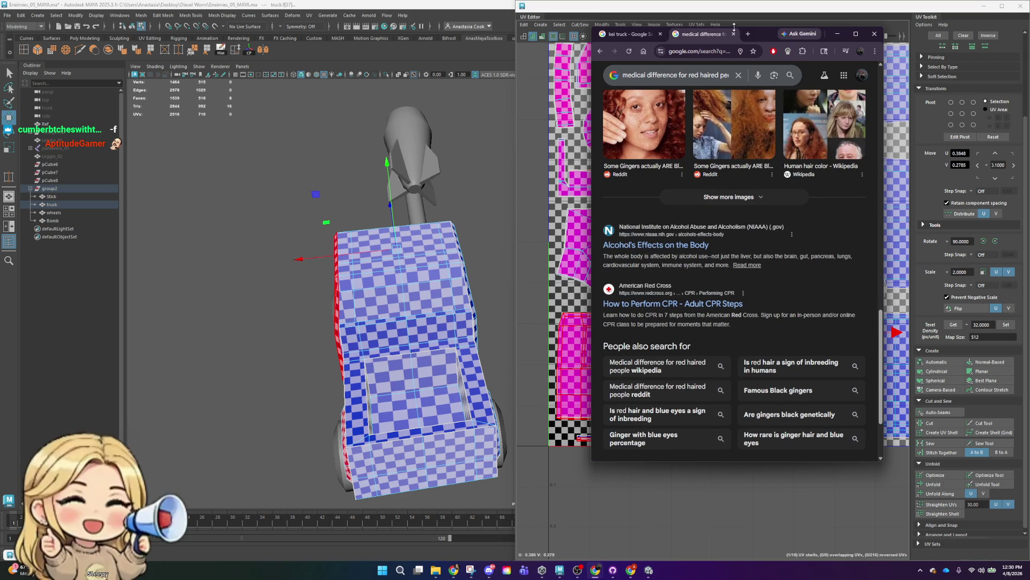
click(734, 34)
- Back in Maya, switch to UV selection and shift the side shell's lower-edge UVs upward vertically
click(838, 34)
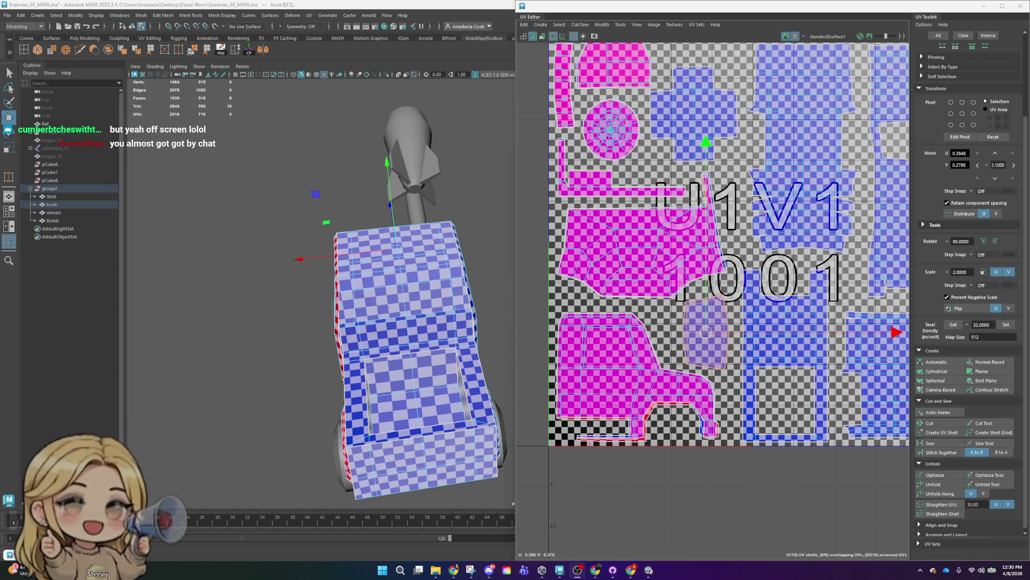
scroll(705, 416, up, 2)
scroll(705, 415, up, 2)
scroll(714, 376, up, 2)
right_click(693, 282)
click(735, 290)
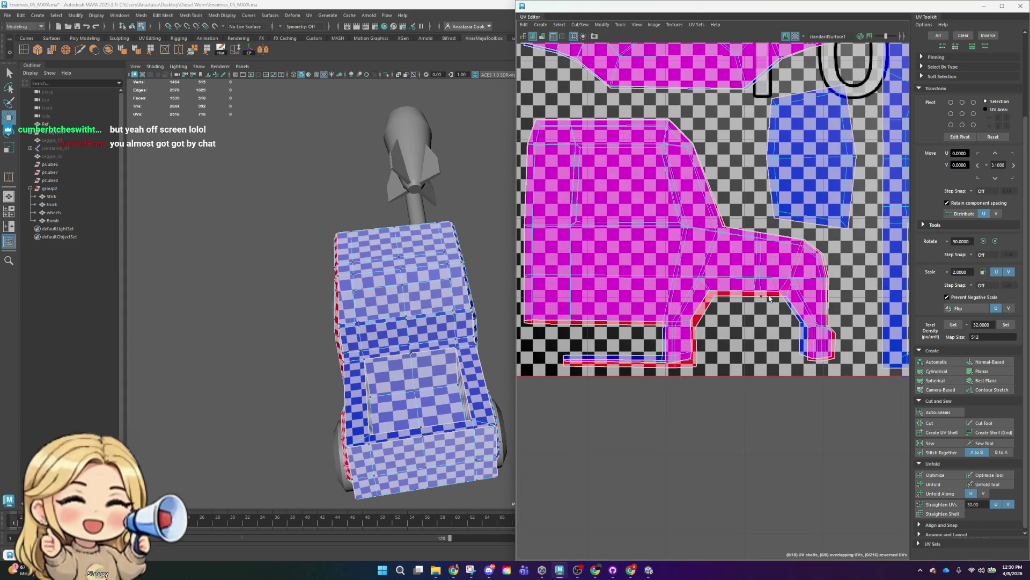
scroll(735, 290, up, 2)
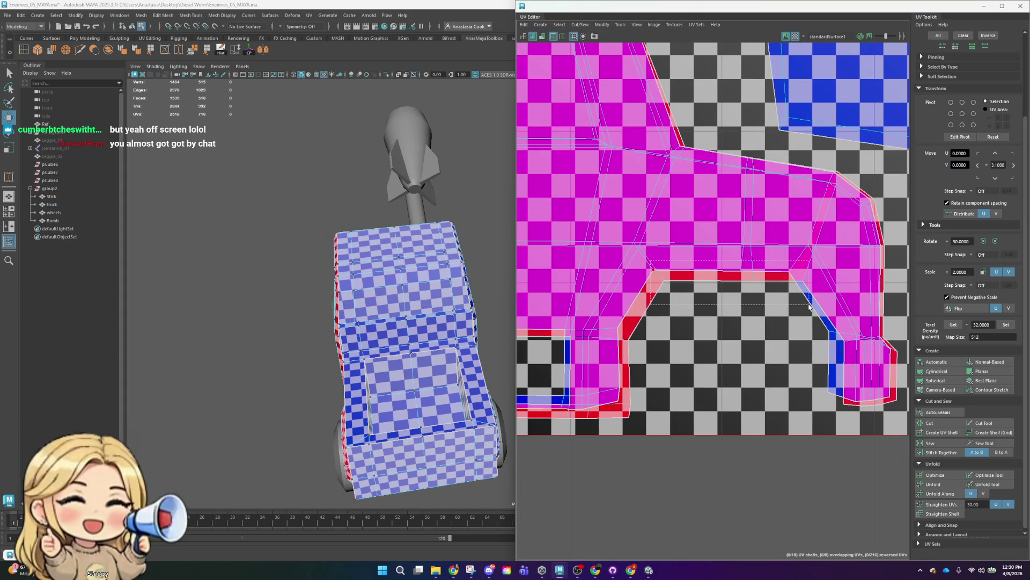
drag(746, 299, 797, 302)
click(727, 87)
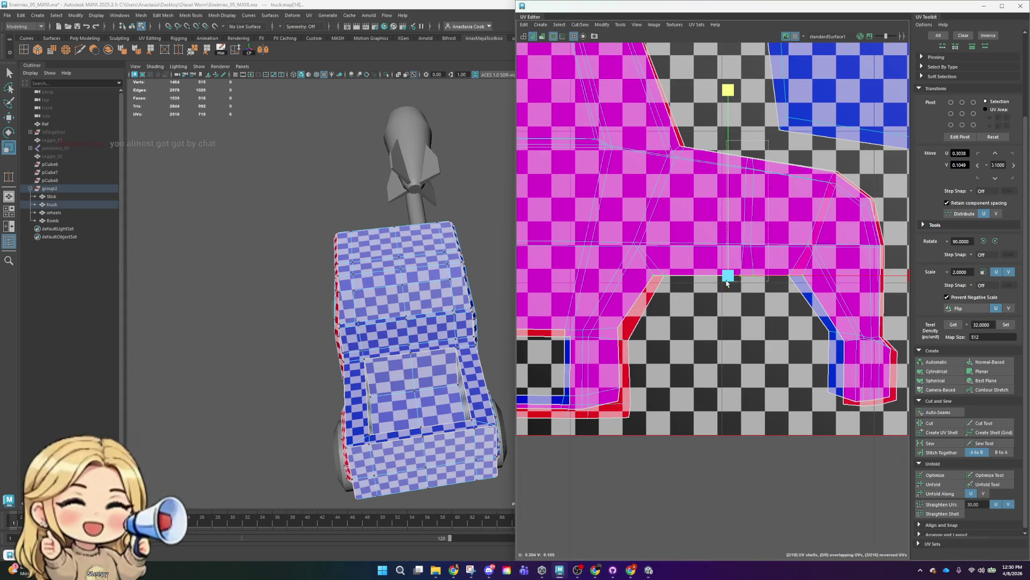
drag(727, 275, 748, 217)
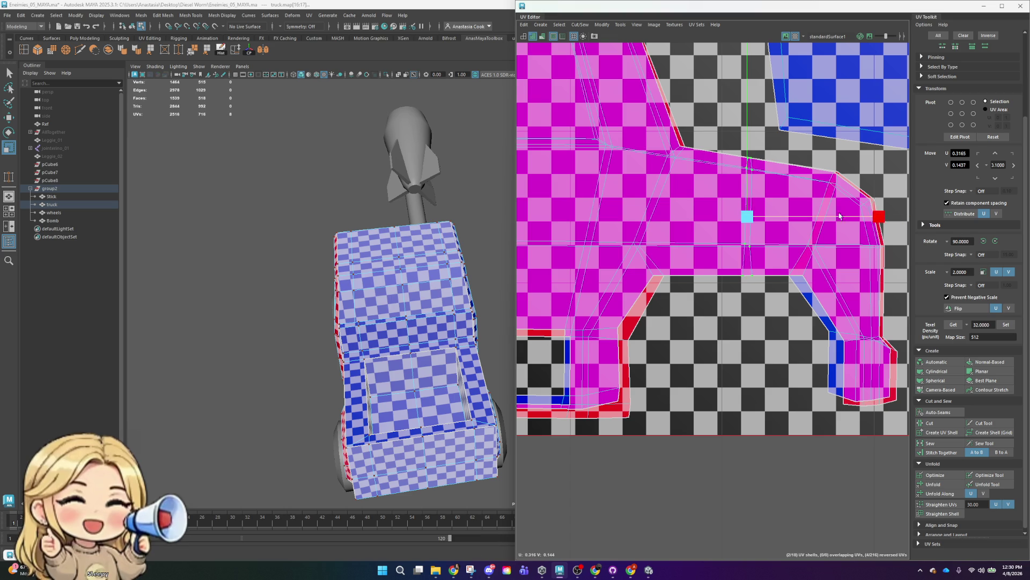
- Select the wheel-arch corner UVs with movement constrained horizontally
drag(780, 272, 788, 289)
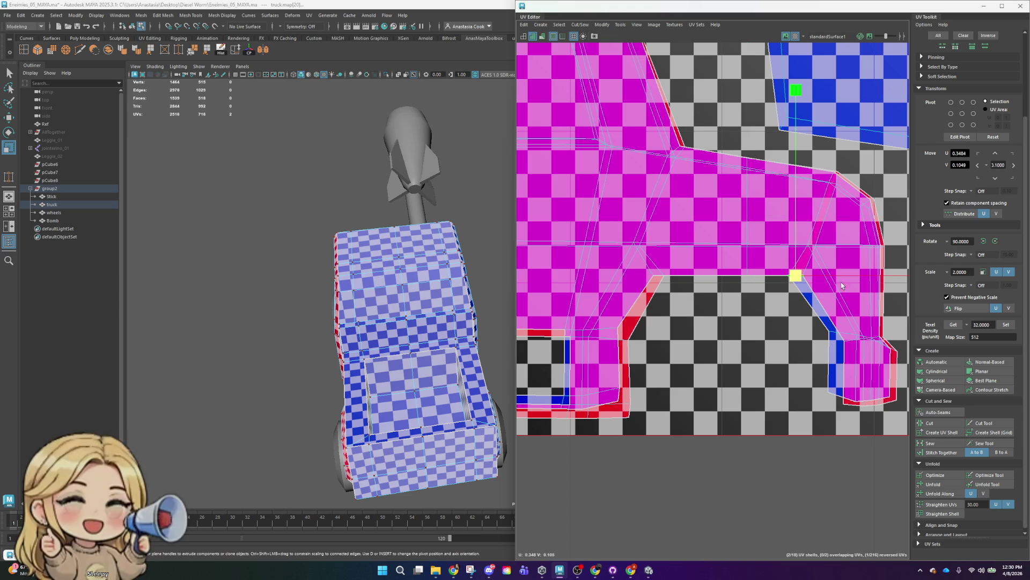
alt+middle_drag(820, 287, 739, 290)
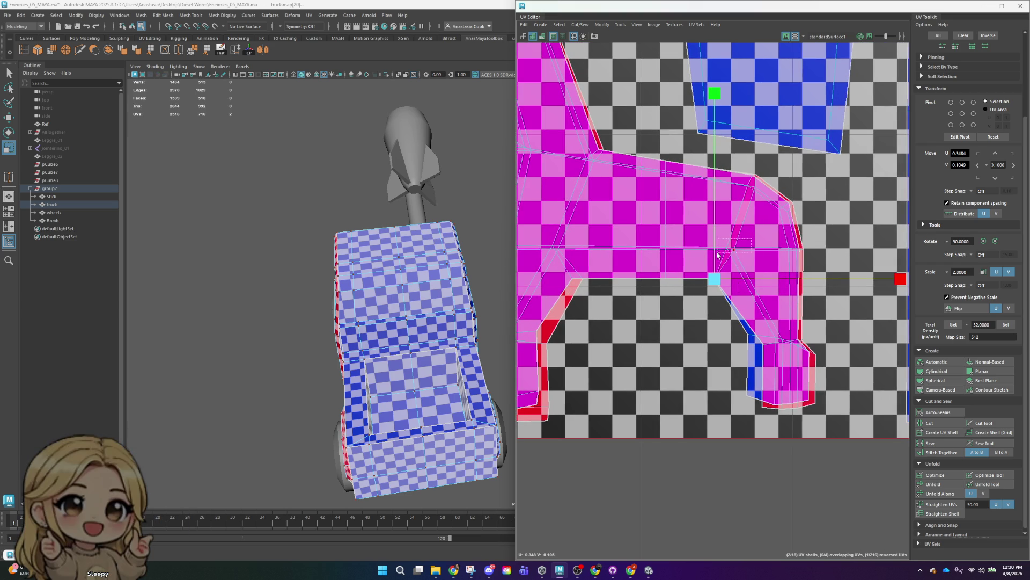
drag(725, 251, 726, 252)
scroll(762, 252, down, 2)
scroll(772, 256, down, 2)
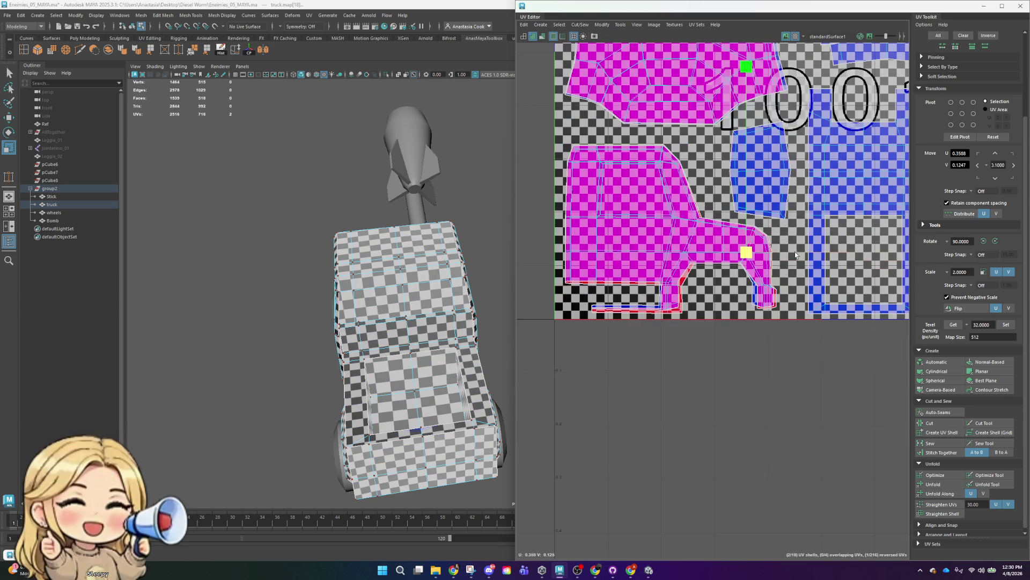
scroll(808, 236, up, 3)
click(884, 272)
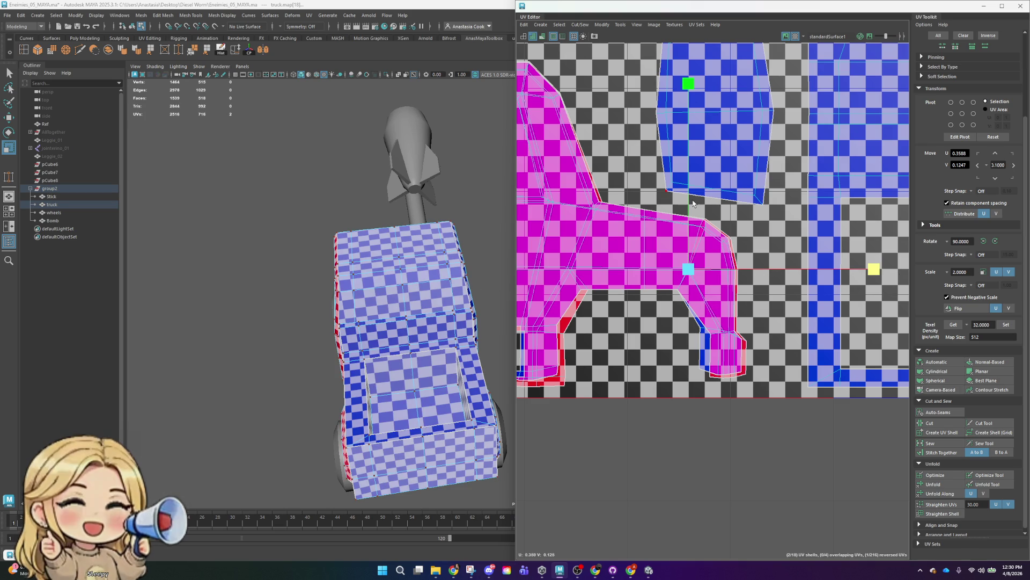
scroll(697, 226, up, 4)
click(710, 230)
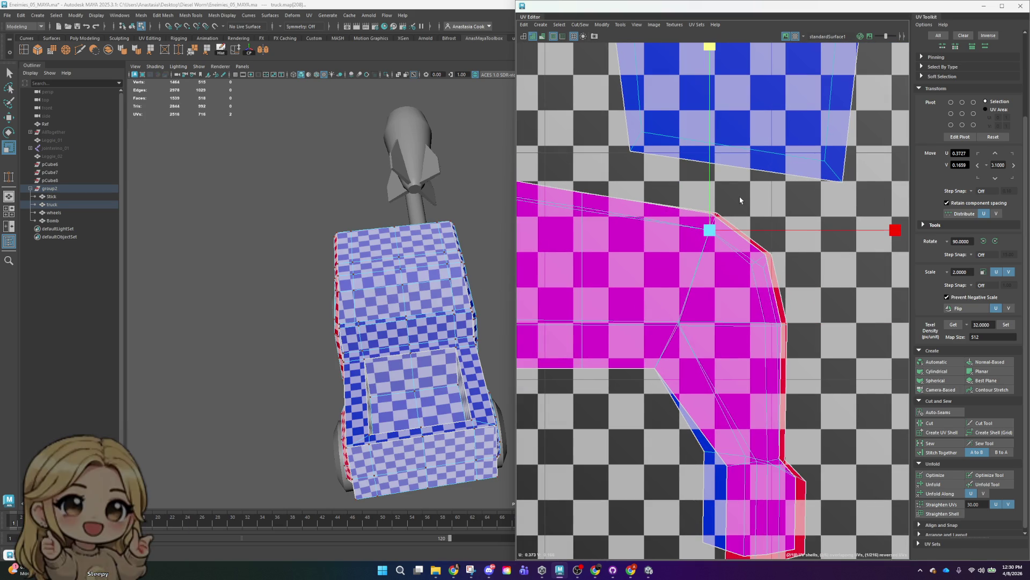
click(700, 219)
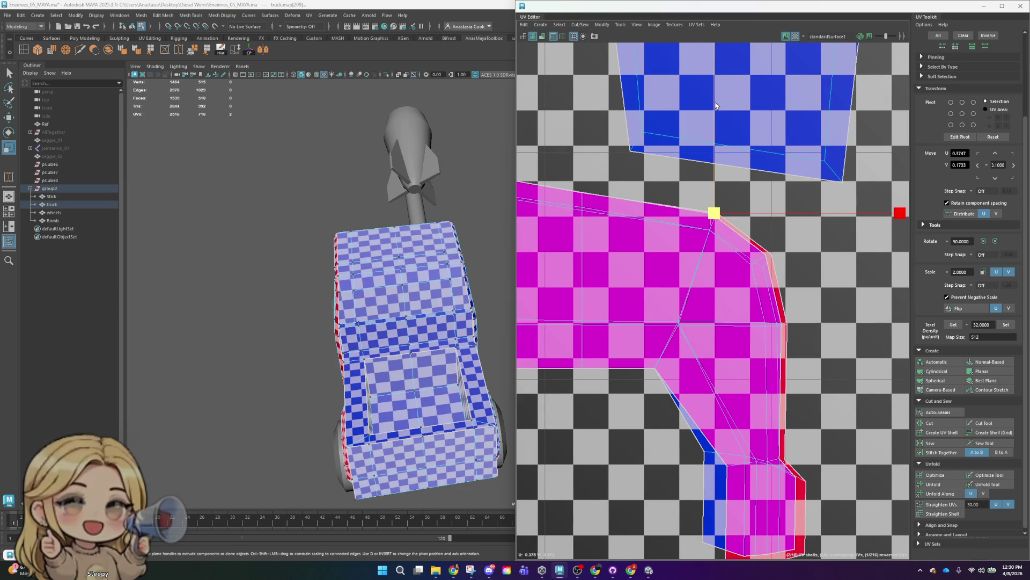
- Select UVs along the wheel-arch edge and slide the arch corner UV vertically into place
alt+middle_drag(675, 229, 831, 198)
drag(644, 179, 643, 176)
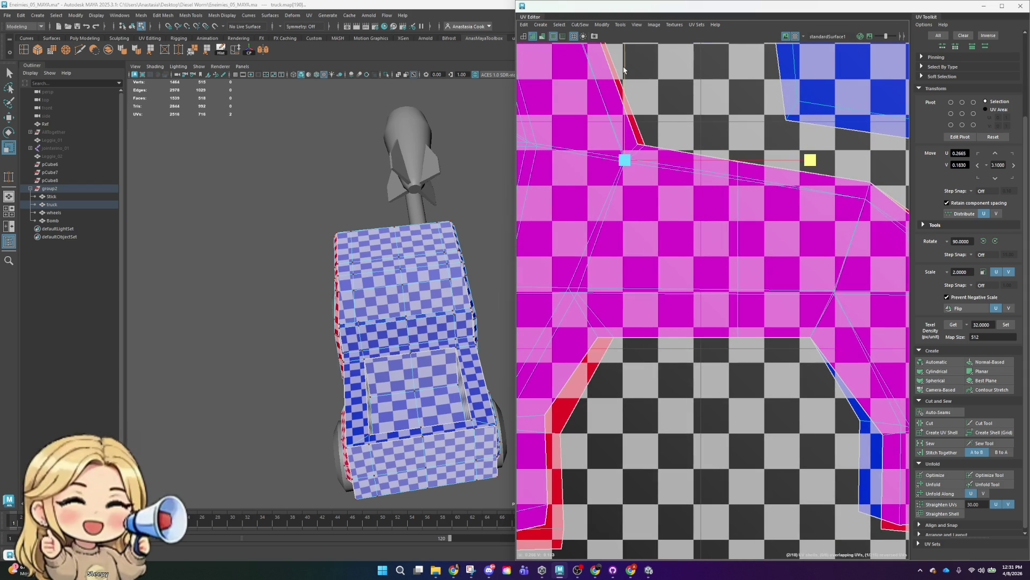
alt+middle_drag(555, 266, 674, 231)
drag(673, 231, 710, 258)
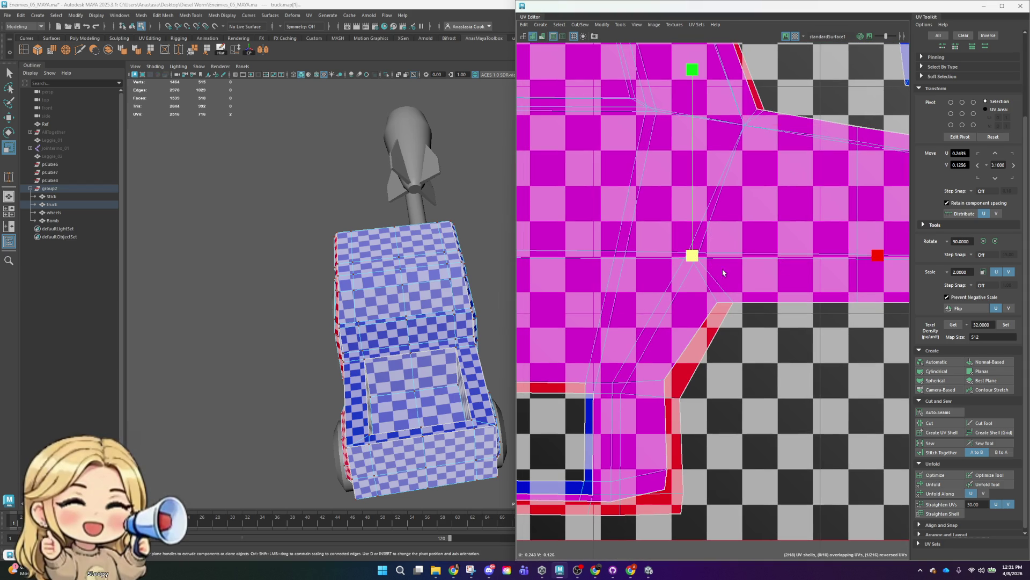
click(678, 238)
click(689, 253)
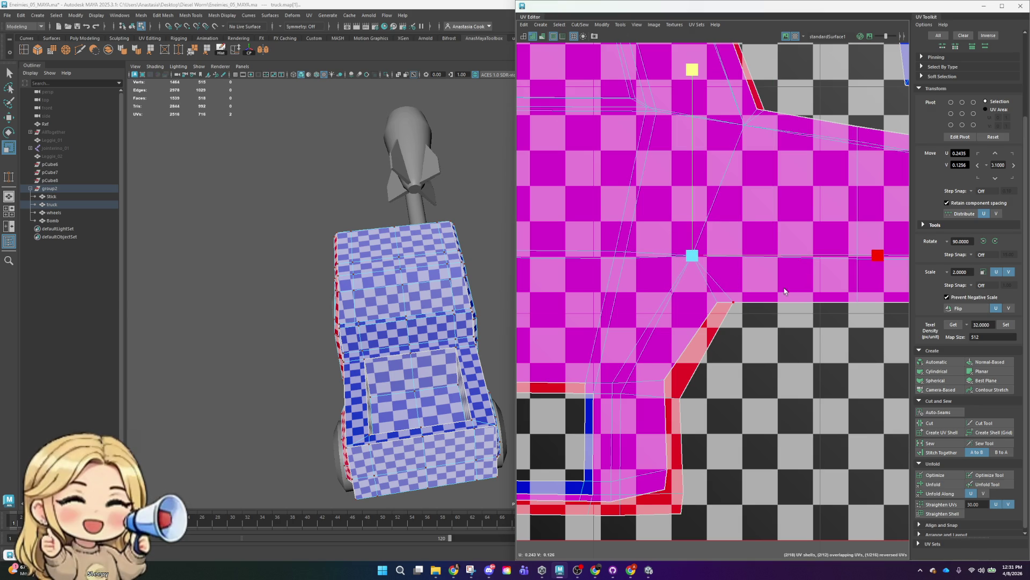
click(725, 302)
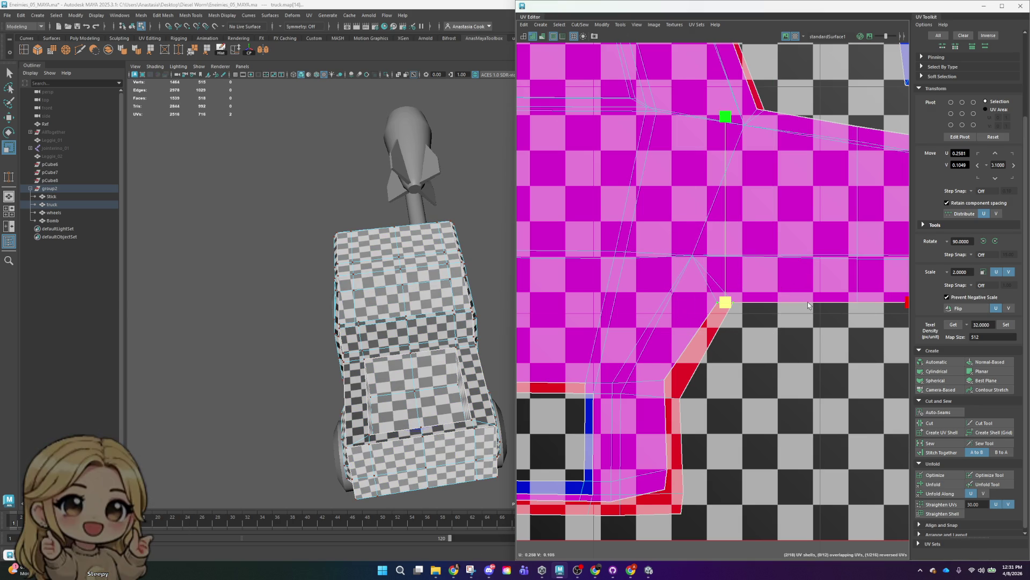
drag(725, 116, 705, 277)
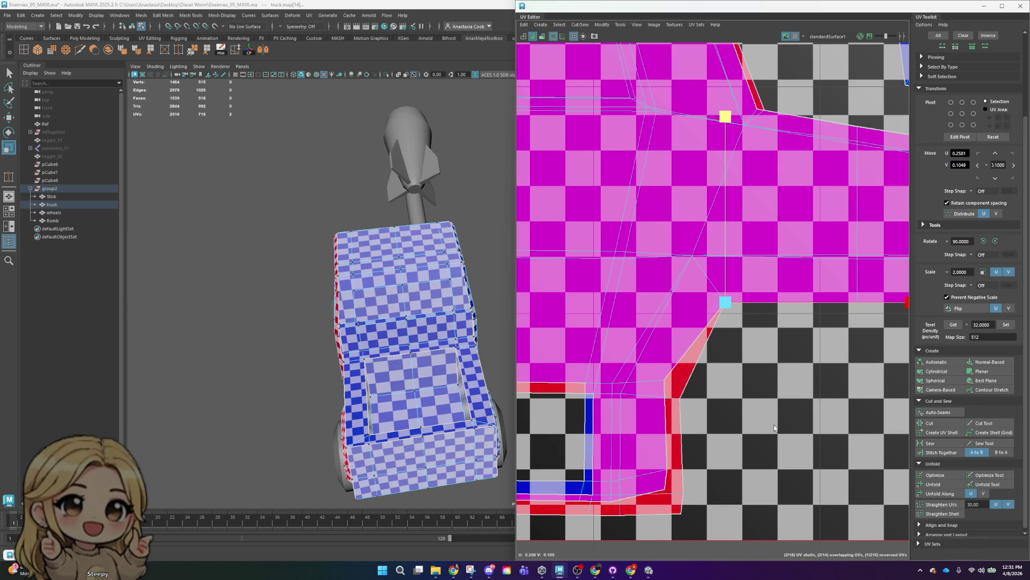
- Line up the red bottom strip's UVs vertically and move one UV down and left
alt+middle_drag(774, 424, 778, 357)
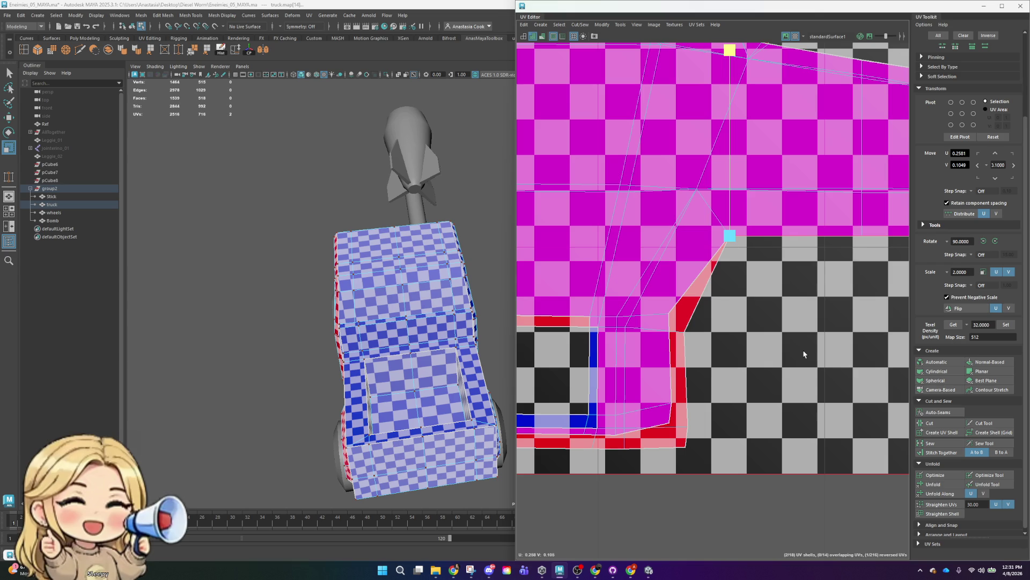
drag(654, 286, 712, 505)
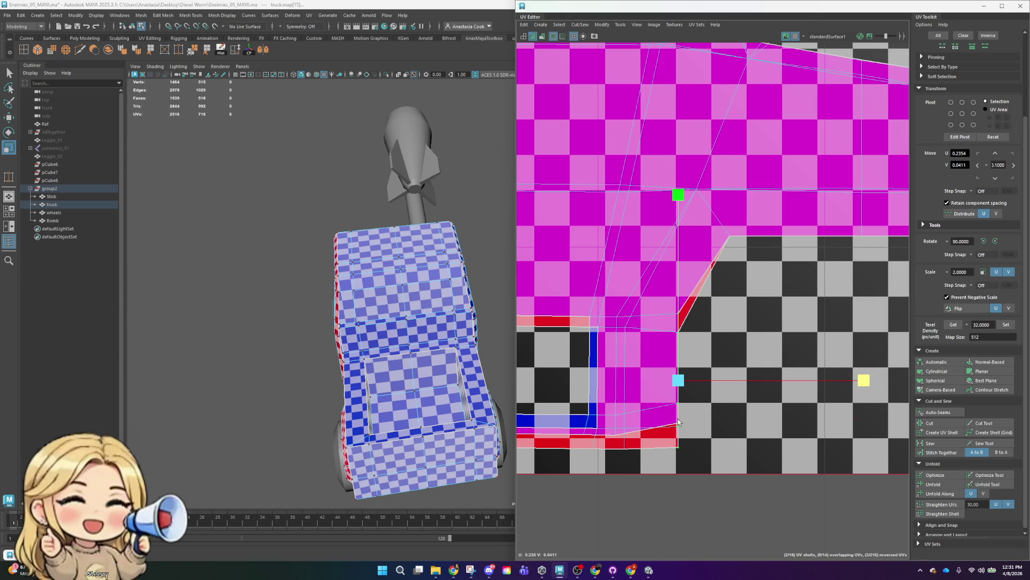
drag(697, 408, 616, 447)
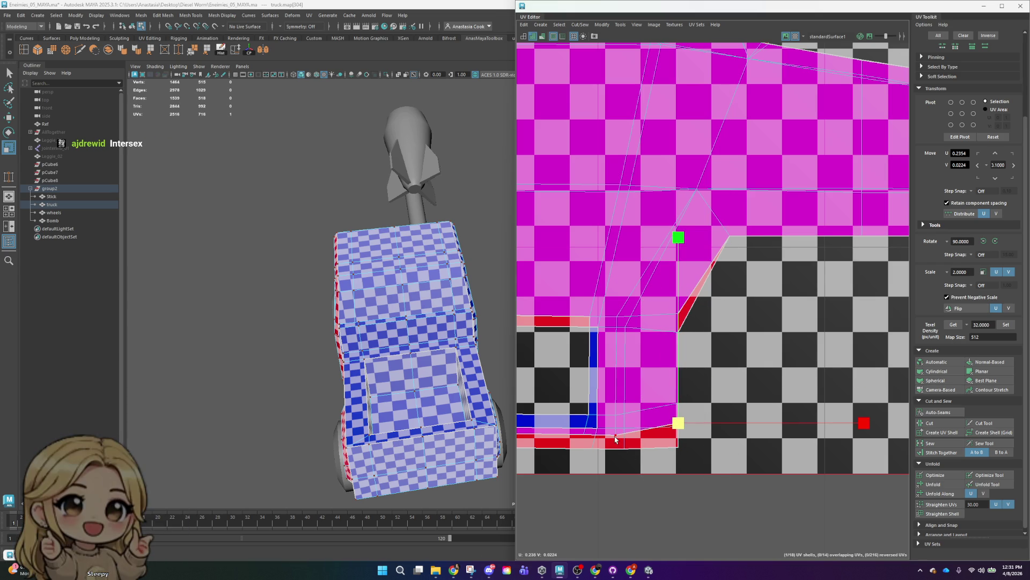
shift+click(617, 439)
key(w)
mouse_move(649, 427)
mouse_down()
mouse_move(649, 449)
mouse_move(623, 463)
mouse_move(630, 451)
mouse_up()
- Flatten the arch's top-edge UVs onto one horizontal line and align the red-strip UVs into a column
drag(692, 382, 624, 434)
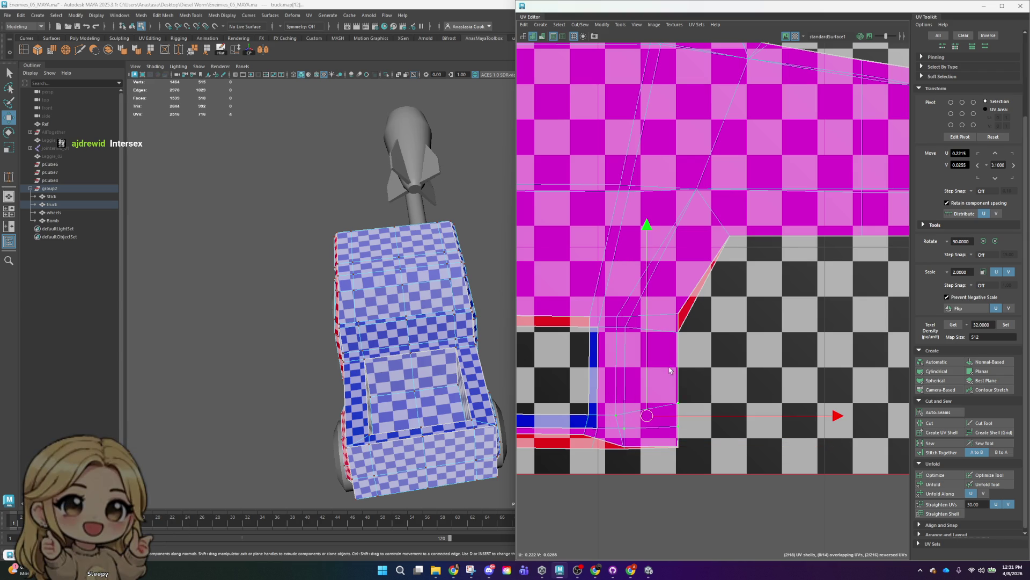
key(r)
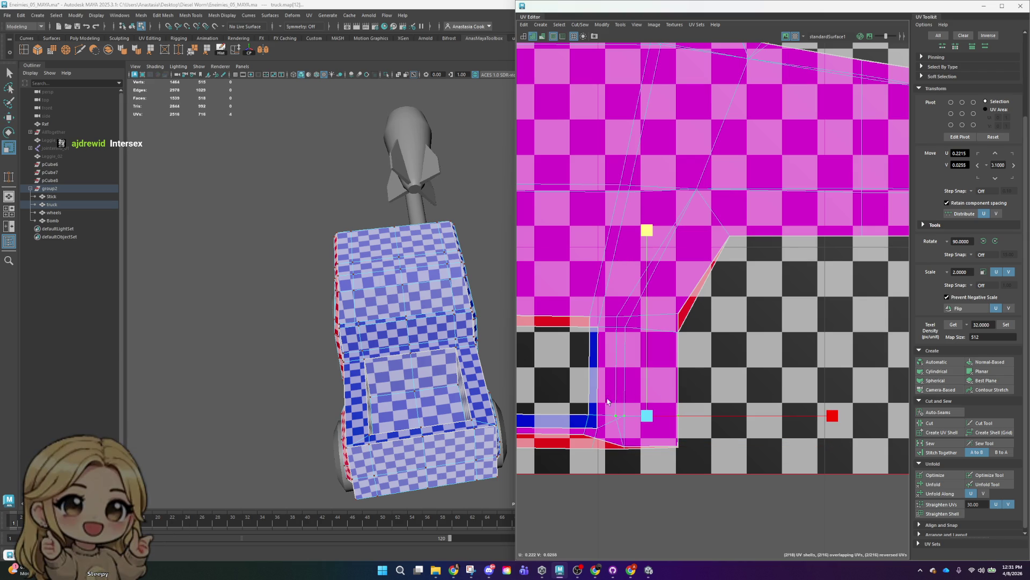
shift+drag(613, 300, 640, 331)
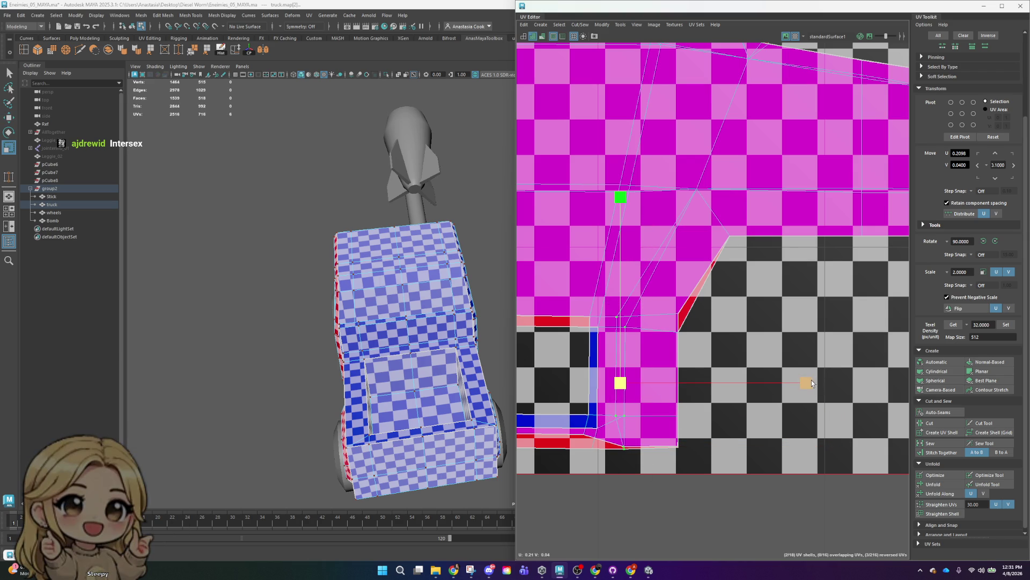
drag(718, 297, 581, 327)
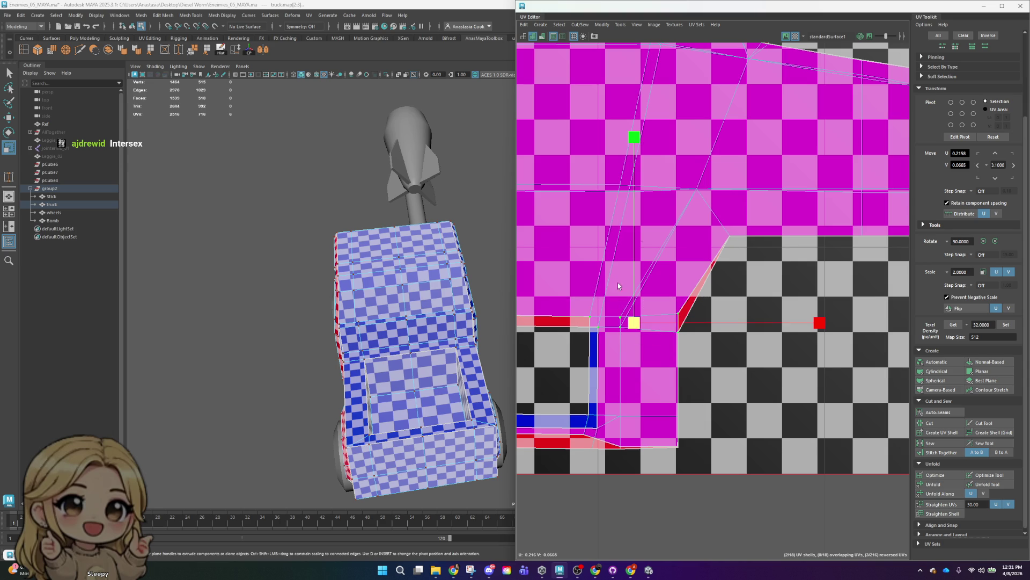
drag(633, 139, 634, 322)
drag(581, 301, 604, 440)
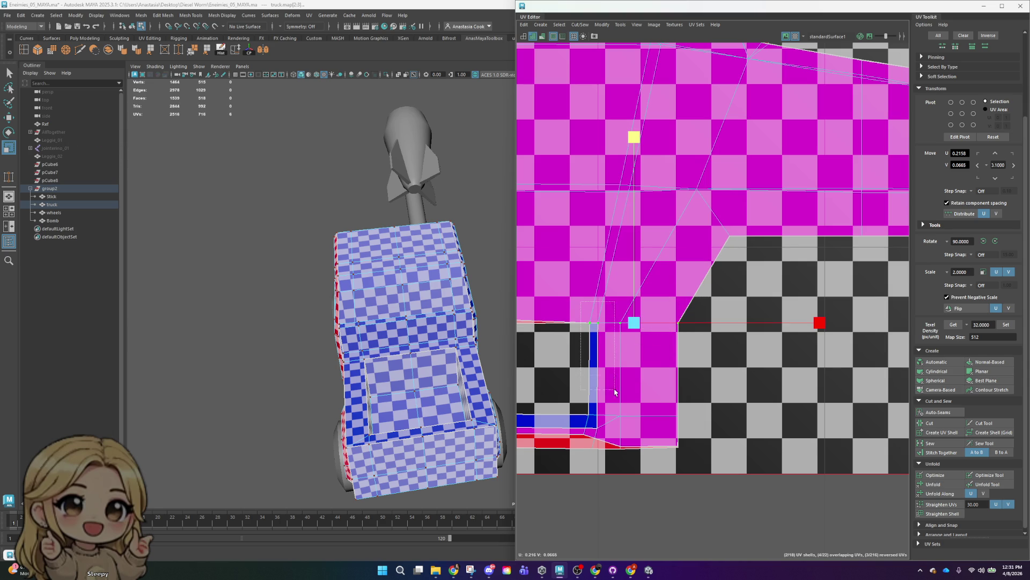
drag(778, 374, 523, 396)
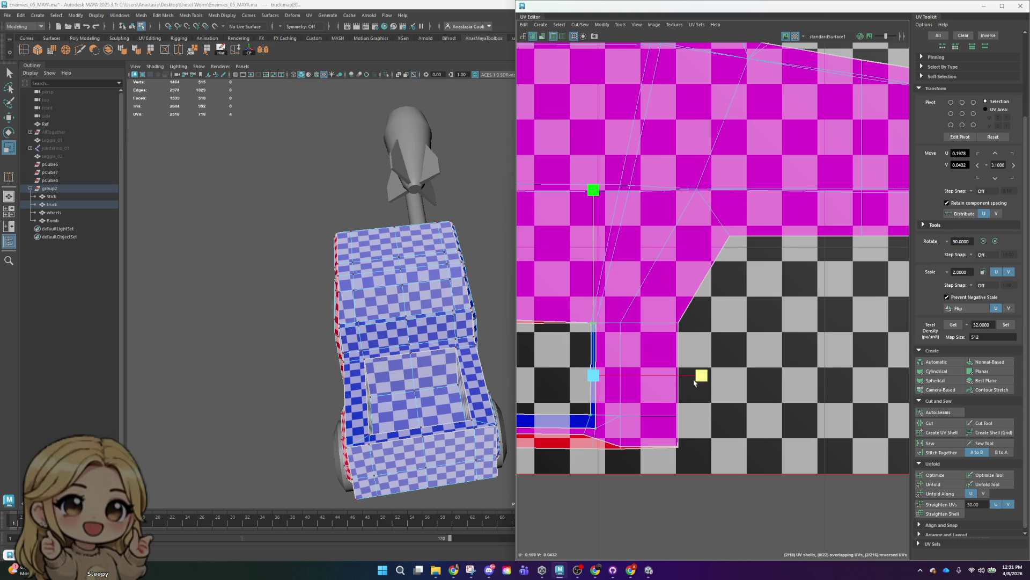
alt+middle_drag(523, 396, 623, 306)
click(684, 339)
- Move the selected UV so it lines up with its neighbours
key(w)
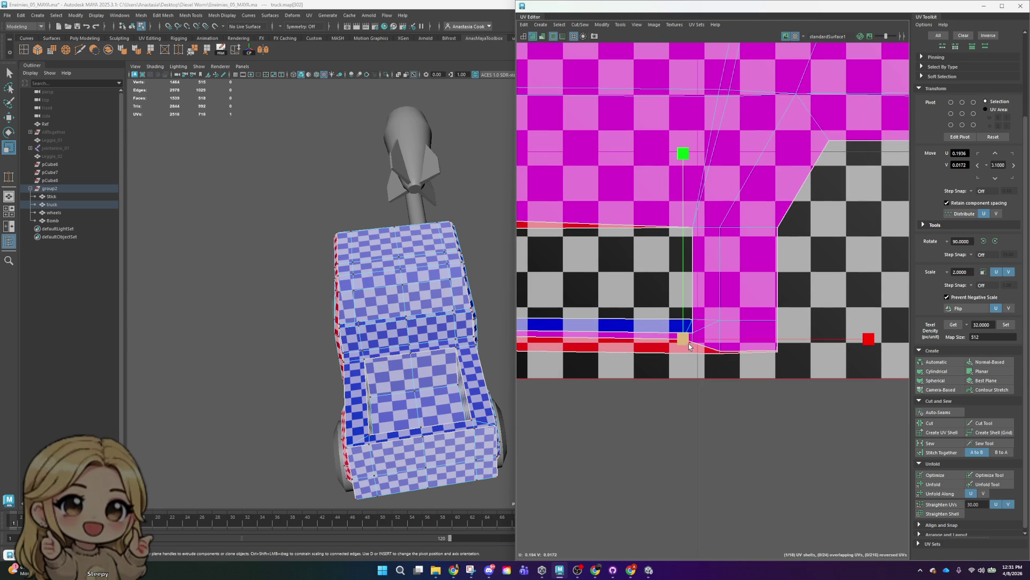
drag(685, 343, 692, 353)
alt+middle_drag(692, 353, 810, 320)
scroll(821, 314, down, 2)
scroll(615, 312, up, 2)
- Straighten the thin strip's left edge and pull its top-left UV down to level the top
click(602, 304)
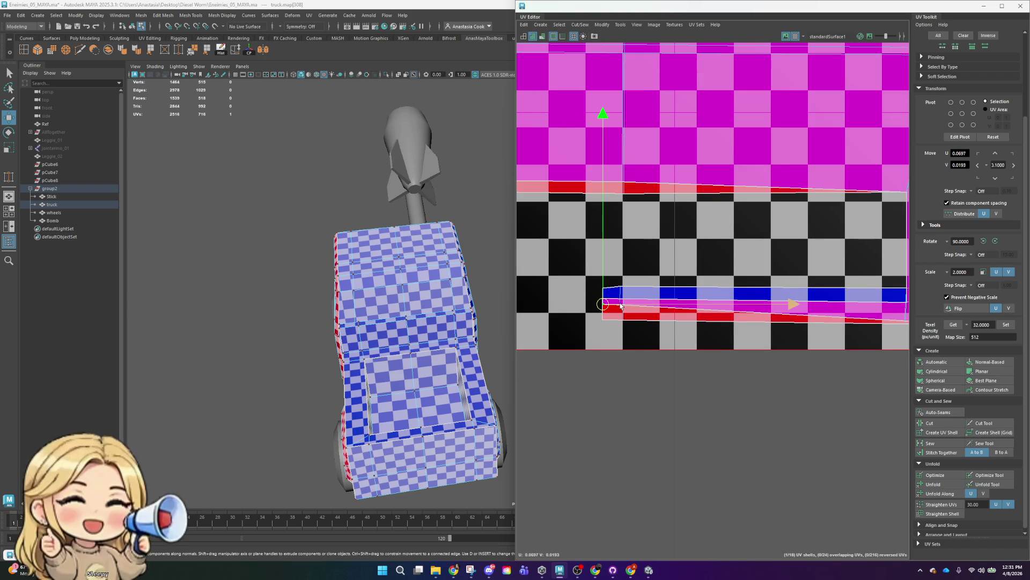
alt+middle_drag(705, 312, 719, 321)
scroll(660, 329, up, 2)
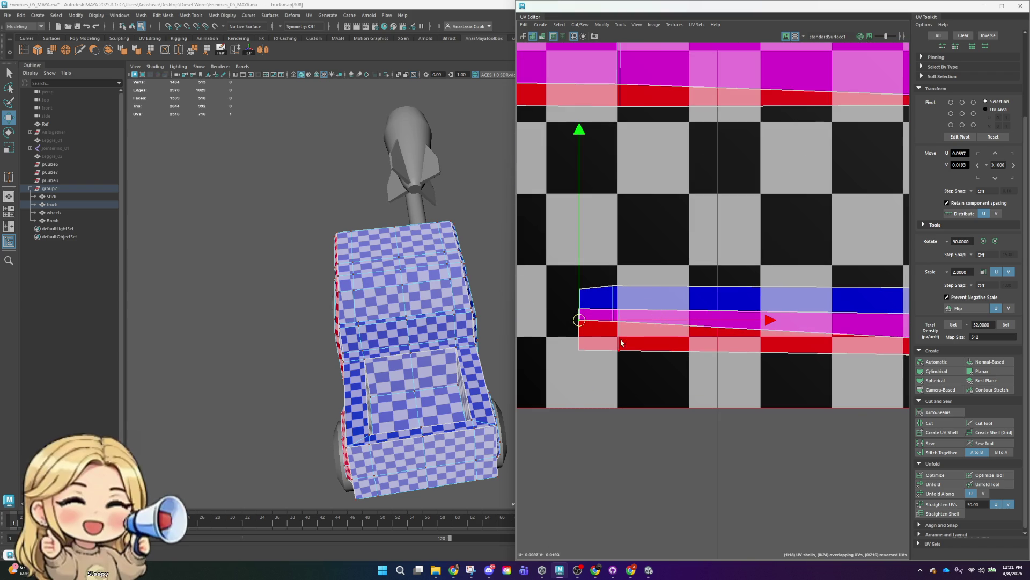
drag(593, 322, 596, 348)
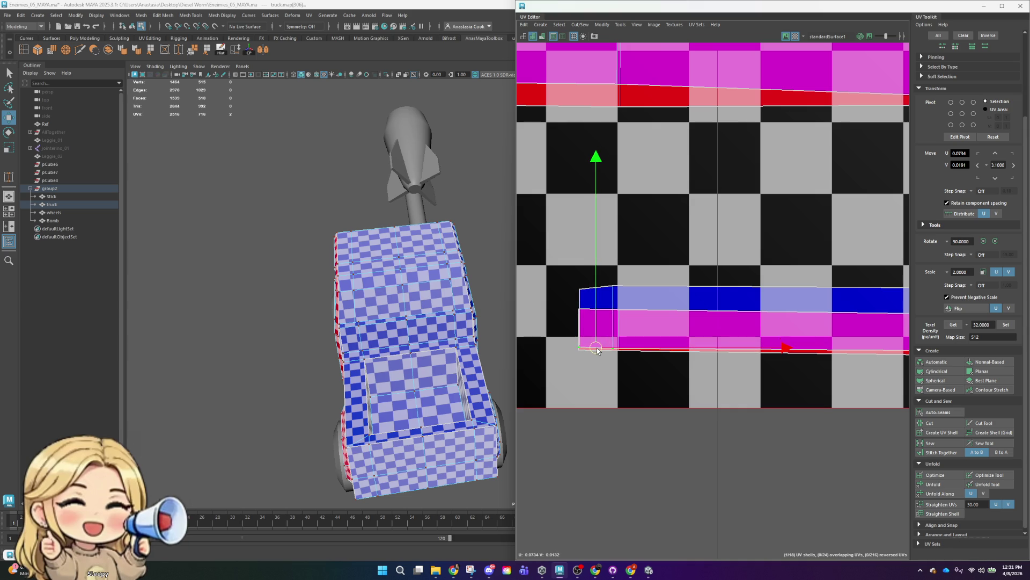
mouse_move(565, 268)
mouse_down()
mouse_move(652, 293)
mouse_move(596, 306)
mouse_up()
mouse_move(712, 281)
alt+middle_down()
mouse_move(665, 252)
mouse_move(564, 241)
alt+middle_up()
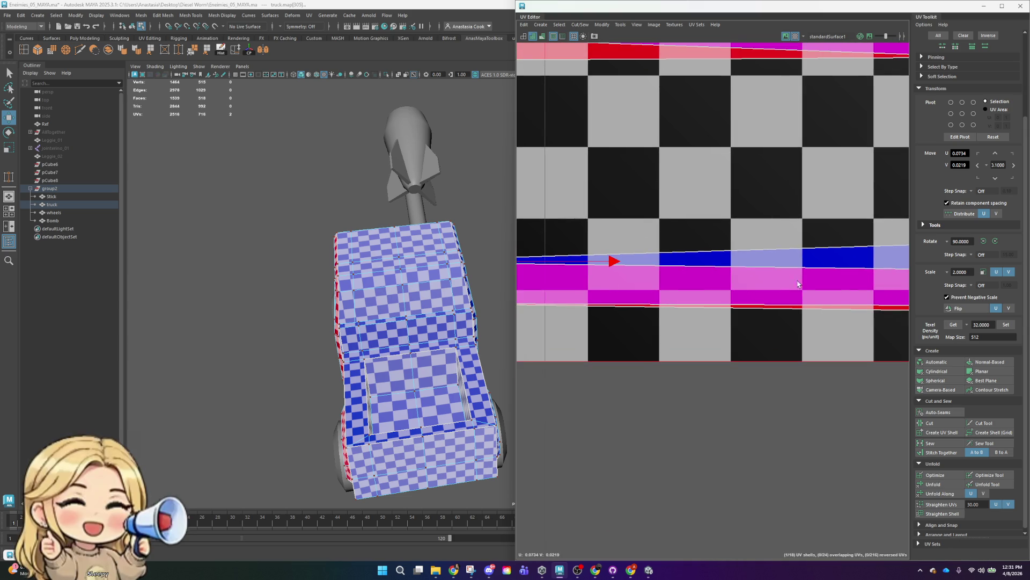
- Lower the bottom-edge and corner UVs to straighten the side shell's bottom border
click(730, 263)
drag(737, 270, 729, 333)
click(727, 325)
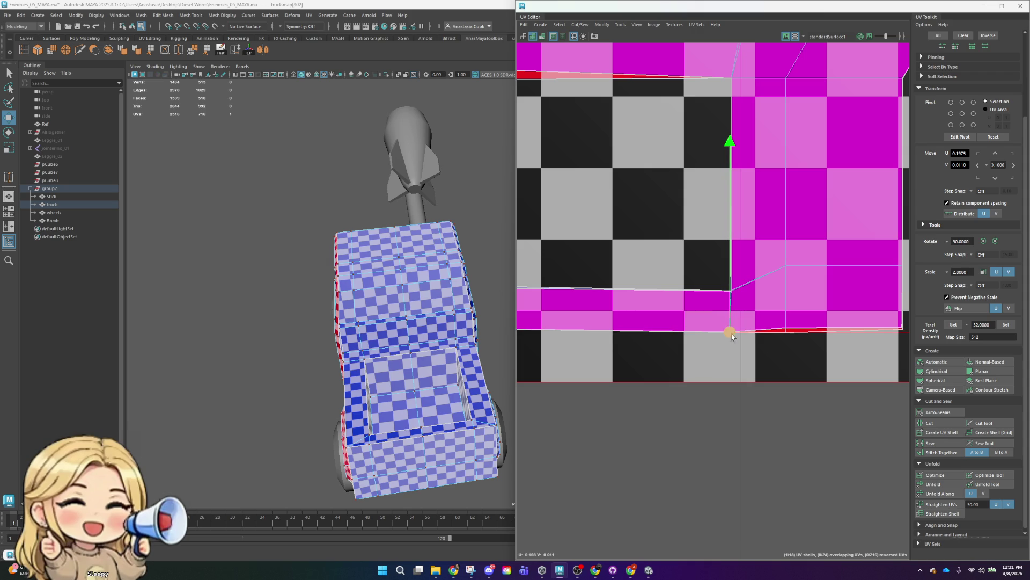
click(786, 328)
scroll(799, 317, down, 2)
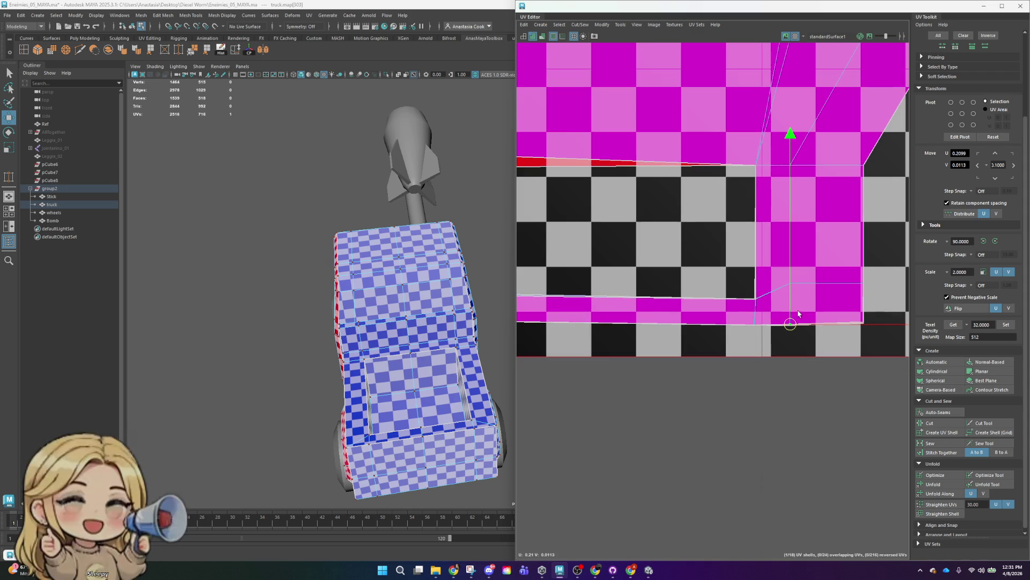
drag(888, 267, 776, 299)
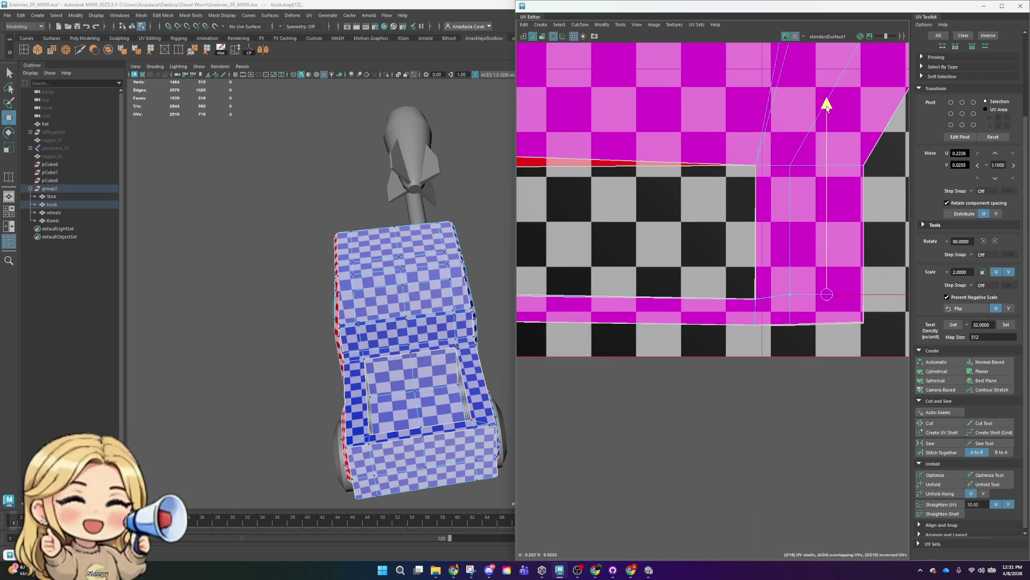
drag(781, 311, 878, 366)
drag(830, 133, 832, 143)
- Scale six of the shell's bottom-edge UVs in U so they form one vertical line
scroll(799, 152, down, 2)
scroll(672, 174, down, 1)
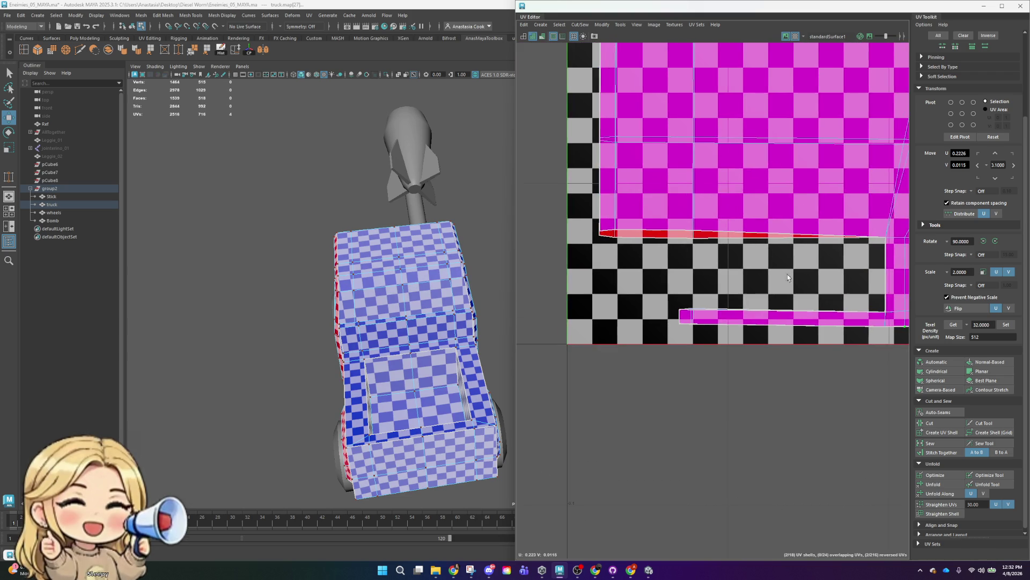
alt+middle_drag(848, 225, 900, 261)
drag(612, 228, 907, 246)
key(r)
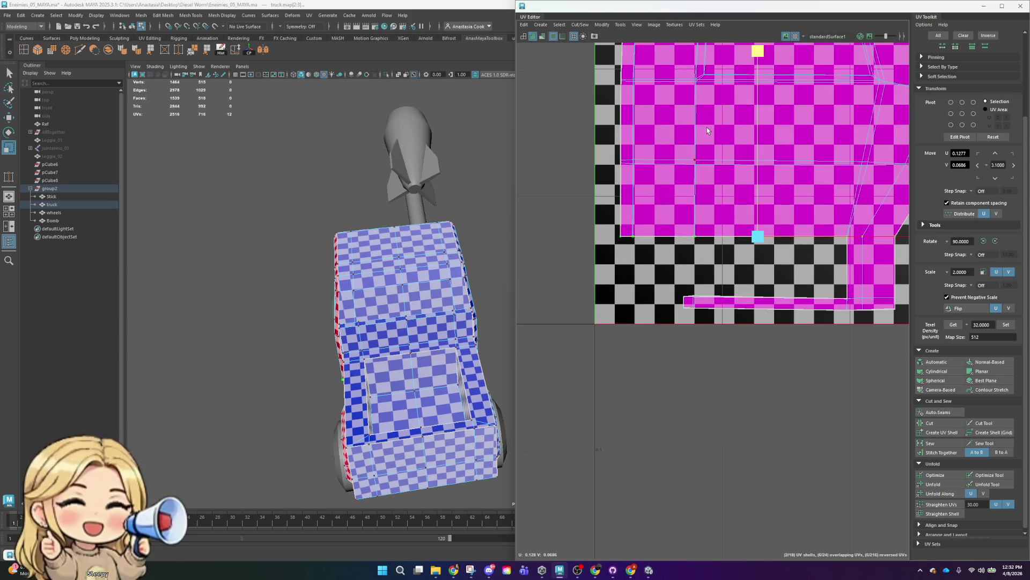
alt+middle_drag(654, 97, 685, 268)
scroll(685, 268, up, 3)
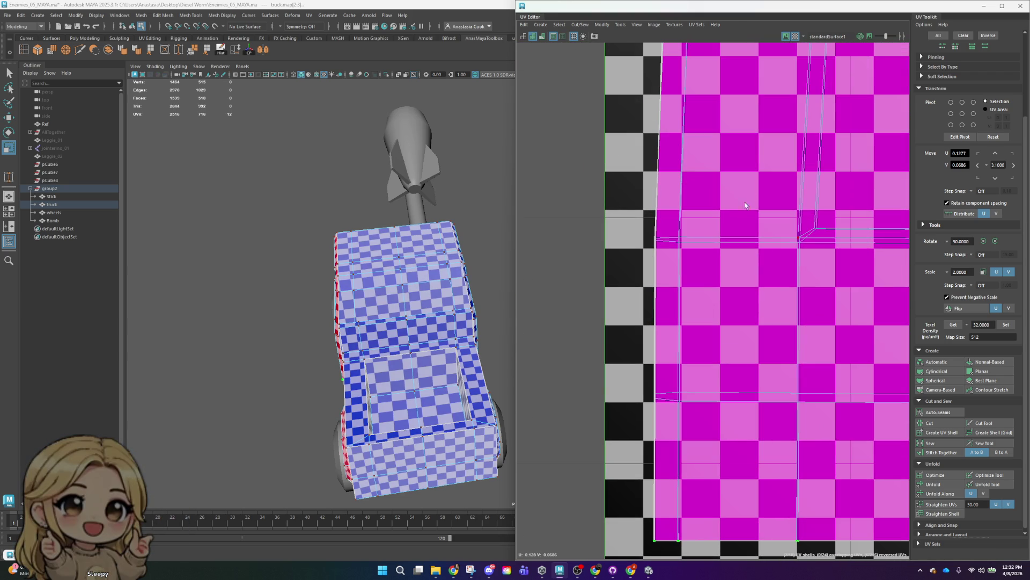
mouse_move(644, 408)
mouse_down()
mouse_move(842, 385)
mouse_move(787, 389)
mouse_up()
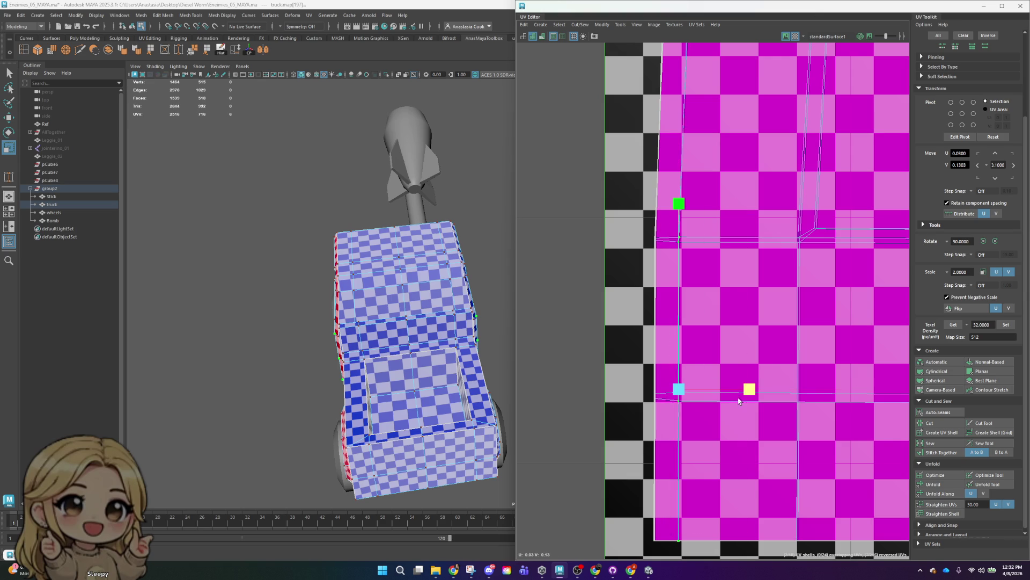
drag(612, 172, 669, 564)
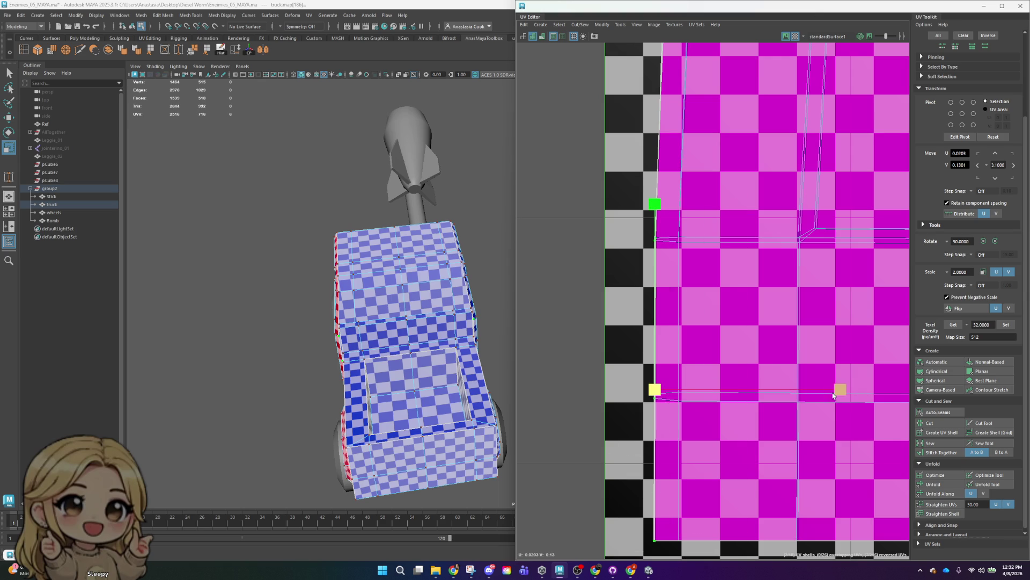
- Select the shell's left-edge UVs and move them right along a constrained axis
scroll(865, 361, down, 2)
alt+middle_drag(865, 360, 751, 337)
scroll(751, 337, down, 2)
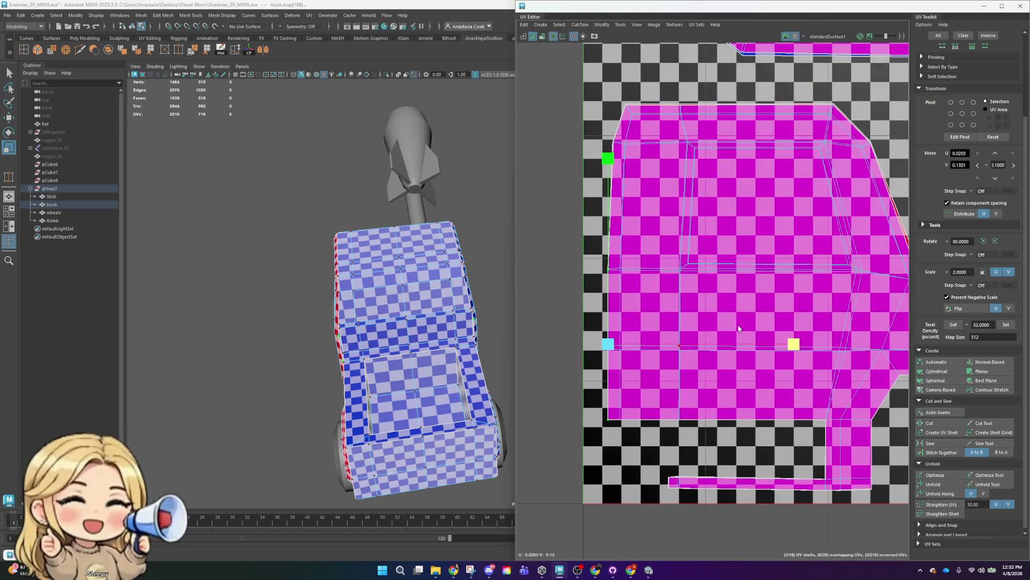
drag(601, 264, 671, 293)
scroll(858, 269, up, 2)
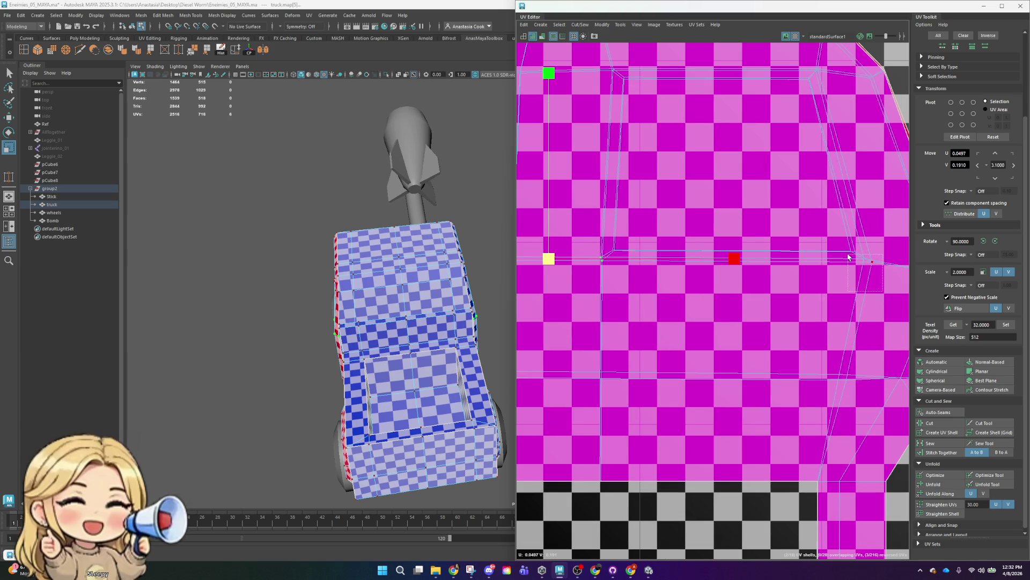
shift+drag(855, 262, 854, 260)
click(684, 82)
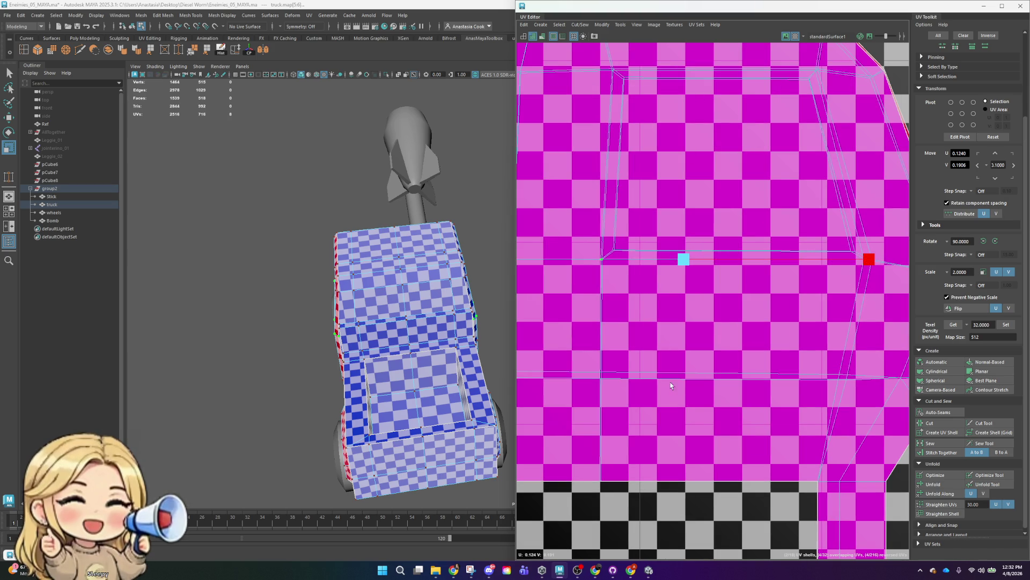
alt+middle_drag(900, 293, 846, 355)
scroll(846, 356, up, 2)
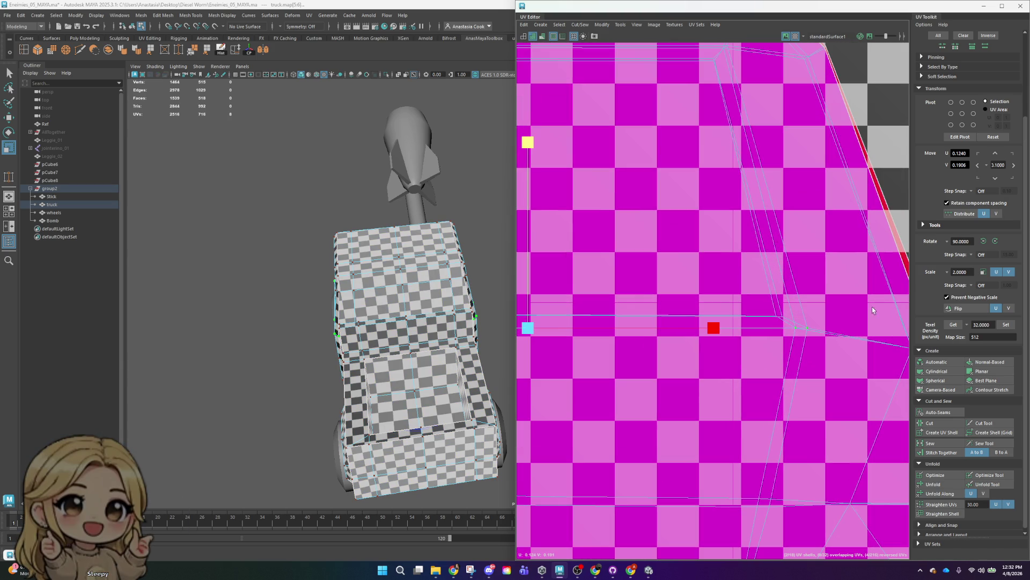
drag(529, 326, 801, 327)
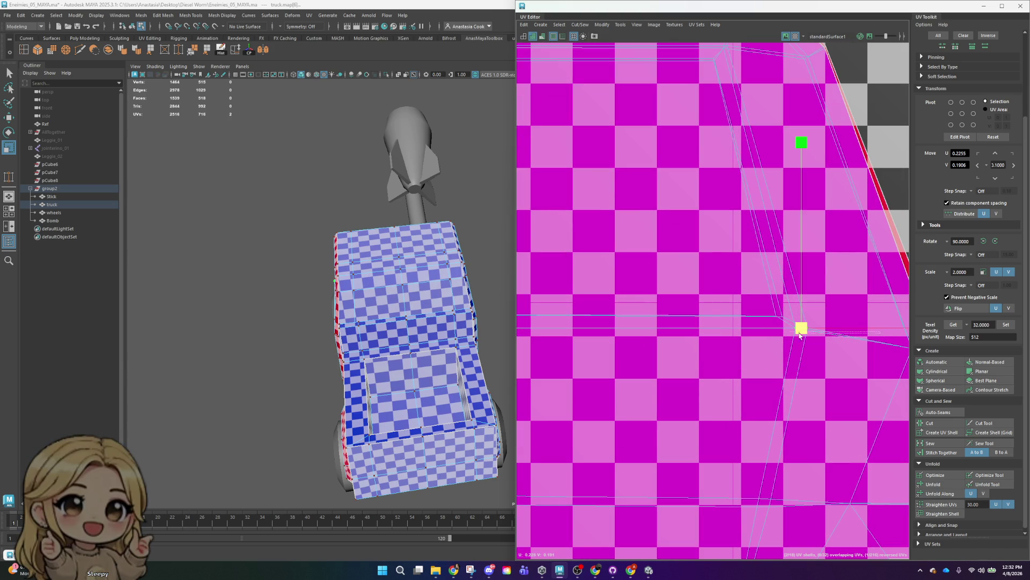
- Pick single UVs on the upper shell to adjust, then switch over to the browser
click(887, 320)
alt+middle_drag(842, 287, 804, 244)
drag(755, 301, 757, 300)
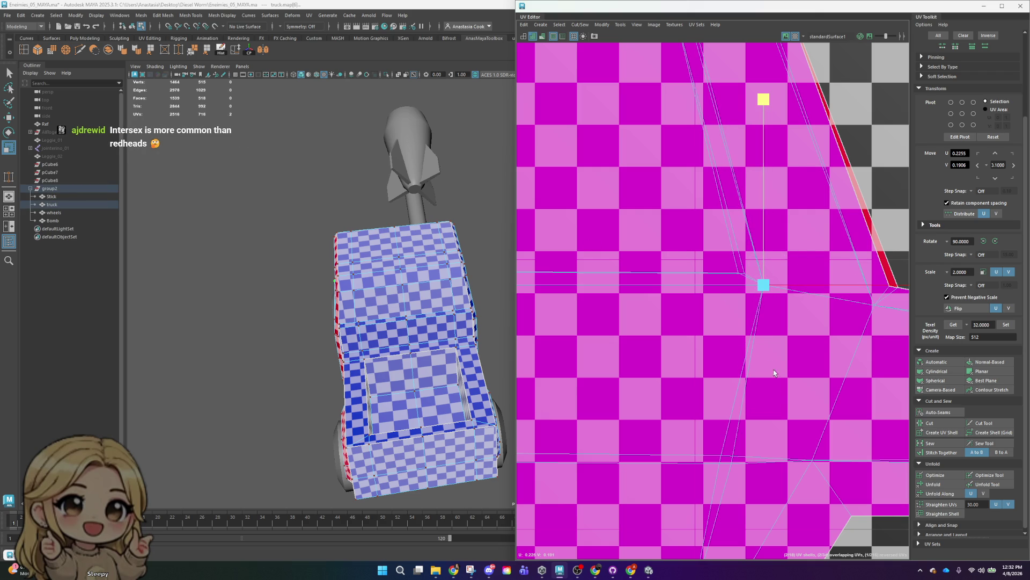
alt+middle_drag(773, 413, 792, 251)
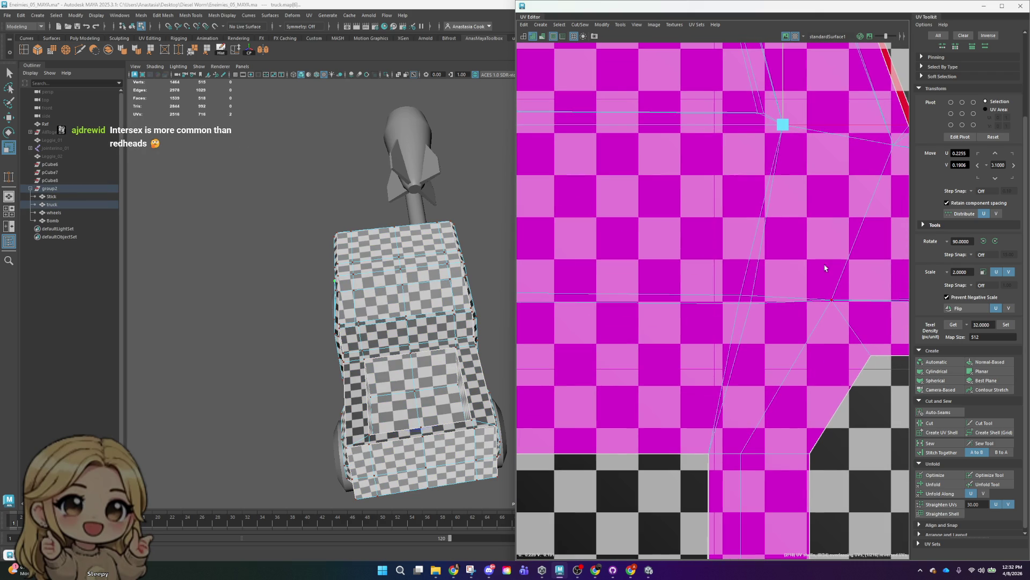
scroll(664, 255, down, 2)
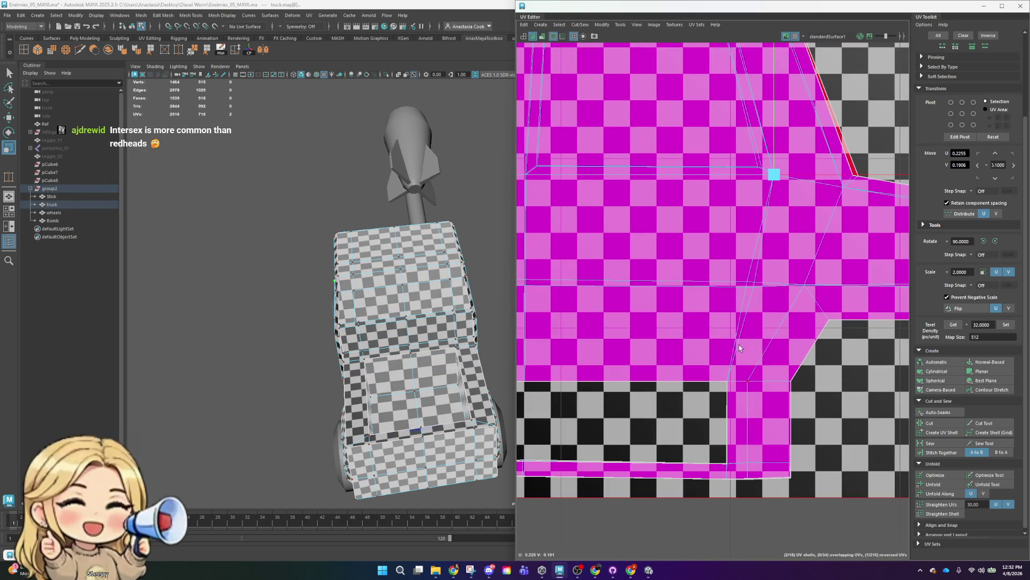
scroll(701, 211, up, 3)
drag(701, 211, 788, 264)
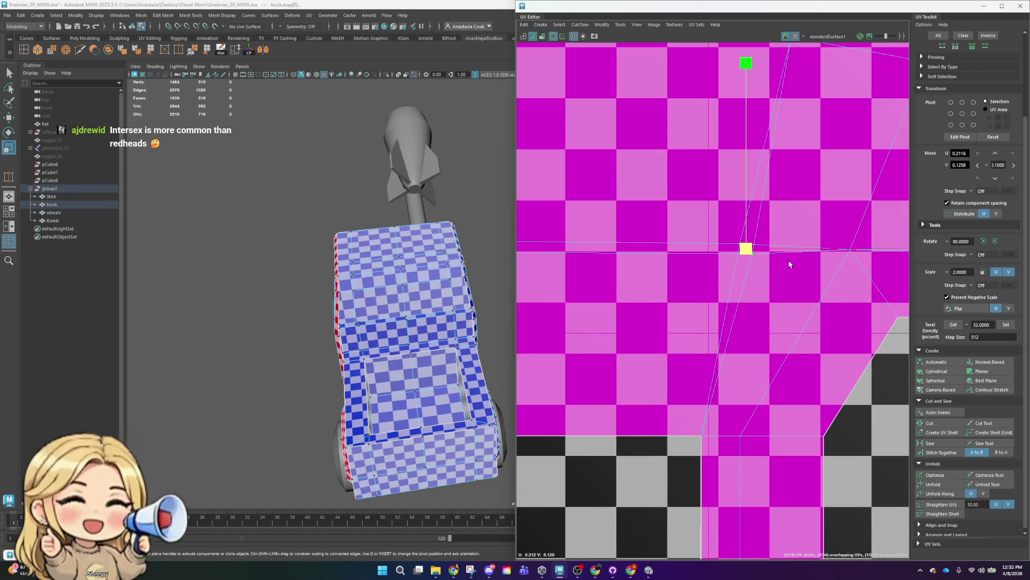
mouse_move(596, 570)
click(639, 518)
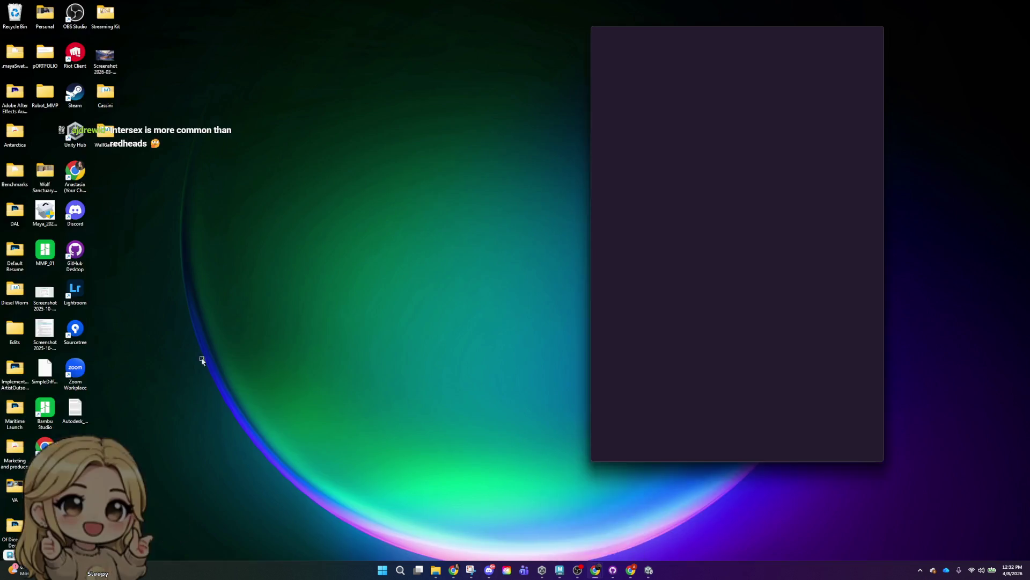
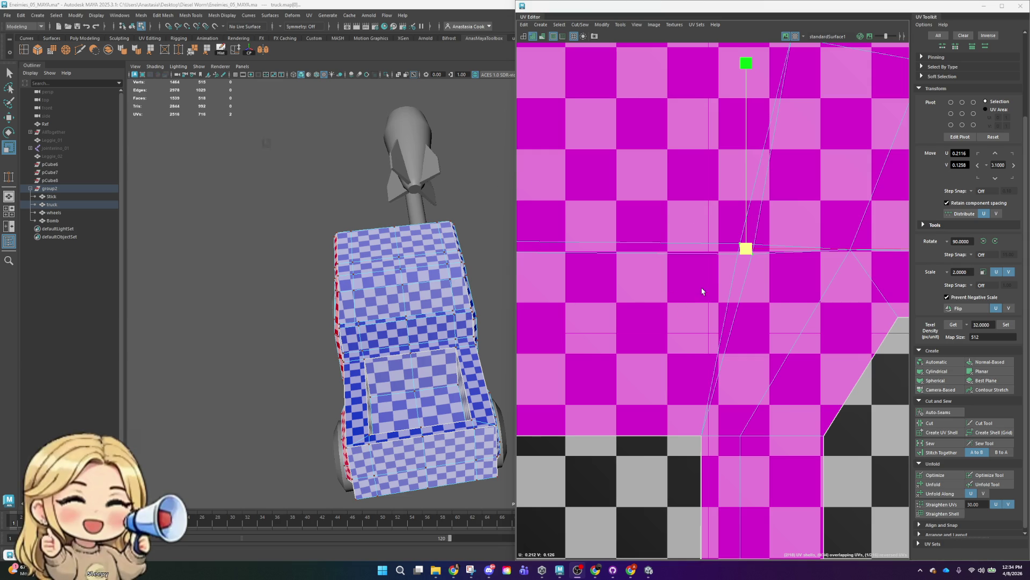
- Select the edge row of UVs on the magenta side shell and shift it vertically to straighten that border
scroll(694, 293, down, 5)
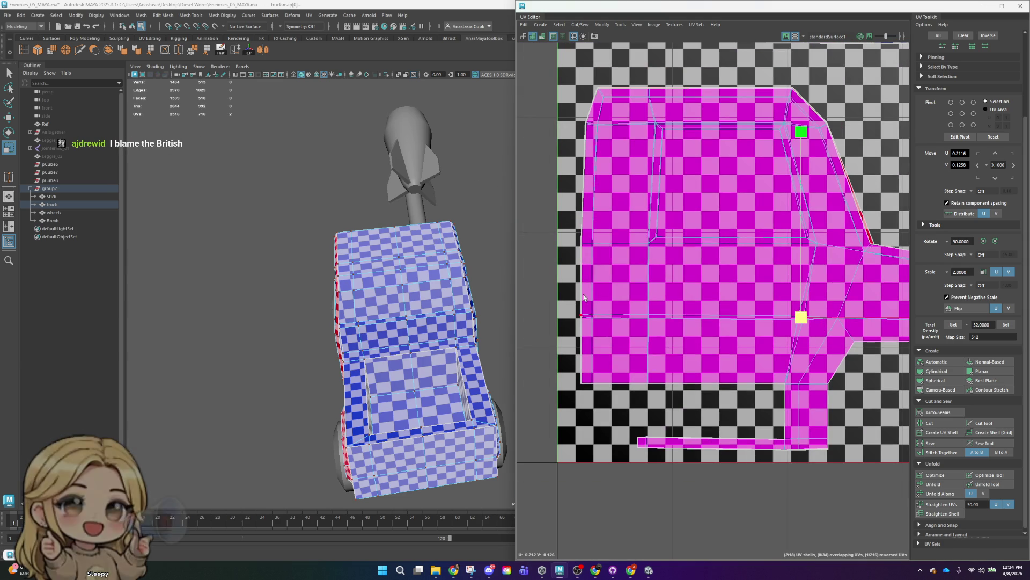
double_click(649, 315)
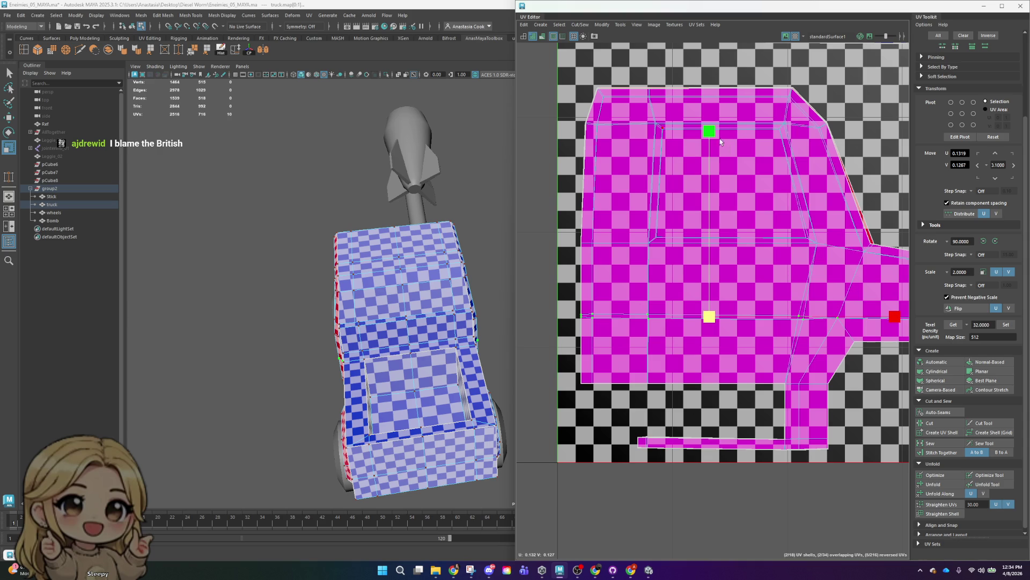
drag(709, 131, 709, 132)
drag(631, 224, 645, 303)
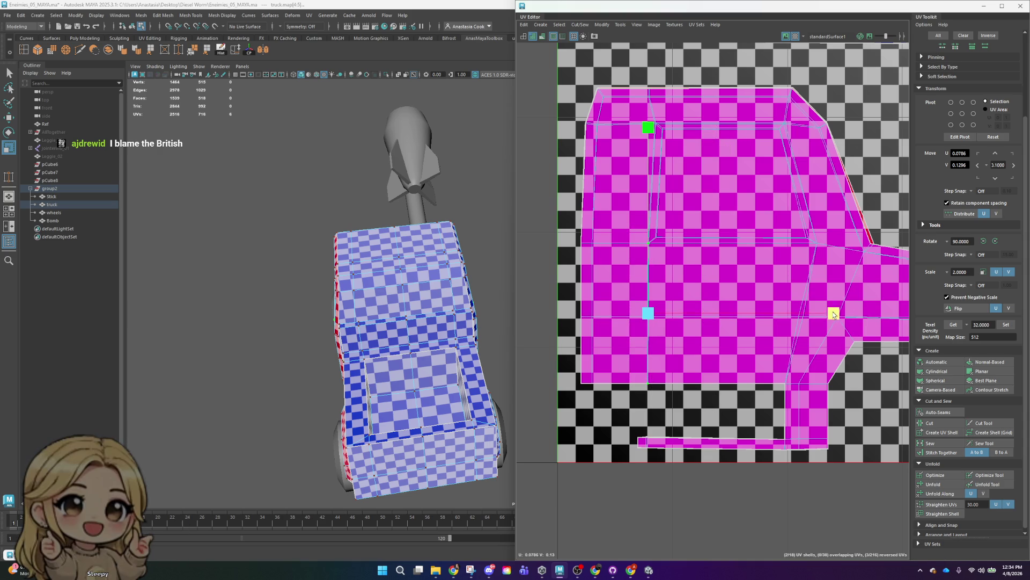
- Select single UVs around the upper shell's angled corner, stepping to the neighbouring UV
alt+middle_drag(672, 216, 672, 310)
scroll(672, 310, up, 2)
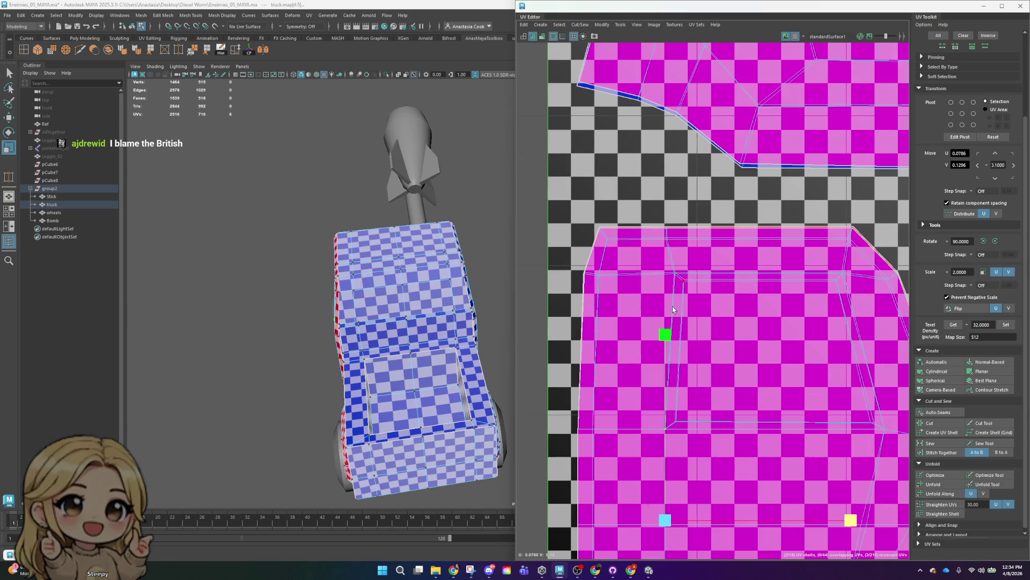
click(759, 103)
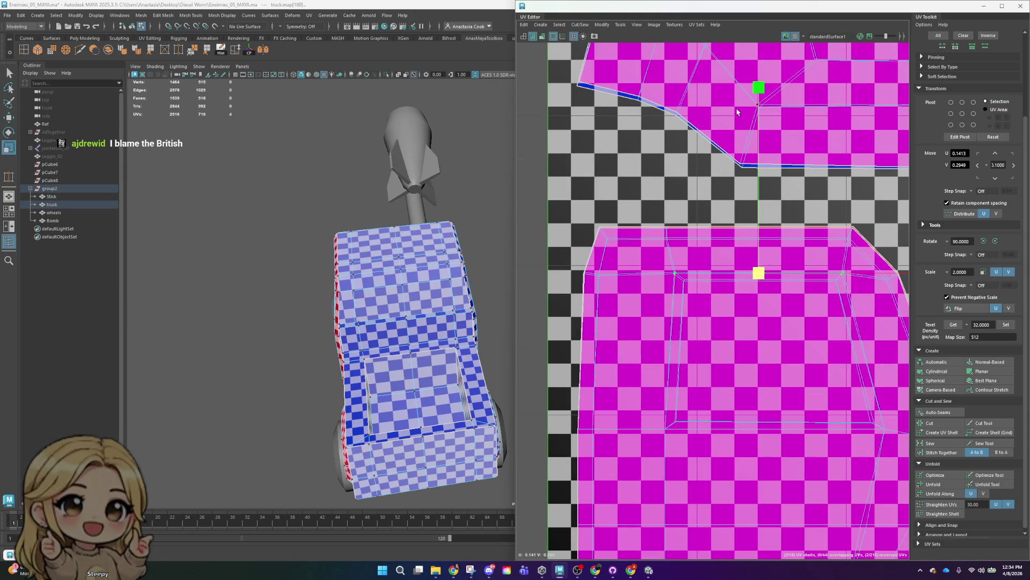
alt+middle_drag(896, 284, 765, 308)
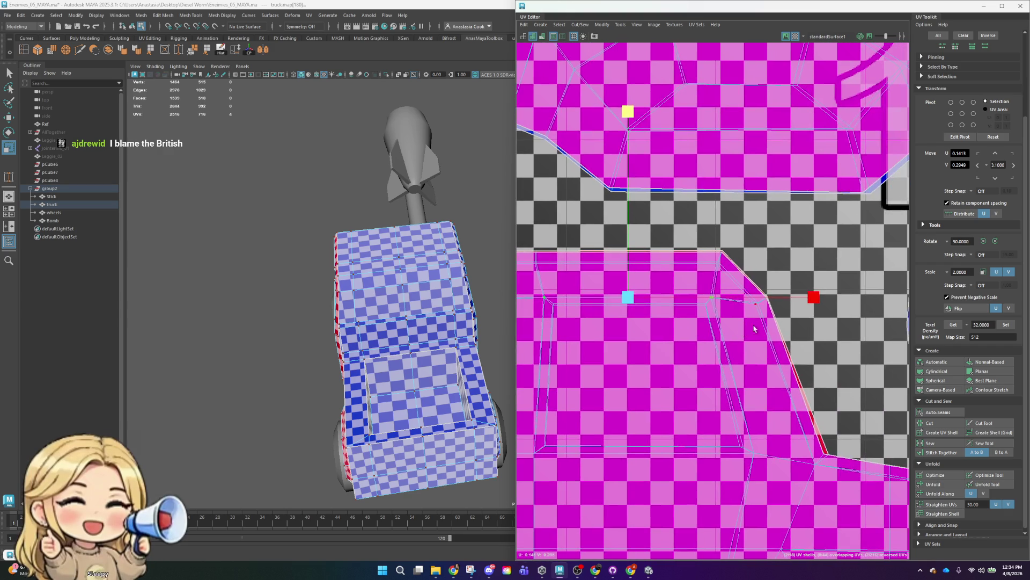
click(765, 298)
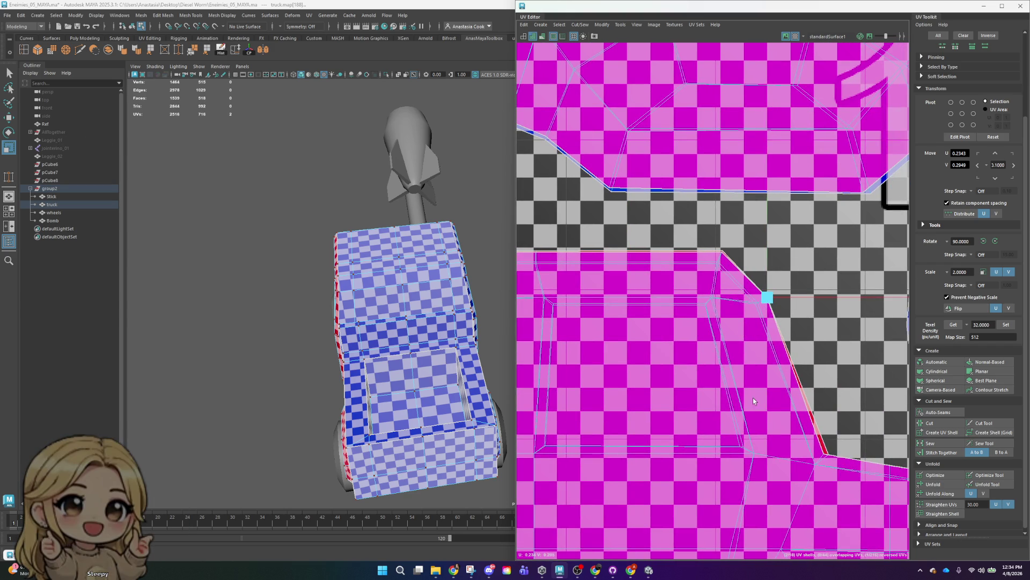
scroll(784, 286, up, 4)
drag(724, 222, 743, 262)
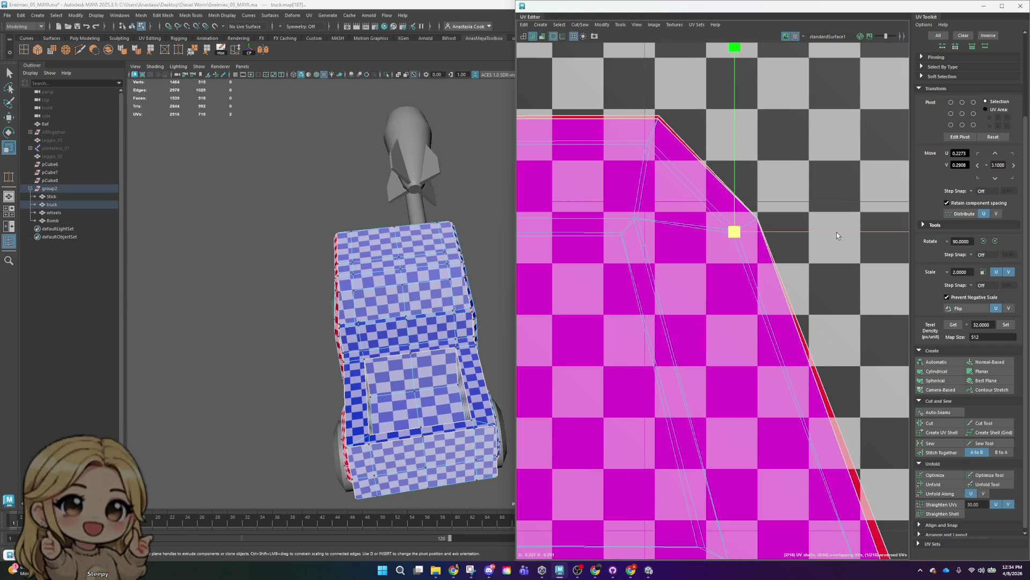
key(Left)
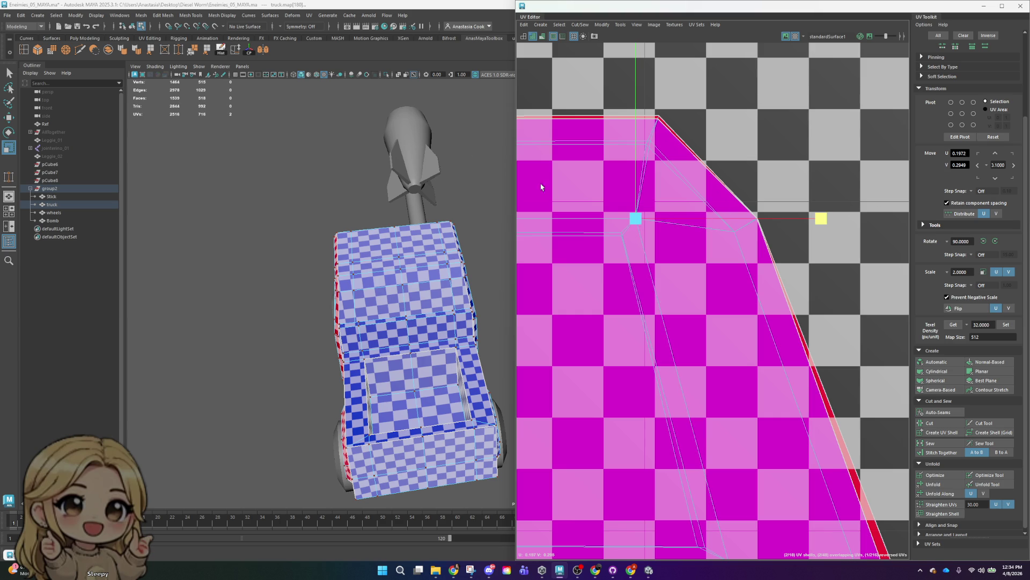
mouse_move(689, 202)
alt+middle_down()
mouse_move(737, 263)
mouse_move(920, 253)
alt+middle_up()
scroll(775, 239, up, 2)
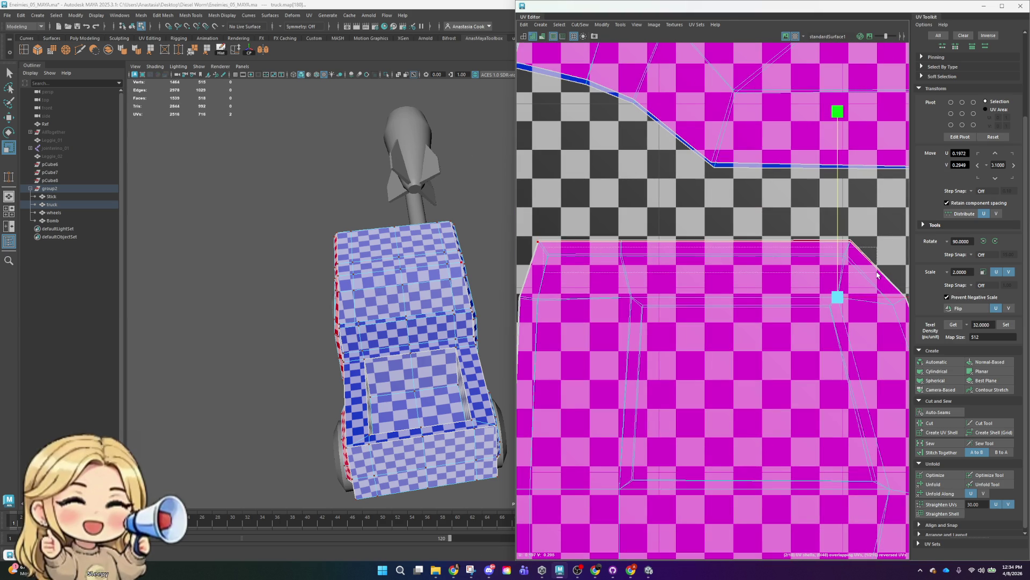
- Constrain-move the top-edge and left-edge UVs vertically and horizontally to line them up
drag(606, 251, 875, 275)
click(697, 70)
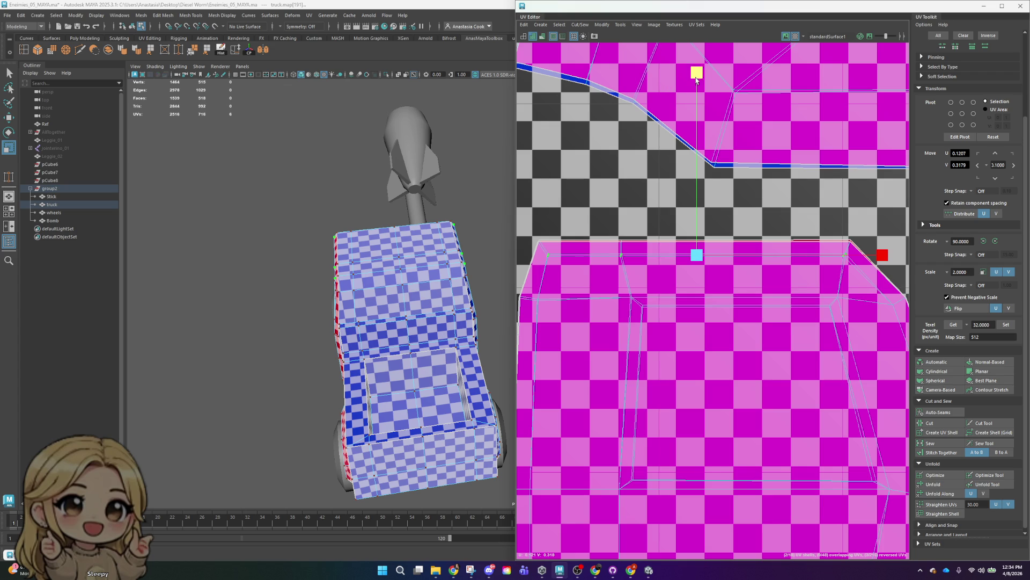
drag(607, 212, 623, 287)
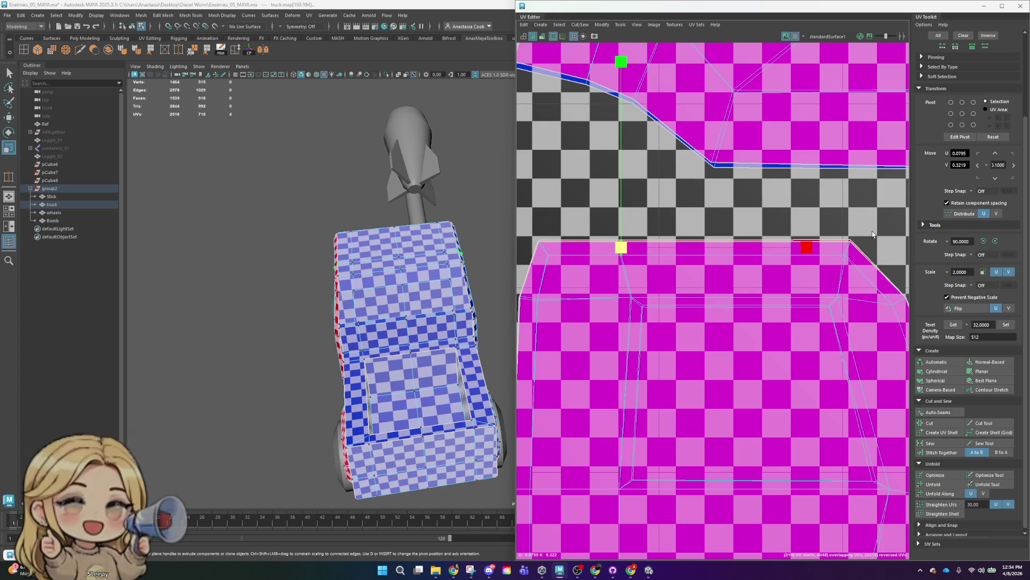
click(808, 249)
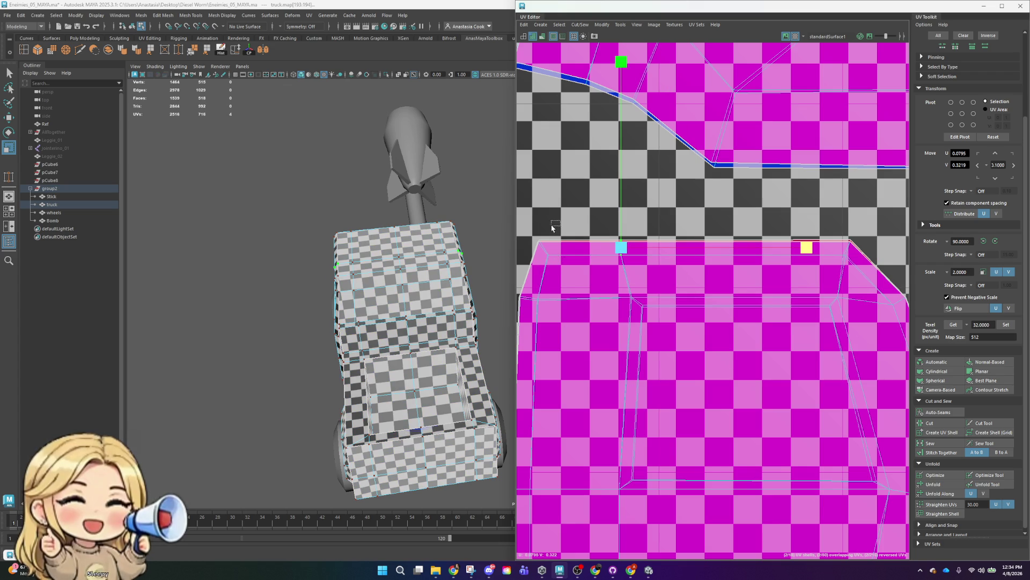
drag(560, 222, 531, 253)
click(537, 55)
alt+middle_drag(866, 216, 858, 223)
drag(863, 222, 613, 253)
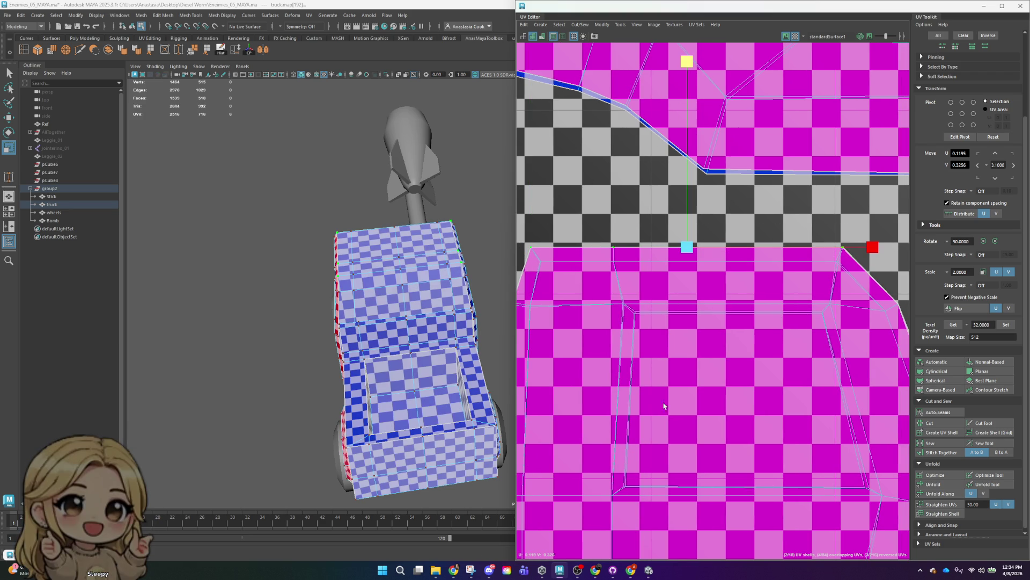
- Move the stray UV near the top-right onto the shell's corner
alt+middle_drag(861, 220, 834, 179)
drag(791, 217, 846, 260)
drag(805, 217, 811, 202)
- Select the top-edge UVs, then pick out the shell's lower-left and upper-left corner UVs
drag(606, 268, 805, 294)
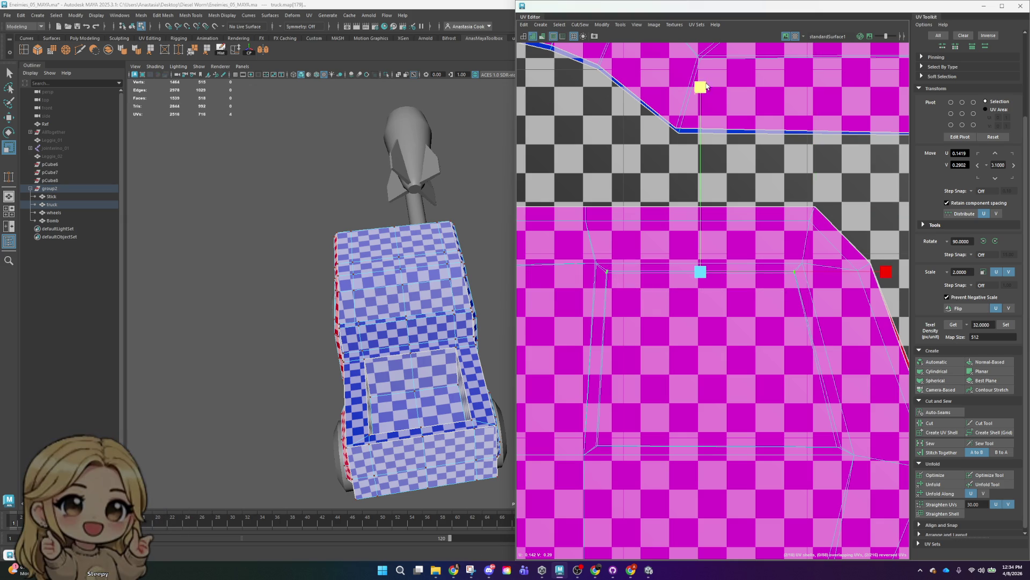
click(599, 272)
alt+middle_drag(676, 366, 741, 310)
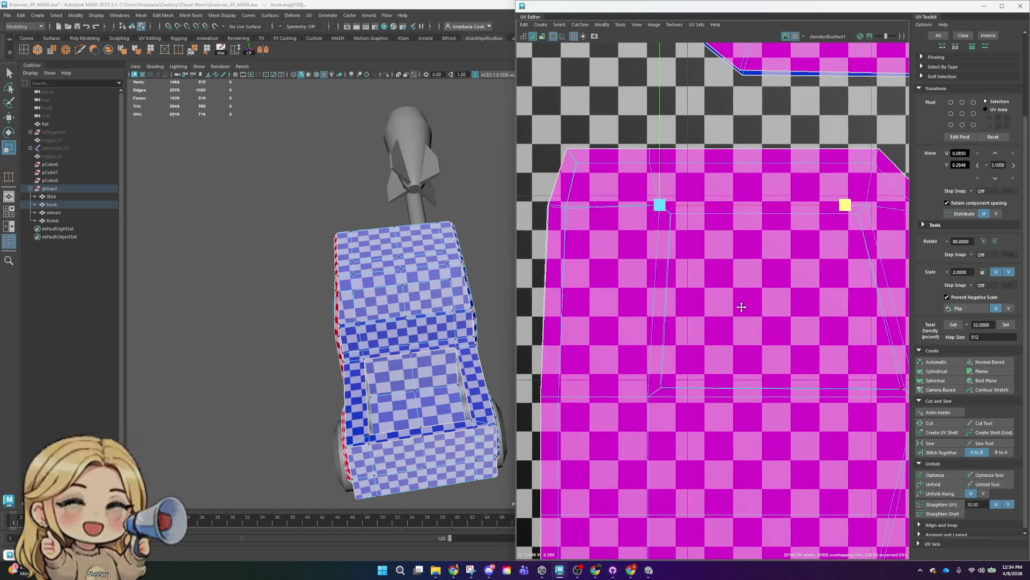
click(661, 387)
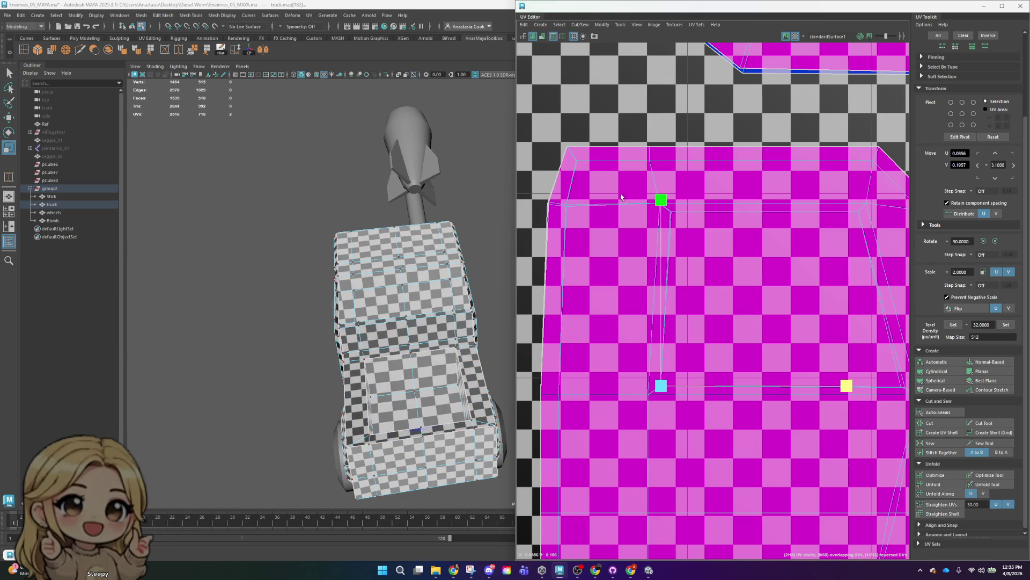
click(567, 204)
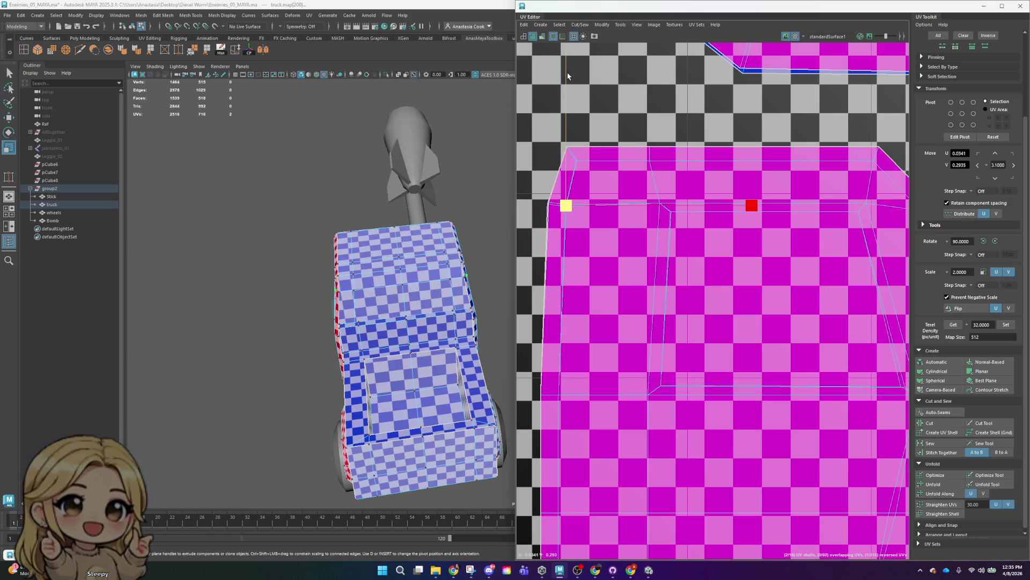
drag(547, 204, 547, 204)
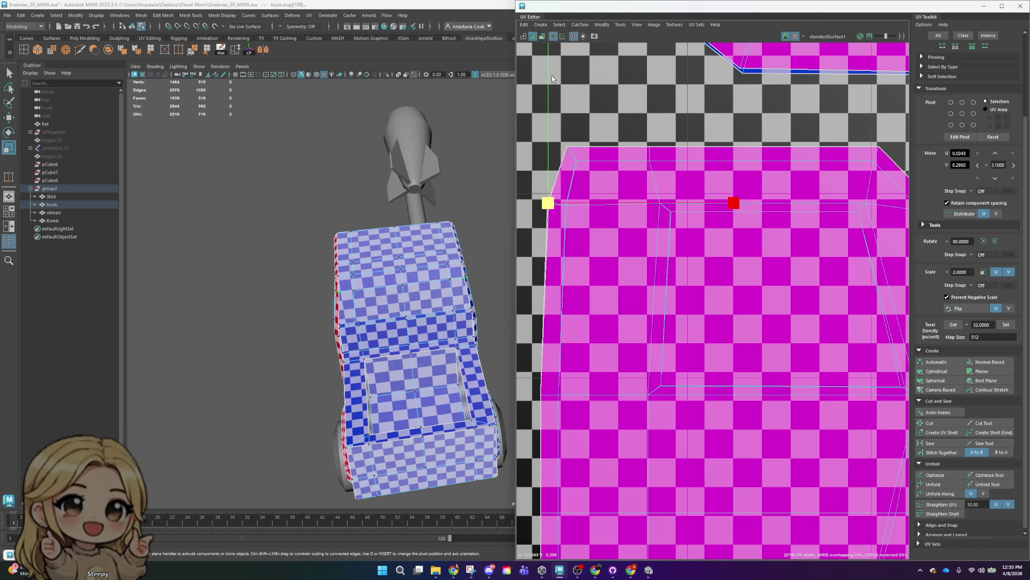
scroll(694, 295, down, 4)
- Zoom the UV view out and clear the UV selection
scroll(703, 306, down, 3)
scroll(716, 323, down, 3)
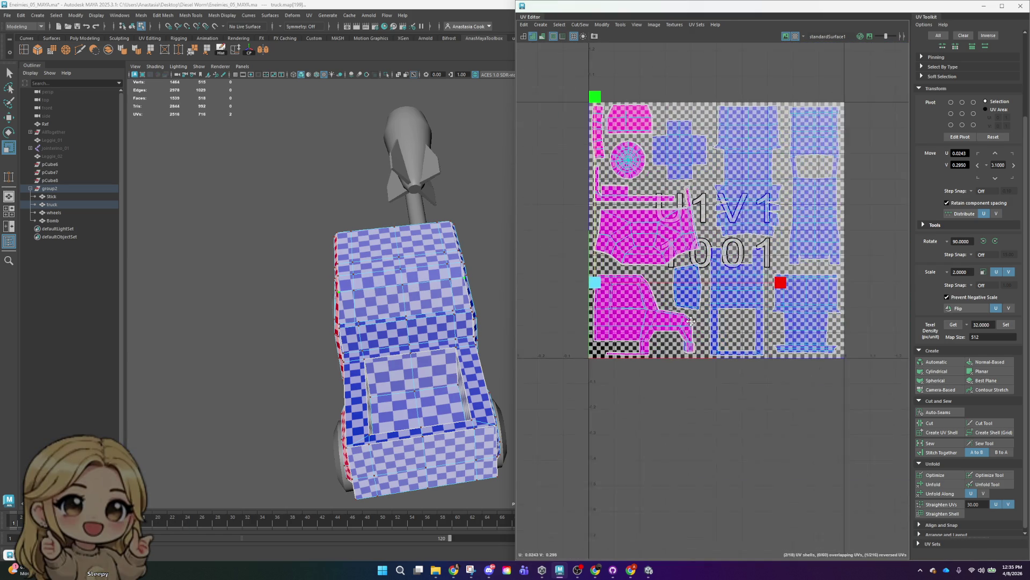
scroll(708, 314, up, 2)
scroll(698, 300, up, 2)
scroll(693, 290, up, 2)
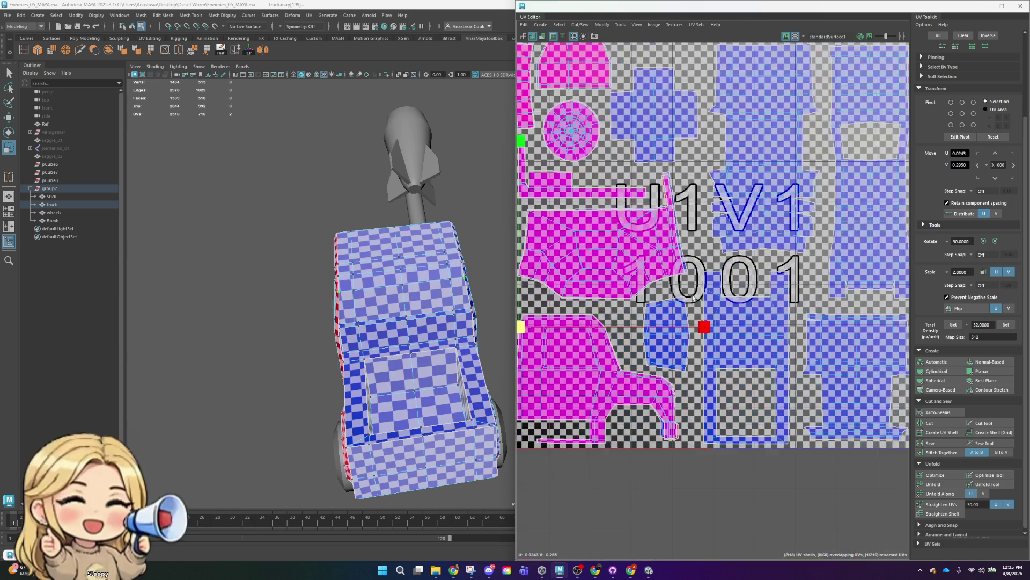
scroll(693, 290, down, 3)
scroll(692, 290, down, 1)
click(874, 167)
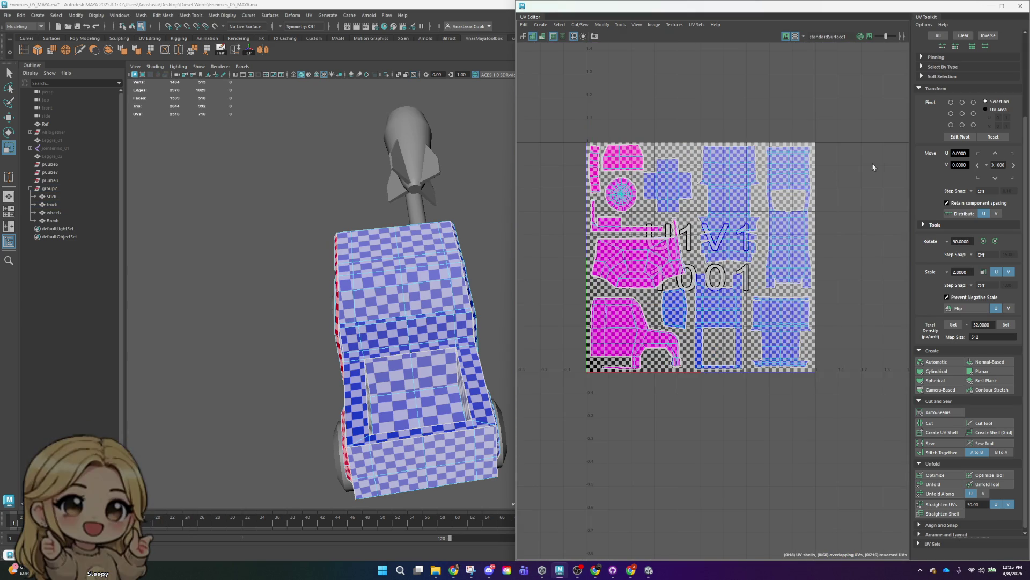
scroll(510, 284, down, 3)
- Check the bomb's UVs, then reselect the truck and return it to object mode
click(471, 226)
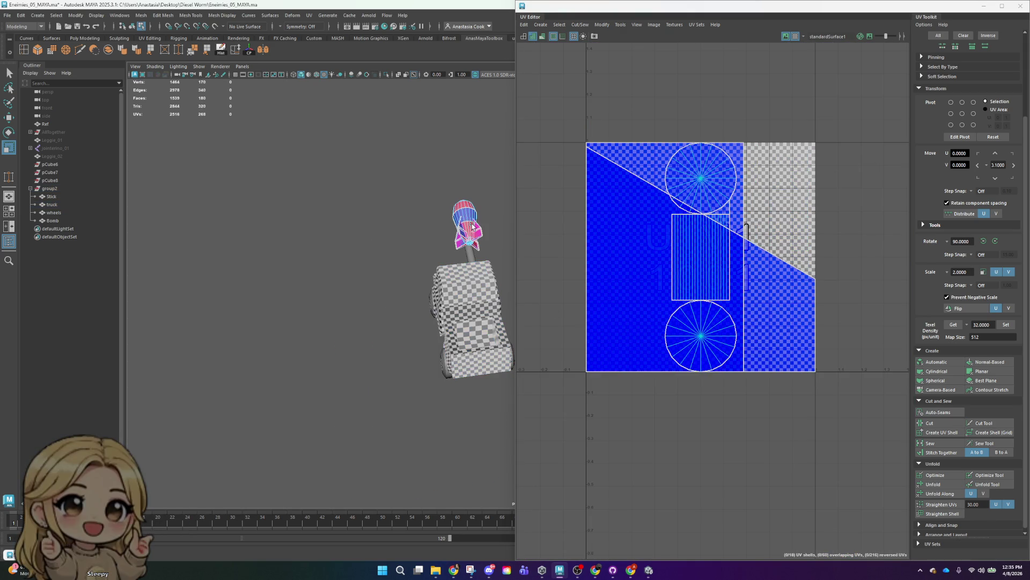
mouse_move(410, 350)
alt+mouse_down()
mouse_move(534, 335)
mouse_move(356, 361)
mouse_move(458, 344)
alt+mouse_up()
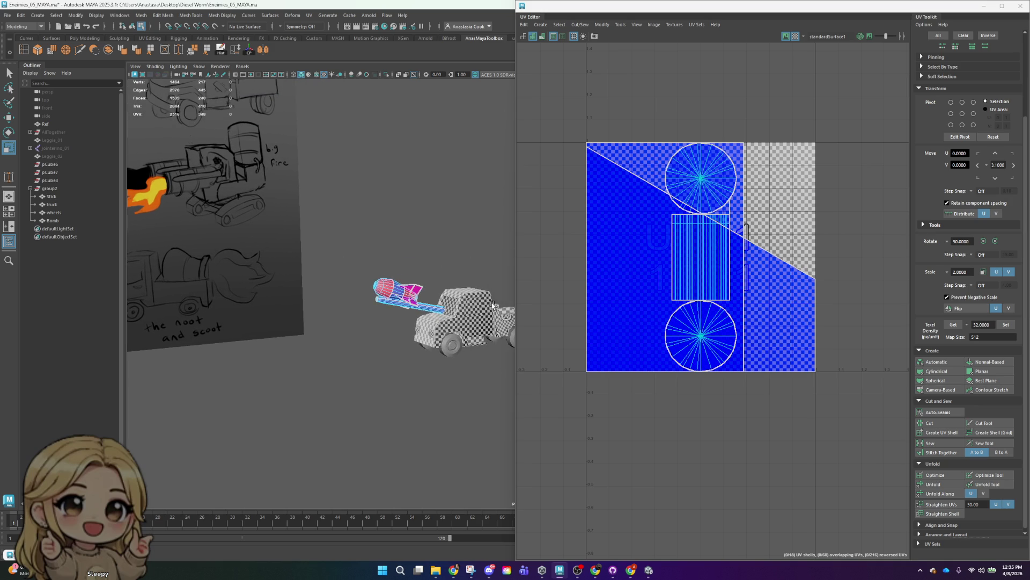
click(465, 318)
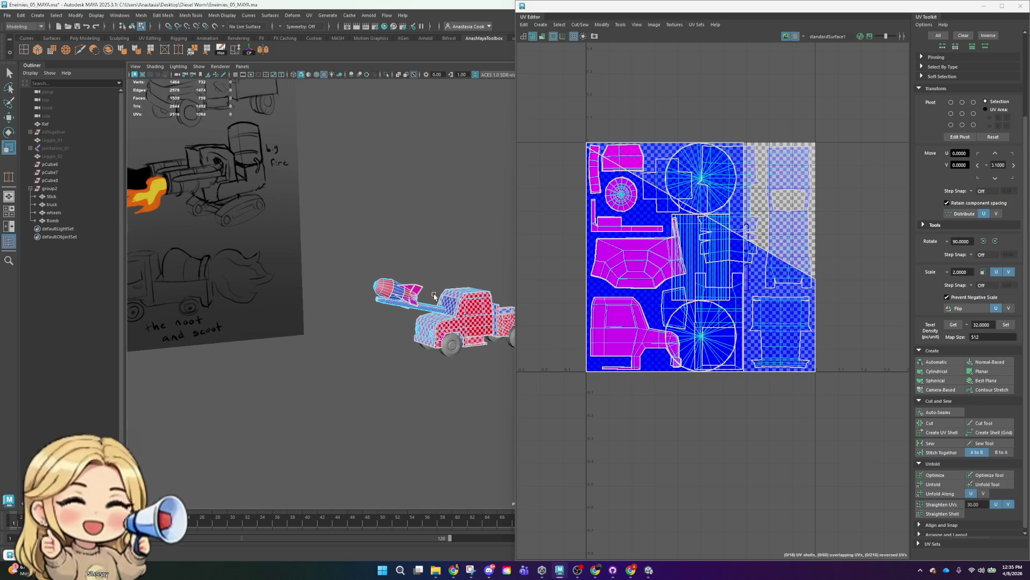
mouse_move(464, 318)
alt+right_down()
mouse_move(486, 318)
mouse_move(463, 331)
mouse_move(530, 283)
alt+right_up()
click(463, 330)
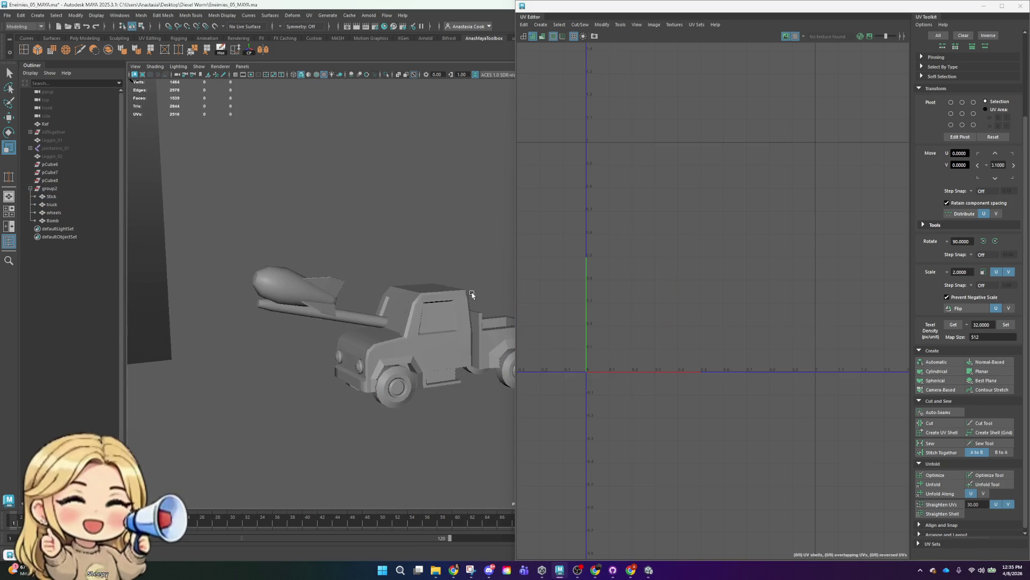
- Select all the truck's UV shells as shells and scale them down toward the tile centre
click(447, 329)
right_drag(707, 162, 657, 147)
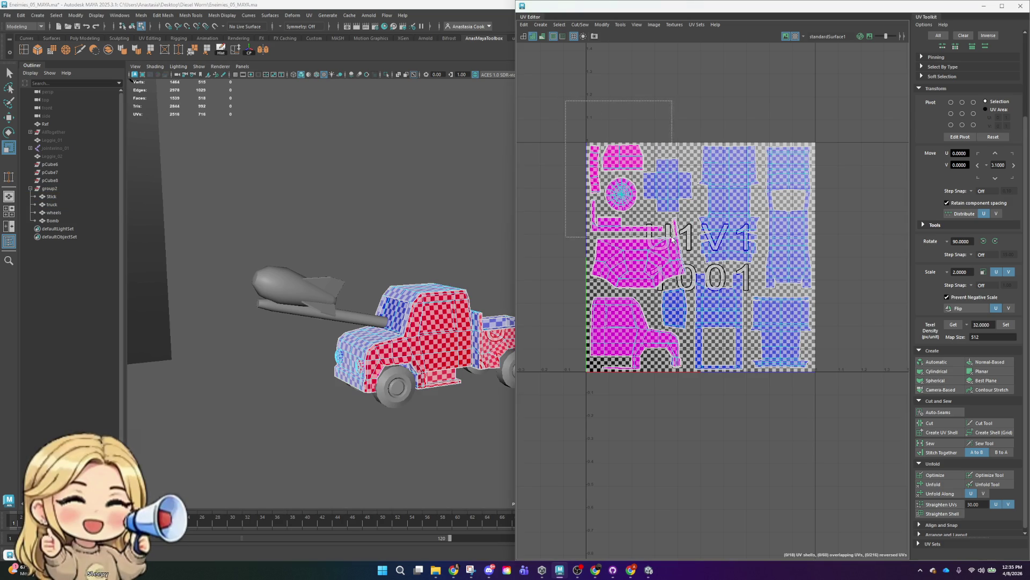
drag(567, 102, 851, 422)
mouse_move(696, 260)
mouse_down()
mouse_move(682, 259)
mouse_move(697, 257)
mouse_move(680, 241)
mouse_up()
key(w)
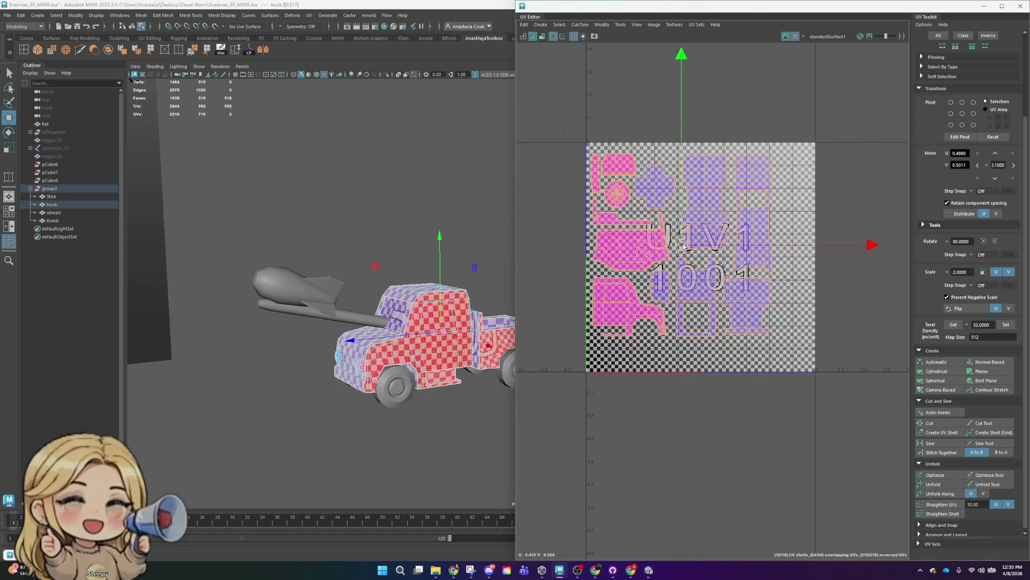
- Move the right-hand shells and cross-shaped shell up, and nudge the tall middle shell right
click(844, 112)
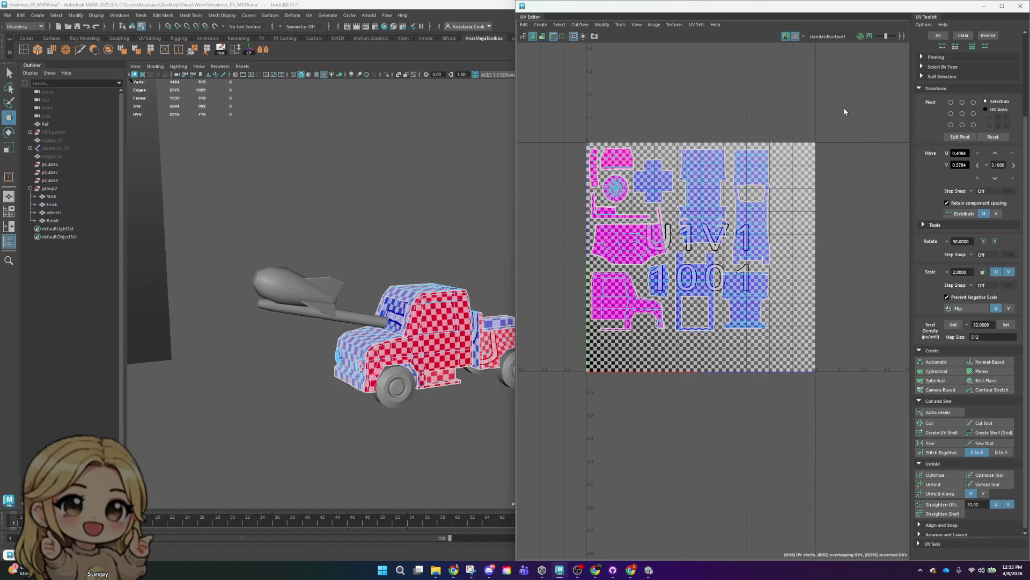
drag(857, 129, 728, 354)
scroll(782, 370, up, 3)
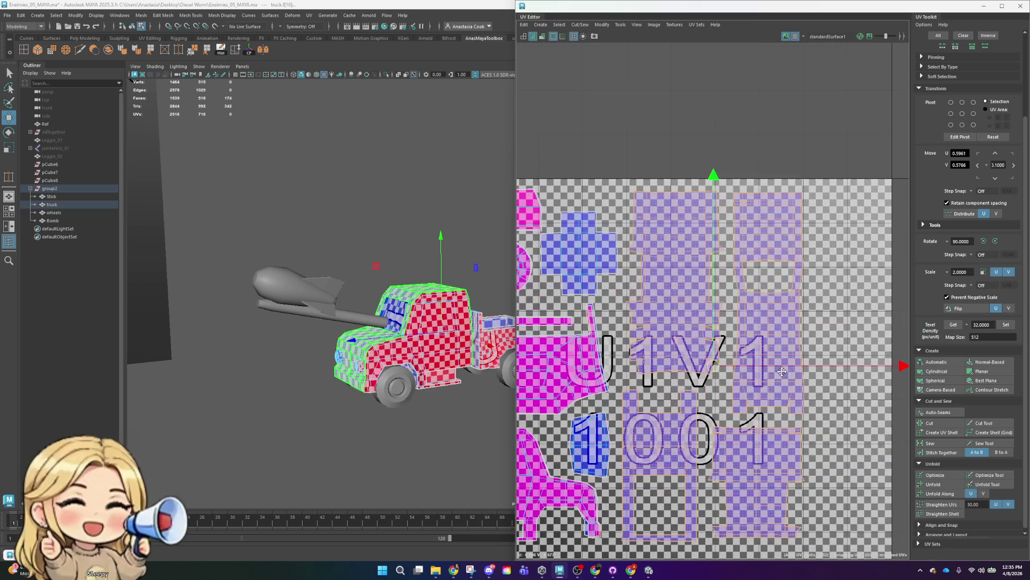
drag(713, 181, 713, 172)
click(589, 236)
drag(590, 236, 589, 224)
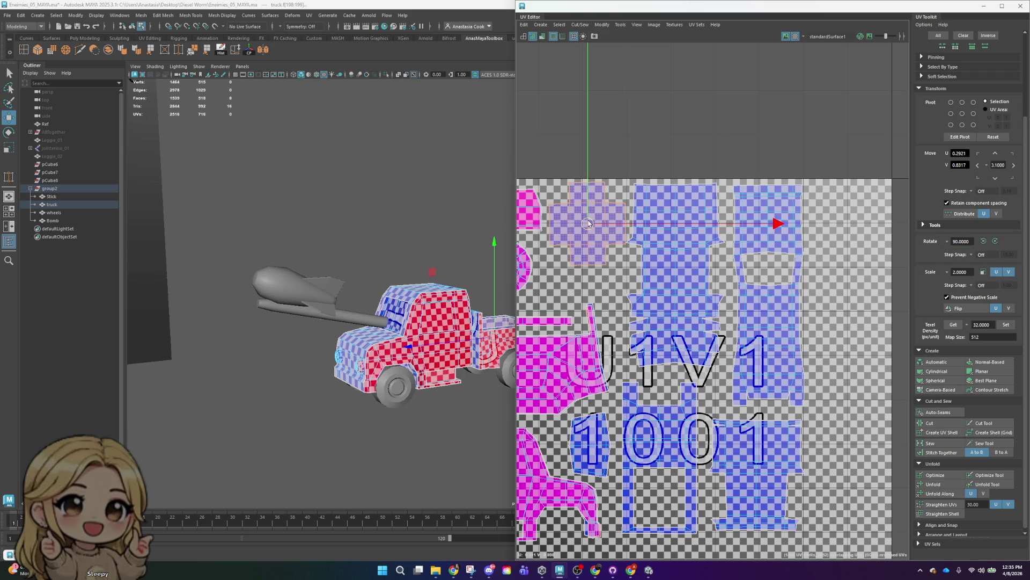
click(697, 267)
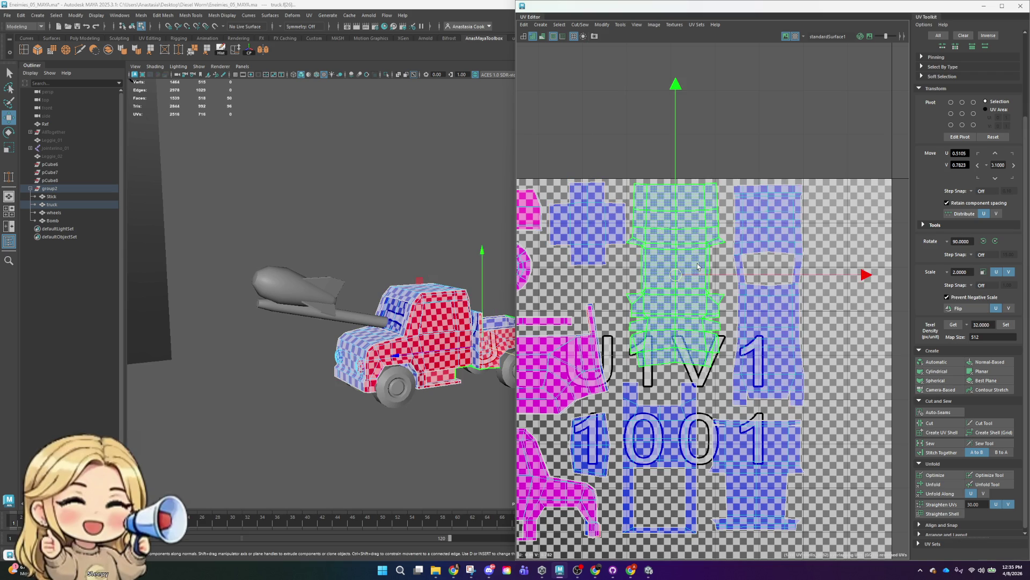
drag(867, 275, 873, 274)
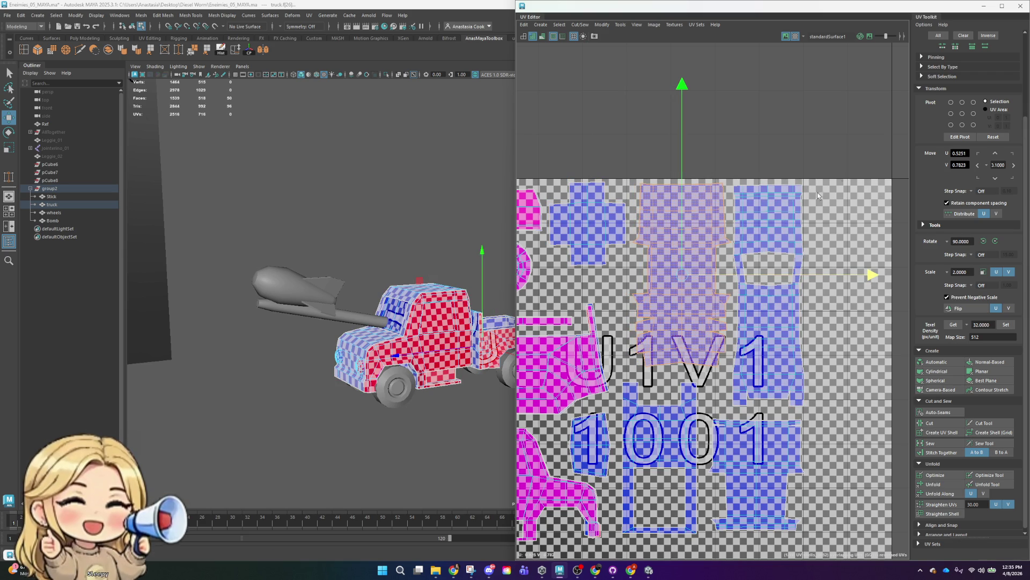
- Move the small narrow shell up-left and the circular shell to the right
alt+middle_drag(839, 177, 942, 120)
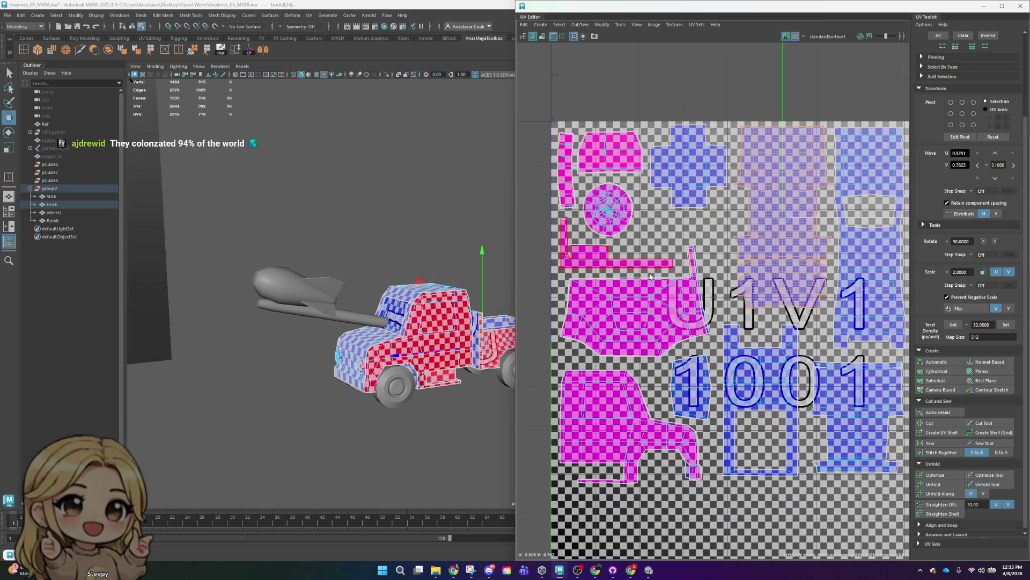
click(714, 377)
mouse_move(714, 377)
mouse_down()
mouse_move(687, 387)
mouse_move(704, 421)
mouse_up()
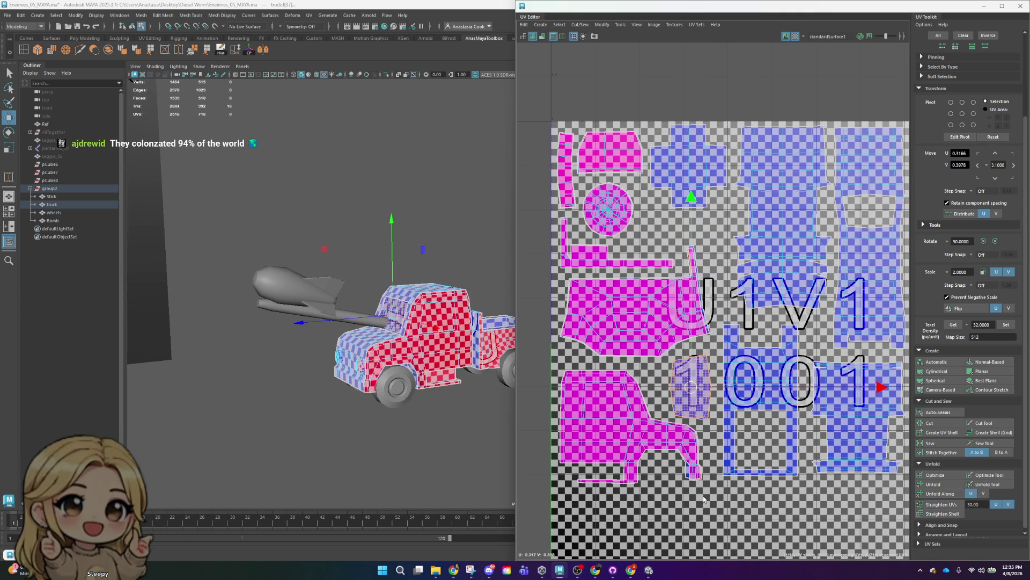
click(608, 211)
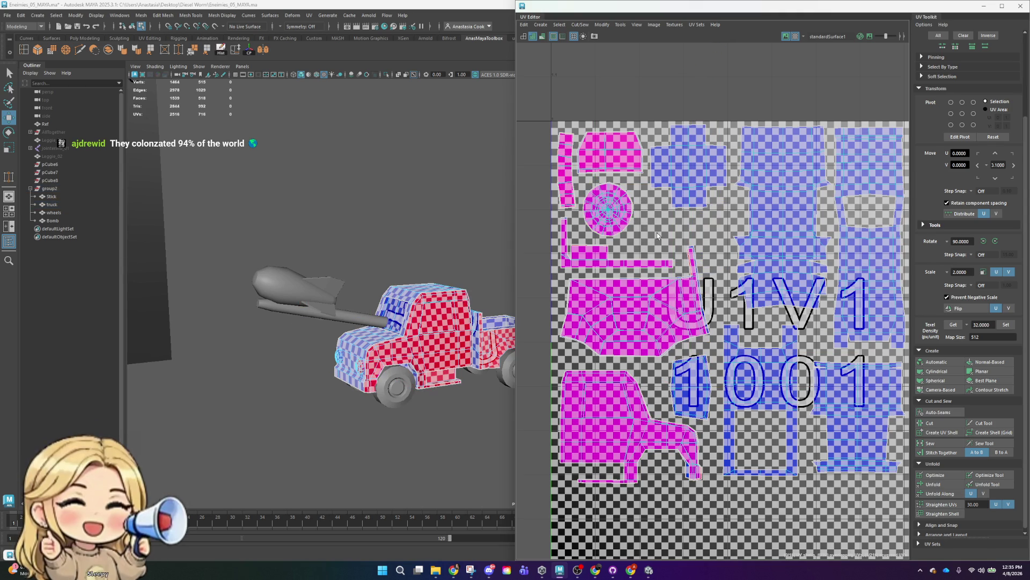
mouse_move(607, 212)
mouse_down()
mouse_move(706, 227)
mouse_move(634, 231)
mouse_up()
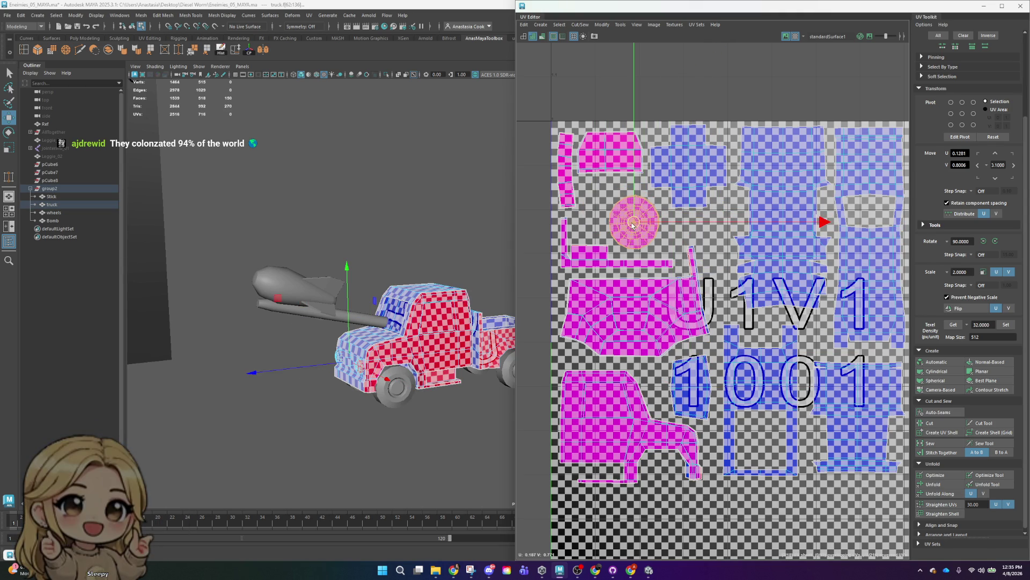
- Move the circular UV shell up and to the left
mouse_move(408, 242)
alt+mouse_down()
mouse_move(541, 364)
mouse_move(495, 393)
alt+mouse_up()
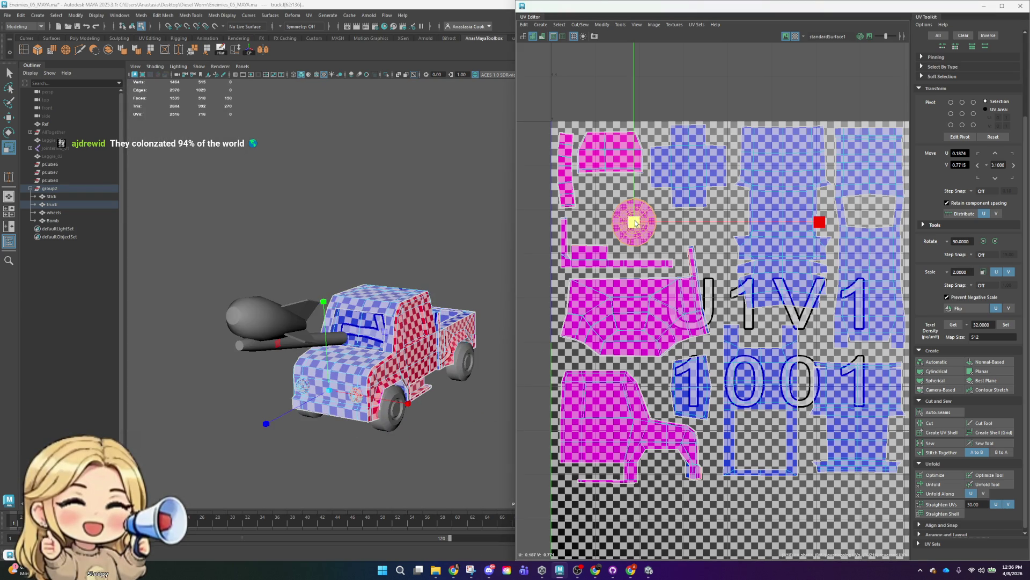
scroll(403, 413, up, 3)
scroll(403, 412, up, 2)
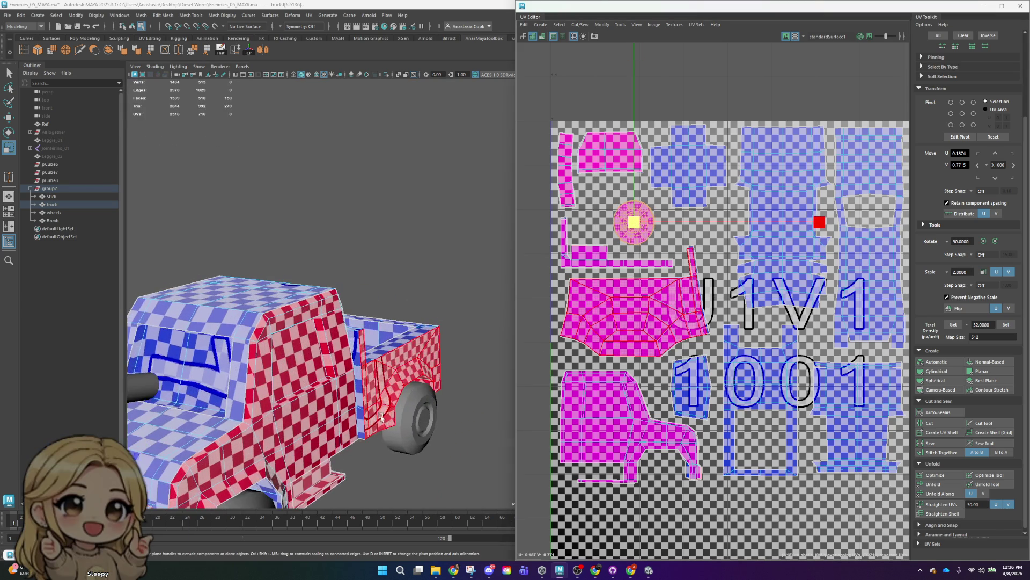
scroll(403, 412, up, 3)
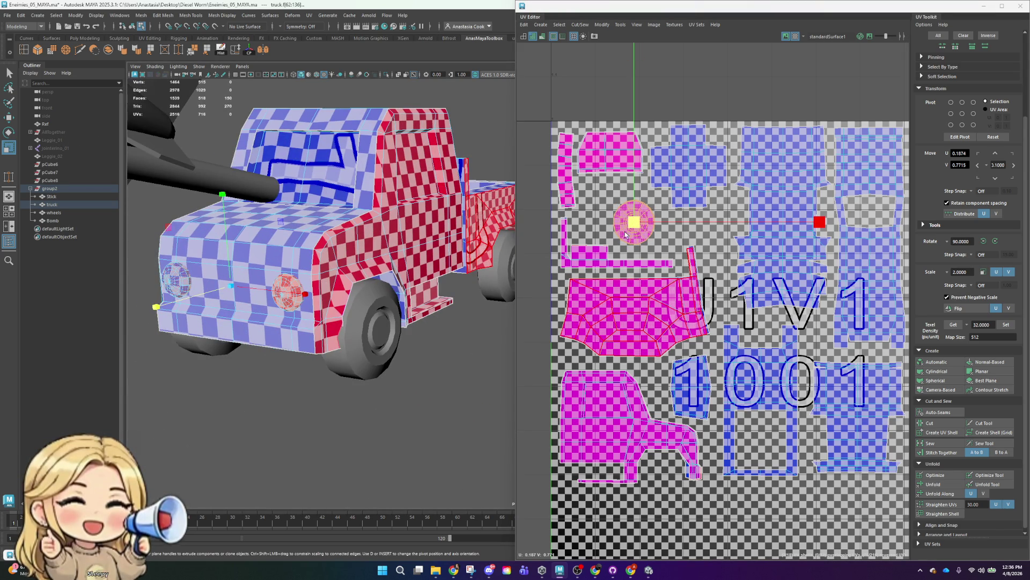
key(w)
drag(625, 235, 617, 215)
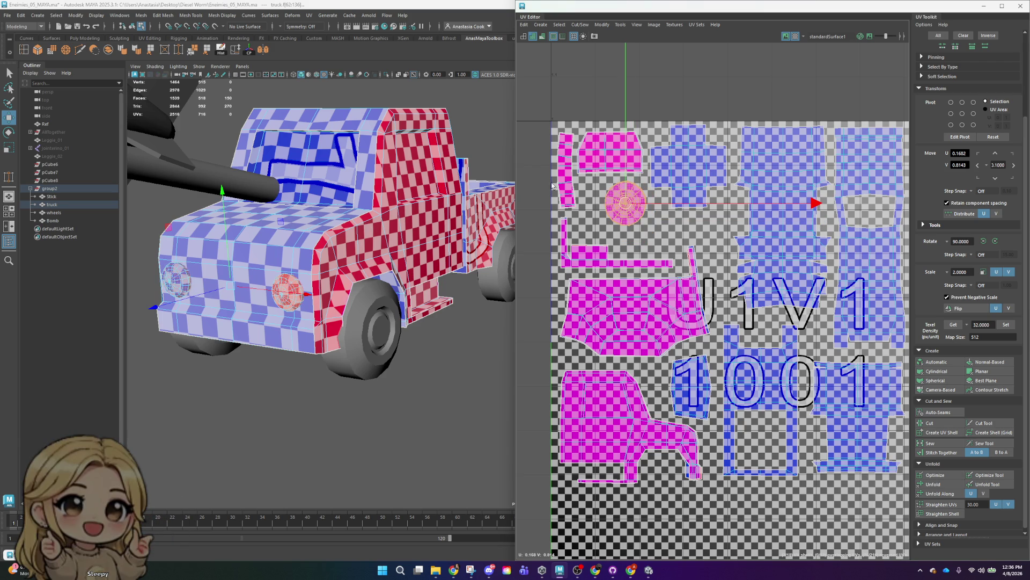
- Select the thin strip shell, then frame a truck body part to inspect the wheel area
click(572, 157)
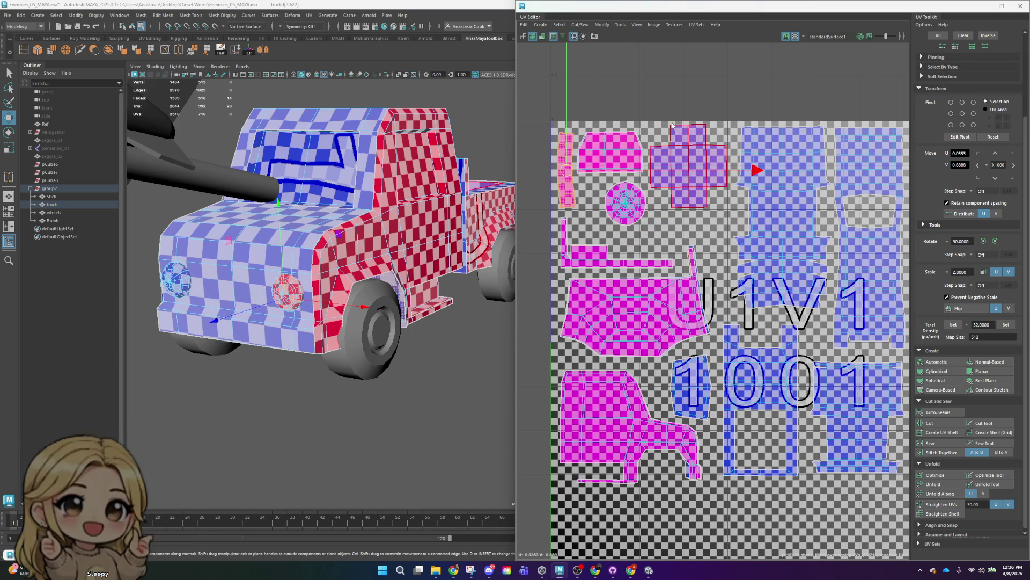
click(336, 293)
key(f)
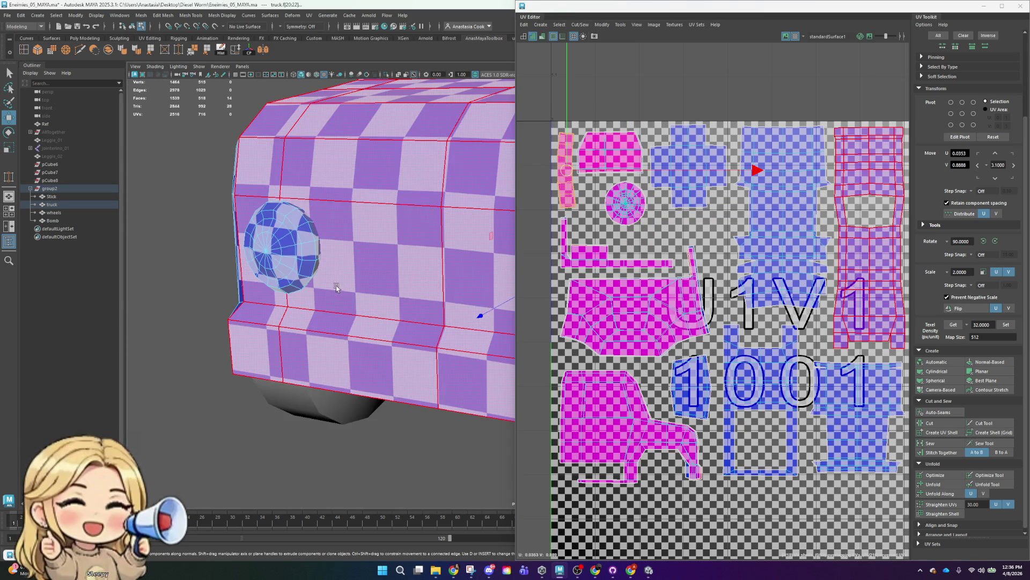
scroll(335, 289, down, 3)
mouse_move(322, 300)
alt+mouse_down()
mouse_move(285, 336)
mouse_move(345, 317)
mouse_move(300, 280)
alt+mouse_up()
scroll(285, 336, up, 5)
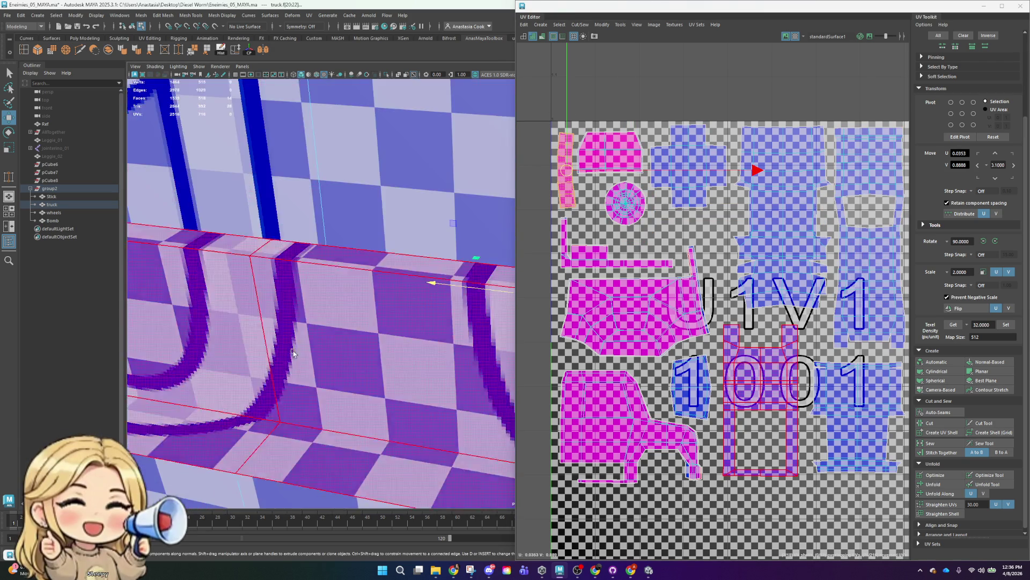
scroll(246, 338, down, 3)
scroll(345, 317, up, 3)
scroll(345, 317, down, 3)
scroll(300, 279, up, 2)
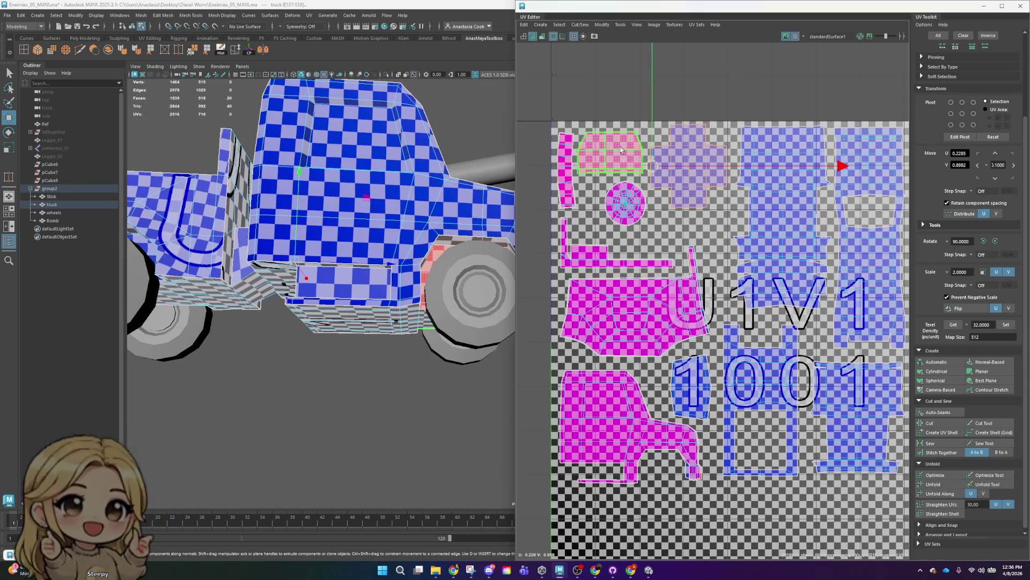
- Move the pink shell and thin strip into the tile's top-left corner, circular shell beside them
click(618, 98)
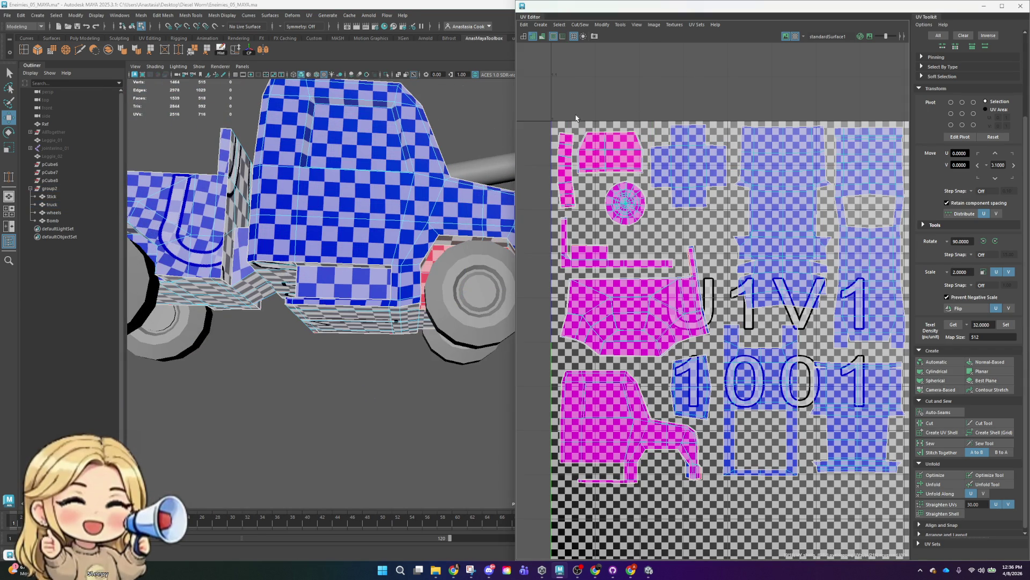
click(590, 157)
shift+click(570, 181)
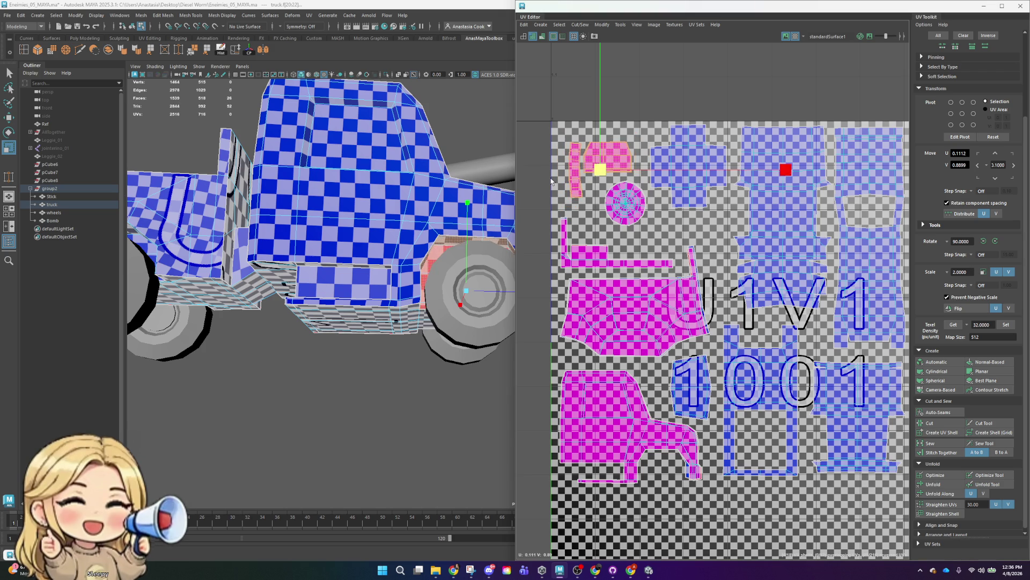
drag(614, 178, 594, 156)
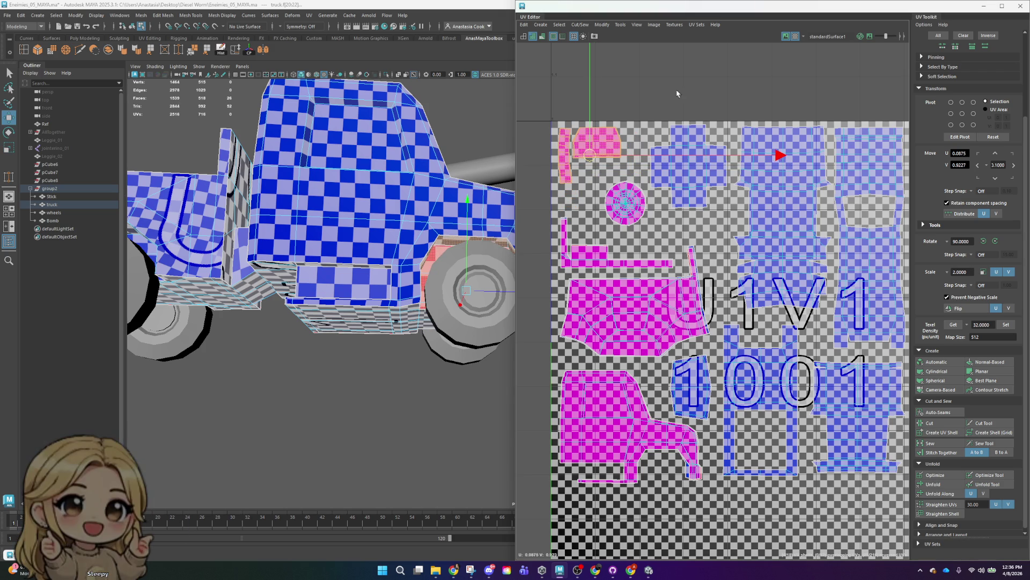
click(614, 194)
drag(634, 207, 603, 187)
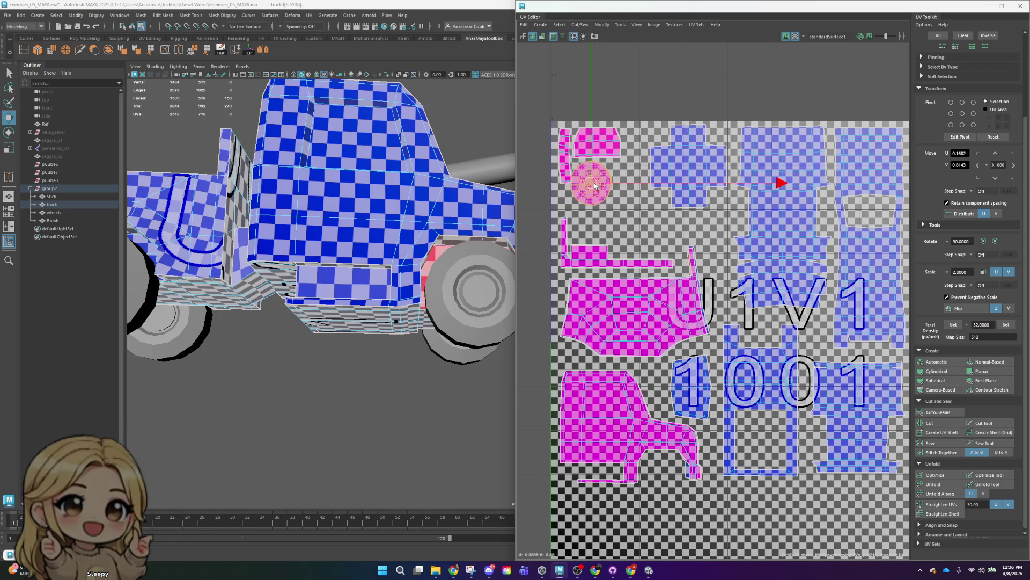
- Move the cross-shaped shell left and the L-shaped shell up toward the top-left
click(700, 103)
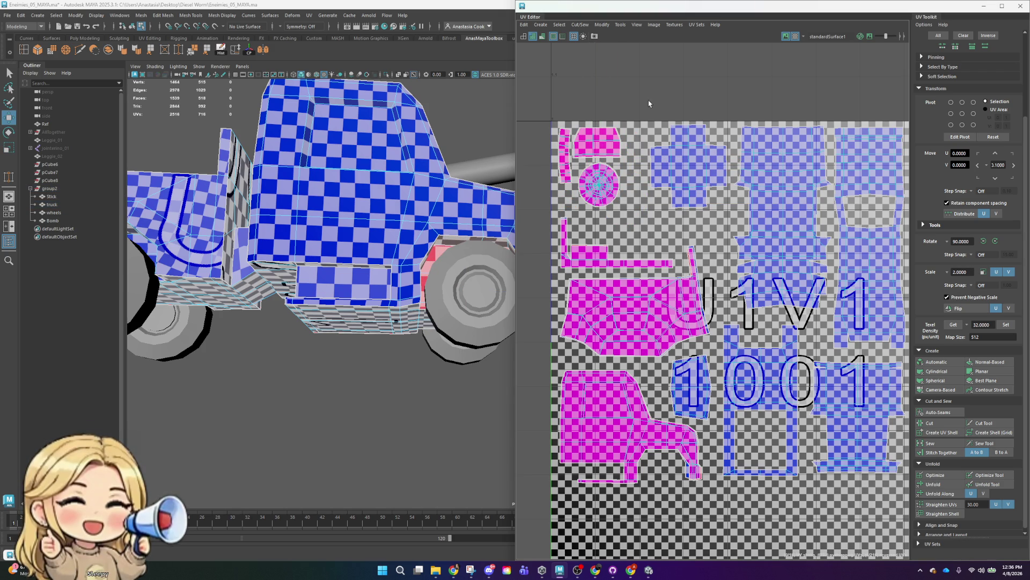
click(695, 180)
drag(693, 179, 671, 179)
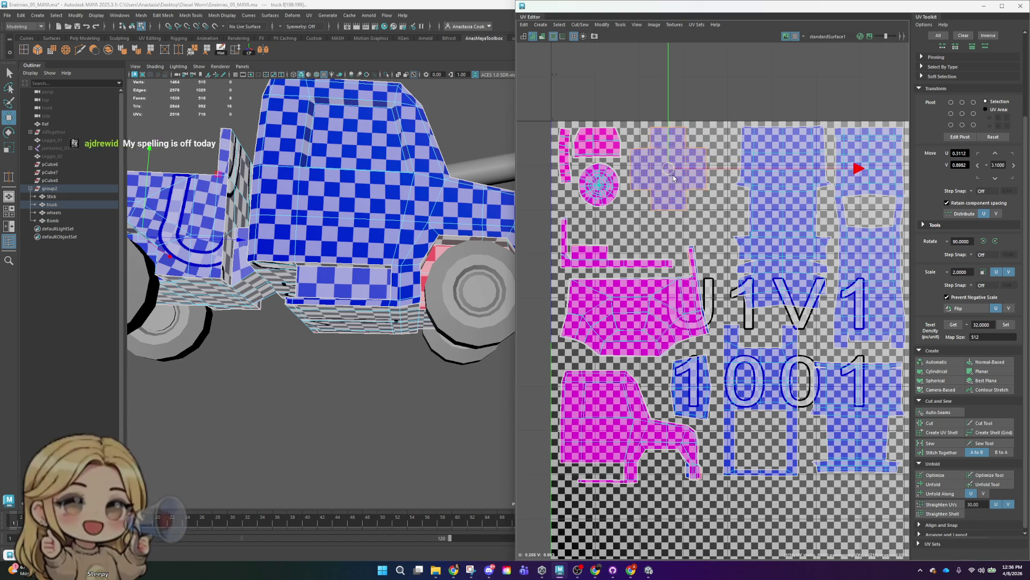
click(562, 243)
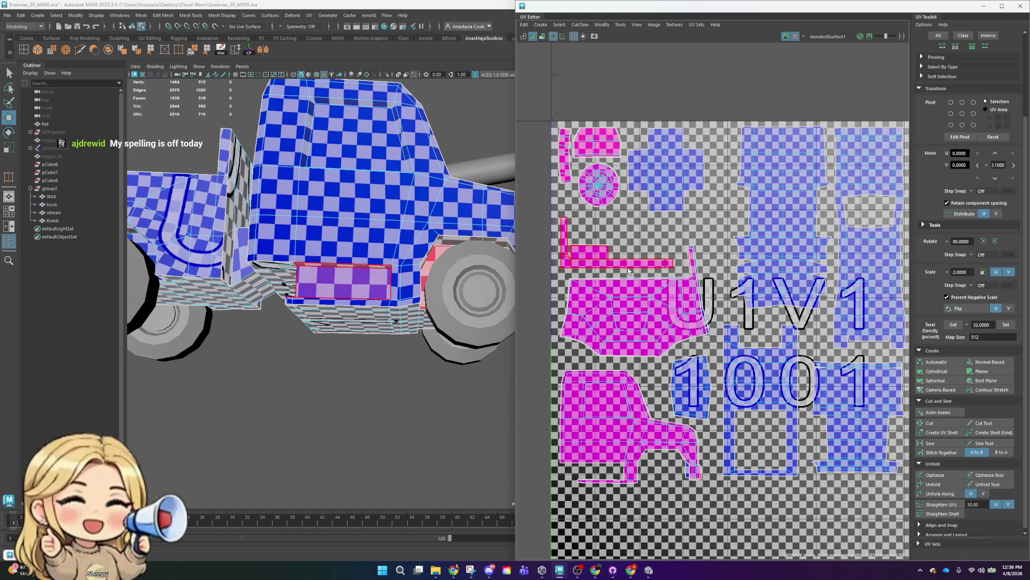
click(621, 269)
drag(617, 239, 616, 215)
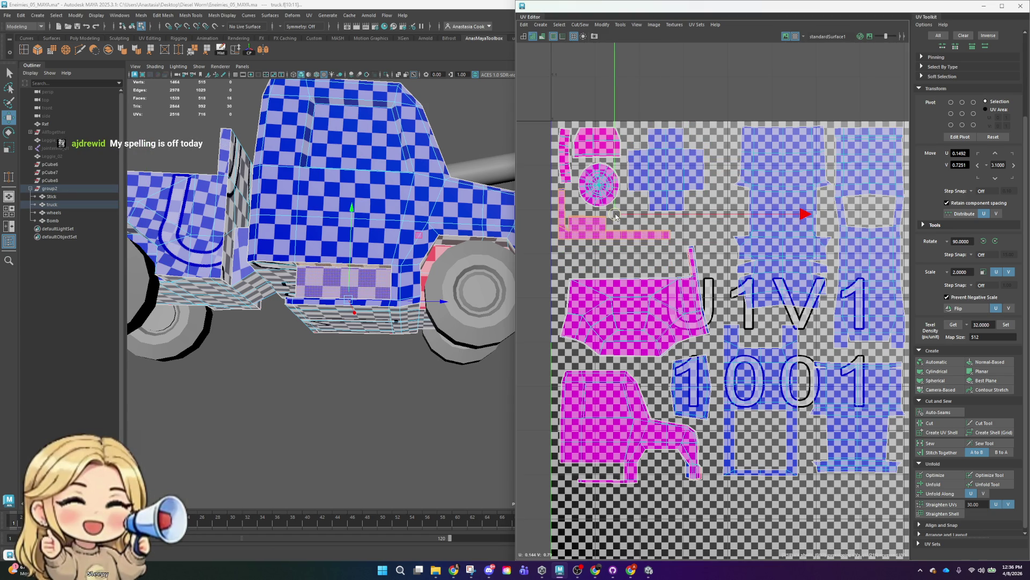
scroll(805, 204, down, 3)
- Move the large pink shell up slightly and slide the middle and right-hand shells left
click(687, 271)
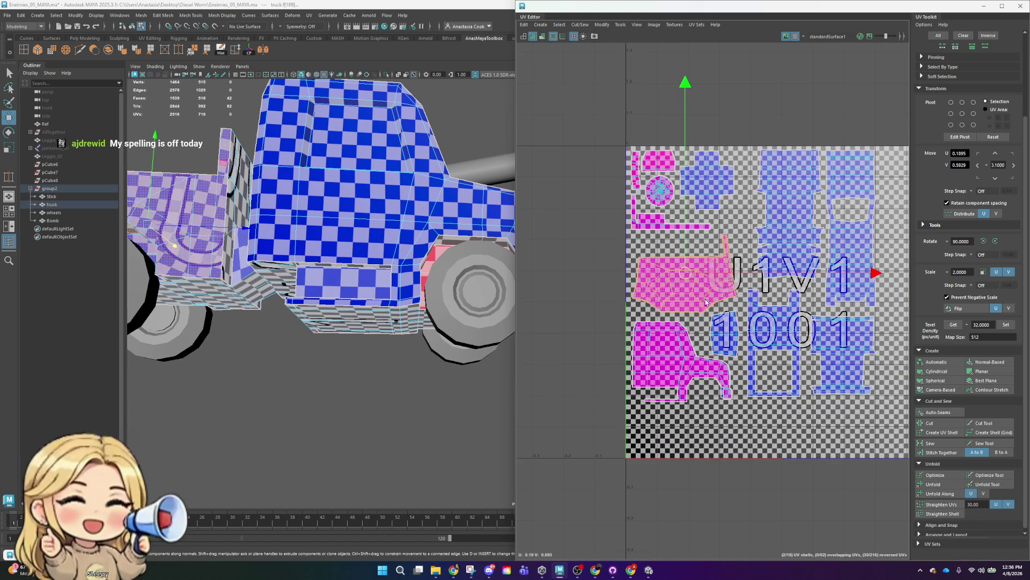
drag(688, 268, 686, 253)
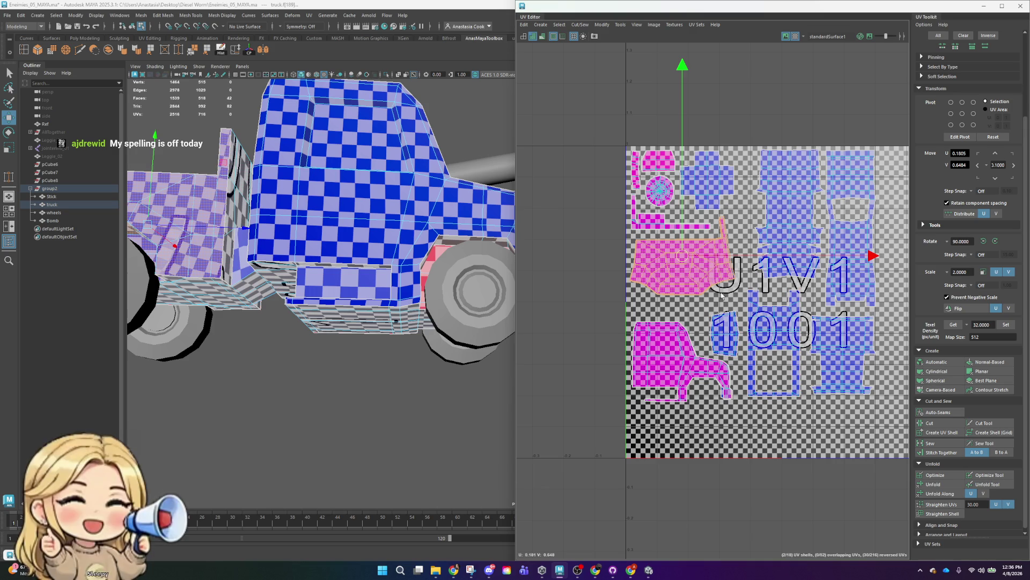
click(725, 346)
alt+middle_drag(856, 145, 765, 122)
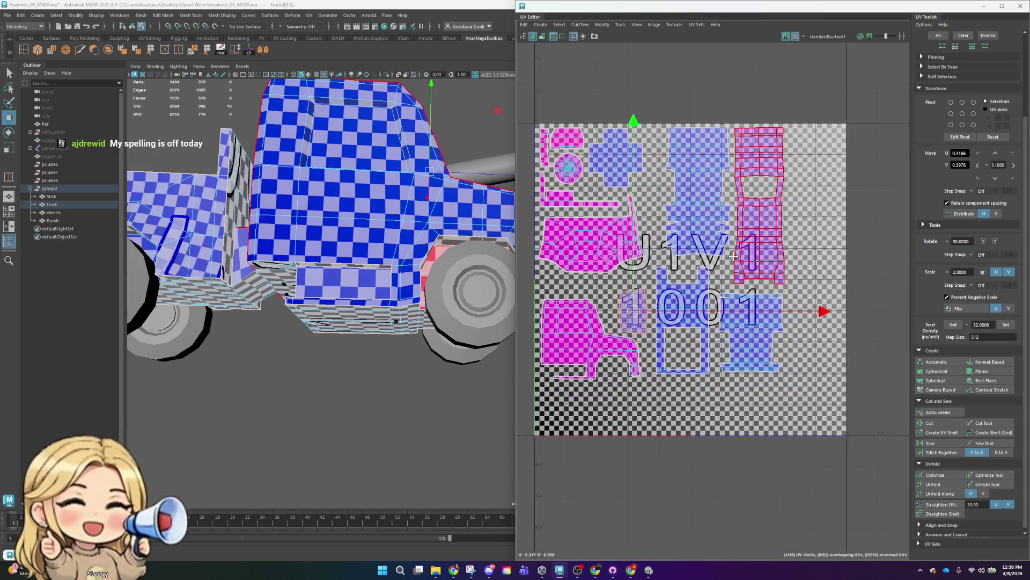
click(699, 194)
drag(699, 194, 683, 189)
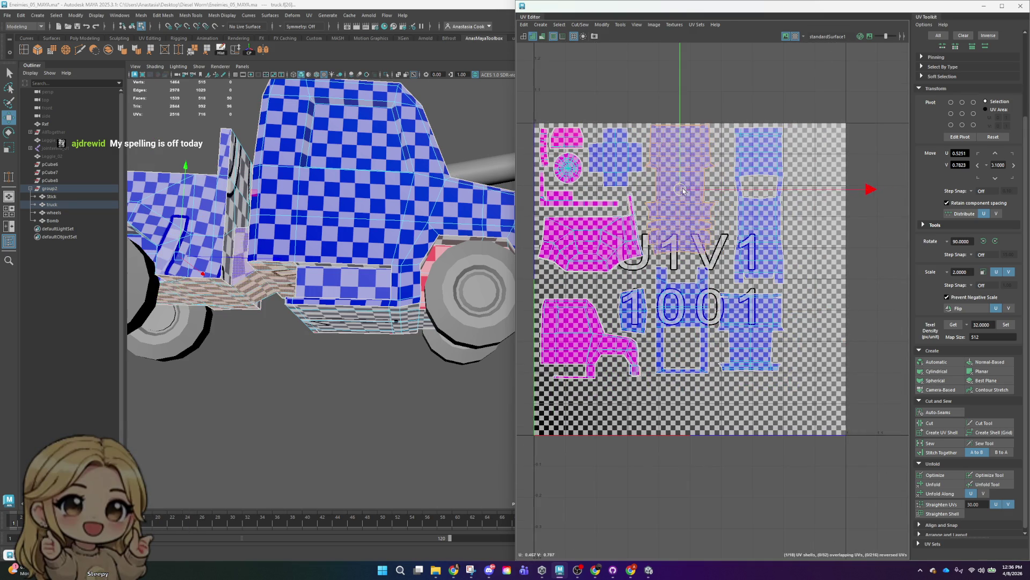
click(745, 153)
drag(895, 207, 874, 208)
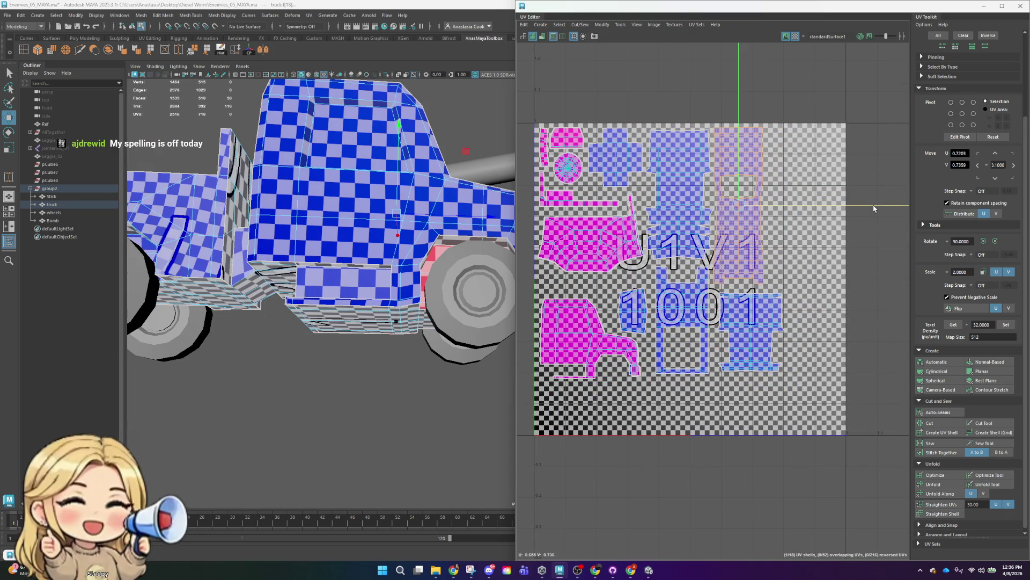
- Nudge the small shell near 1001, the magenta side shell and the bottom-right shell closer together
click(627, 305)
drag(627, 305, 632, 294)
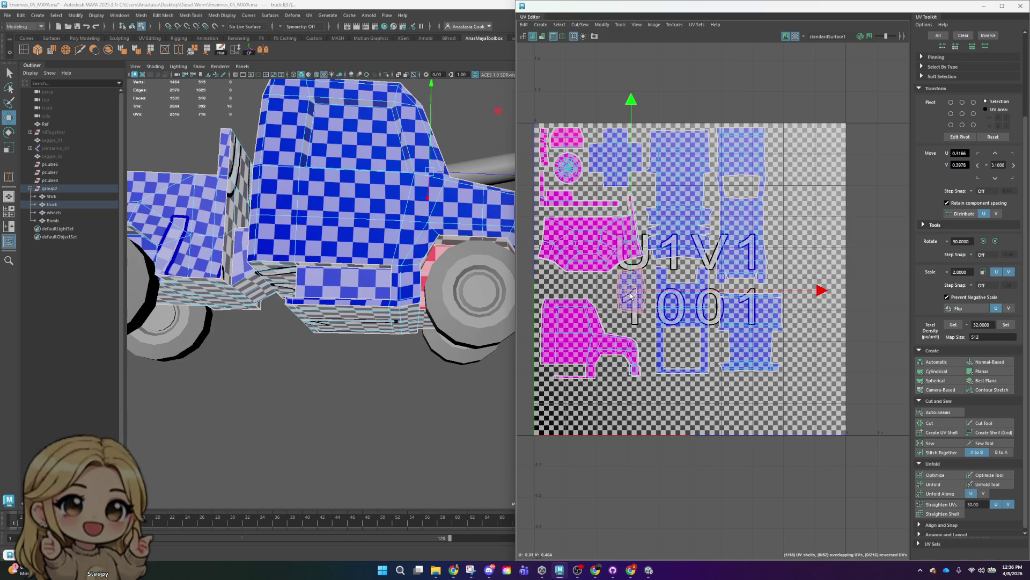
click(577, 337)
drag(577, 338, 588, 323)
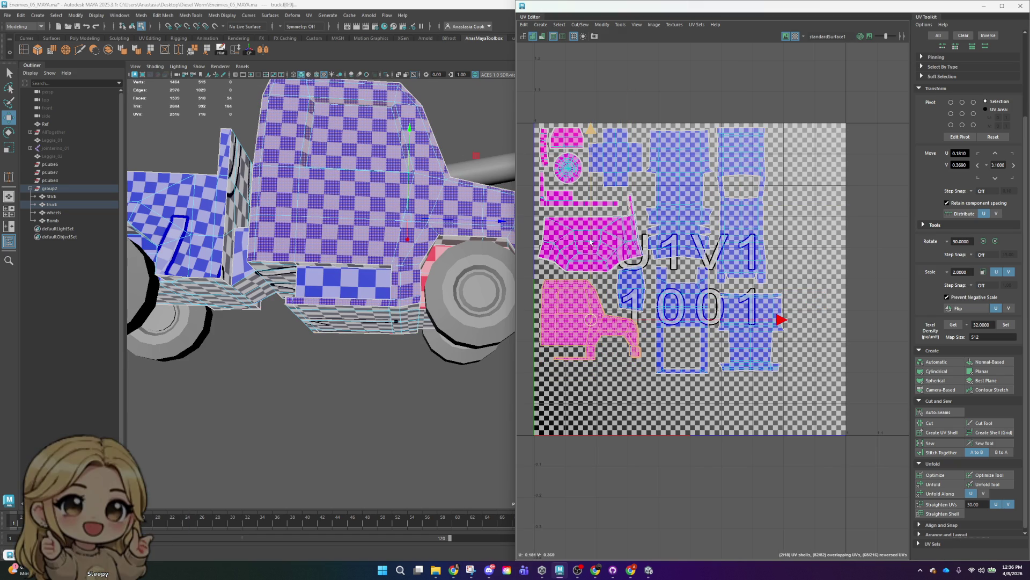
click(747, 329)
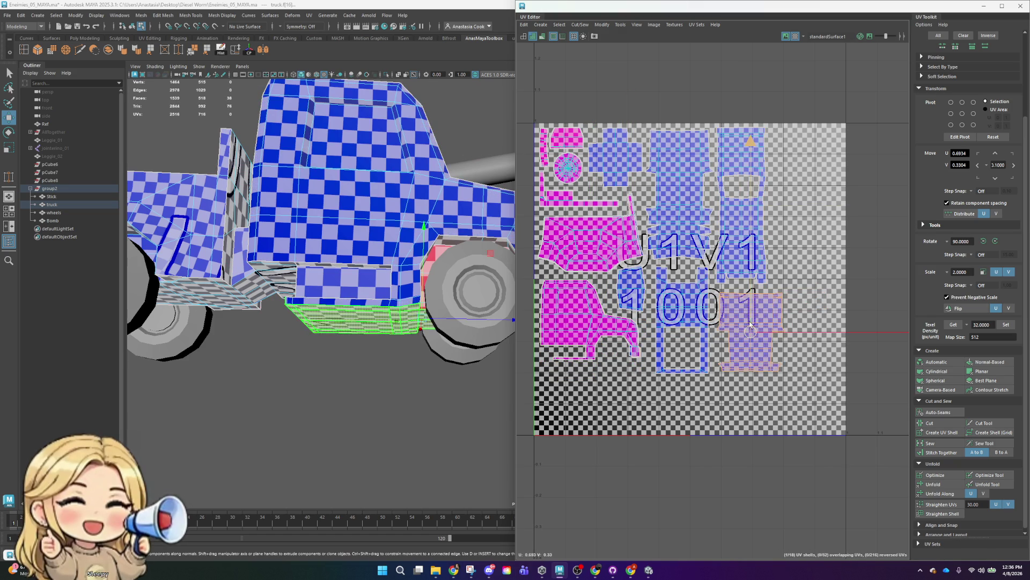
drag(747, 329, 744, 326)
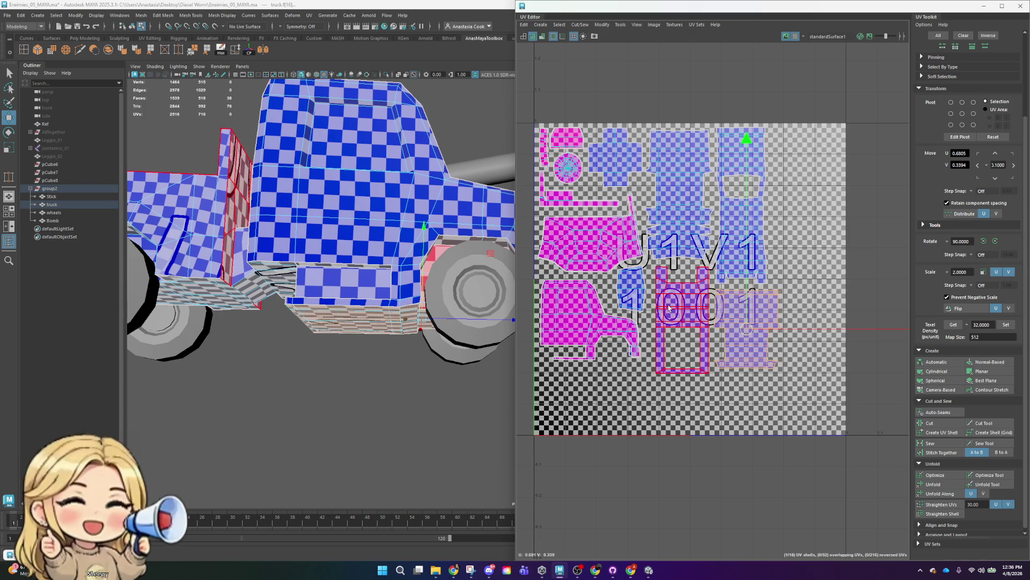
click(678, 316)
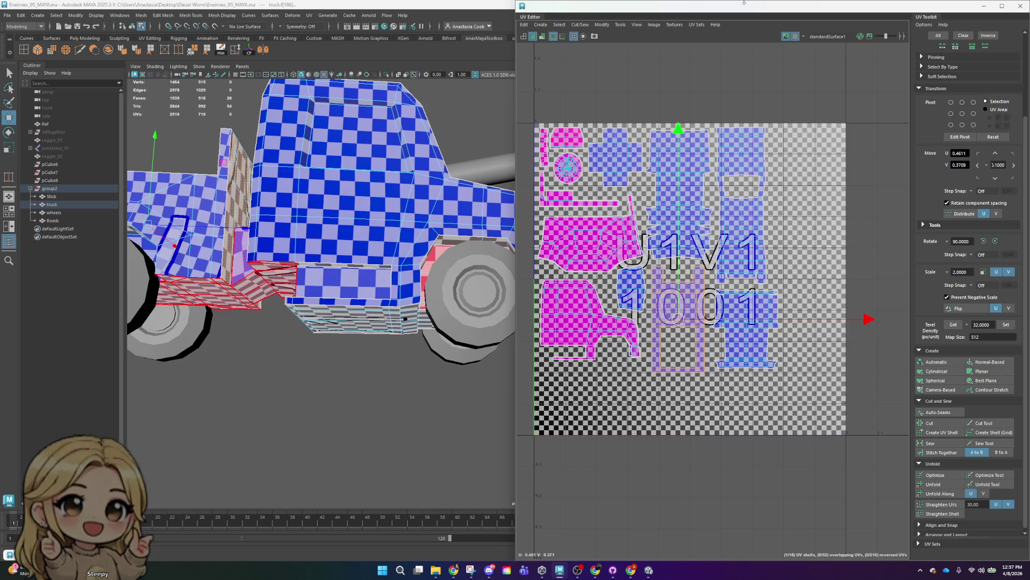
scroll(841, 221, down, 3)
- Return to object mode and select only the Bomb object
right_click(428, 278)
click(467, 266)
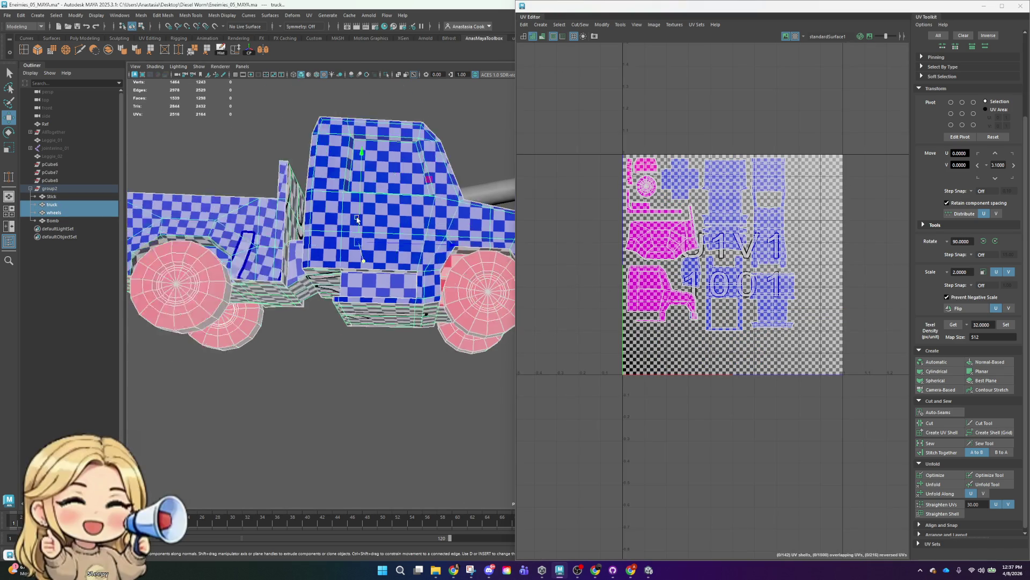
alt+middle_drag(435, 169, 300, 174)
shift+drag(356, 140, 476, 238)
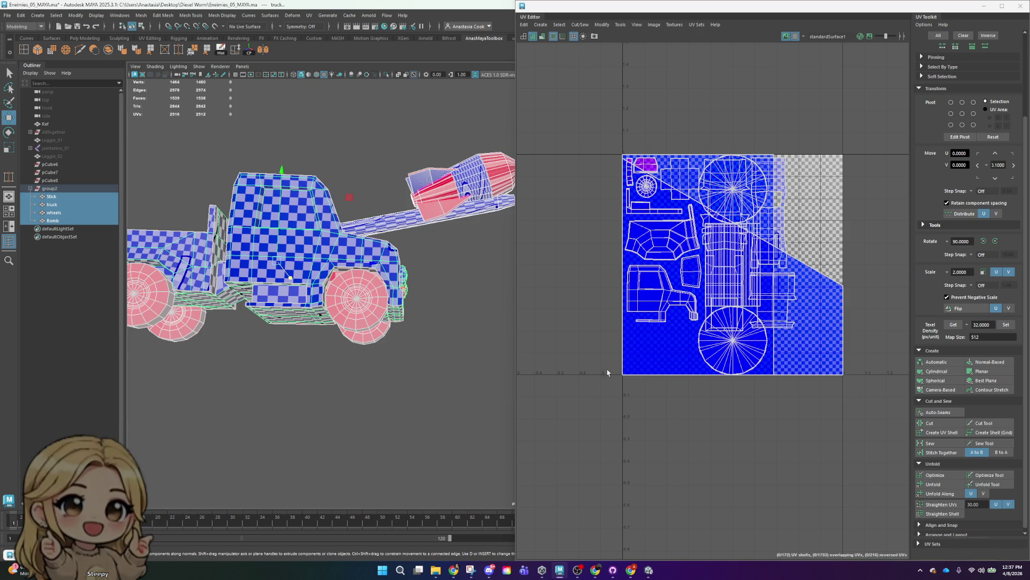
right_click(402, 179)
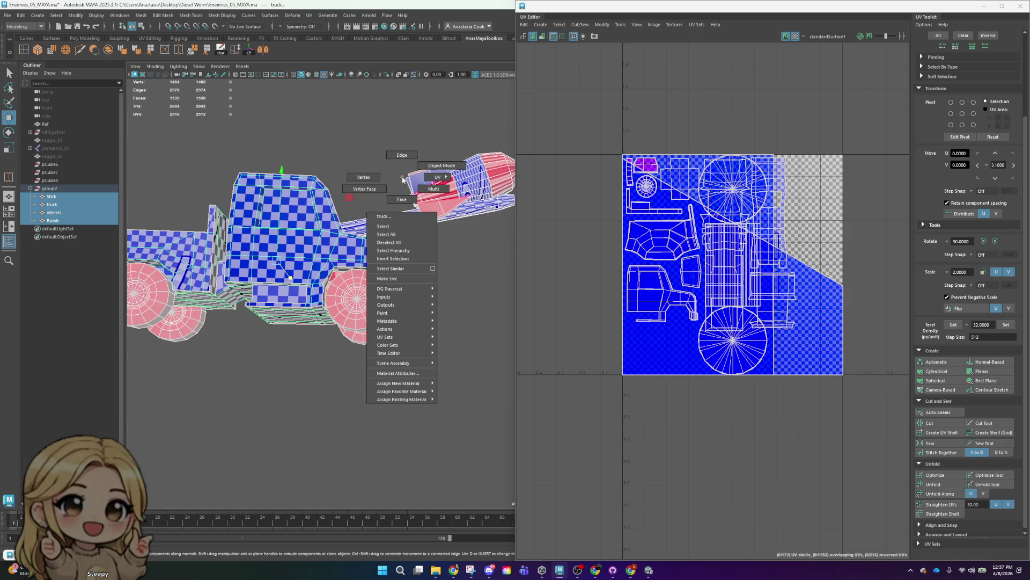
click(464, 169)
click(498, 183)
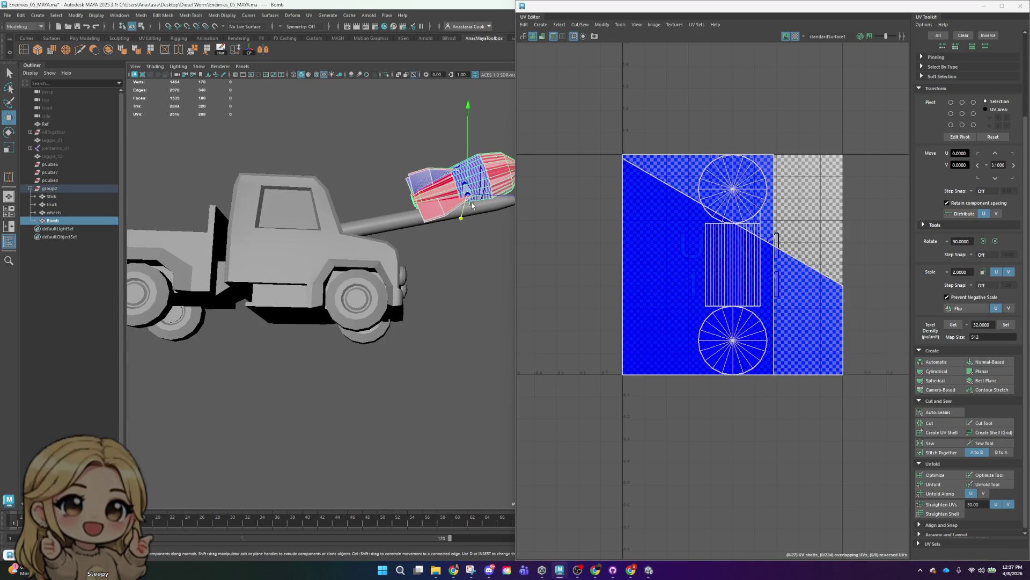
- Orbit to a suitable view and apply a Camera-Based UV projection to the bomb
alt+drag(468, 204, 391, 236)
alt+drag(437, 267, 437, 278)
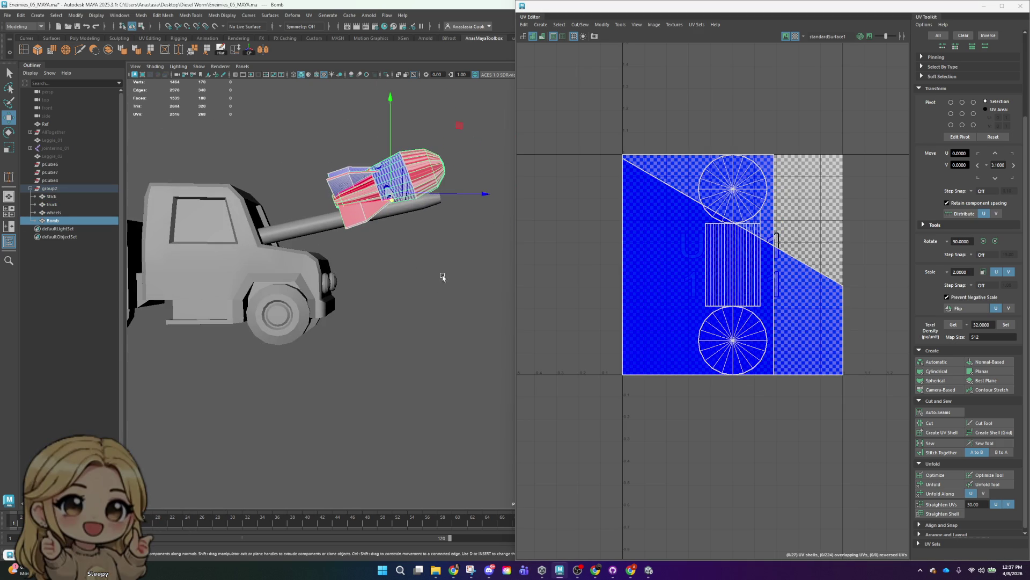
click(940, 390)
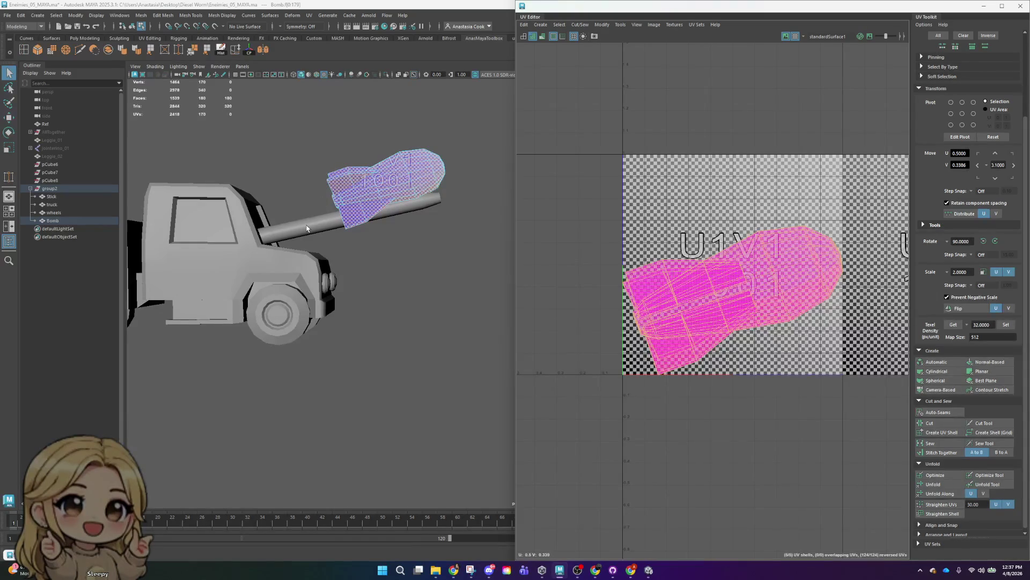
- Select the stick's three UV shells and scale them to about half size
click(305, 224)
right_drag(726, 187, 692, 176)
drag(655, 138, 835, 425)
key(e)
key(r)
mouse_move(735, 265)
mouse_down()
mouse_move(714, 265)
mouse_move(647, 217)
mouse_up()
- Move the stick shells to the tile's left edge and stretch the long strip downward in V
key(w)
mouse_move(646, 217)
right_down()
mouse_move(649, 228)
mouse_move(671, 216)
right_up()
drag(645, 65, 647, 128)
scroll(649, 246, up, 3)
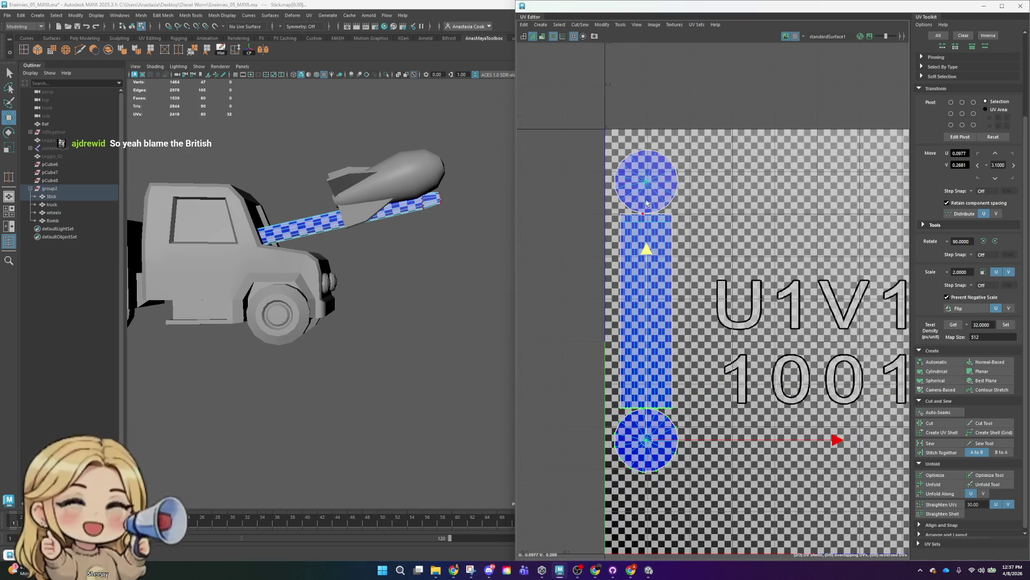
scroll(621, 437, up, 3)
alt+middle_drag(620, 437, 609, 276)
scroll(732, 326, down, 1)
alt+middle_drag(732, 325, 727, 360)
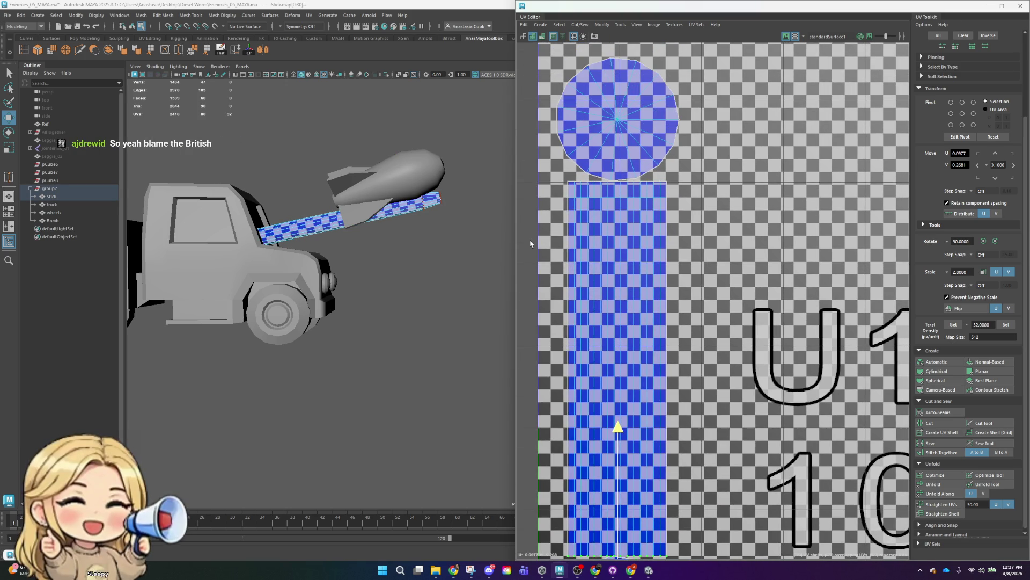
click(485, 196)
scroll(429, 209, up, 2)
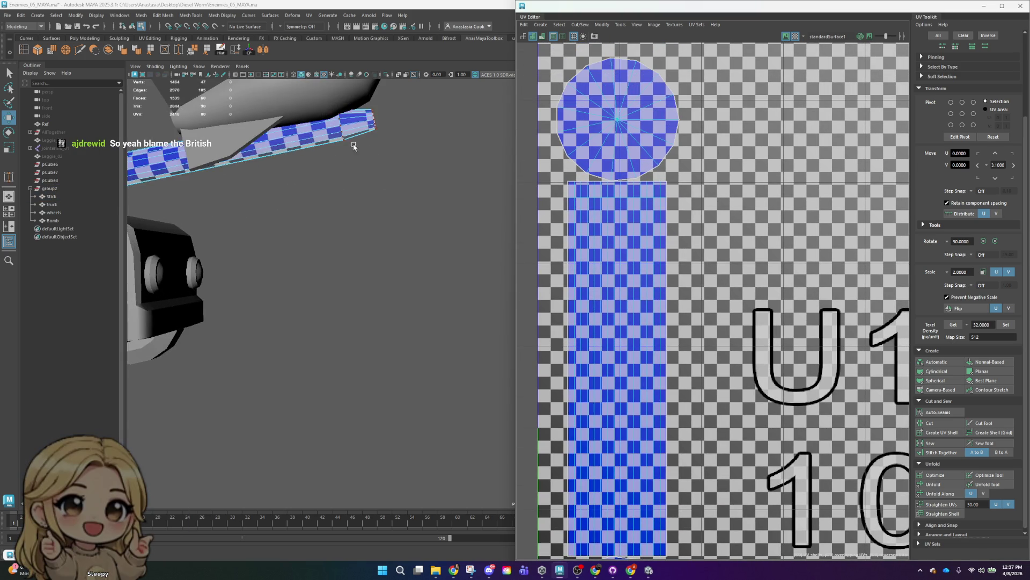
scroll(354, 146, down, 1)
scroll(363, 212, up, 2)
right_drag(336, 162, 337, 138)
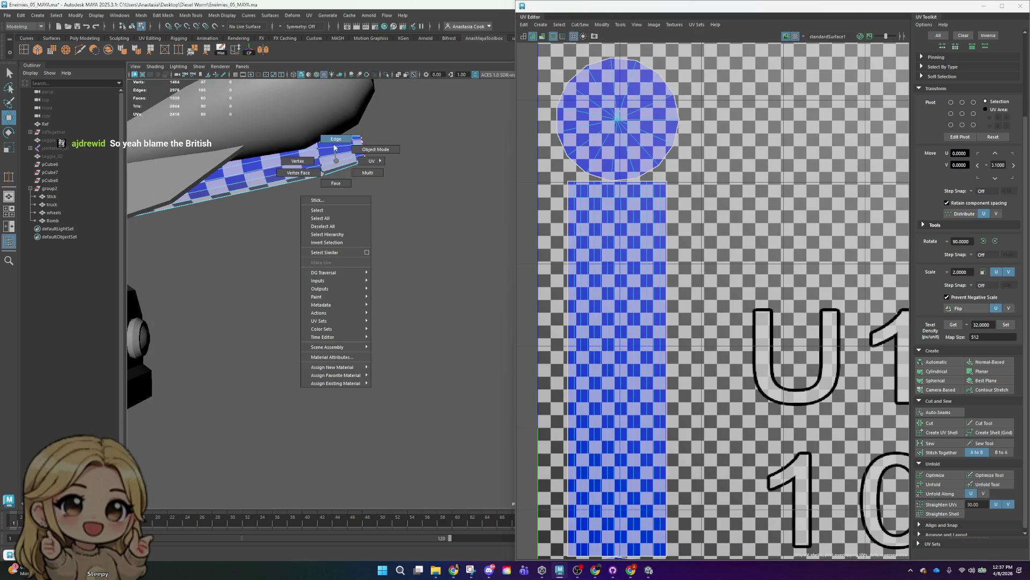
click(314, 163)
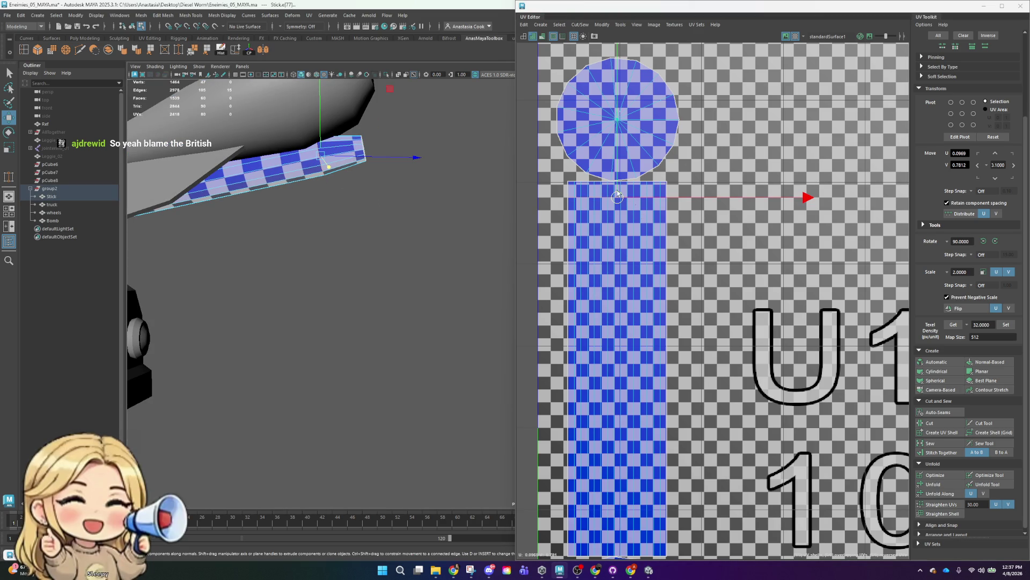
right_drag(632, 204, 552, 202)
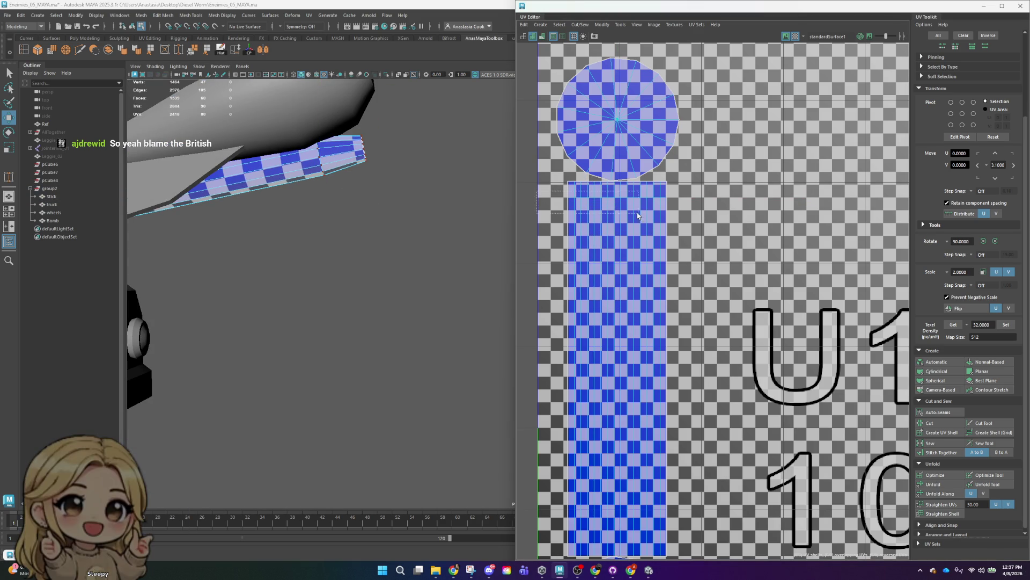